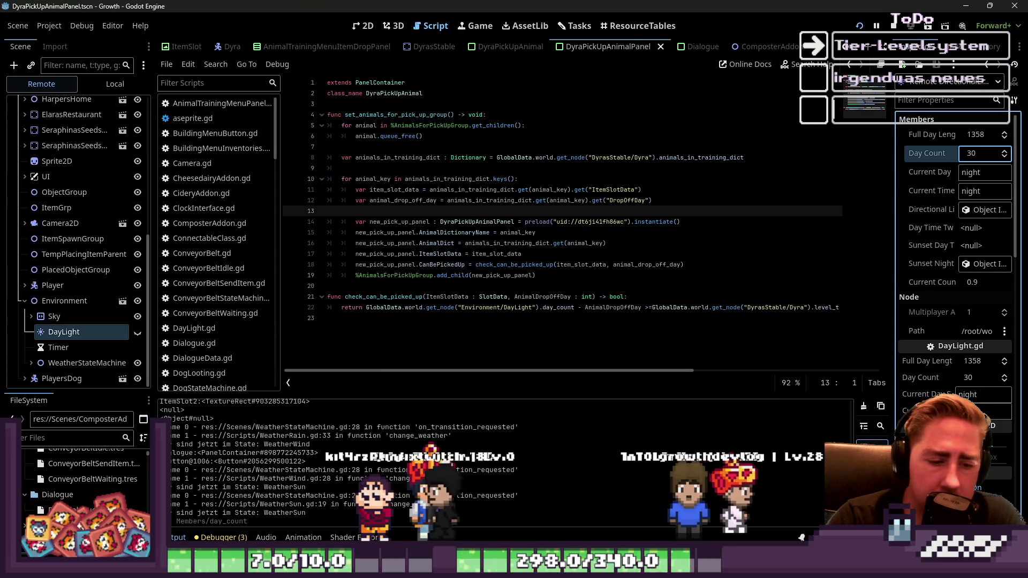
Step: Take the trained Bee from the stable keeper's Pick Up Animals list into hotbar slot 5
mouse_move(640, 569)
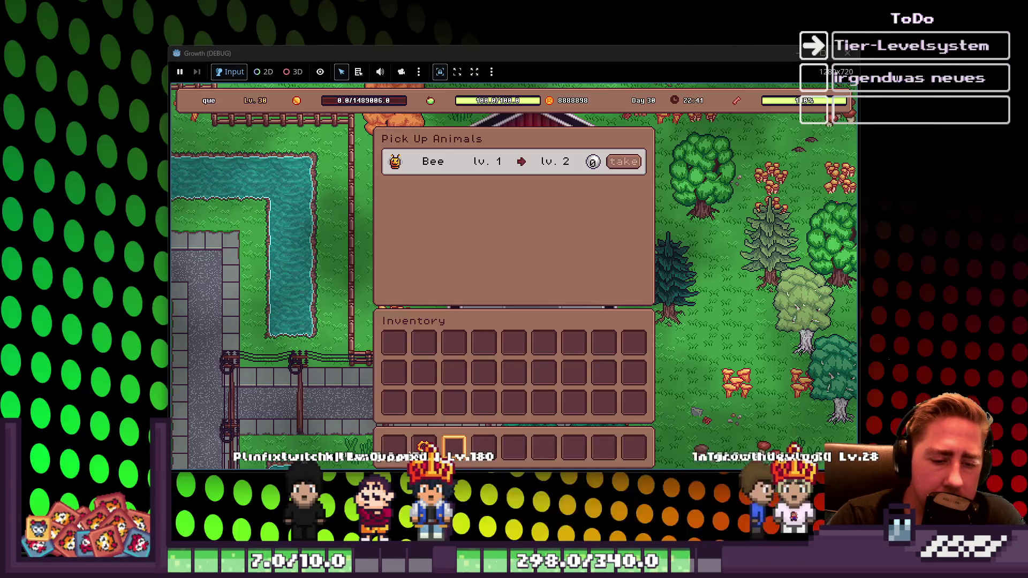
click(744, 503)
key(Escape)
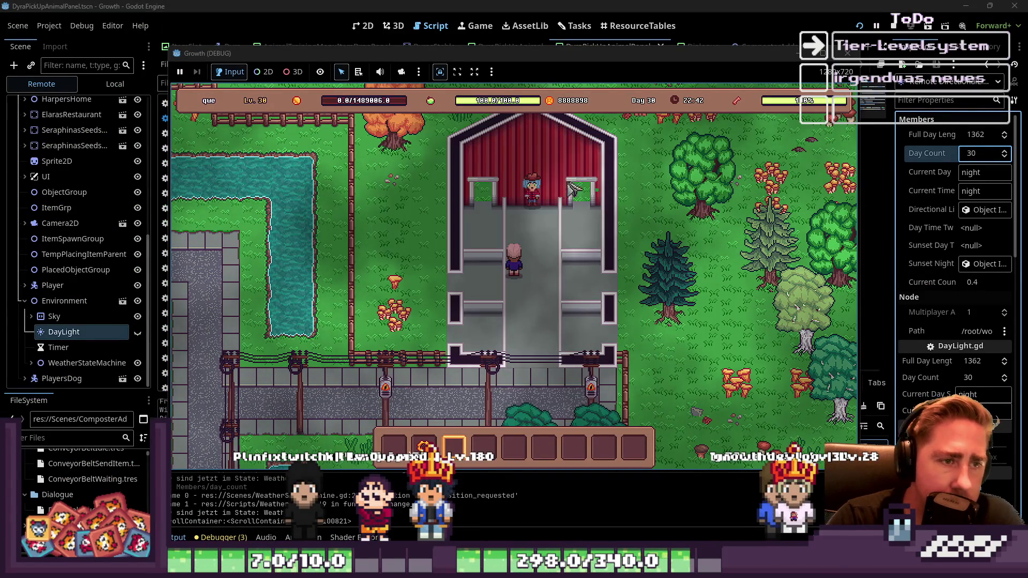
click(537, 203)
click(556, 391)
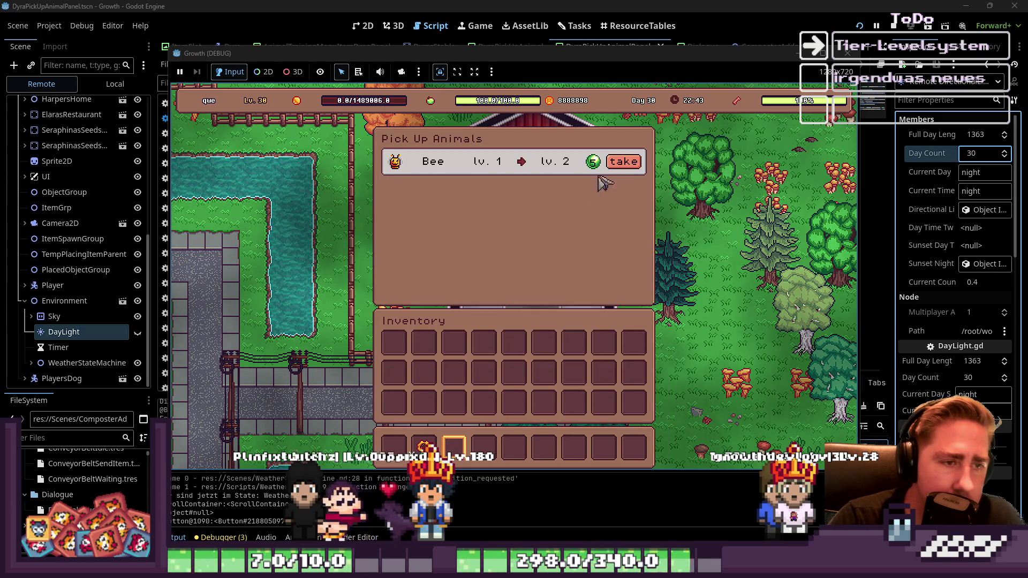
click(619, 166)
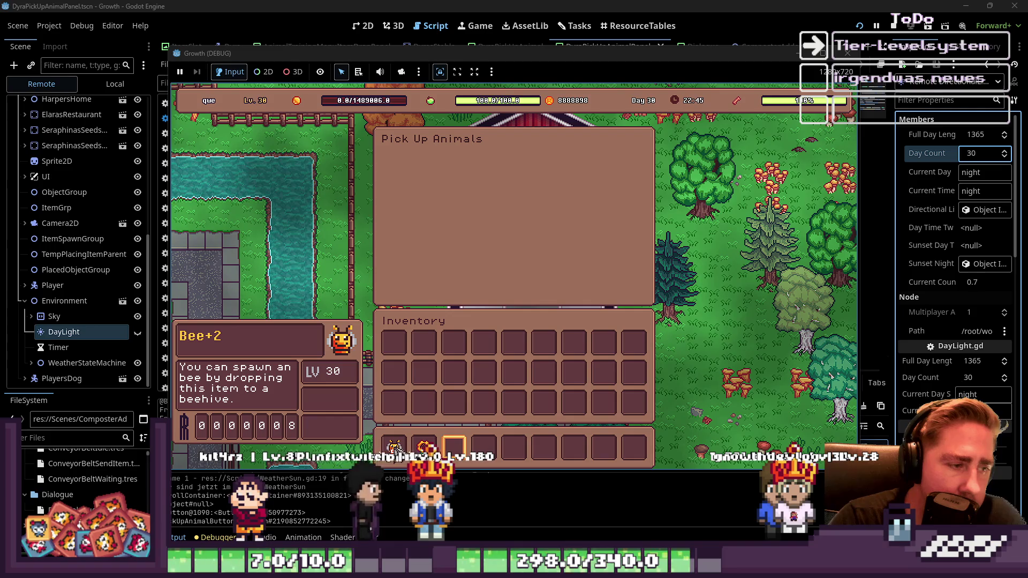
drag(407, 436, 513, 450)
click(514, 450)
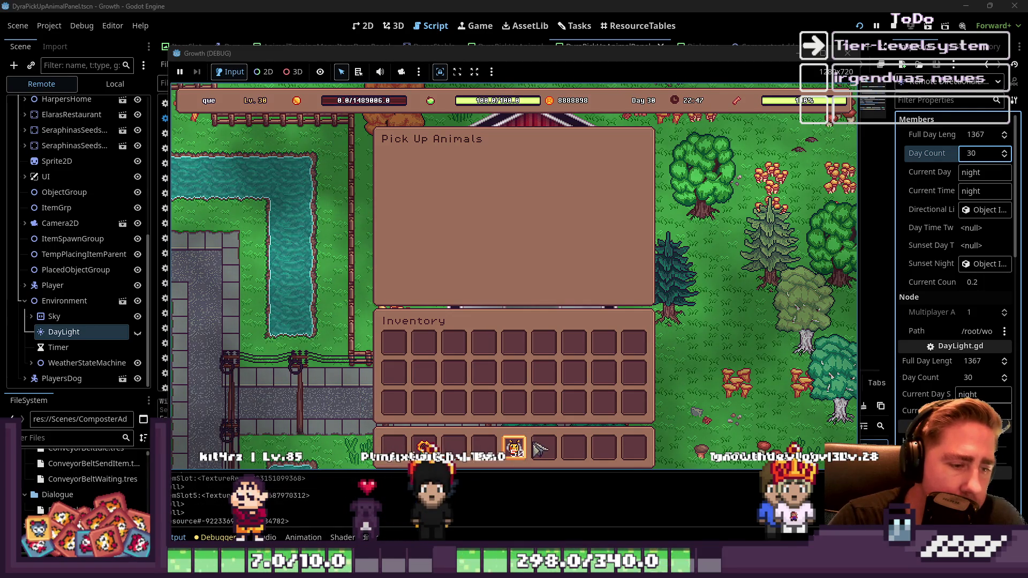
key(Escape)
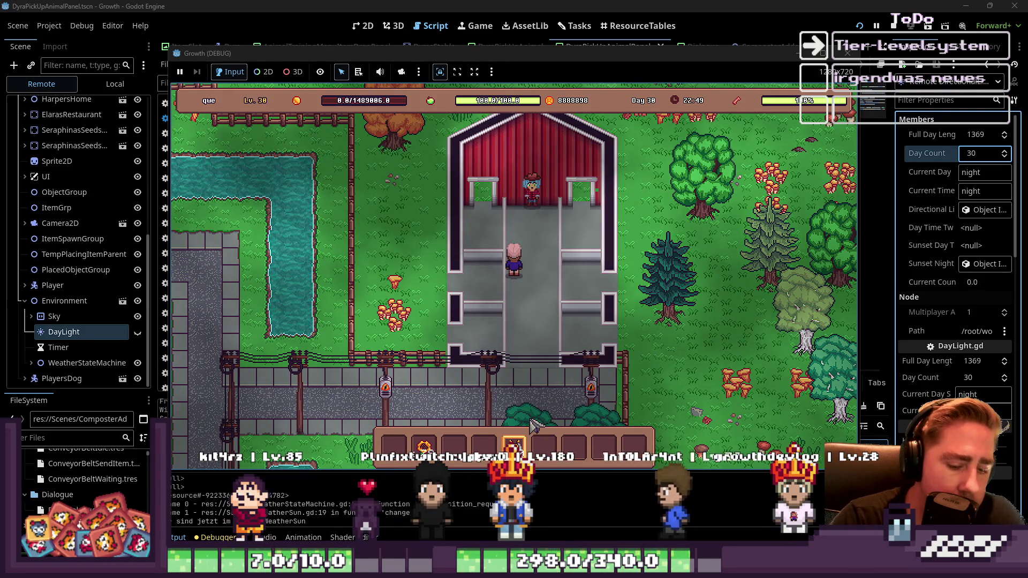
Step: Stack a second bee from the inventory onto slot 5, then stop the game
key(i)
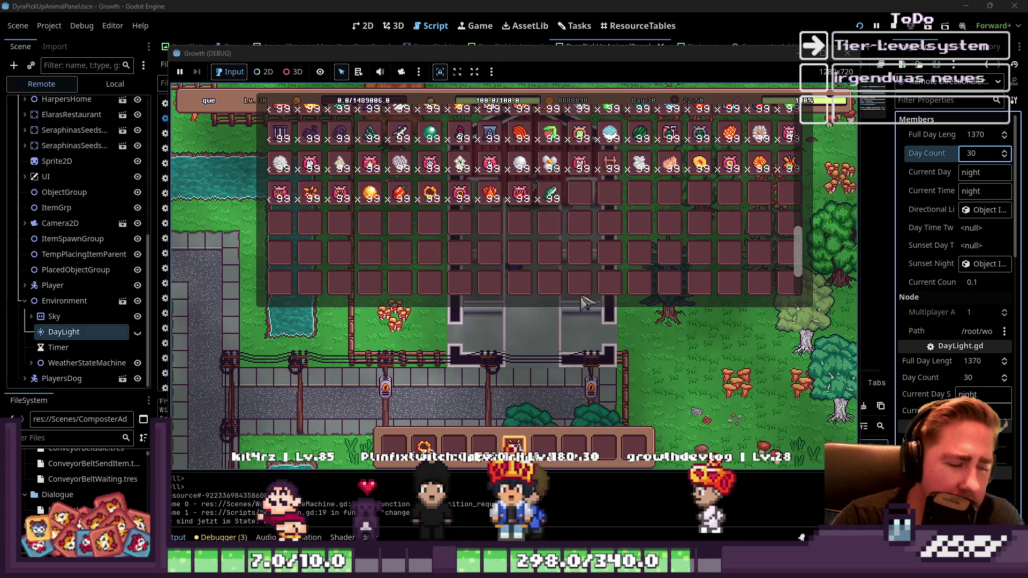
mouse_move(513, 447)
mouse_down()
mouse_move(470, 449)
mouse_move(517, 450)
mouse_move(485, 449)
mouse_up()
mouse_move(515, 449)
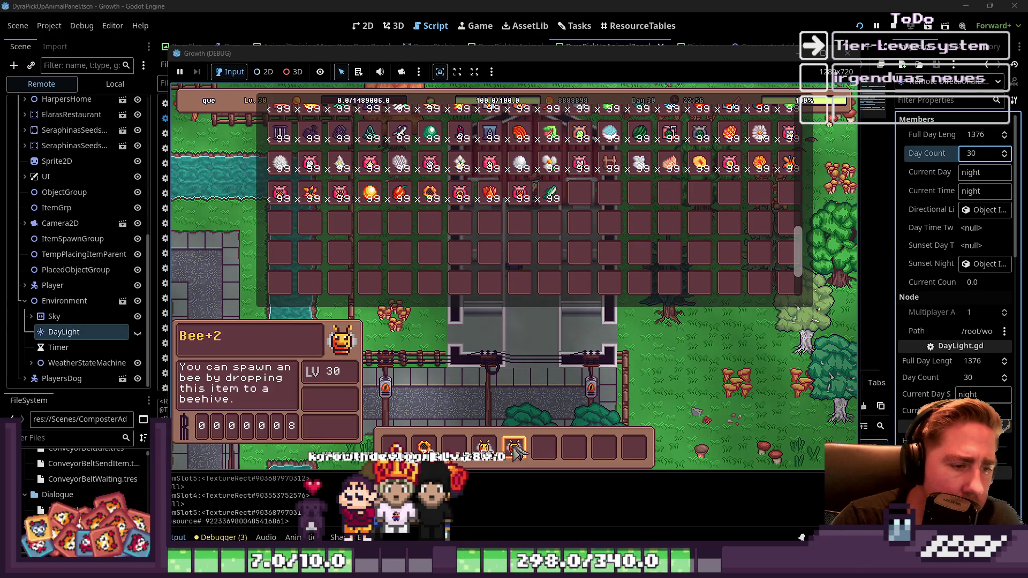
key(i)
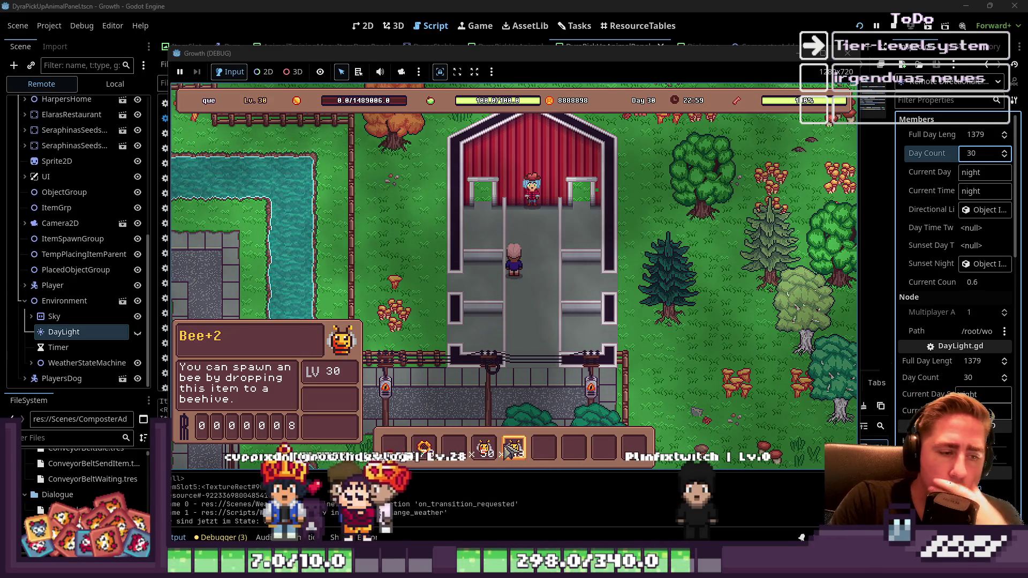
drag(484, 455, 514, 449)
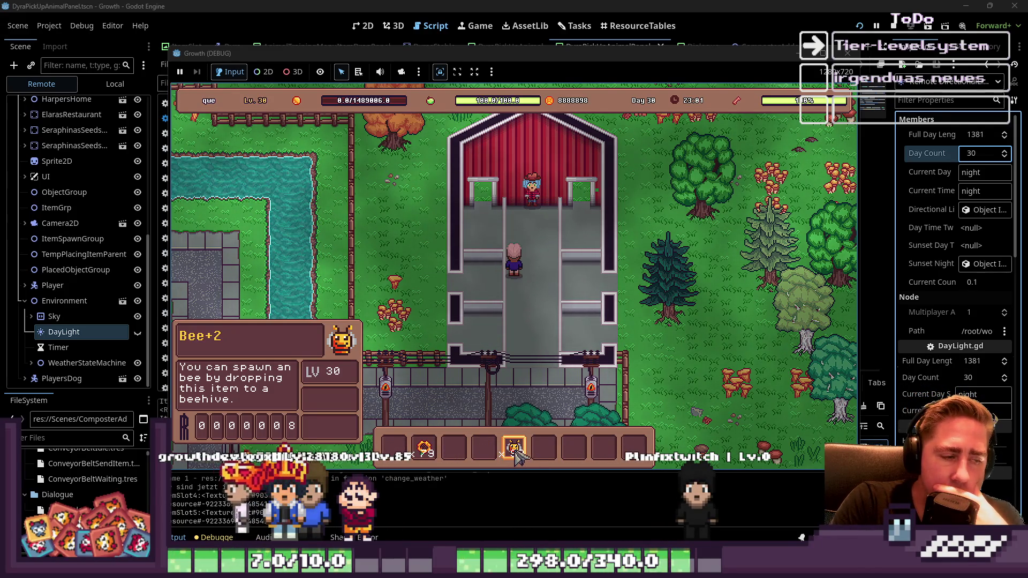
click(852, 53)
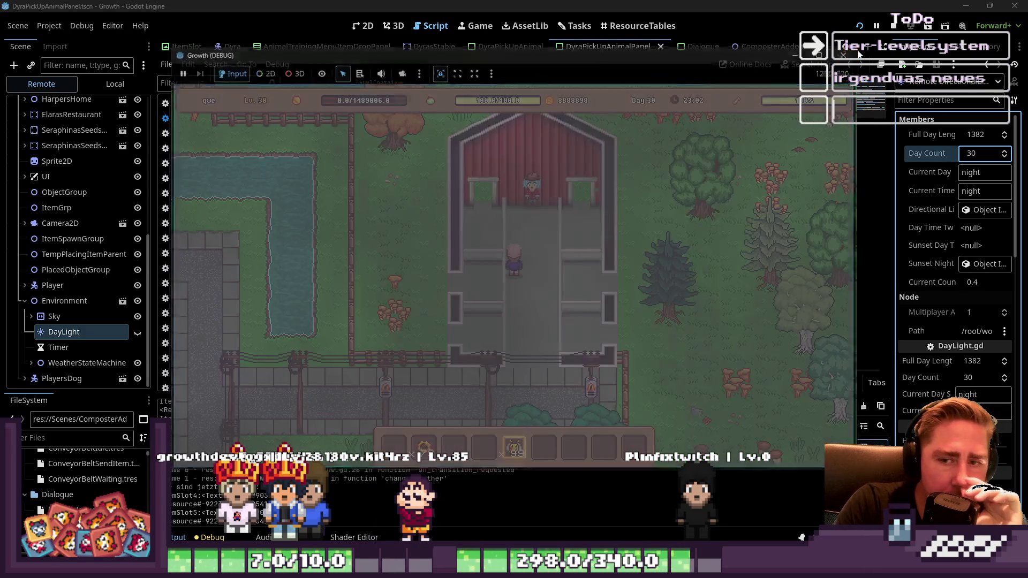
click(485, 140)
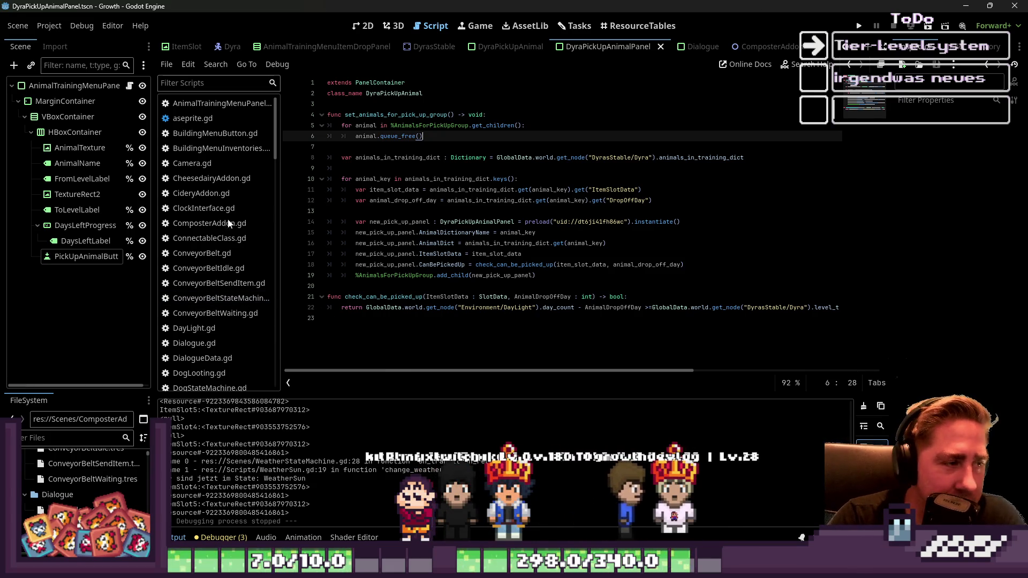
Step: Add a current_item_level match to check_is_stackable in InventoryData.gd, save, and run the game with F5
scroll(214, 294, down, 3)
key(alt+Left)
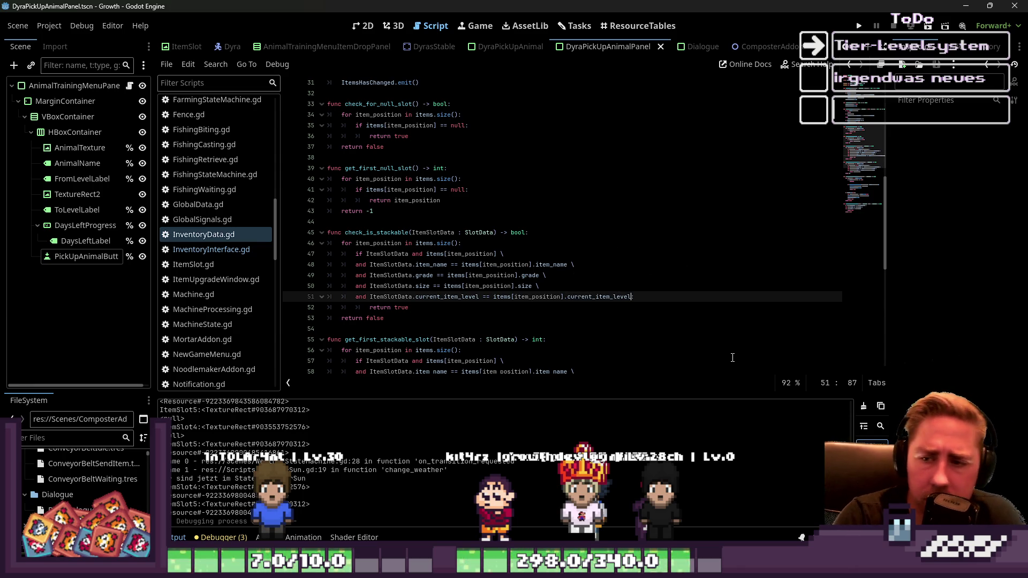
key(Up)
key(Up)
key(Up)
key(Down)
key(Down)
key(Down)
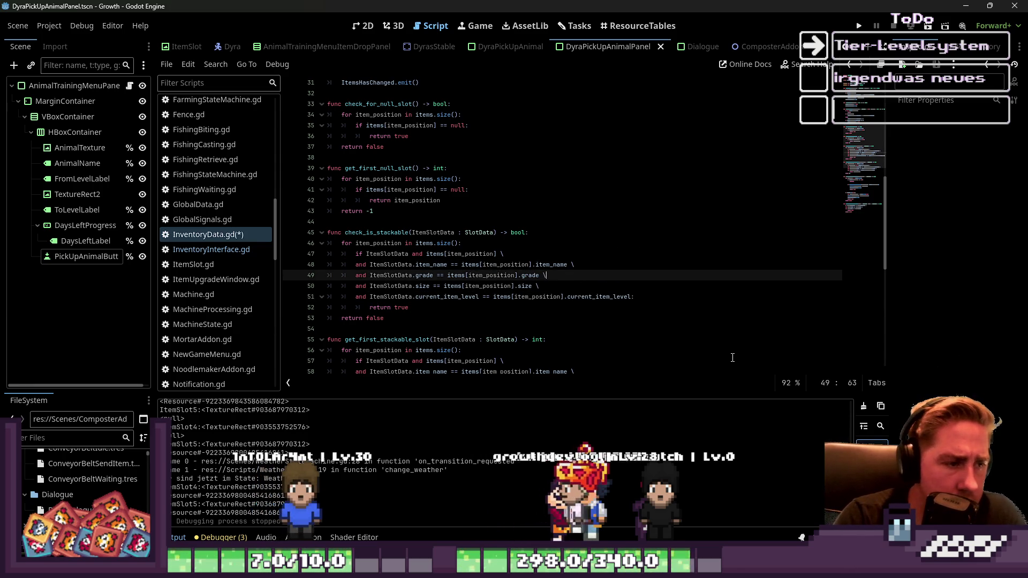
key(ctrl+s)
click(642, 274)
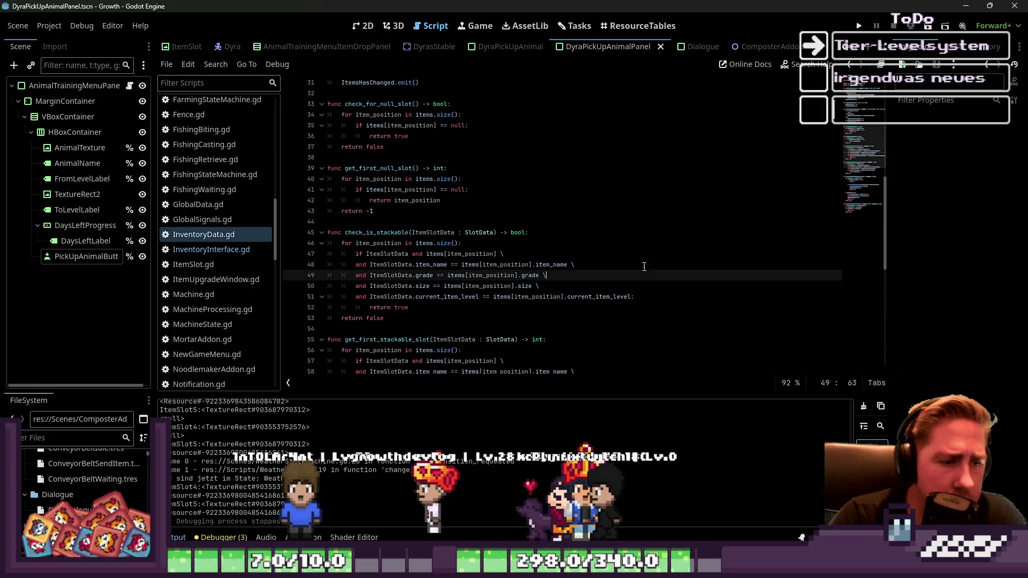
key(F5)
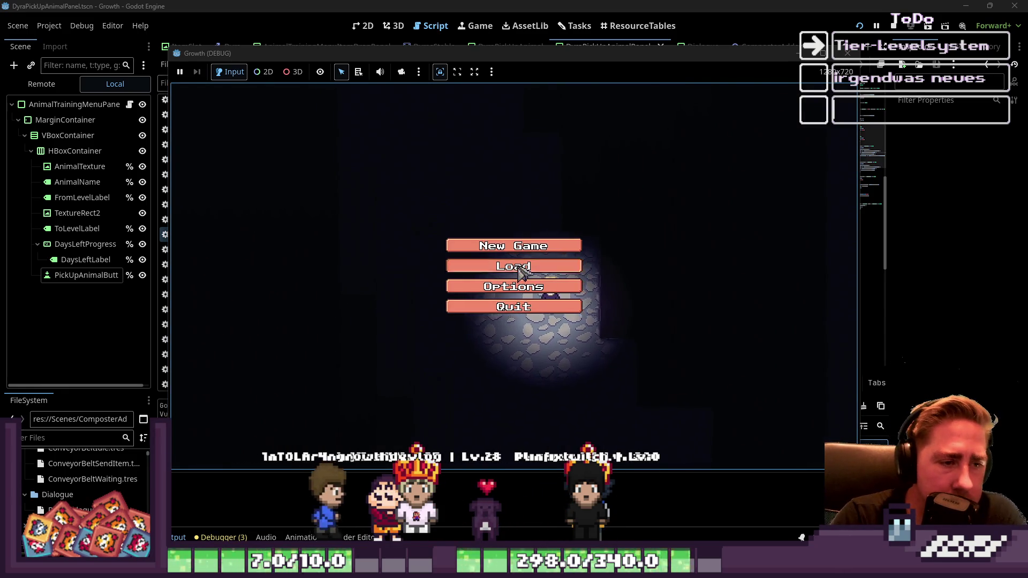
Step: Start a new game with a character named 'adw'
click(520, 268)
click(527, 356)
click(514, 244)
text(adw)
click(511, 363)
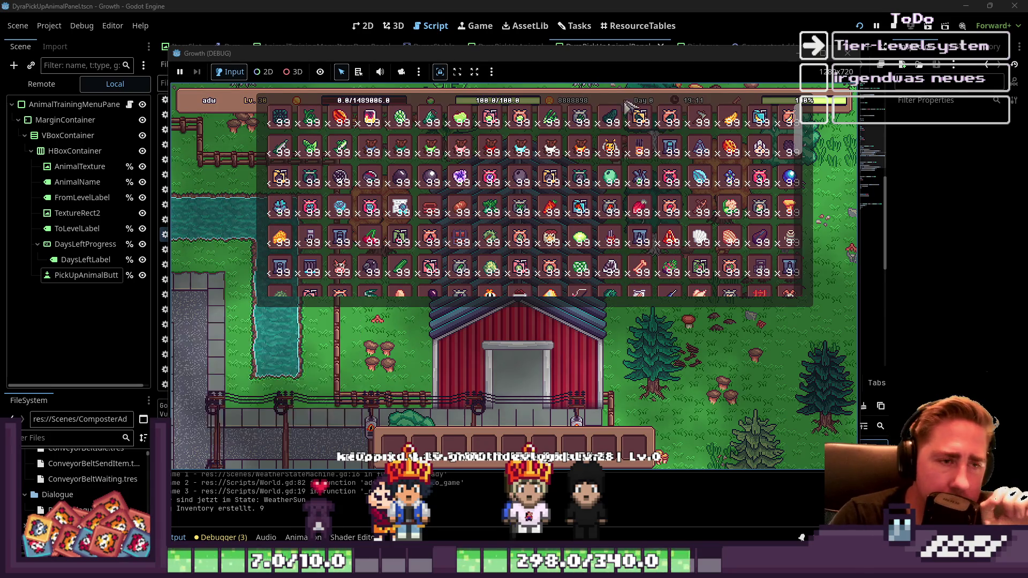
Step: Move inventory items into hotbar slots 3 and 8, then walk out of the barn and back
mouse_move(610, 152)
mouse_down()
mouse_move(536, 322)
mouse_move(454, 449)
mouse_move(484, 449)
mouse_up()
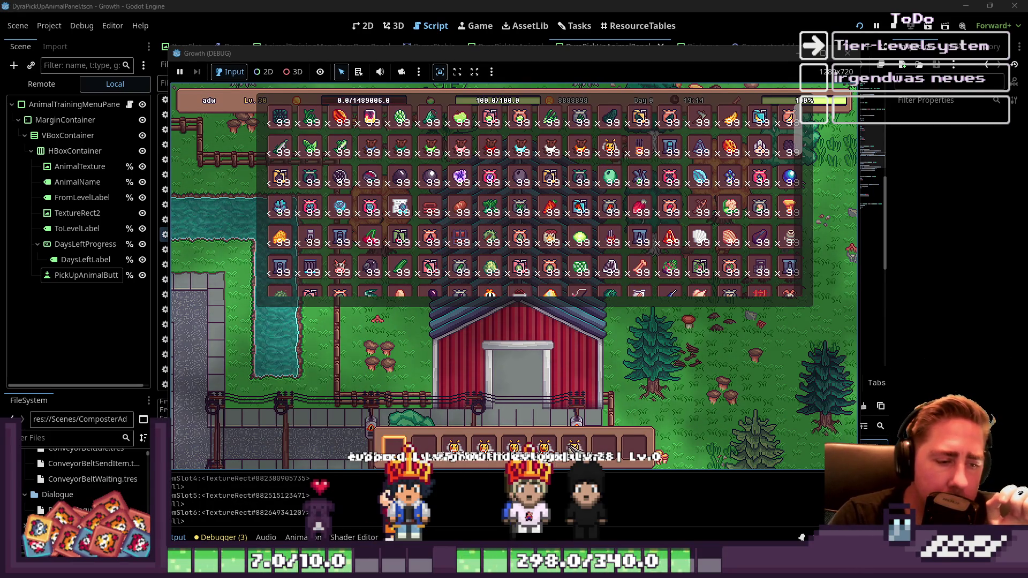
drag(598, 451, 607, 454)
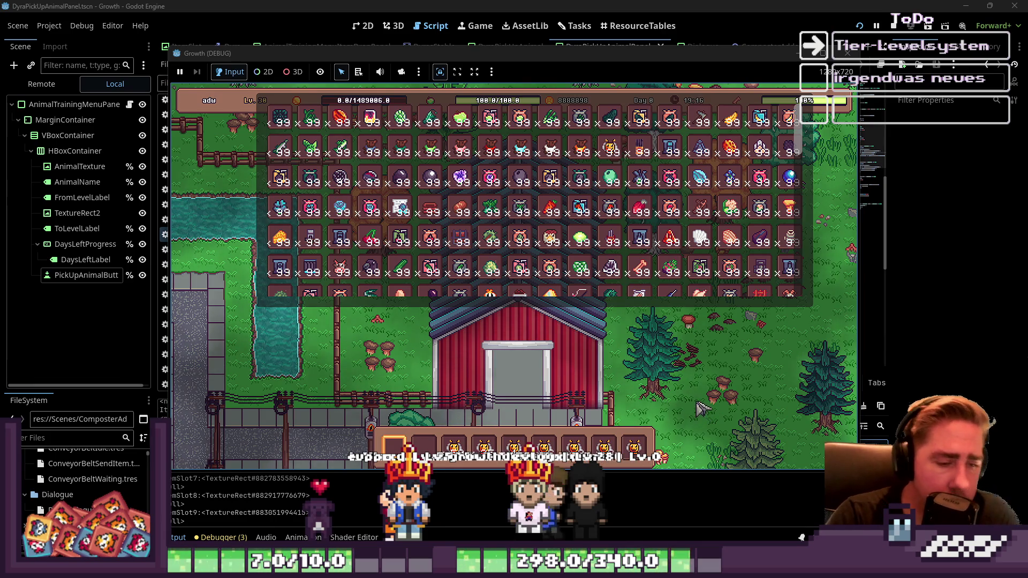
scroll(516, 161, down, 4)
scroll(519, 138, down, 6)
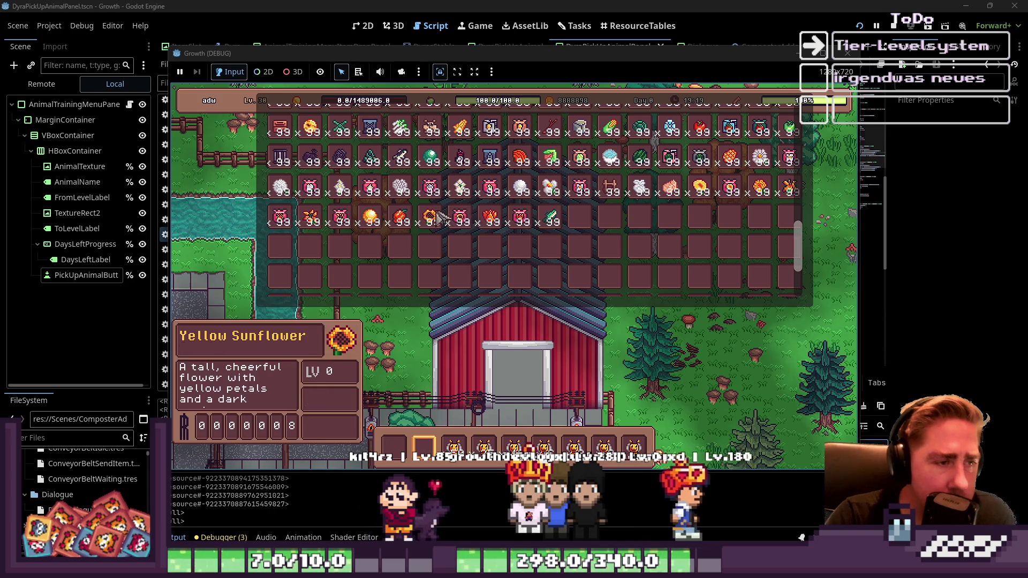
key(i)
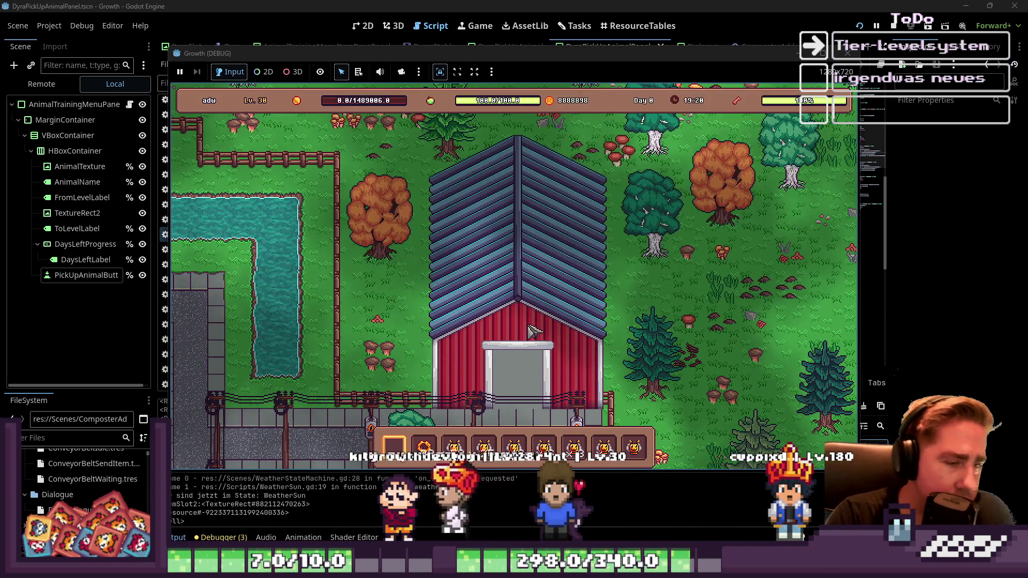
key(s)
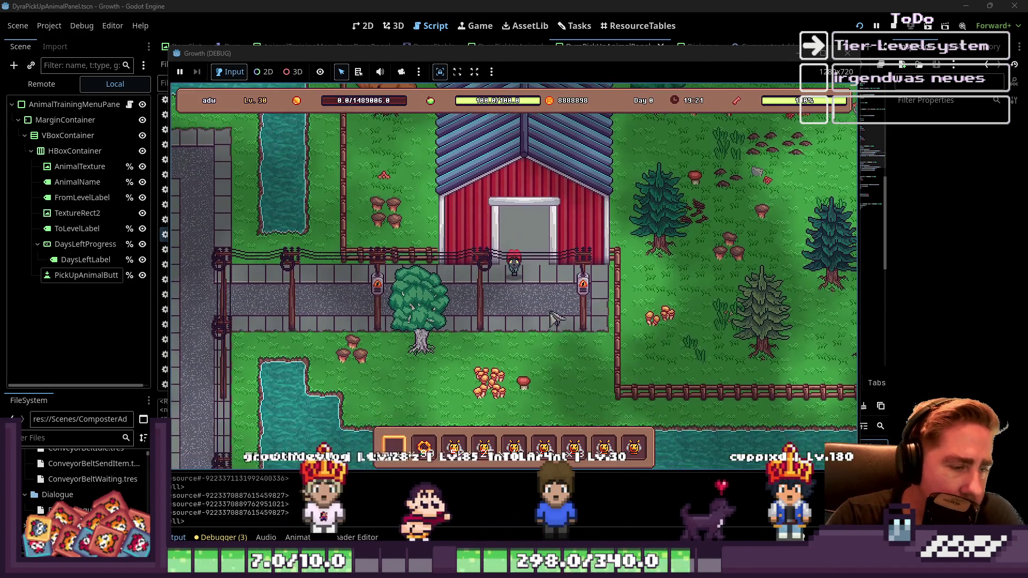
key(w)
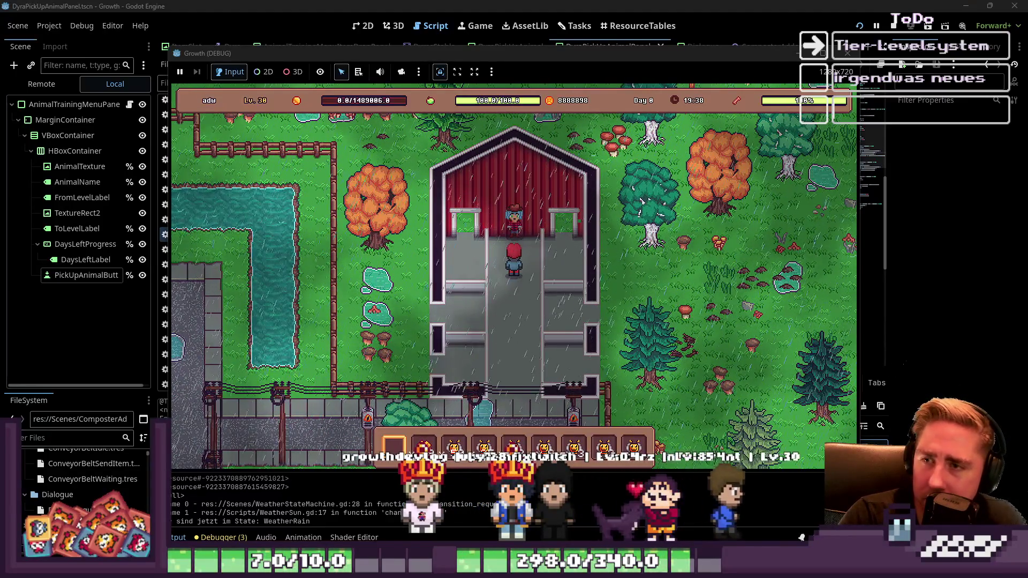
Step: Open the stable keeper's animal training menu and try starting Bee 1's training
click(512, 231)
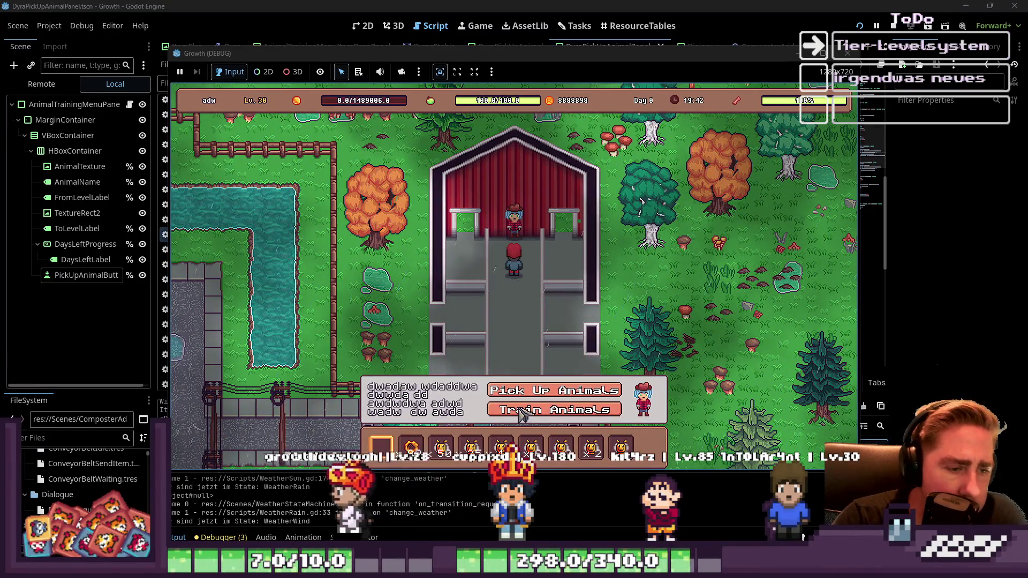
click(521, 410)
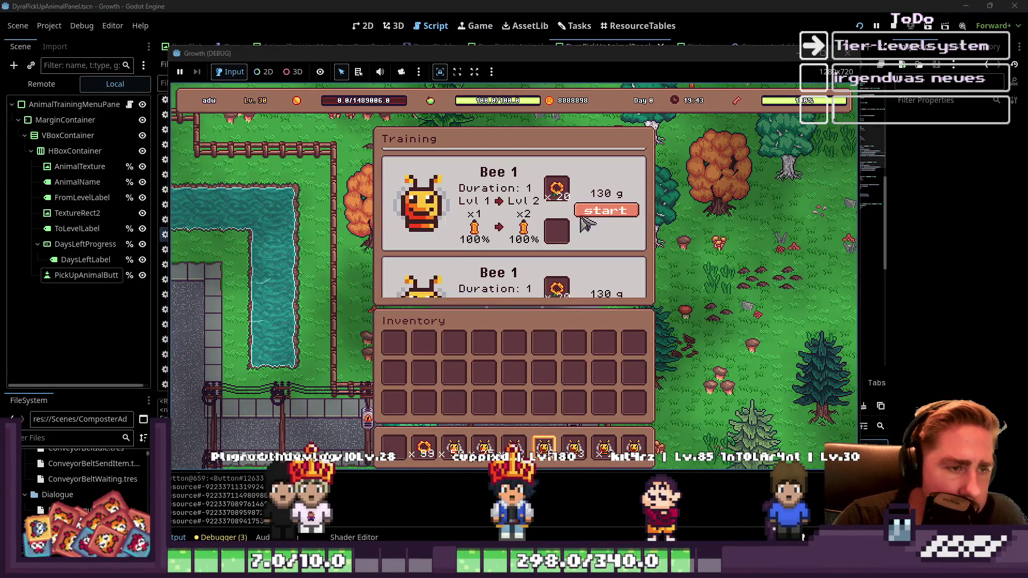
scroll(597, 238, down, 2)
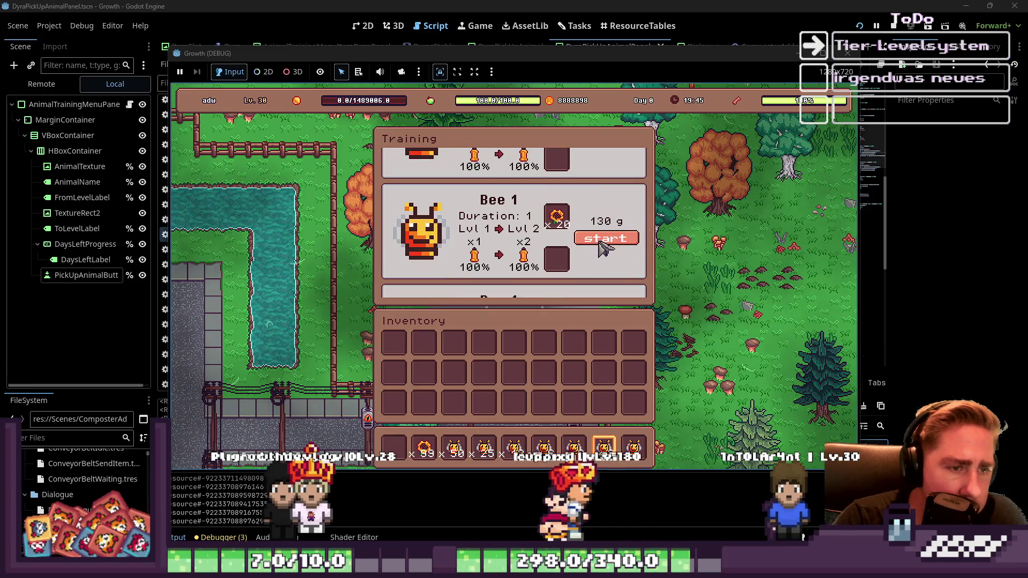
scroll(605, 248, up, 3)
scroll(605, 247, down, 2)
scroll(605, 230, up, 3)
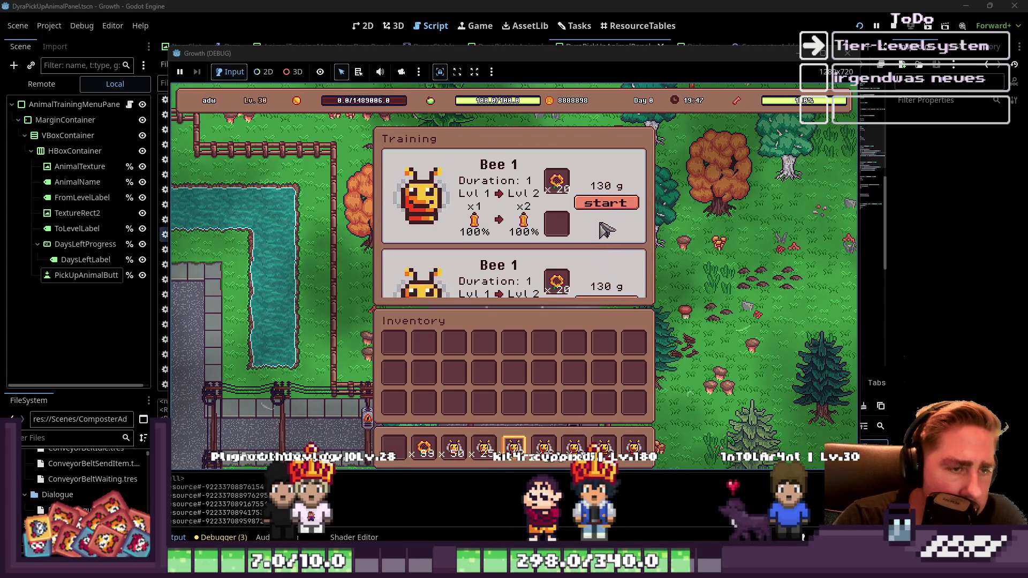
click(605, 206)
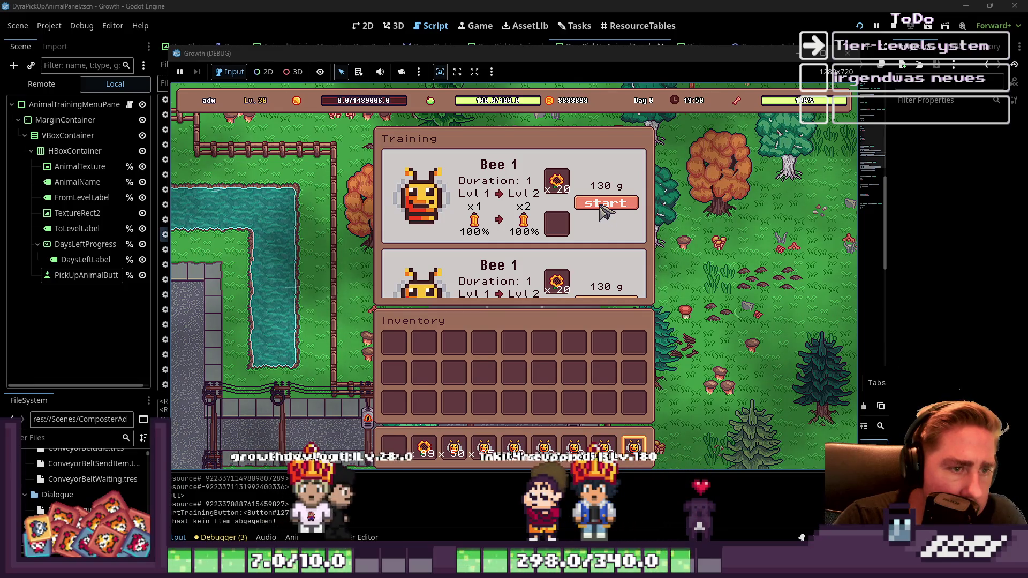
click(604, 206)
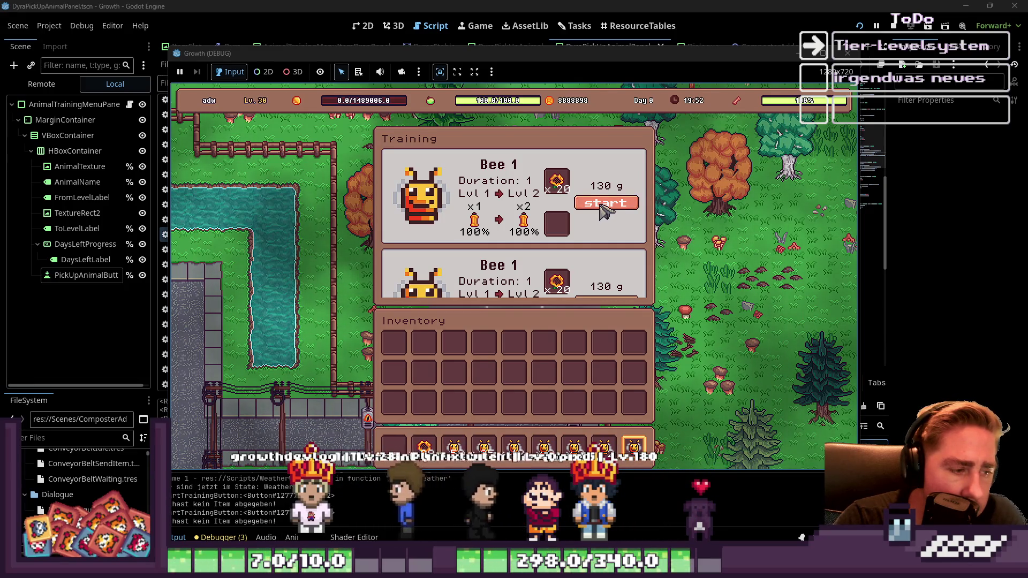
click(604, 208)
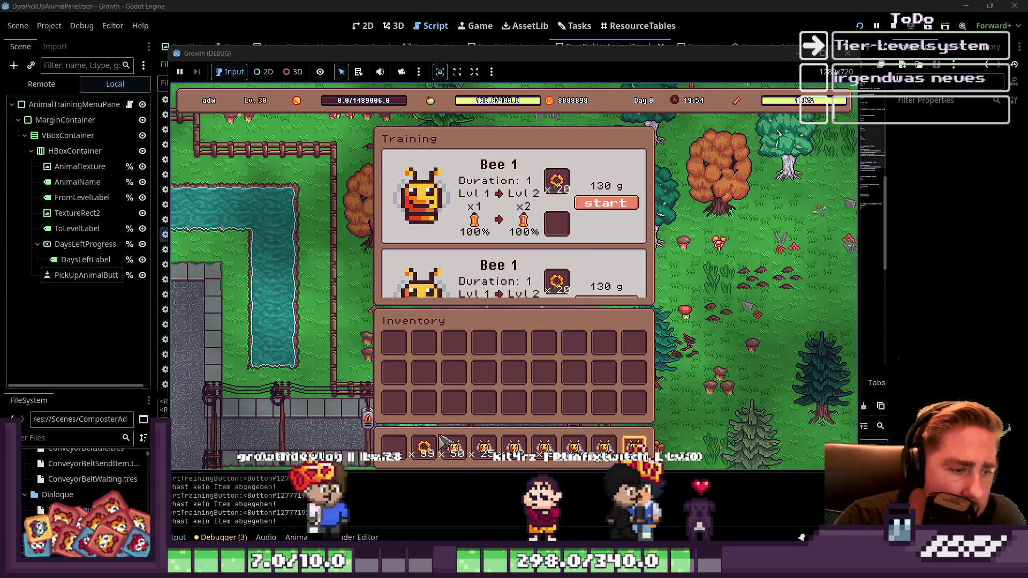
Step: Put sunflowers into Bee 1's training slot and start training several bees
drag(424, 447, 557, 224)
click(610, 206)
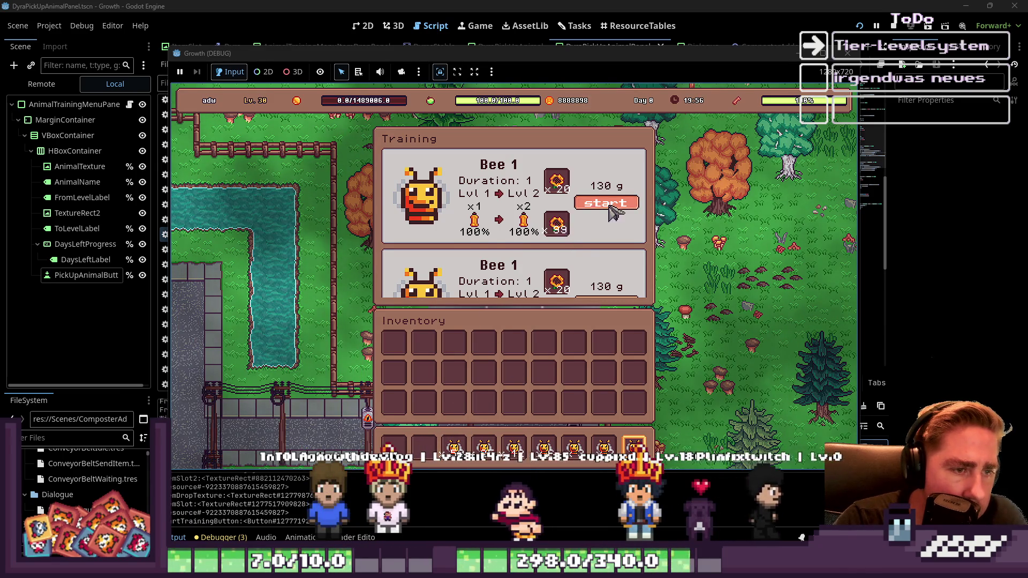
drag(454, 447, 557, 224)
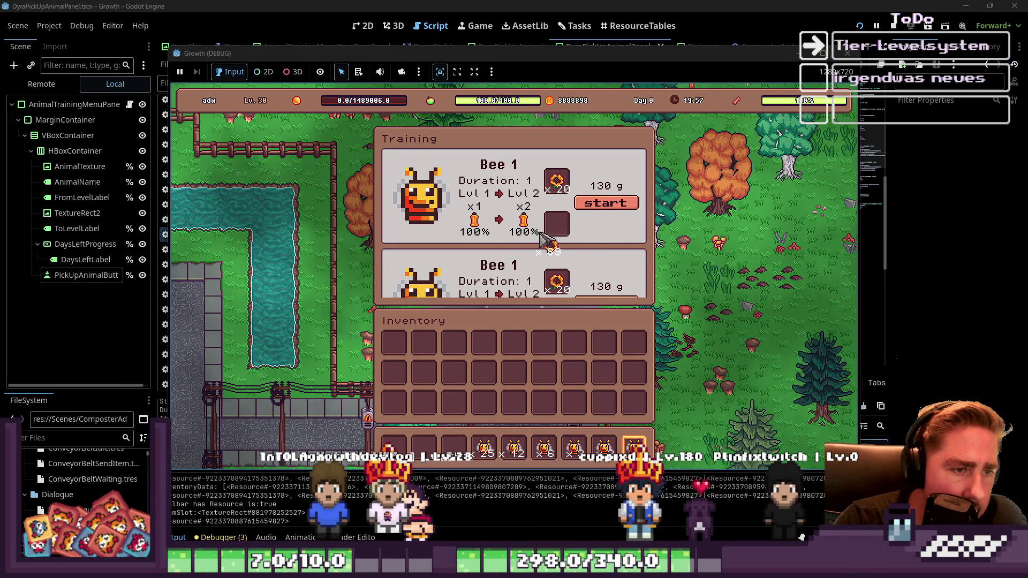
click(604, 206)
click(602, 205)
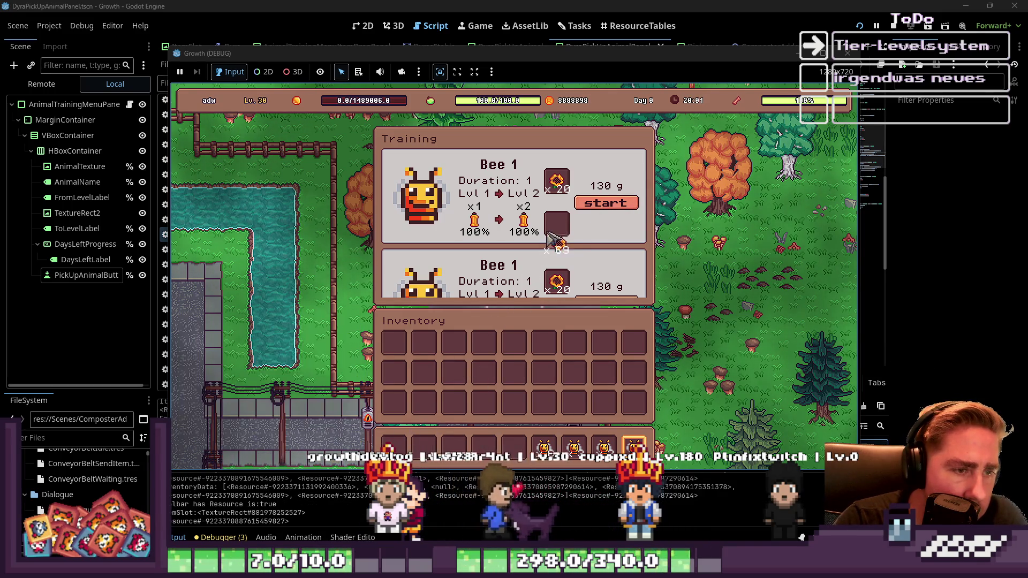
click(605, 204)
click(603, 205)
key(Escape)
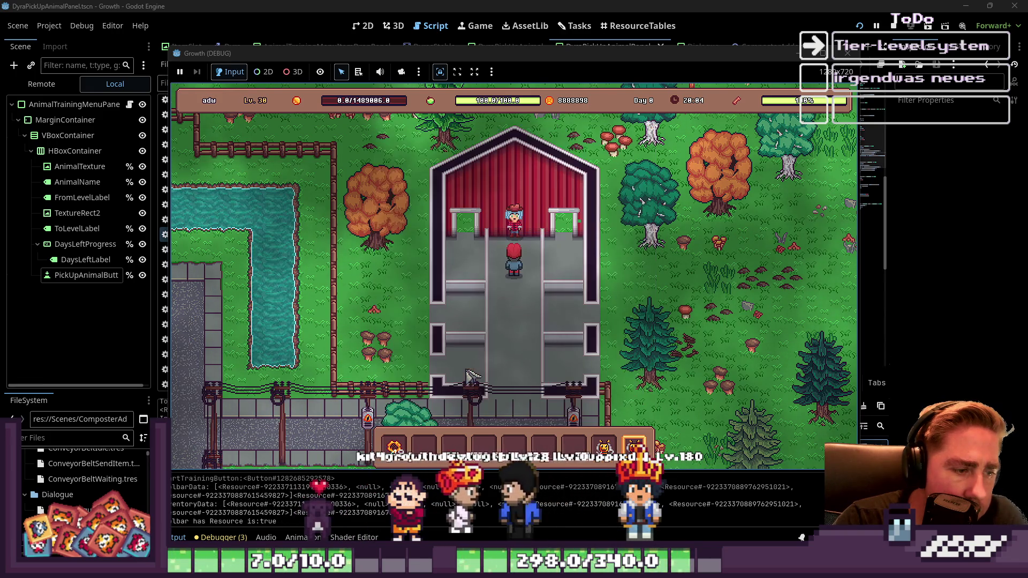
Step: Check the Pick Up Animals list for the five waiting bees, then return to the Godot editor
key(e)
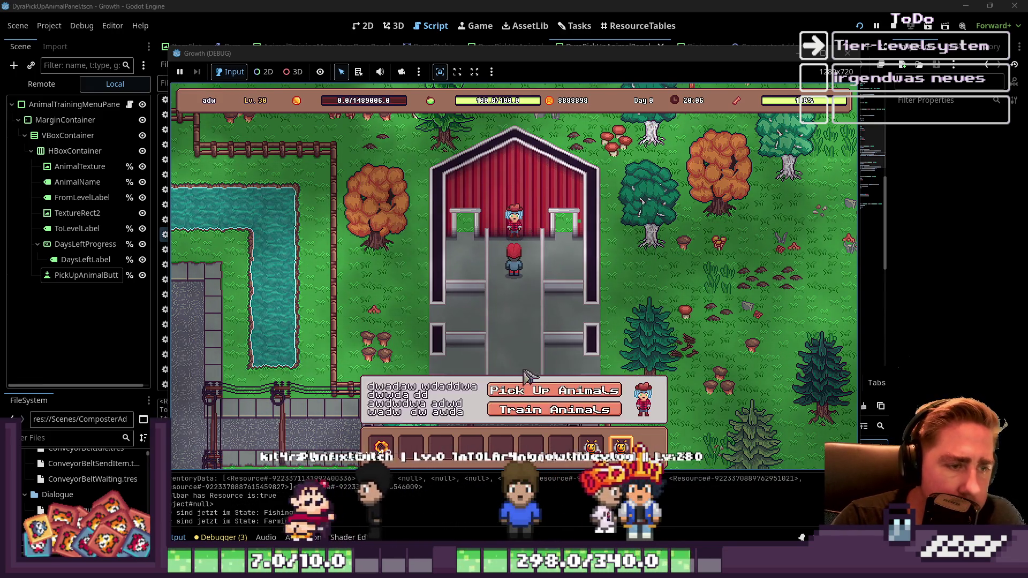
click(543, 396)
scroll(555, 222, down, 2)
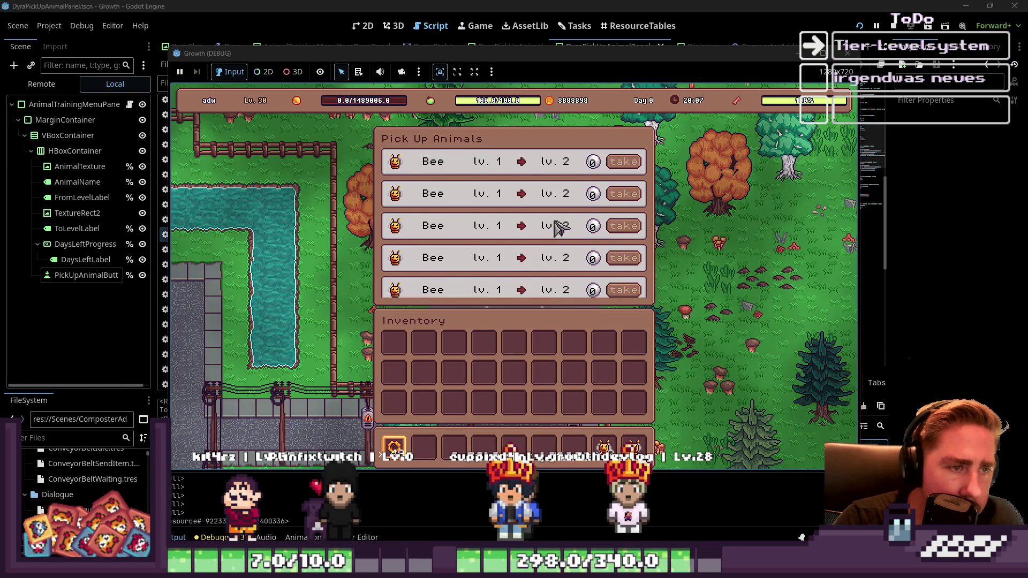
key(i)
key(i)
key(Escape)
key(e)
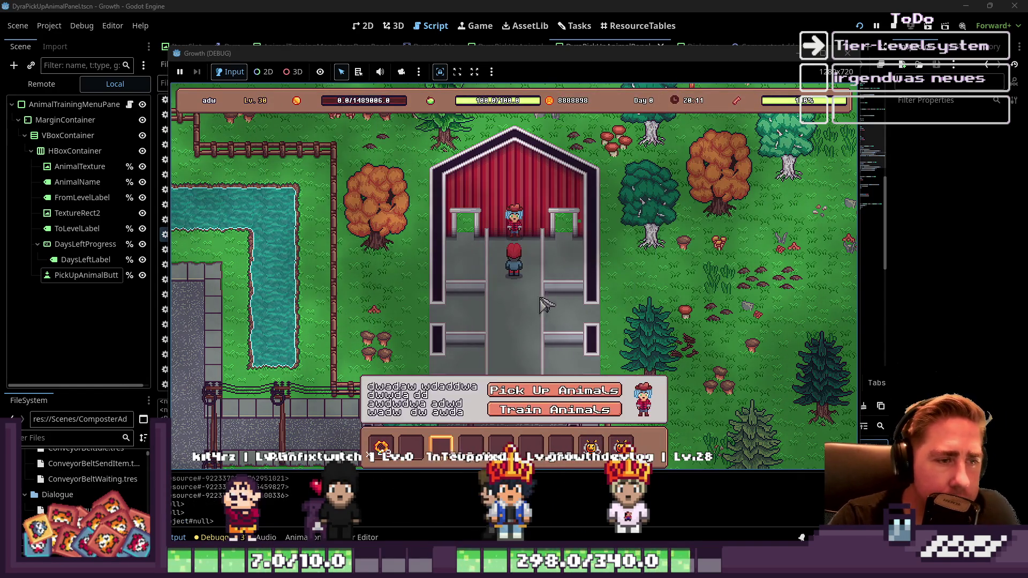
click(544, 397)
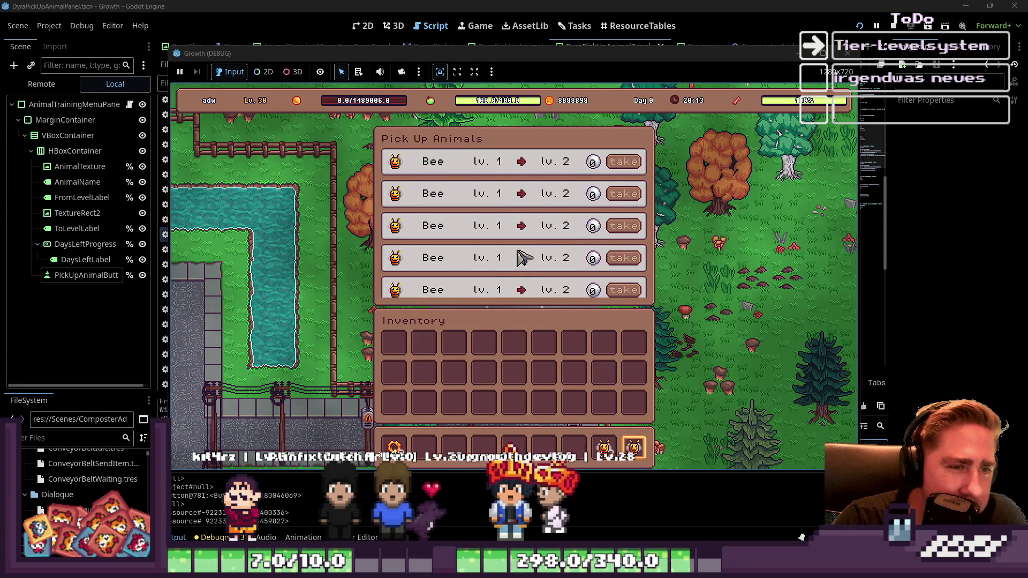
key(Escape)
key(e)
click(546, 410)
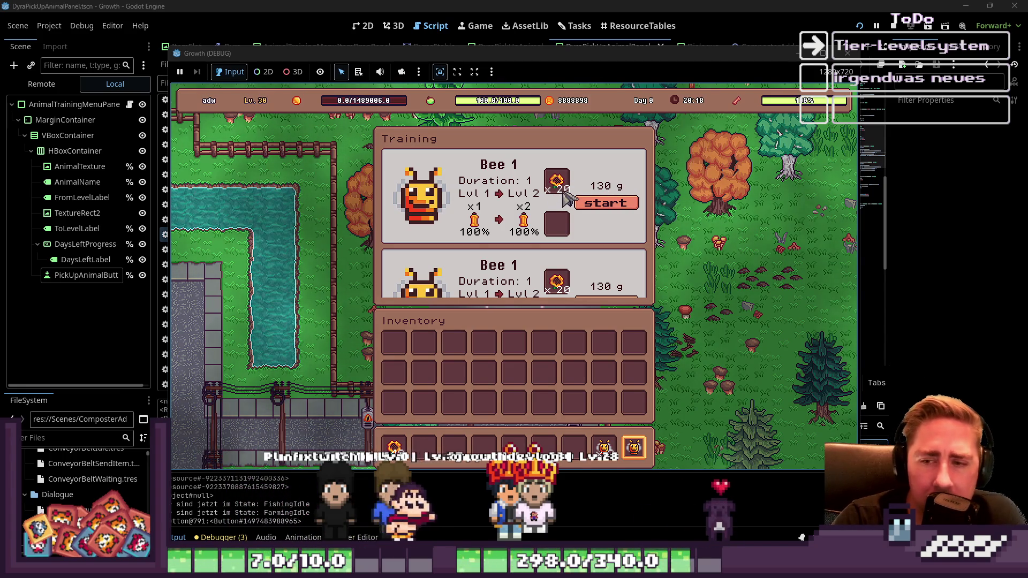
click(638, 4)
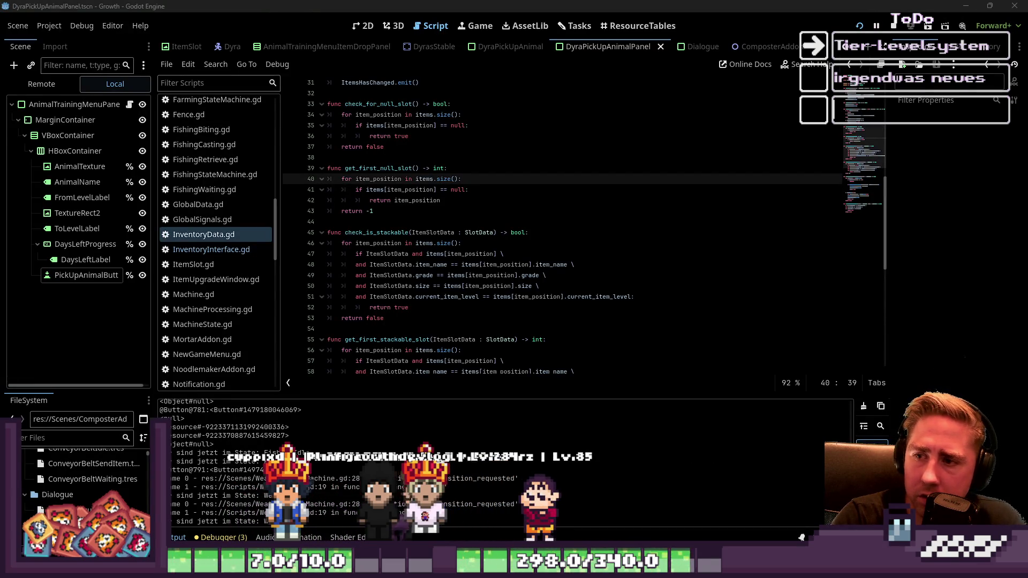
click(547, 256)
scroll(548, 256, up, 2)
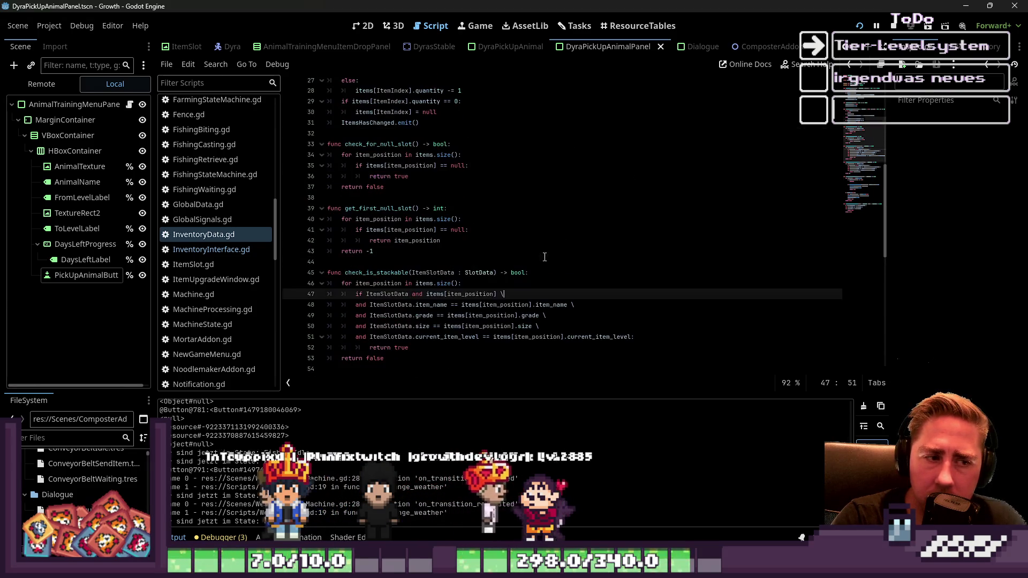
click(579, 180)
click(664, 317)
click(675, 367)
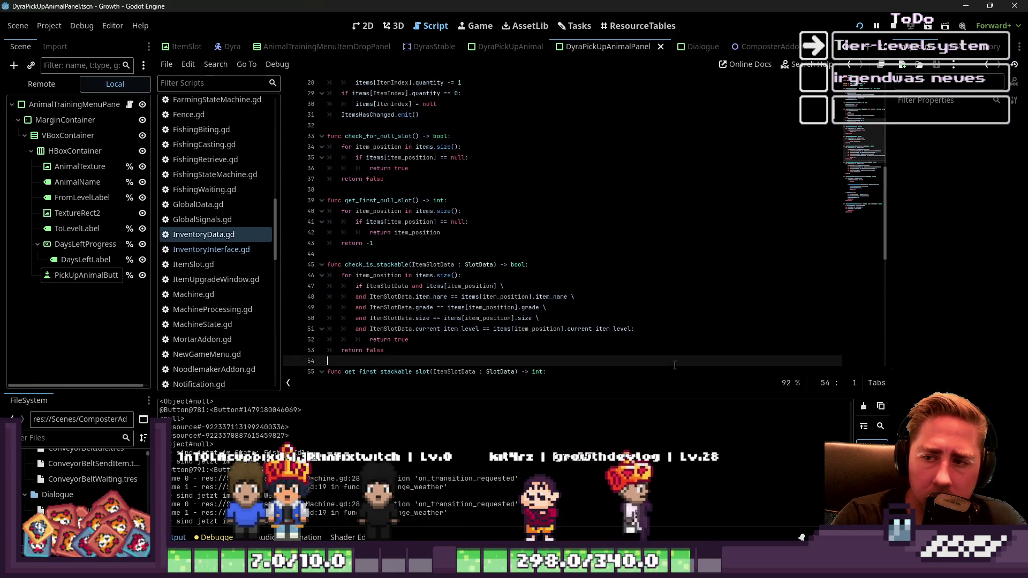
scroll(676, 344, down, 4)
click(676, 328)
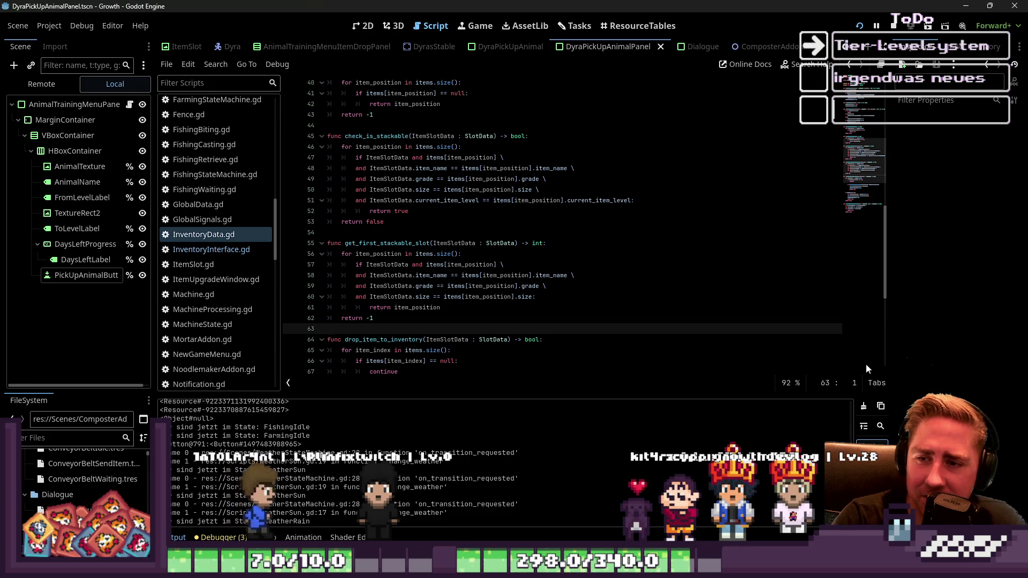
click(522, 236)
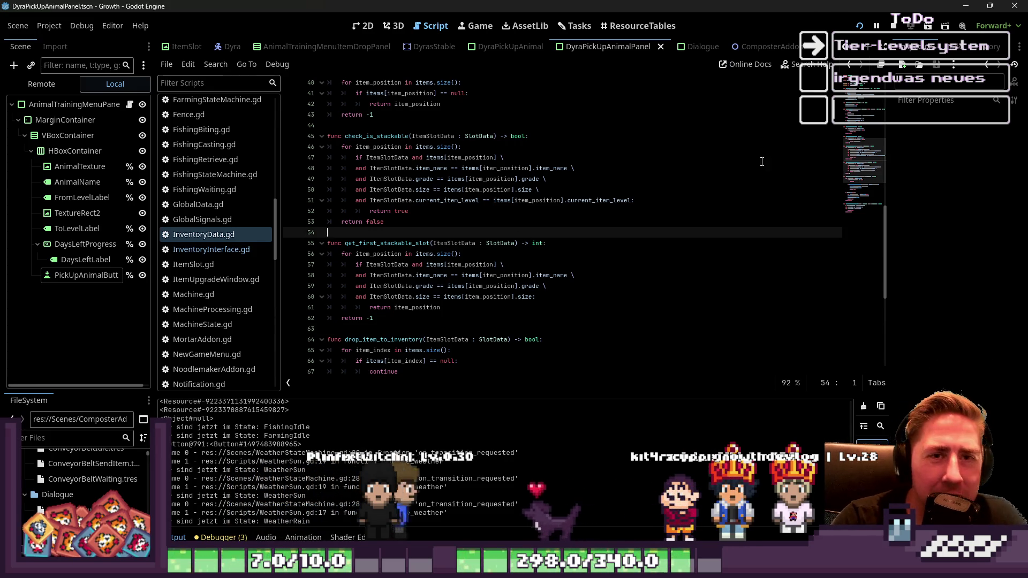
Step: Relaunch the game, close the Training panel, and walk the farmer out of and back into the barn
key(F5)
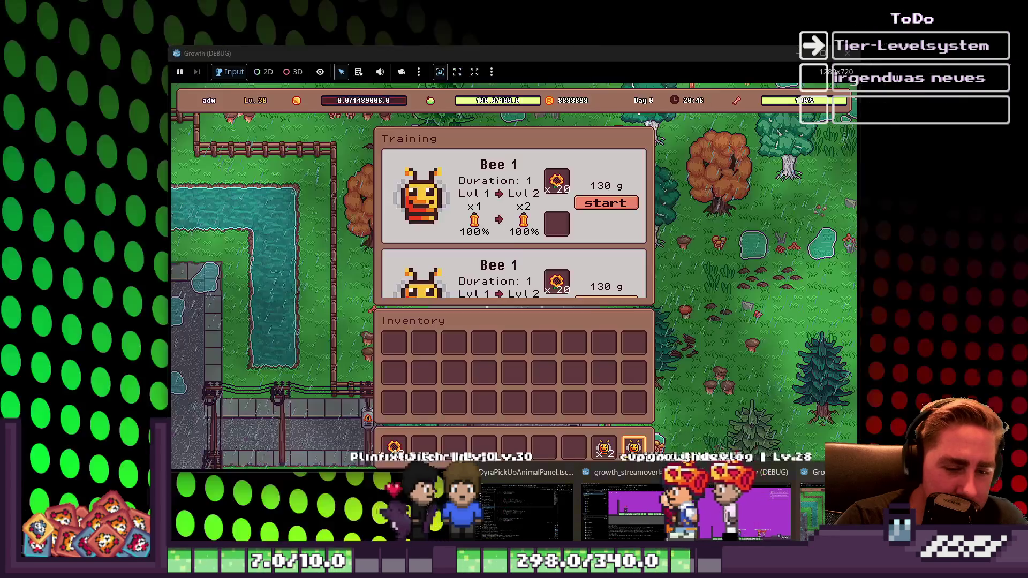
click(702, 181)
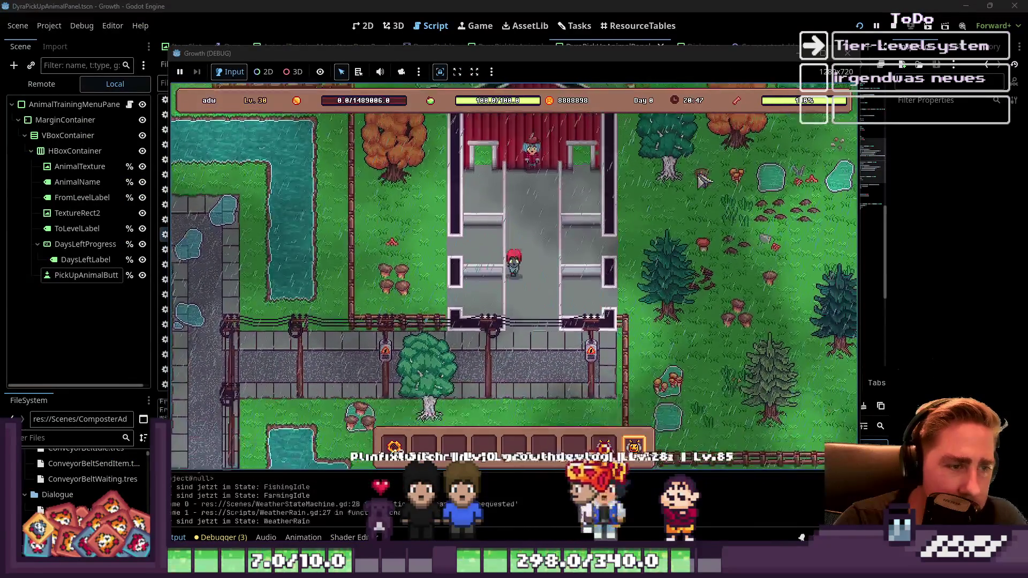
key(s)
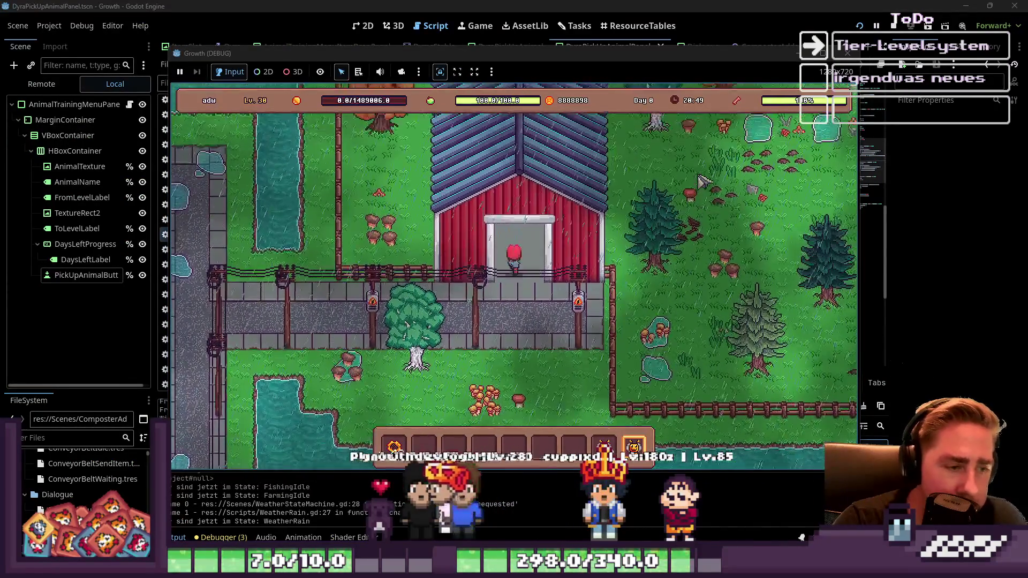
key(w)
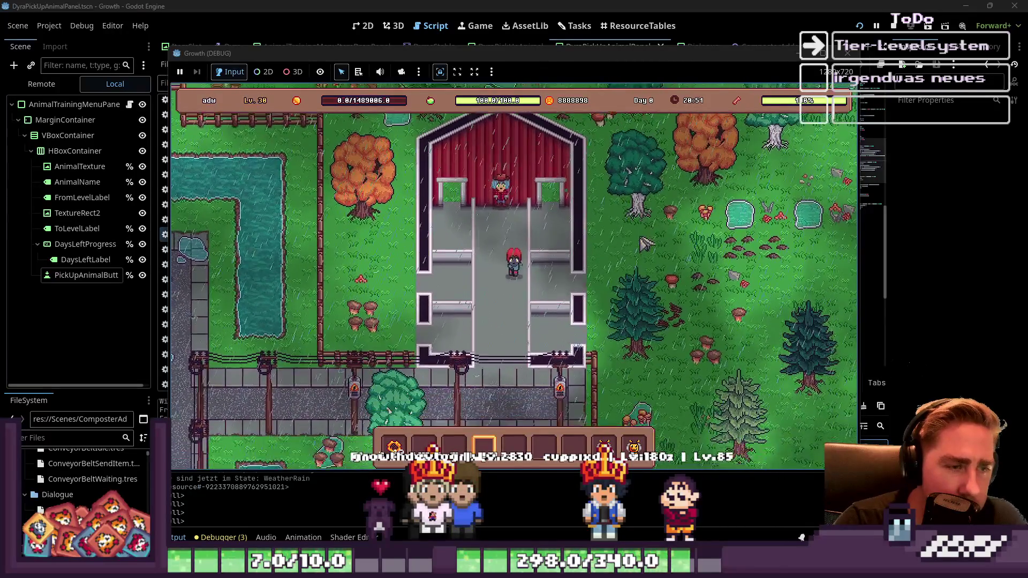
key(s)
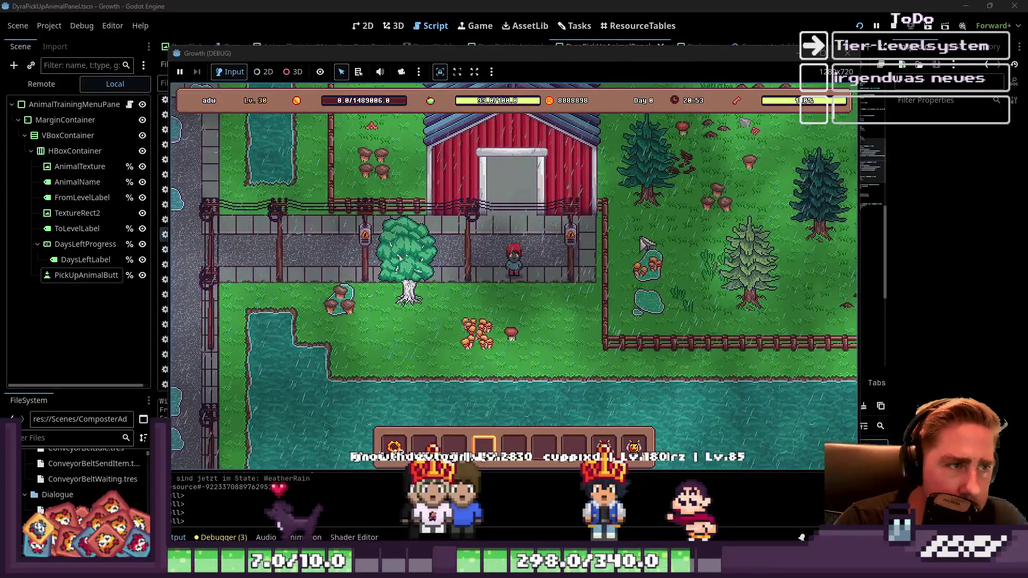
key(w)
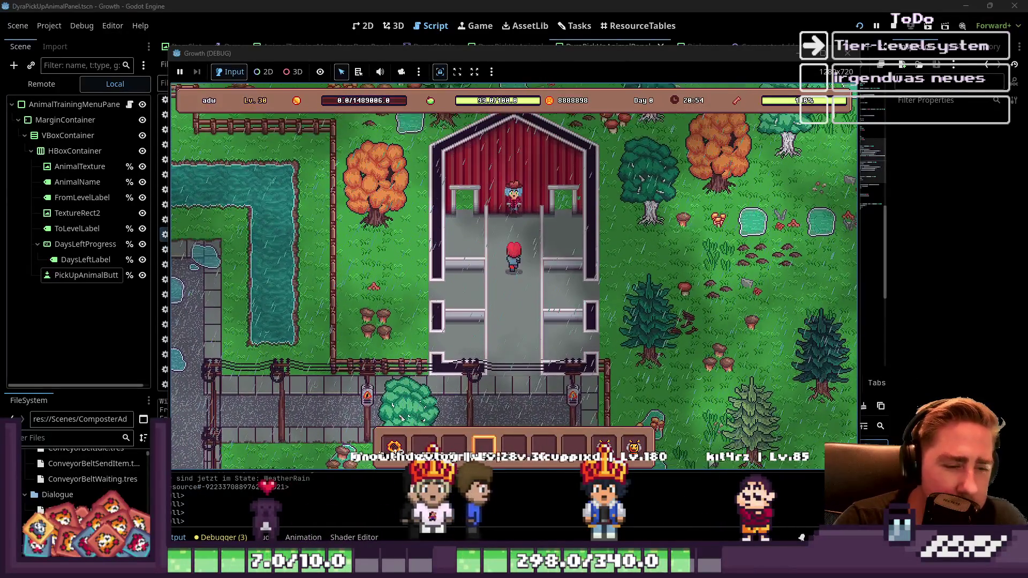
key(w)
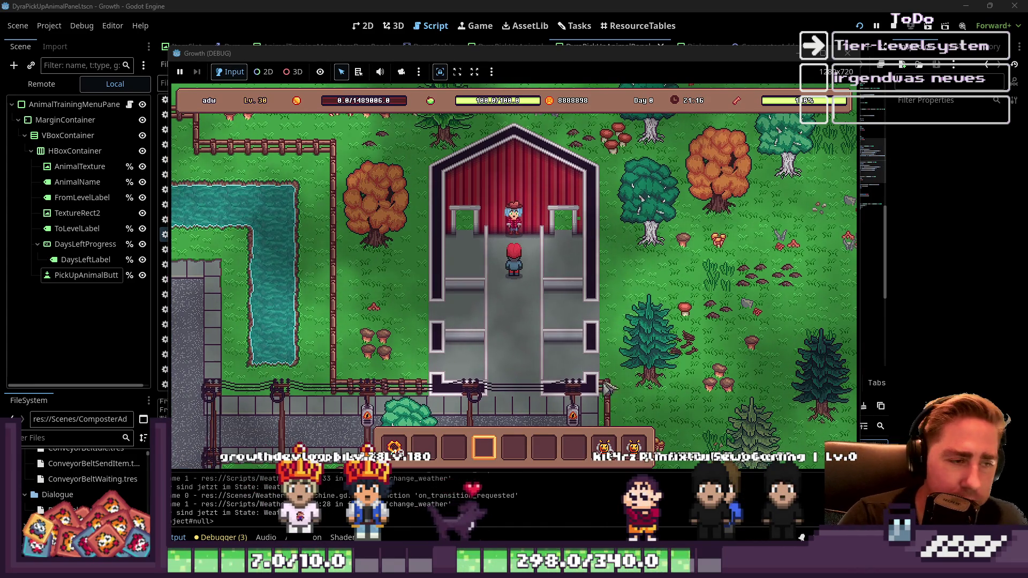
Step: Walk the farmer around the barn aisle, then show the Remote scene tree
key(s)
key(w)
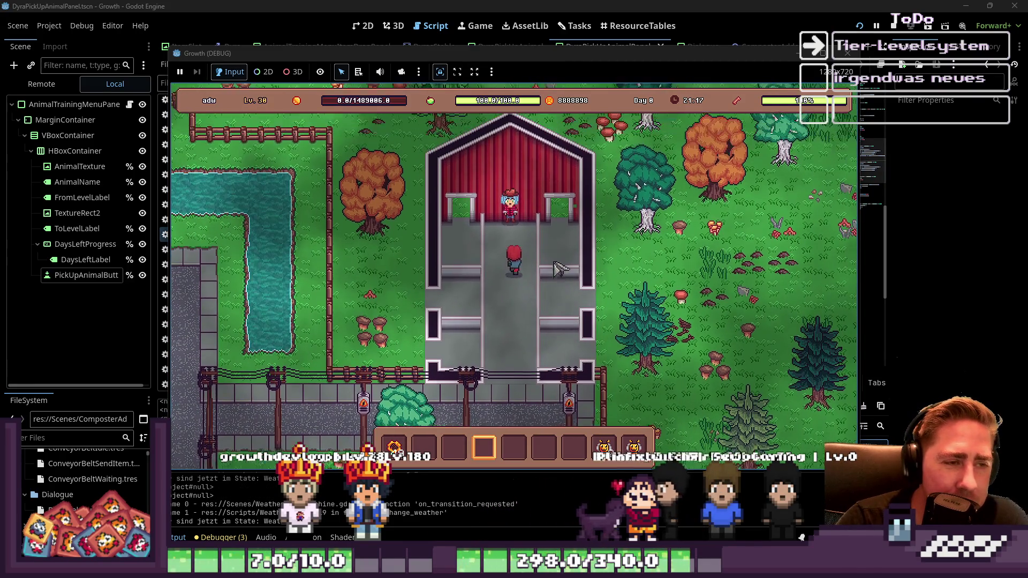
key(a)
key(s)
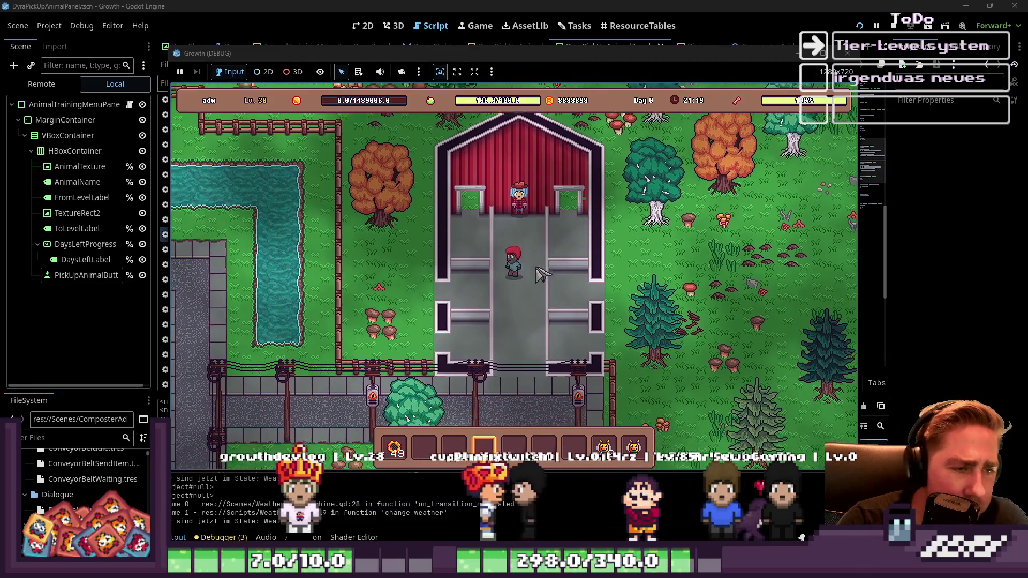
key(s)
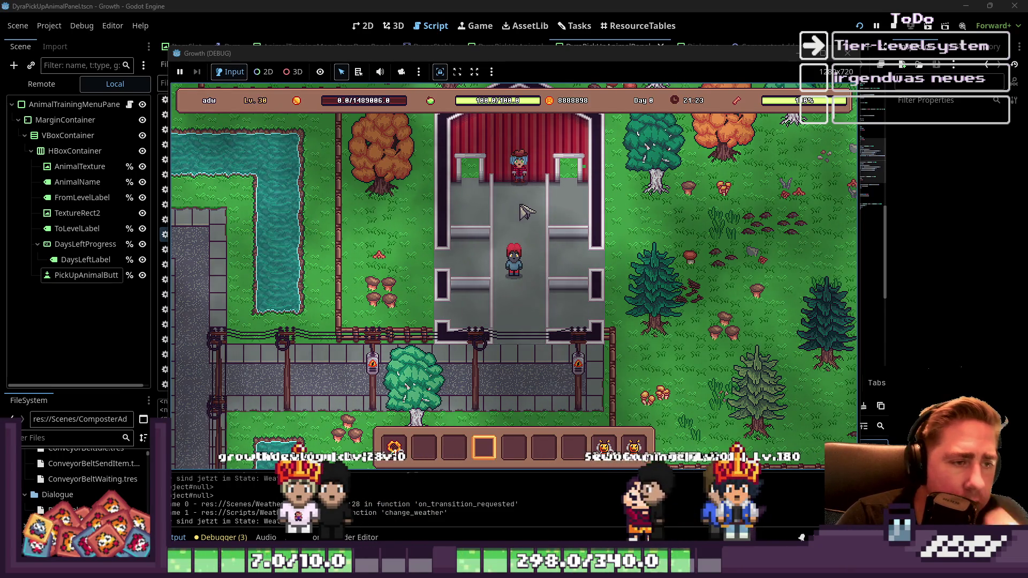
key(w)
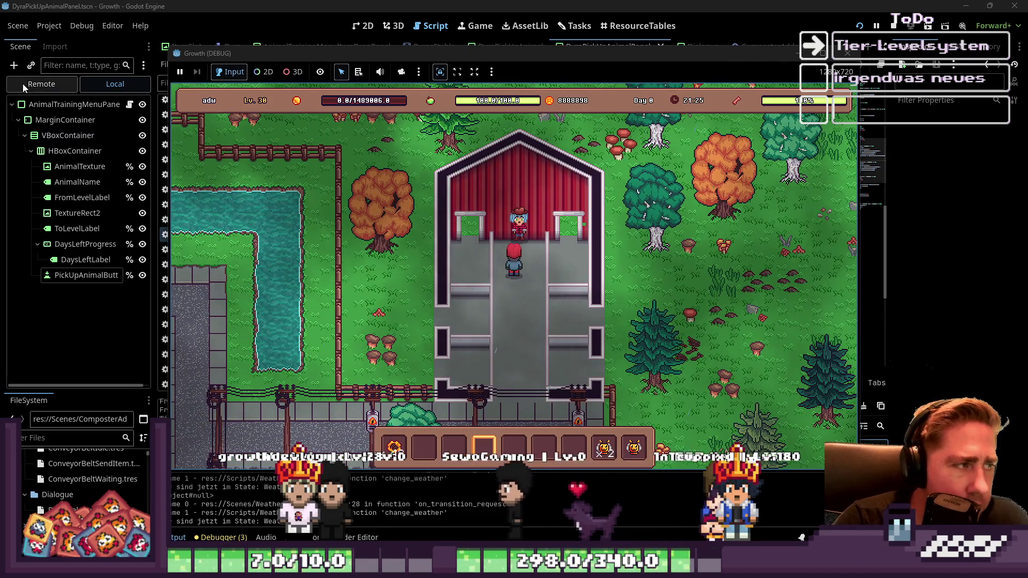
click(24, 84)
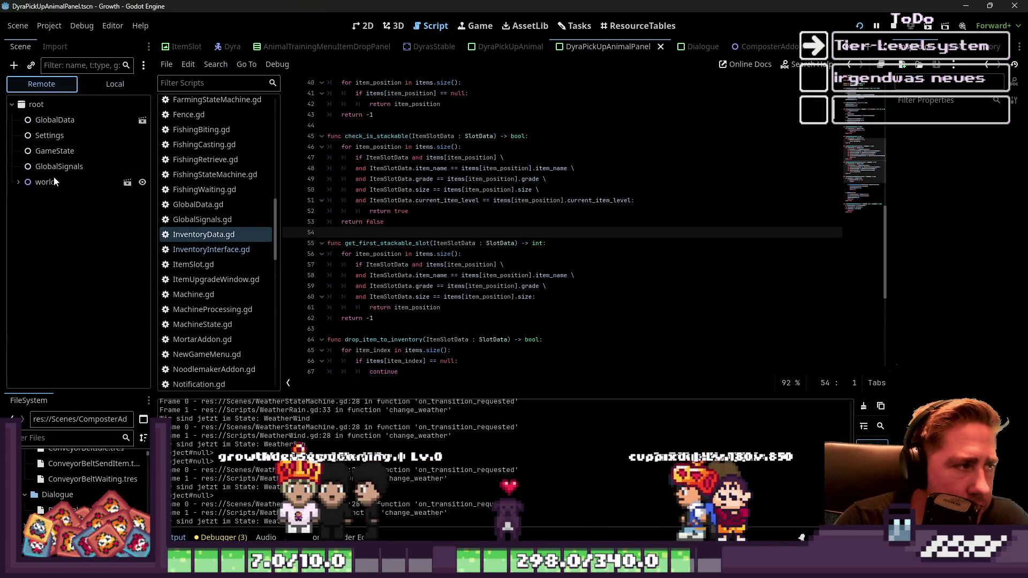
Step: In the remote tree, set the Environment DayLight node's Day Count to 23 and return to the game
click(18, 182)
scroll(17, 182, down, 5)
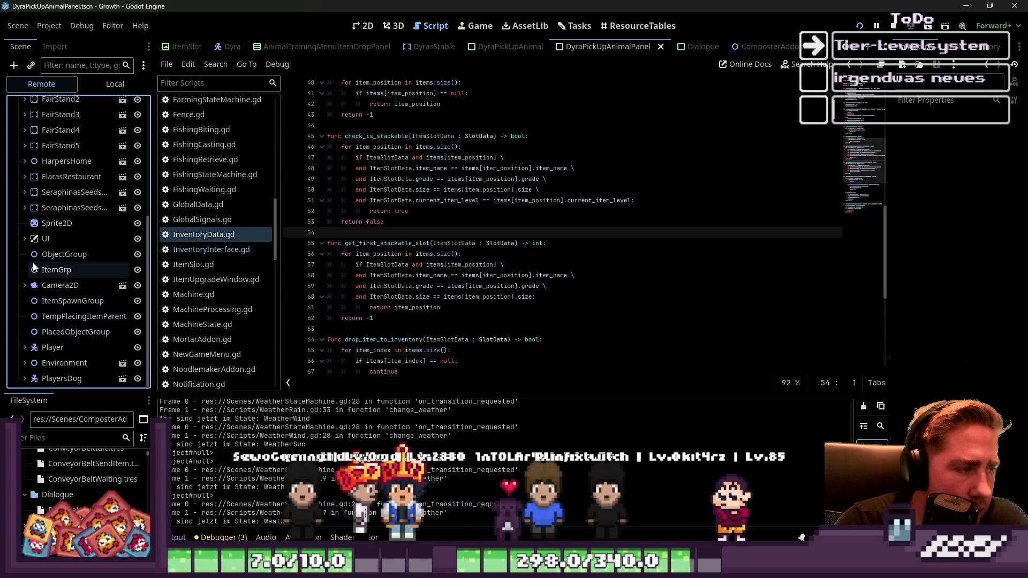
click(24, 363)
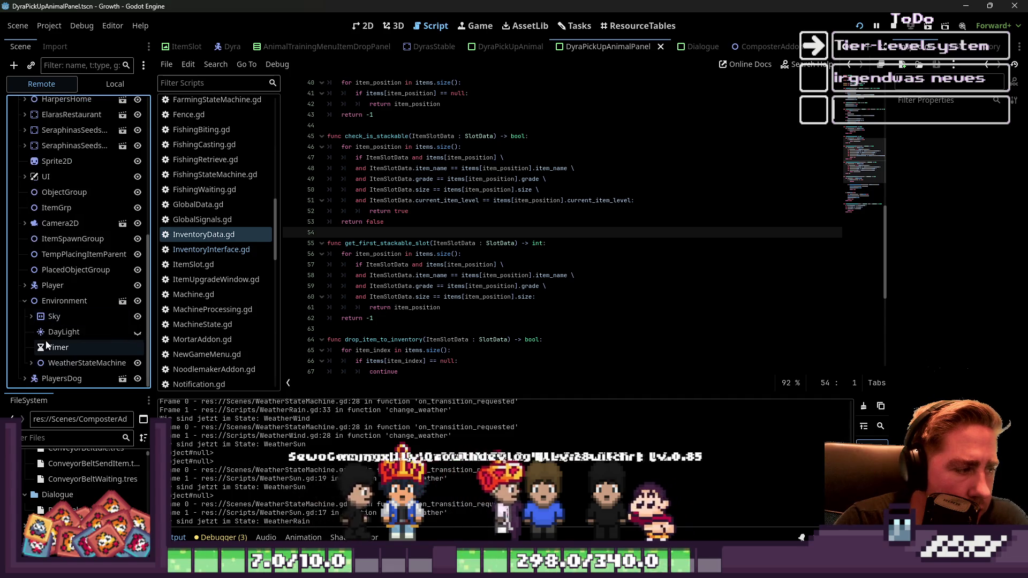
click(45, 332)
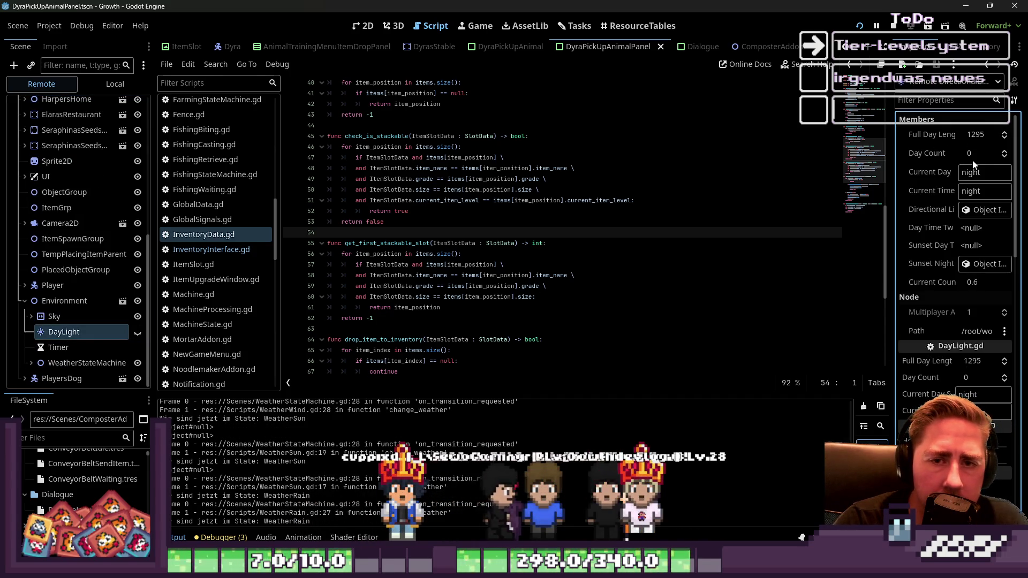
text(23)
key(Return)
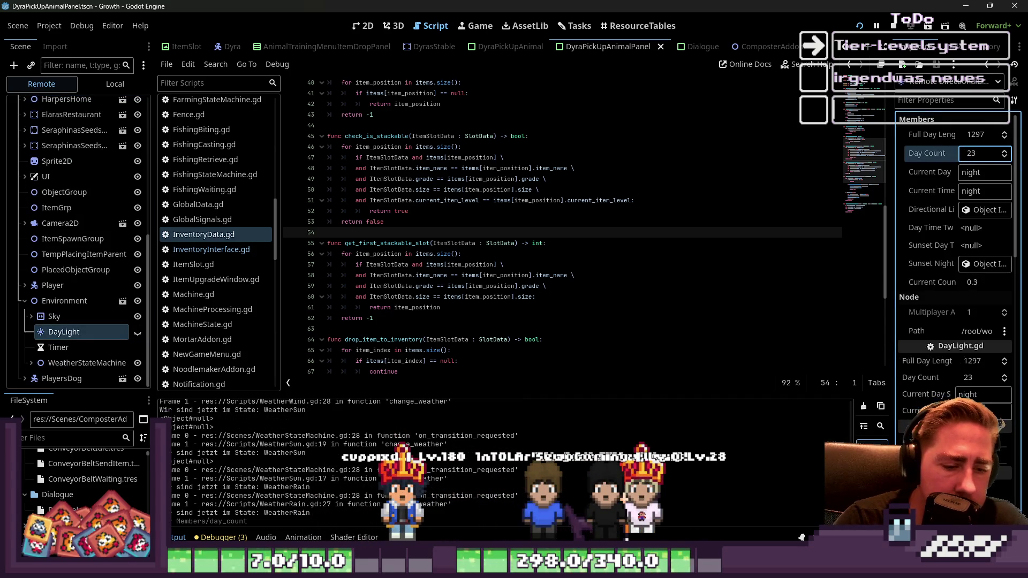
click(801, 537)
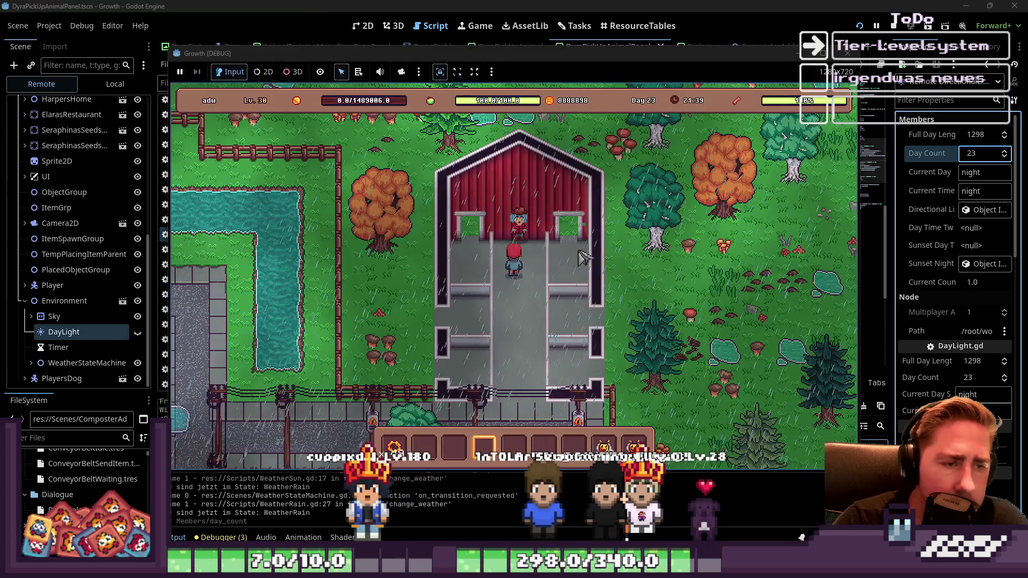
Step: From the barn keeper's Pick Up Animals panel, move the Bee+1 item into the inventory, then stop the game with F8
click(492, 214)
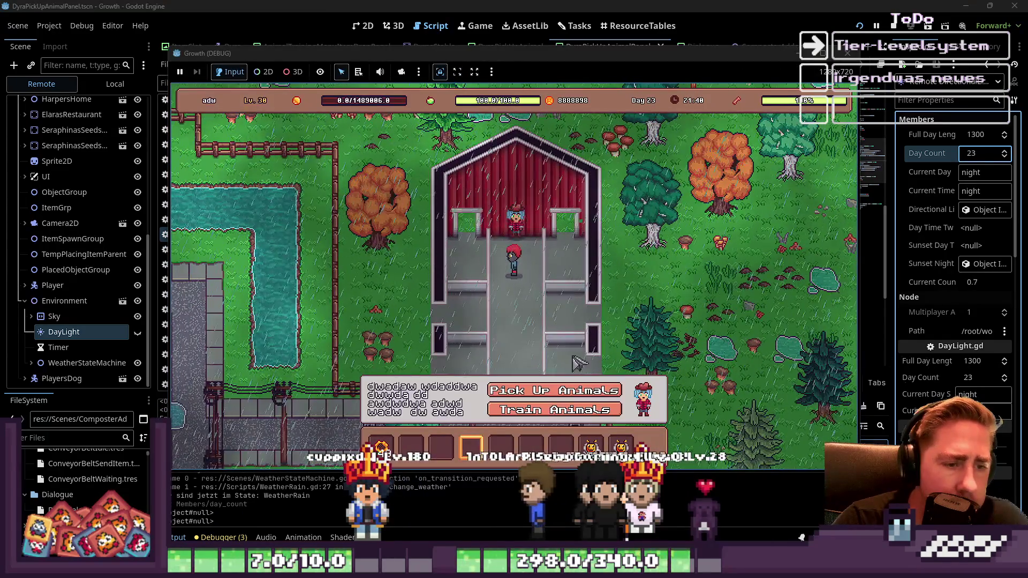
click(566, 392)
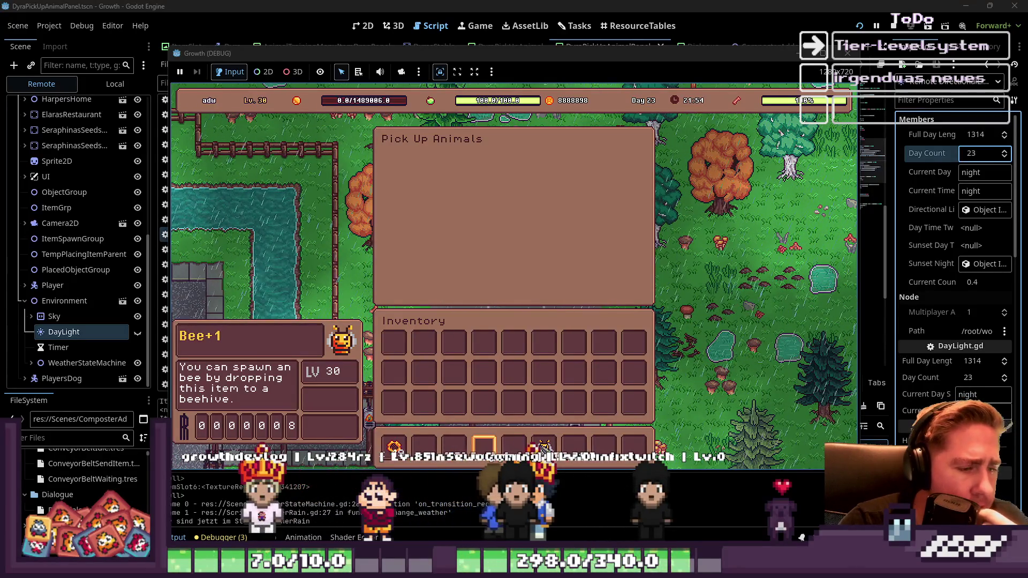
drag(542, 444, 517, 364)
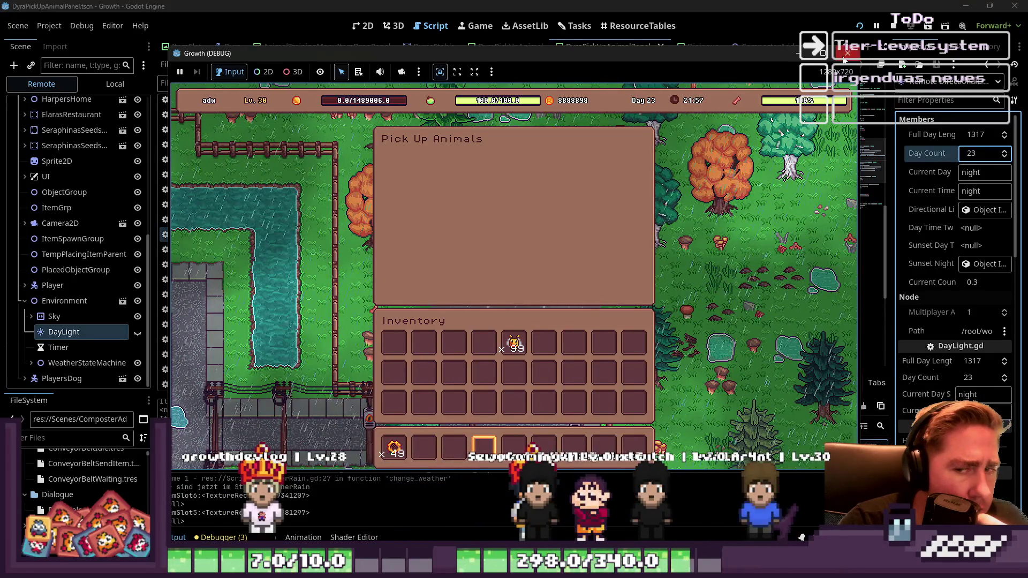
mouse_move(515, 351)
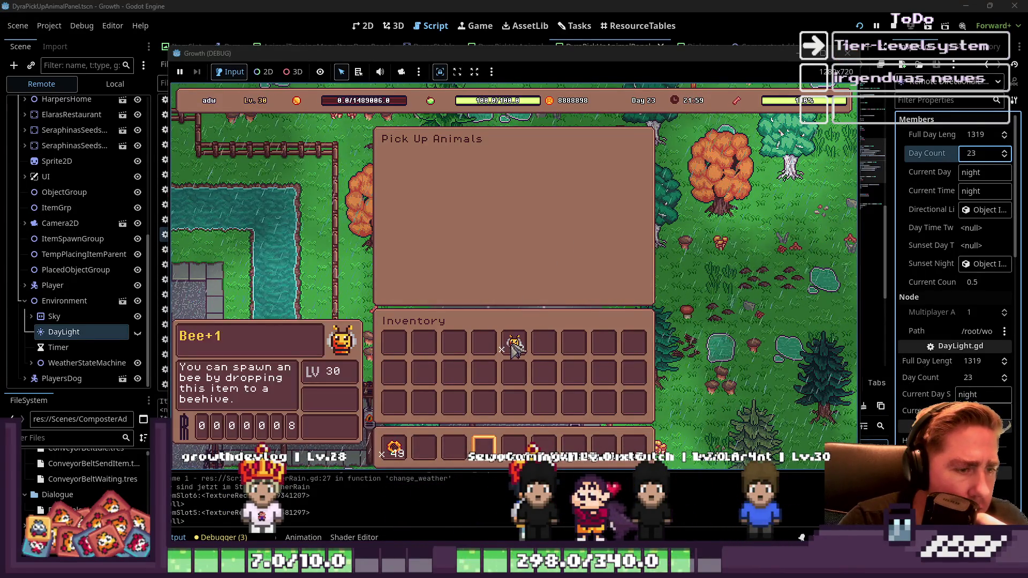
key(F8)
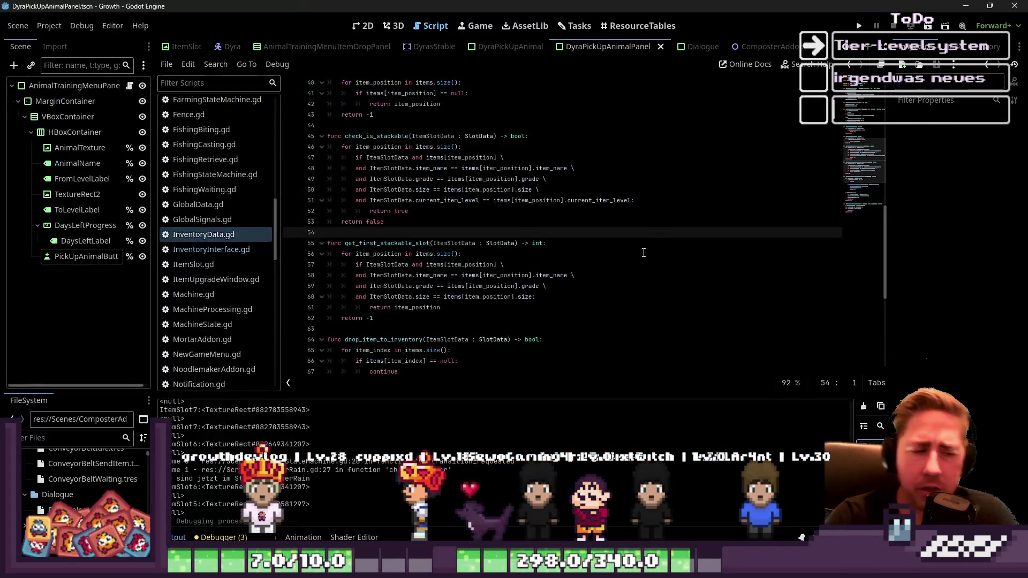
Step: Copy the current_item_level condition from check_is_stackable into get_first_stackable_slot
click(550, 288)
click(523, 296)
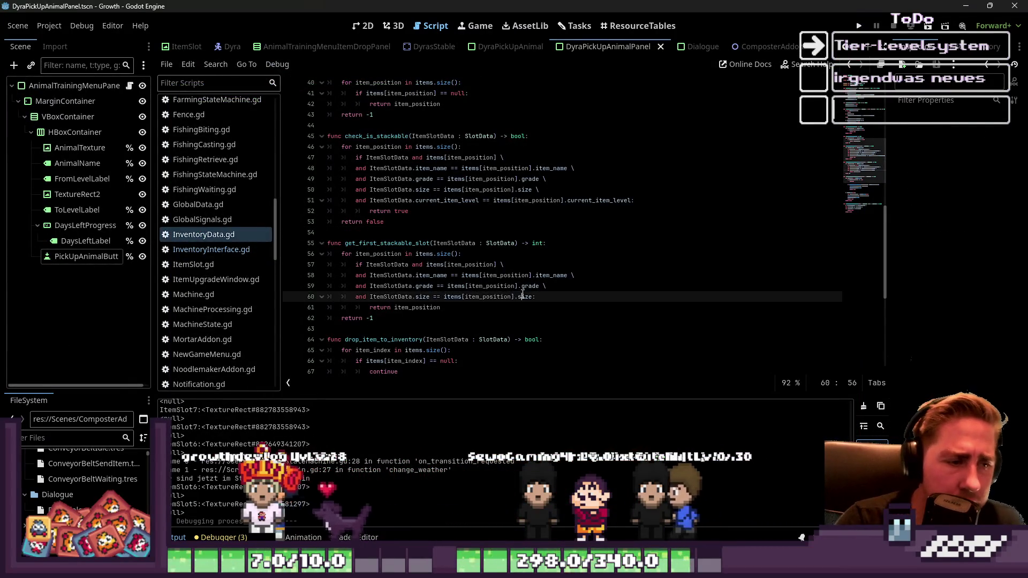
click(500, 312)
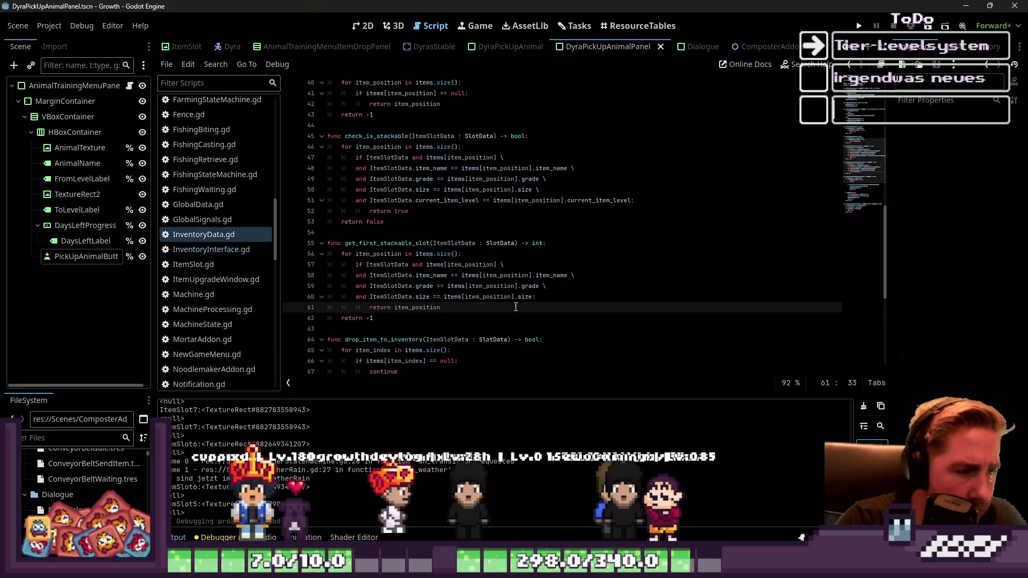
mouse_move(490, 223)
mouse_down()
mouse_move(625, 204)
mouse_move(517, 201)
mouse_move(536, 189)
mouse_up()
key(ctrl+c)
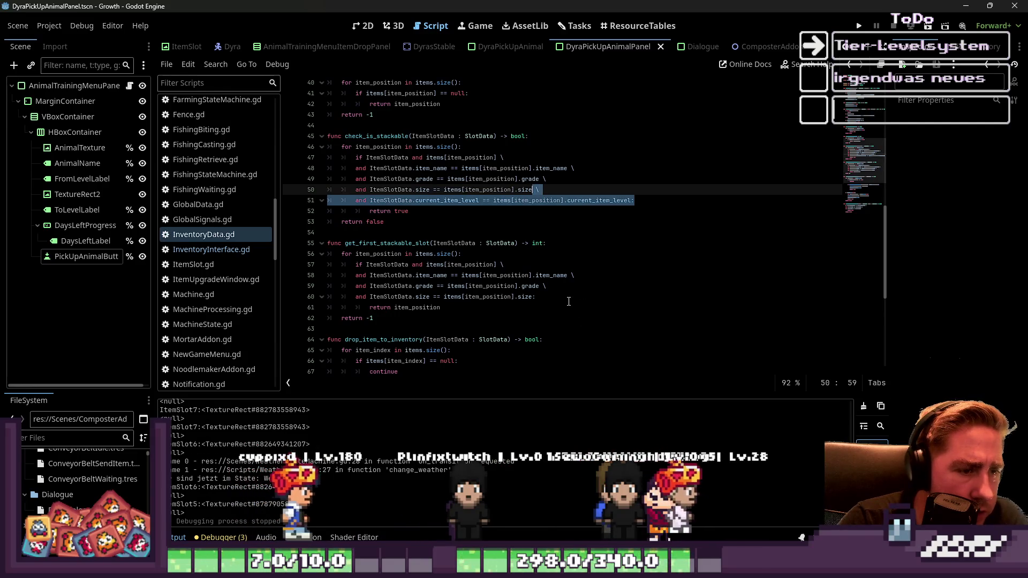
click(536, 297)
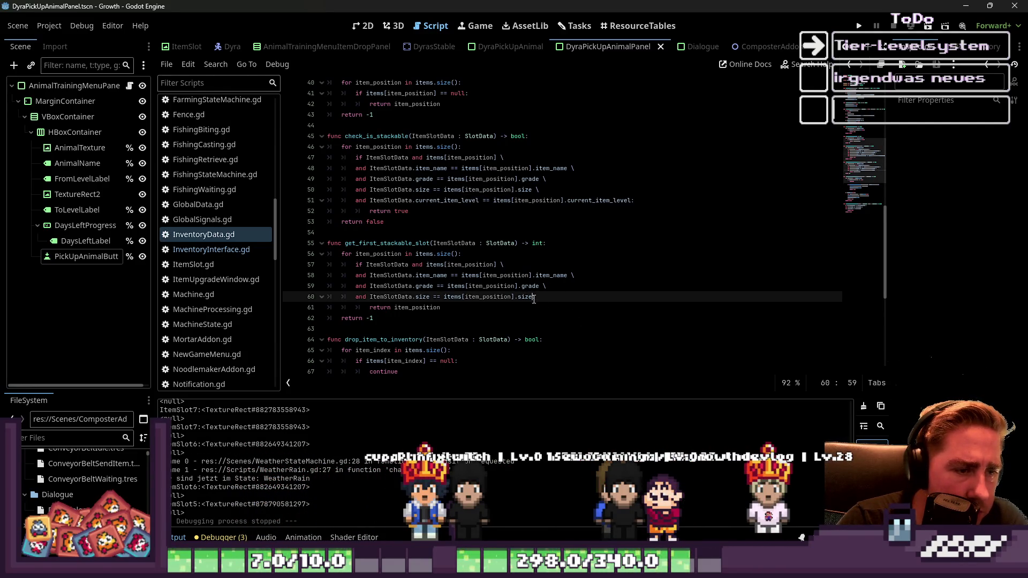
key(ctrl+v)
Step: Delete the stray colon on the pasted line, save InventoryData.gd, and run the game with F5
double_click(386, 244)
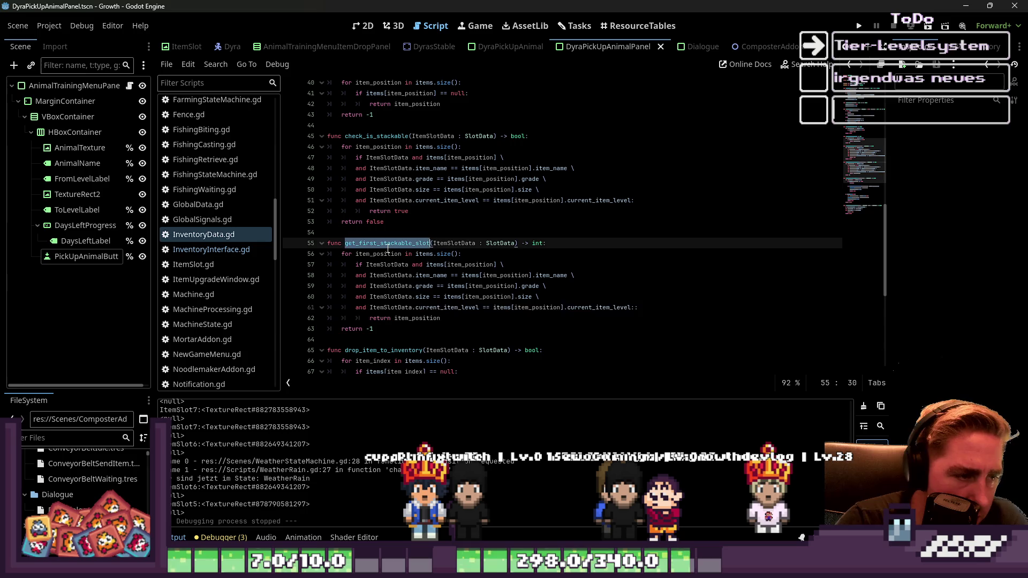
click(446, 307)
click(443, 321)
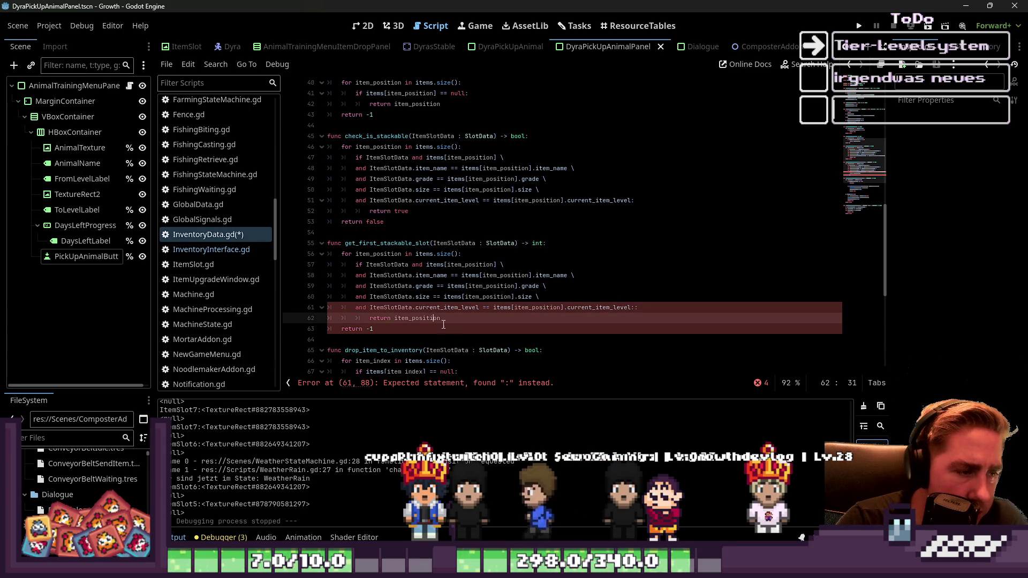
click(638, 308)
key(BackSpace)
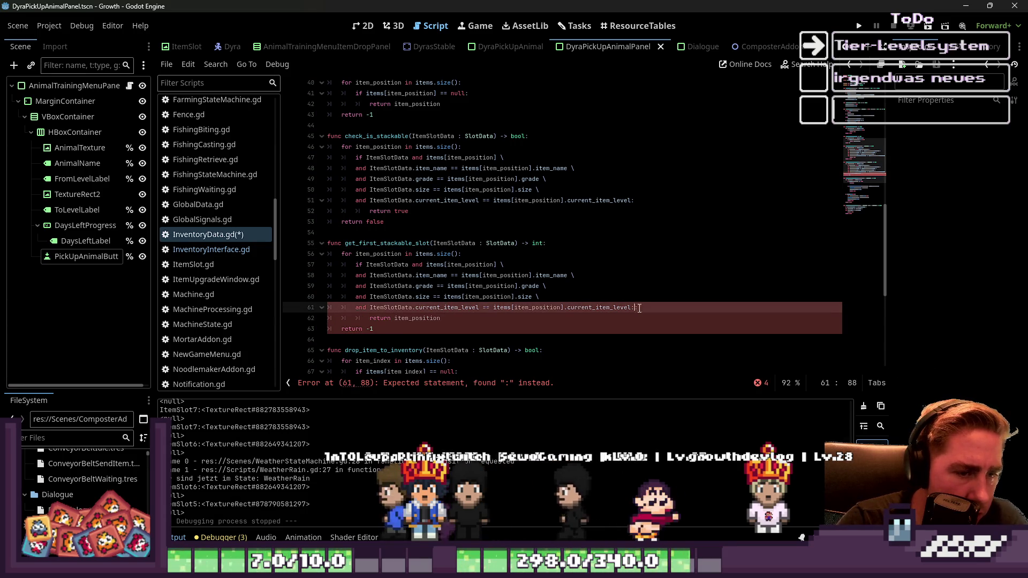
key(Up)
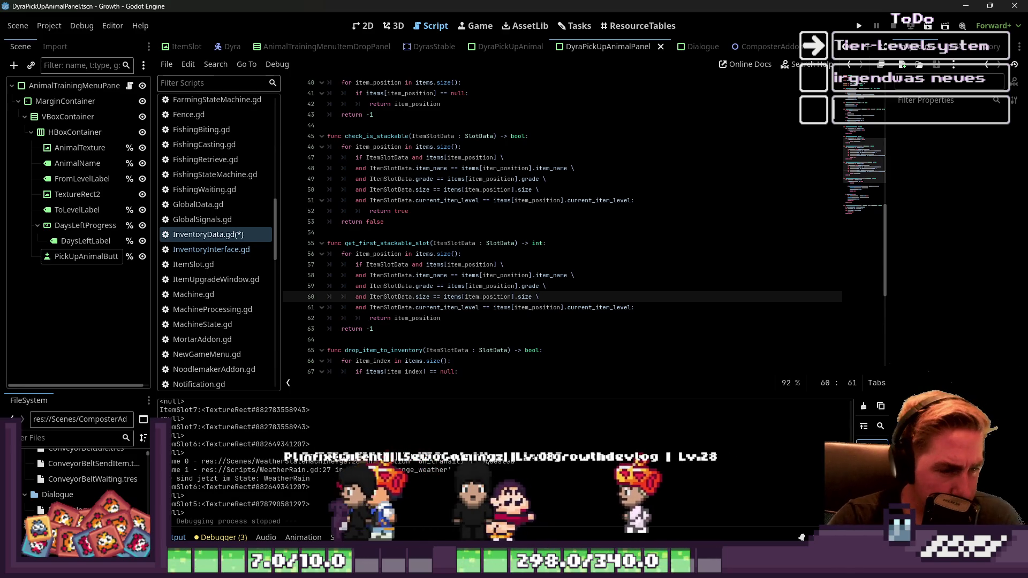
key(ctrl+s)
click(649, 252)
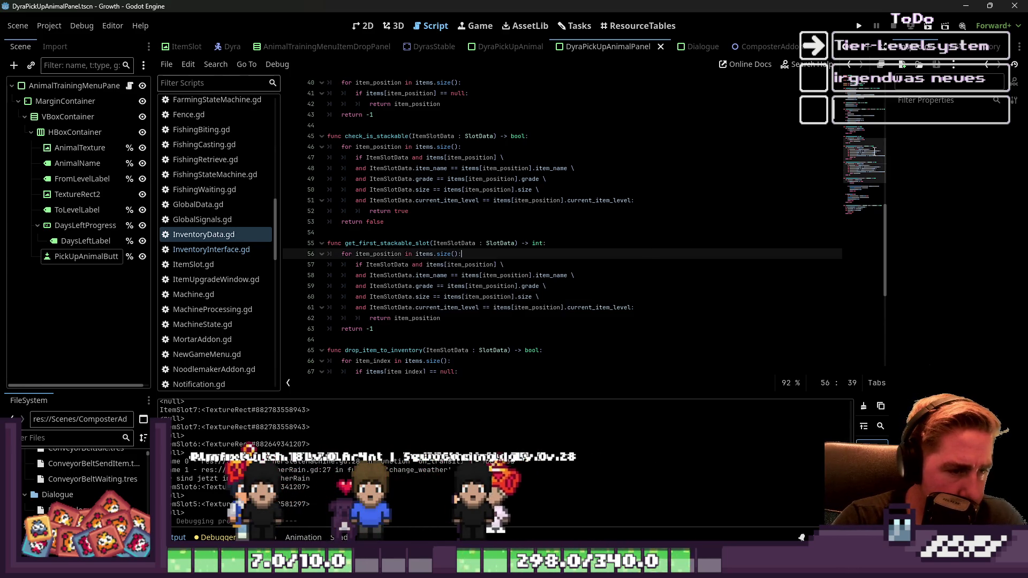
key(F5)
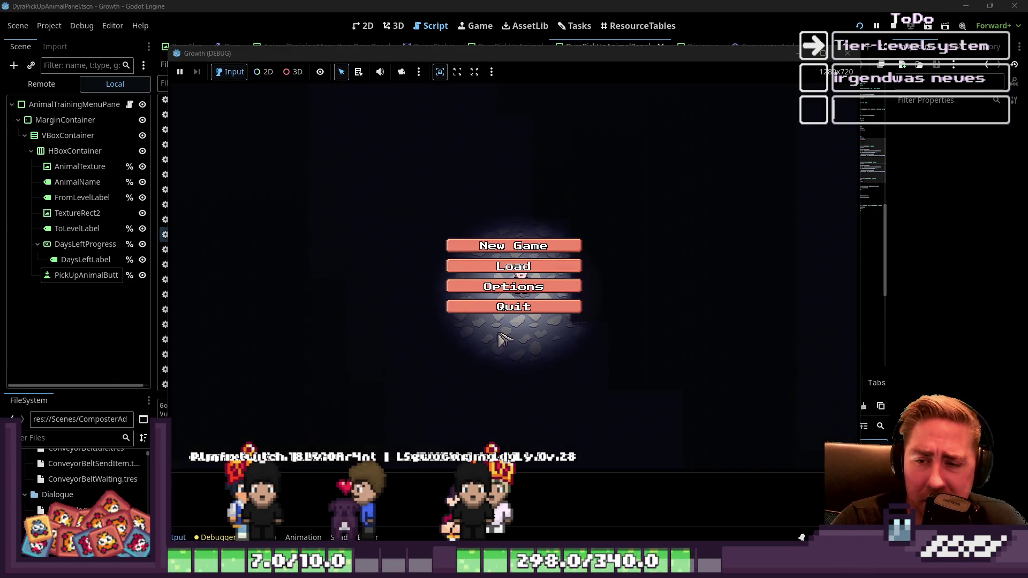
Step: Begin a new game with a character named 'sad'
click(466, 240)
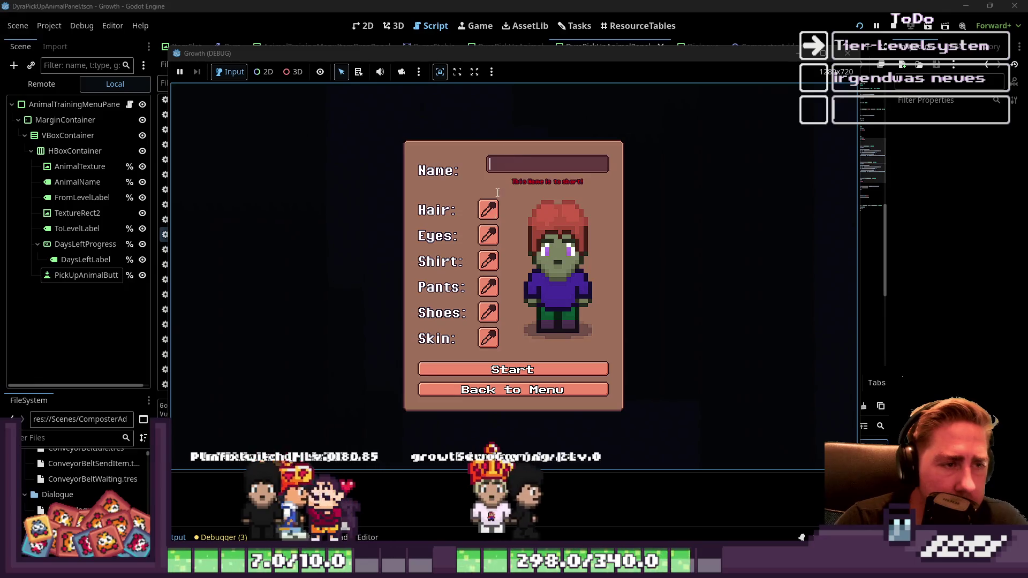
text(sad)
click(549, 363)
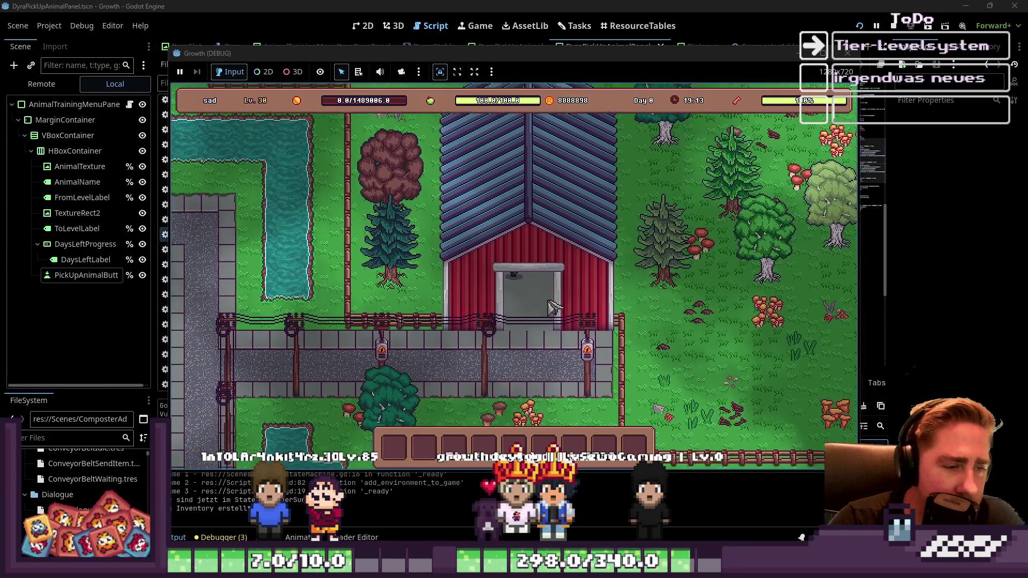
Step: Walk north into the barn and open the full inventory to browse the x99 item stacks
key(w)
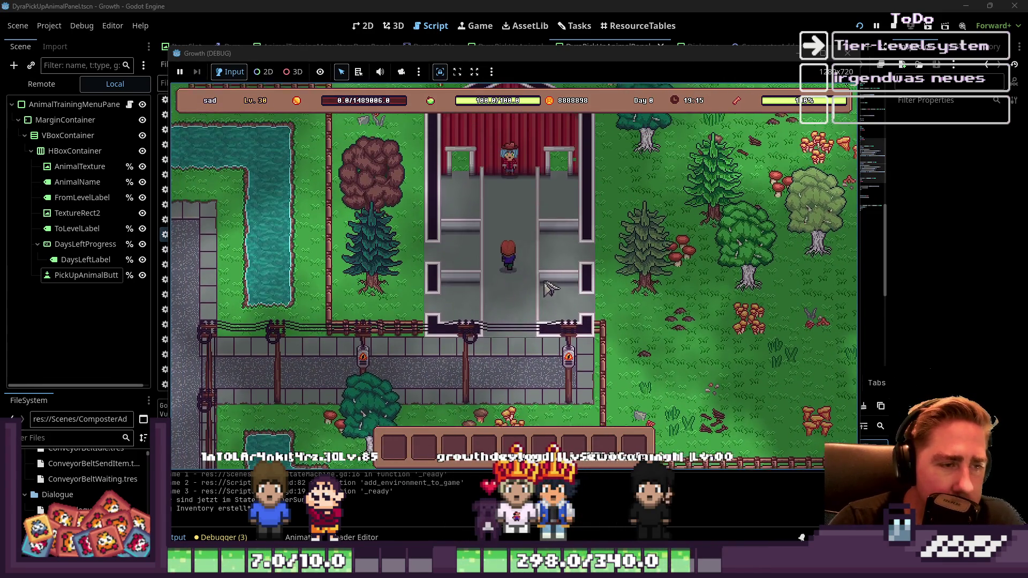
key(i)
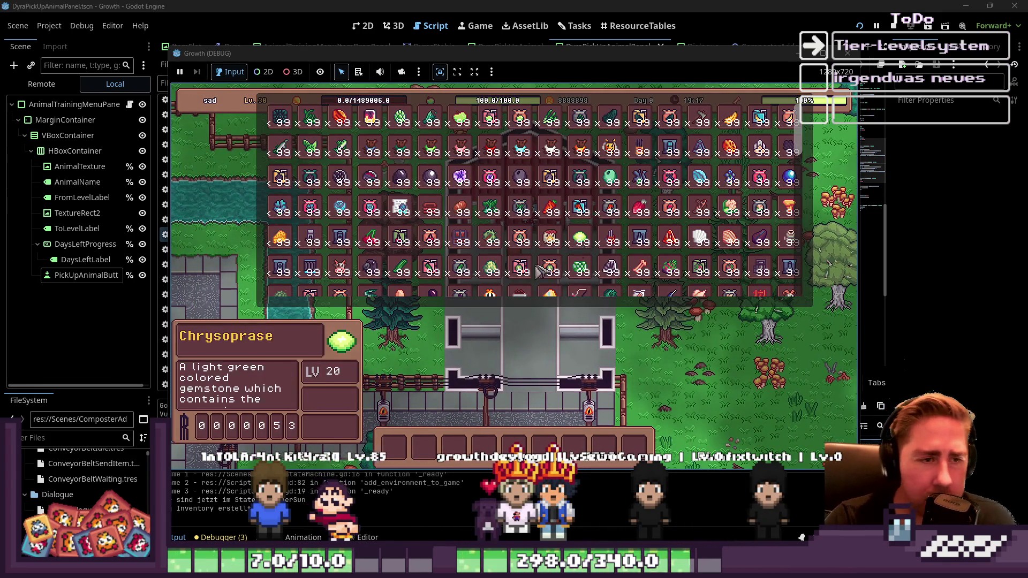
scroll(557, 218, down, 2)
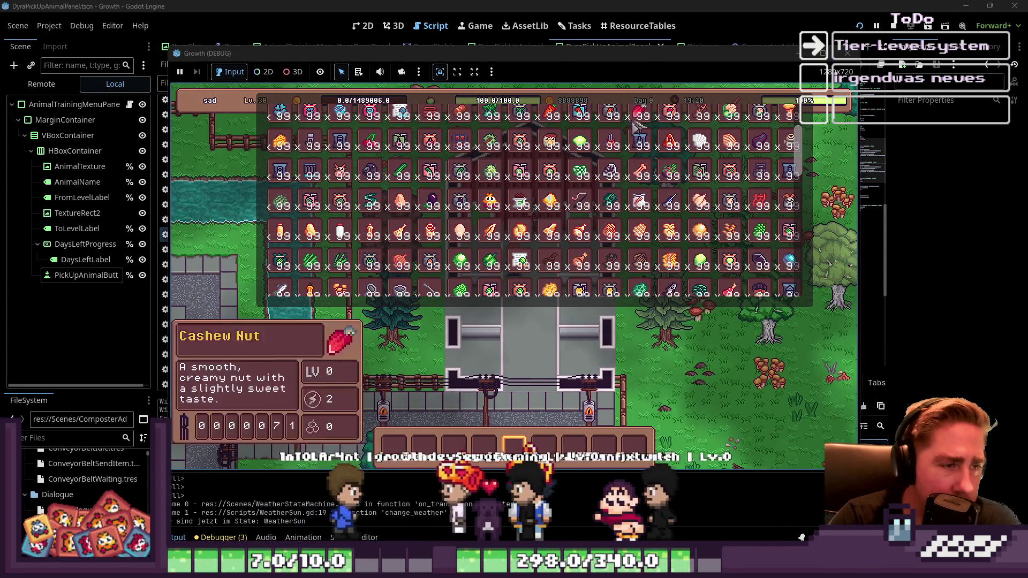
mouse_move(563, 191)
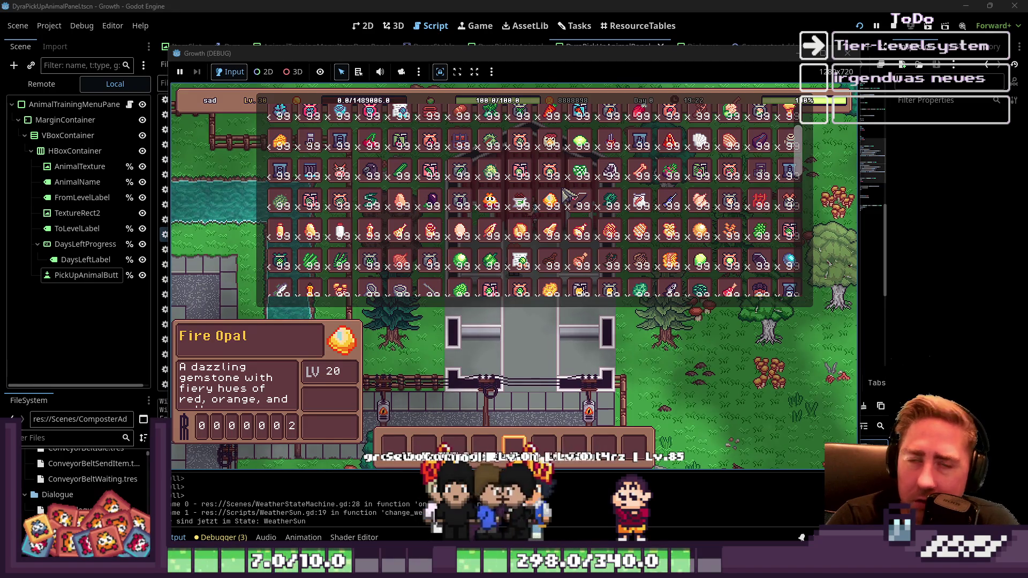
mouse_move(553, 261)
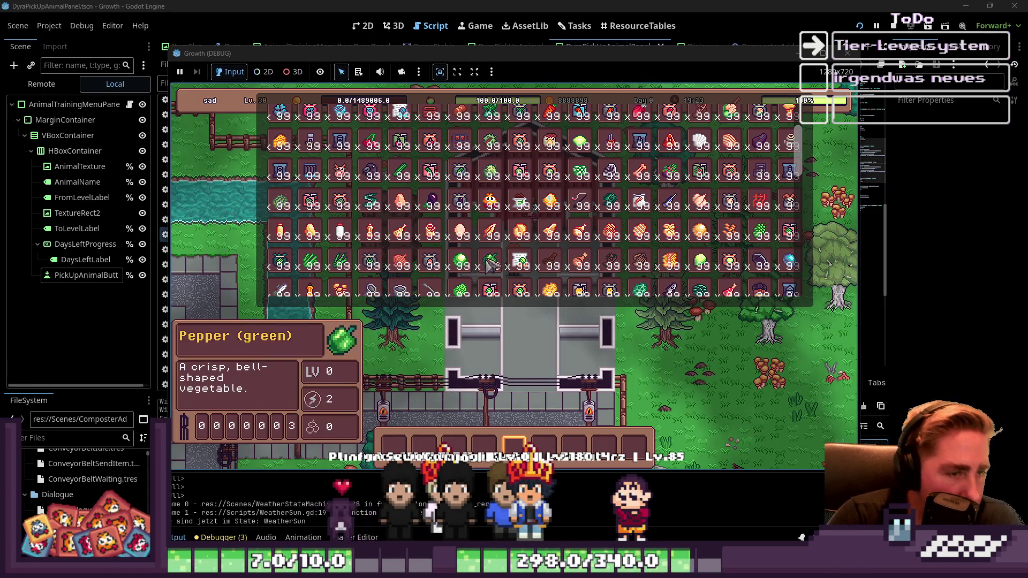
scroll(535, 216, down, 1)
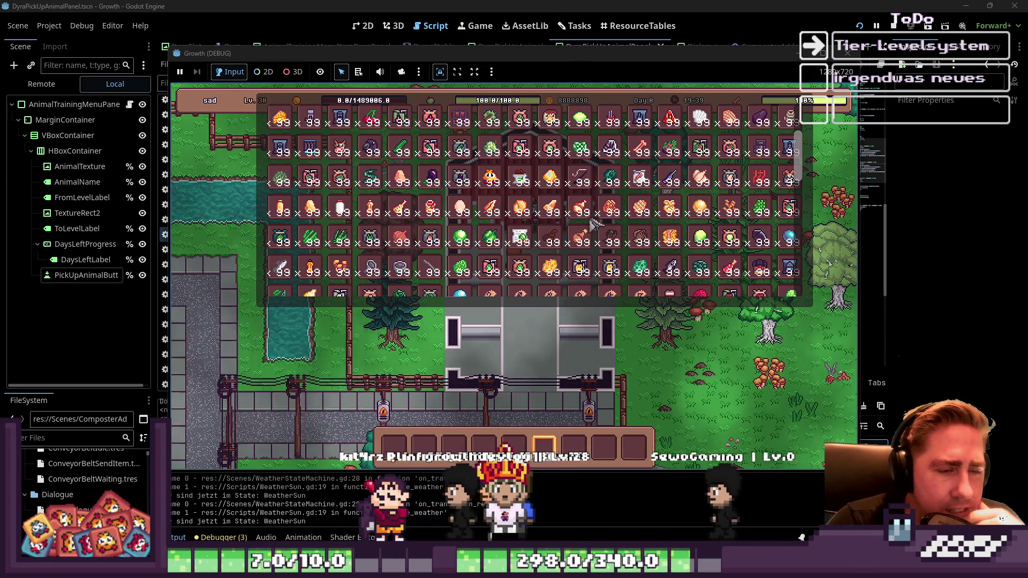
mouse_move(580, 242)
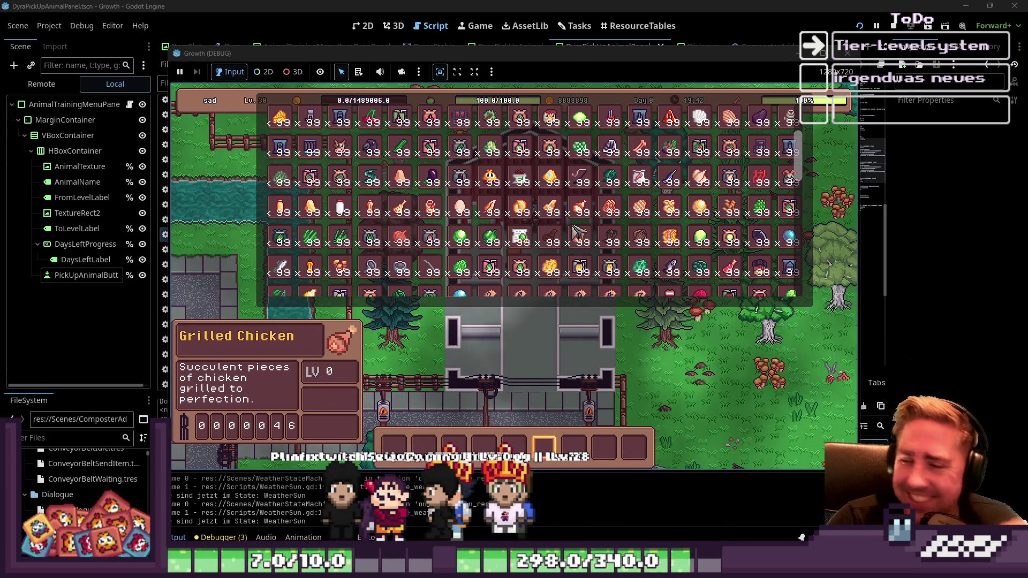
Step: Scroll through the x99 stacks once more and close the inventory overlay
scroll(531, 287, up, 2)
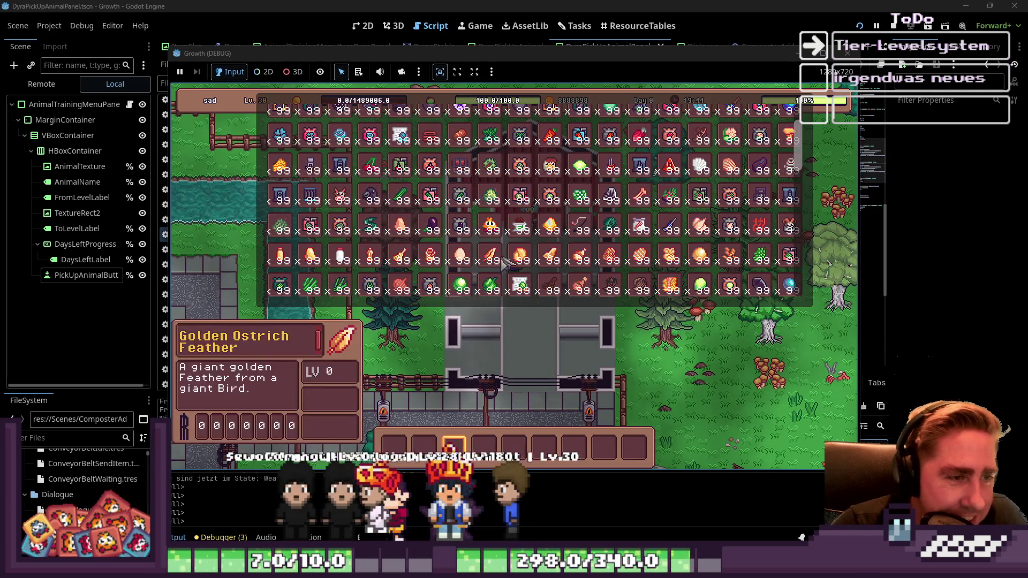
scroll(525, 252, down, 5)
scroll(524, 242, up, 6)
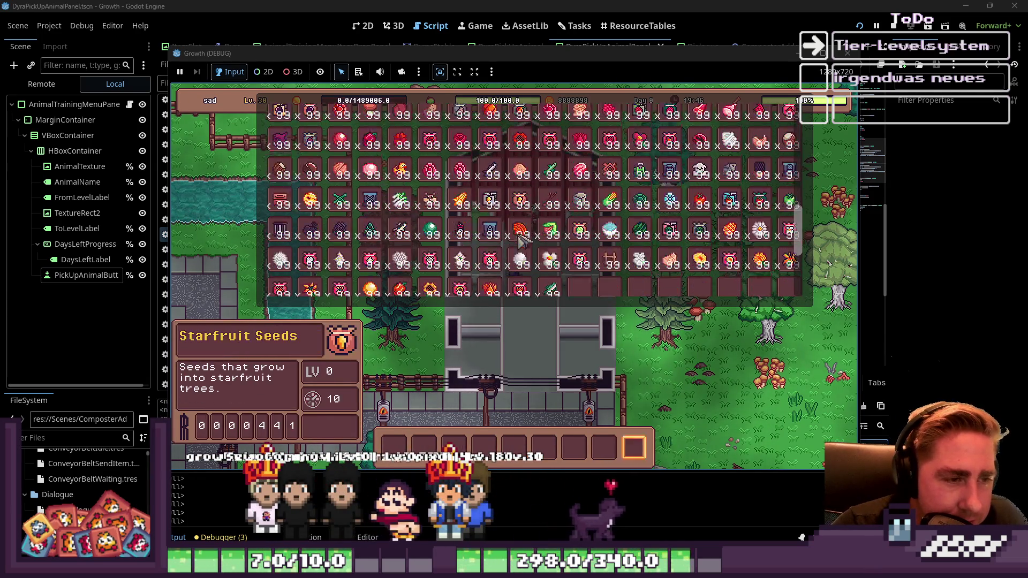
scroll(530, 243, up, 3)
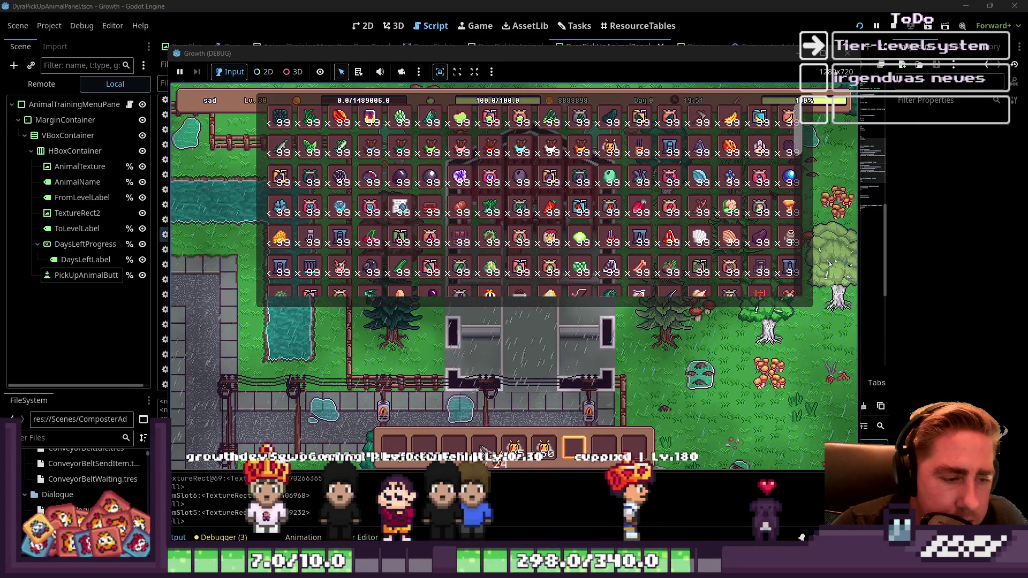
scroll(433, 228, down, 10)
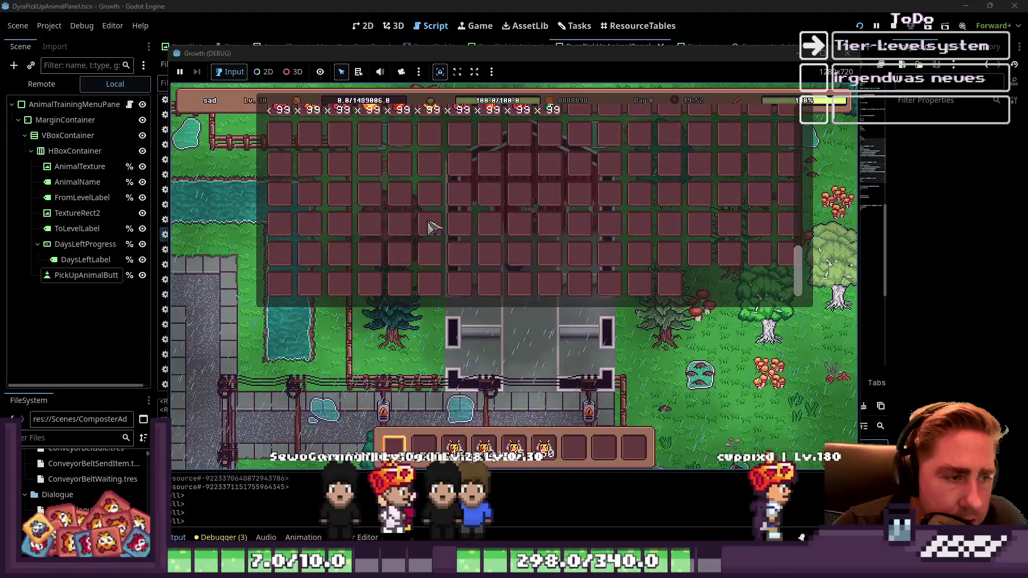
scroll(432, 228, up, 3)
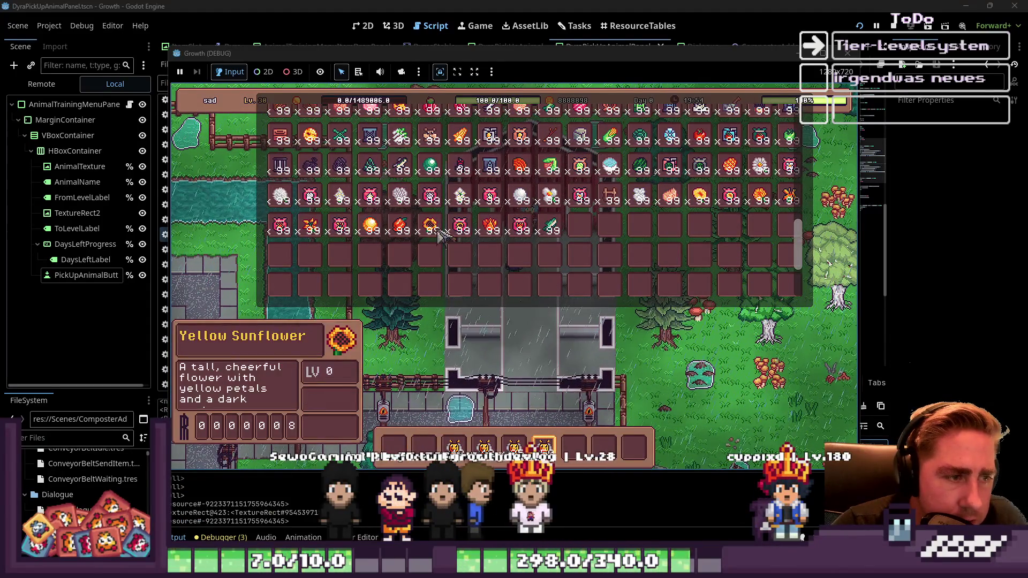
key(Escape)
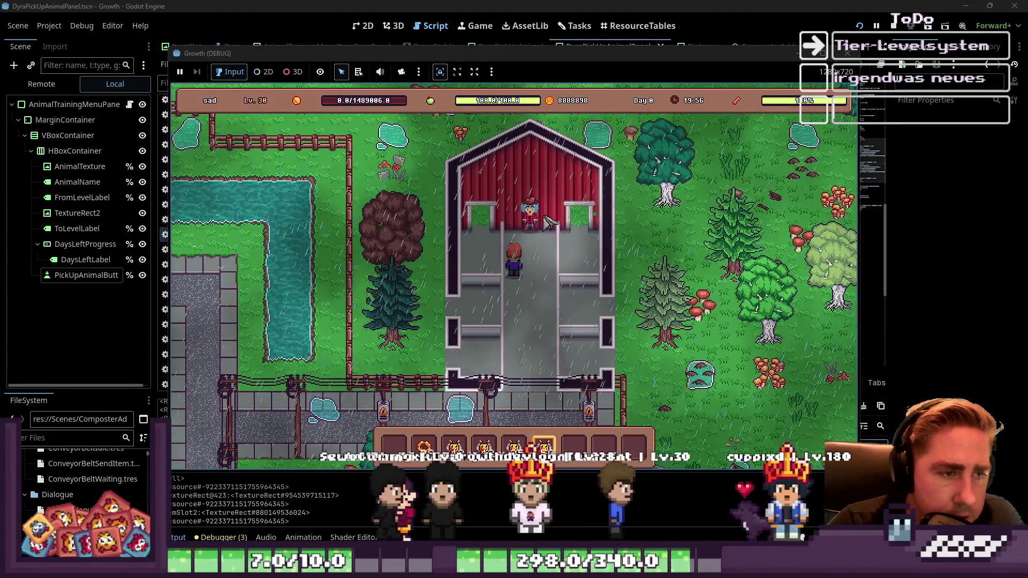
Step: Talk to the barn keeper and start training the first Bee with a sunflower as feed
key(e)
click(546, 413)
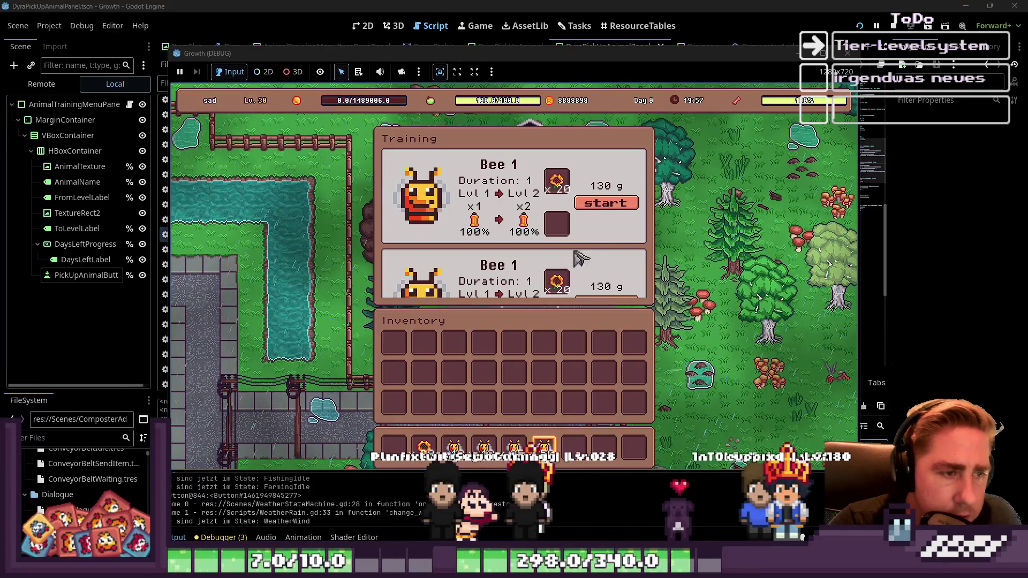
mouse_move(424, 447)
mouse_down()
mouse_move(540, 235)
mouse_move(554, 234)
mouse_up()
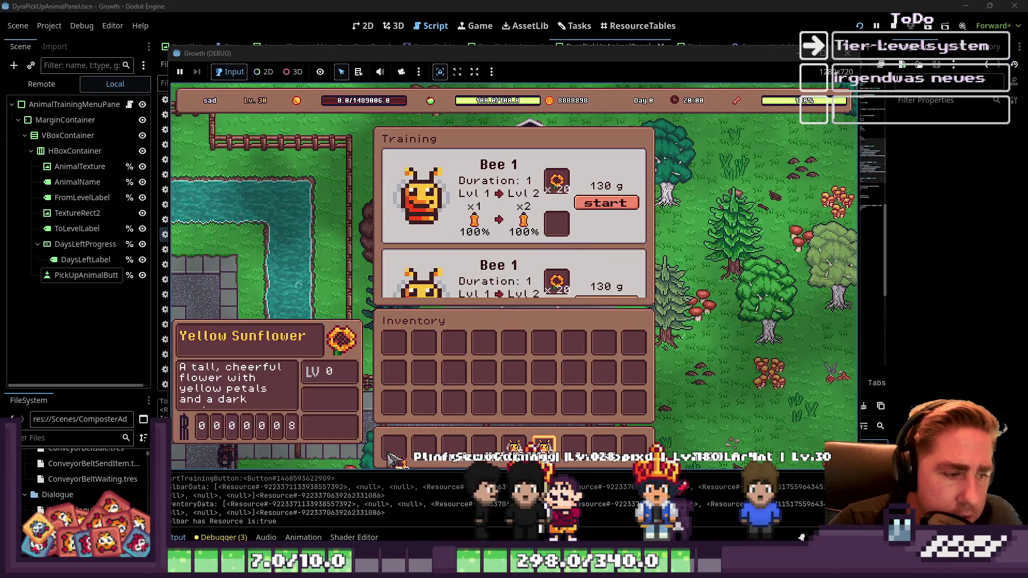
click(599, 203)
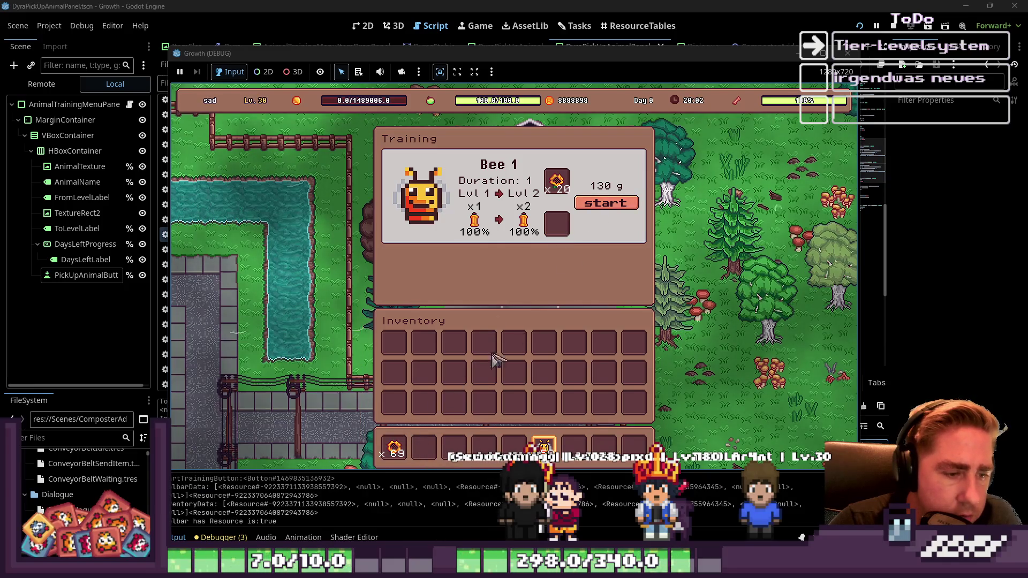
Step: Close the training panels, talk to the keeper again, and switch back to the editor
key(Escape)
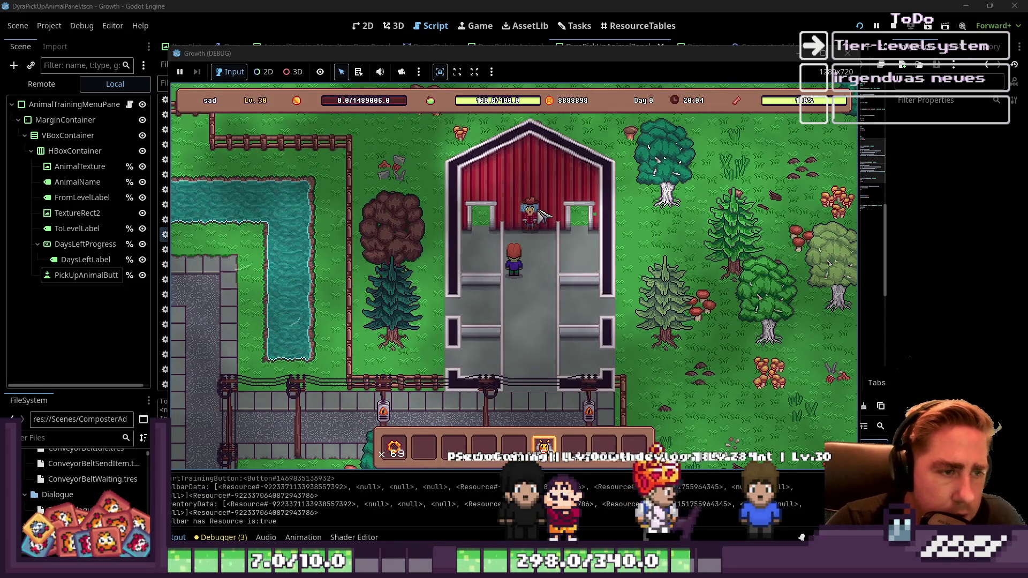
key(e)
click(47, 81)
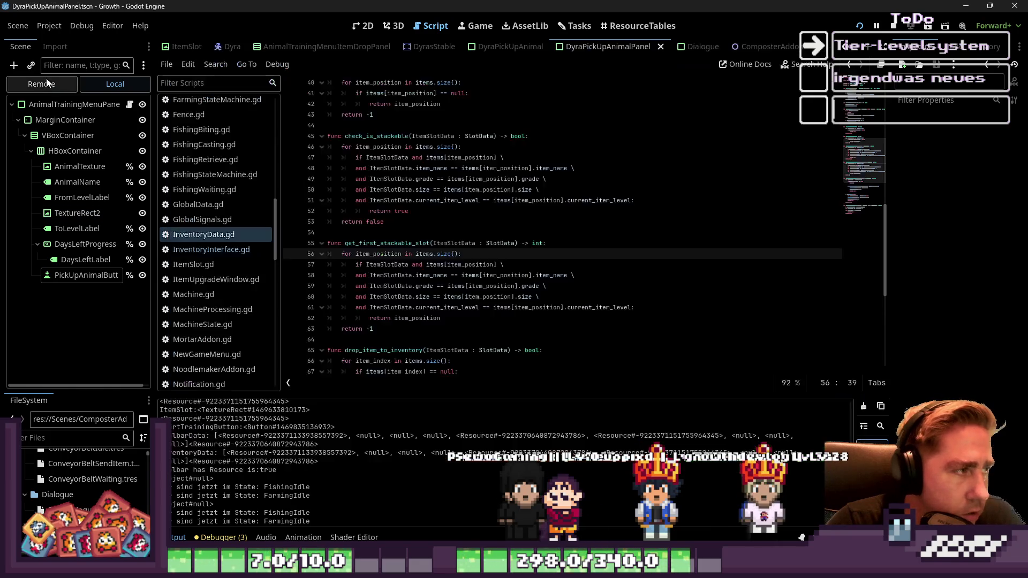
Step: Select the DayLight node under world > Environment in the Remote scene tree
click(41, 84)
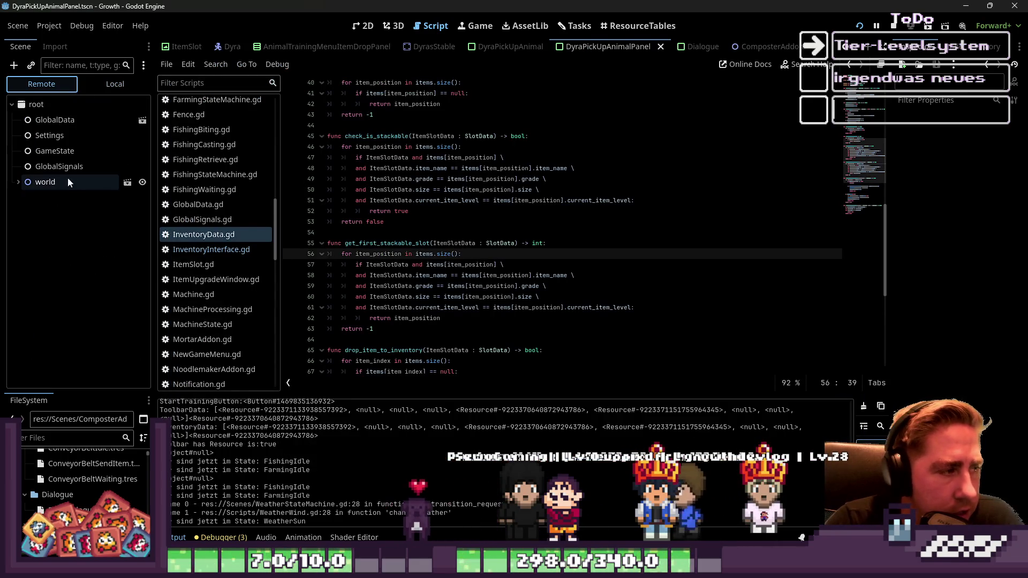
click(18, 181)
click(64, 363)
click(24, 363)
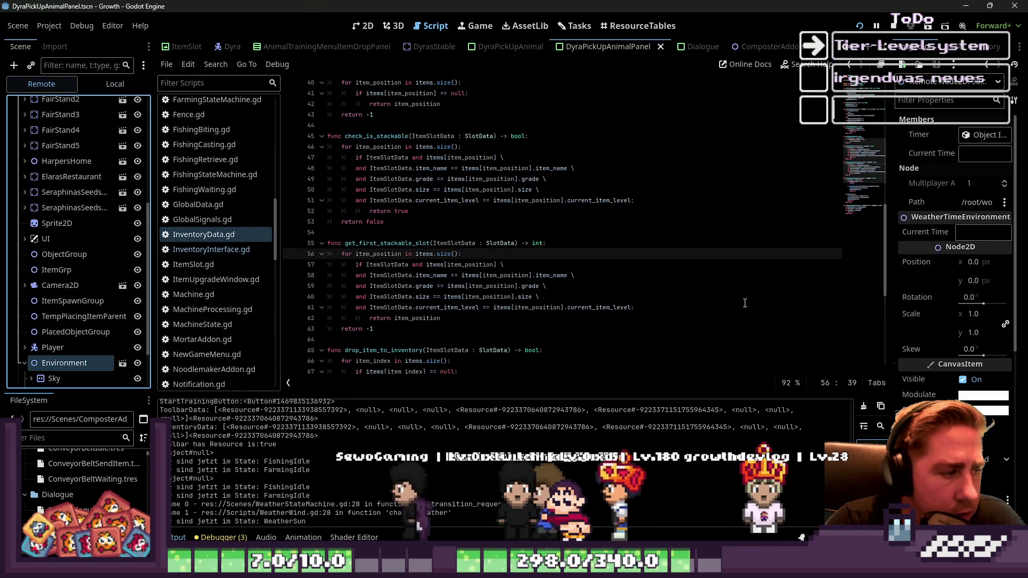
scroll(23, 328, down, 3)
click(63, 331)
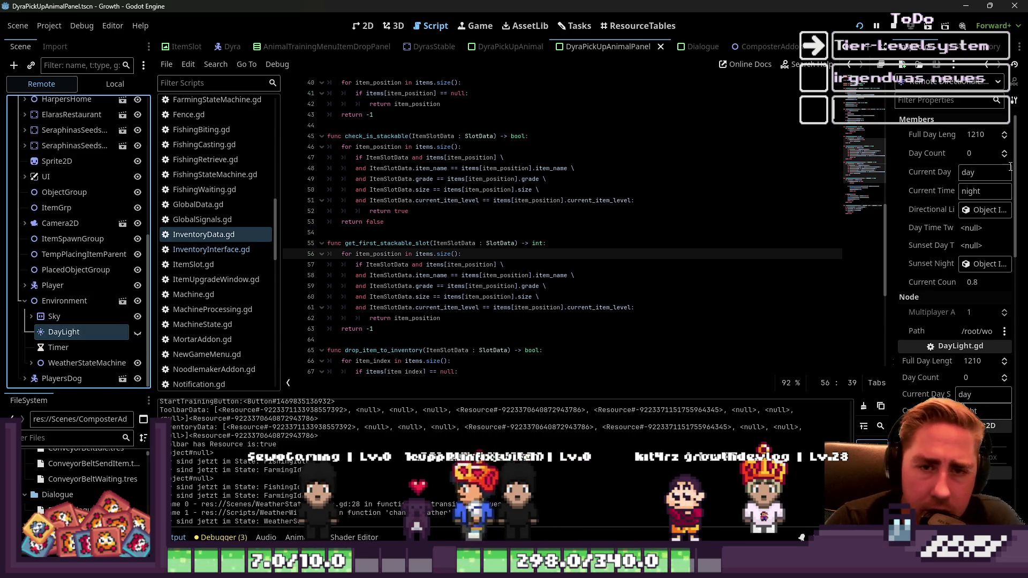
Step: Set DayLight's Day Count to 23 in the Inspector and bring the game forward
click(983, 154)
text(23)
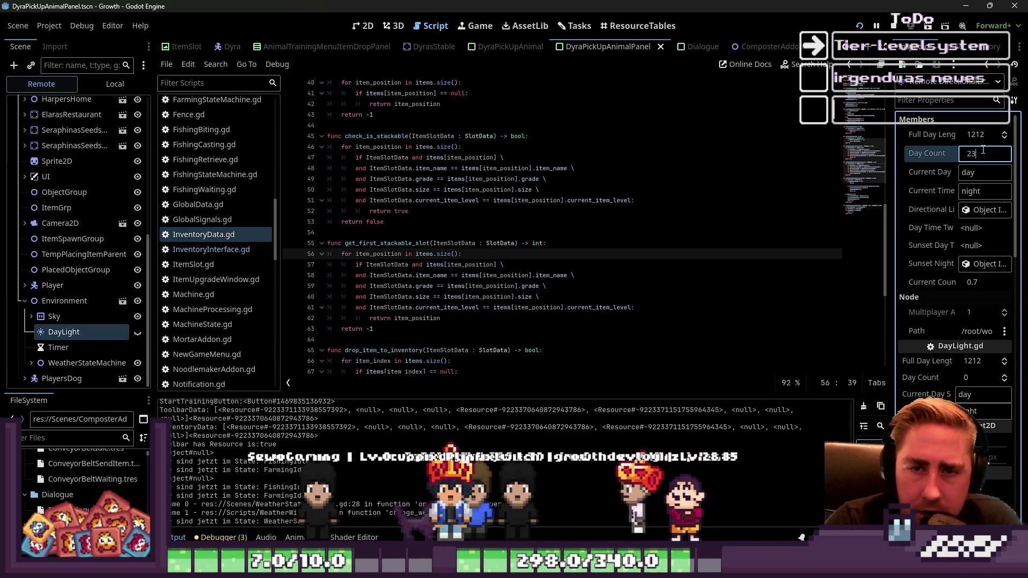
key(Return)
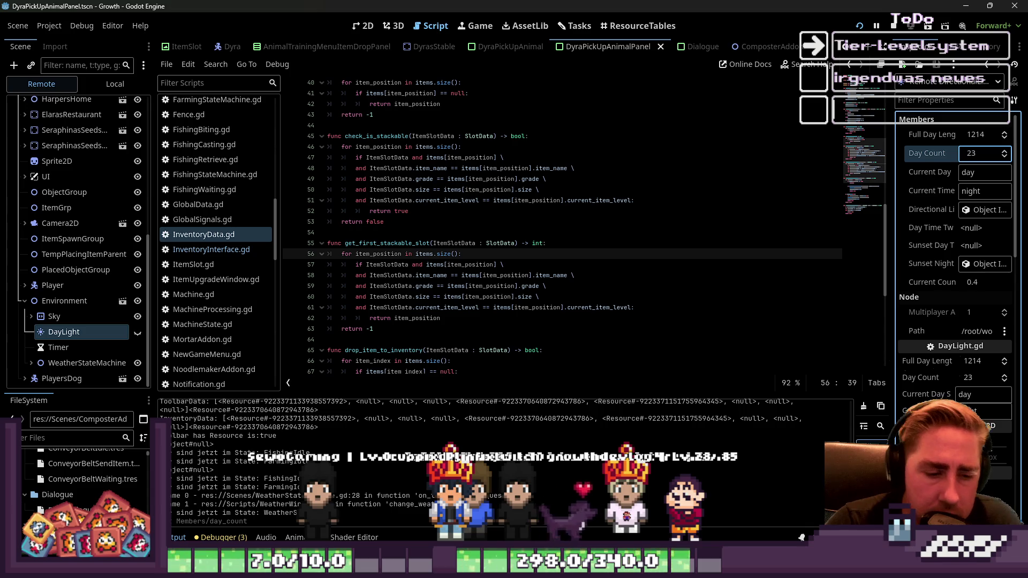
key(alt+Tab)
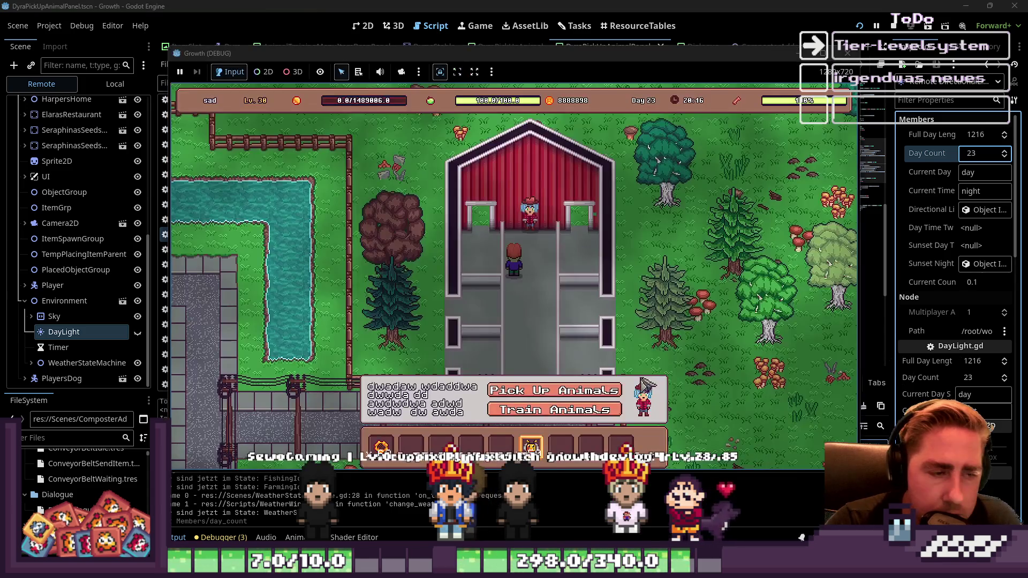
Step: Open the pick-up list and move the first trained Bee into the inventory grid
click(551, 413)
key(Escape)
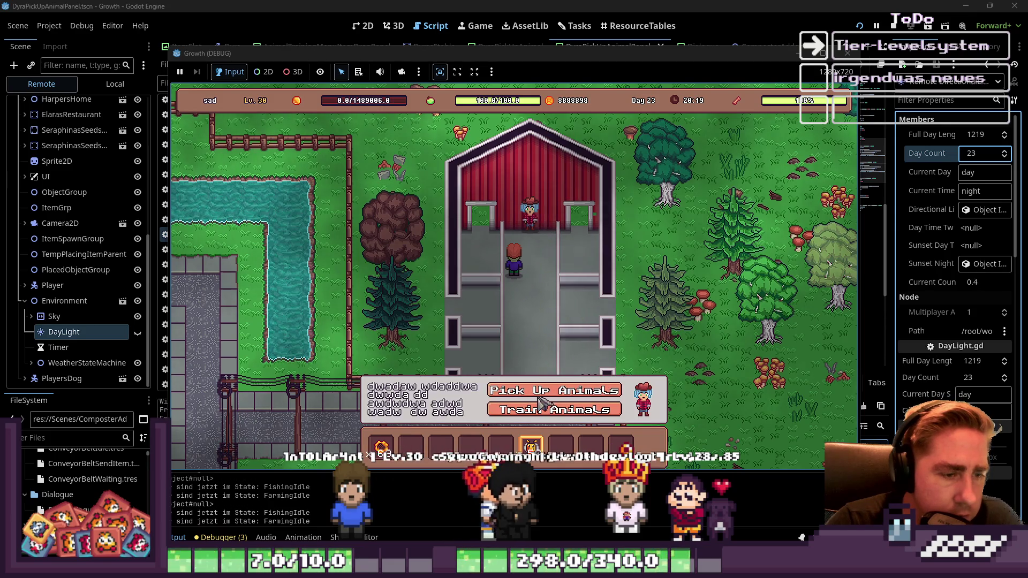
click(535, 329)
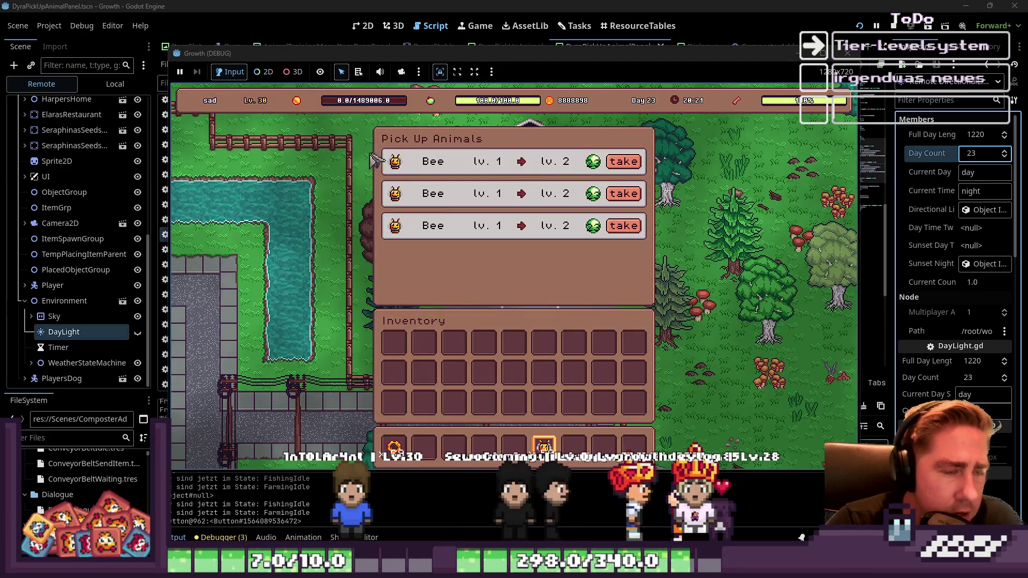
click(625, 167)
mouse_move(547, 453)
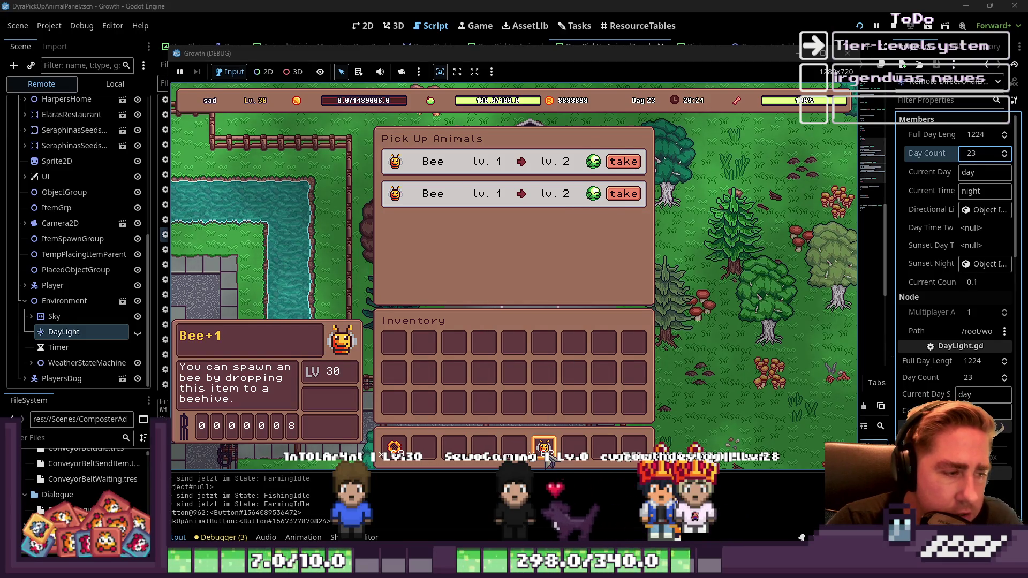
drag(547, 453, 611, 345)
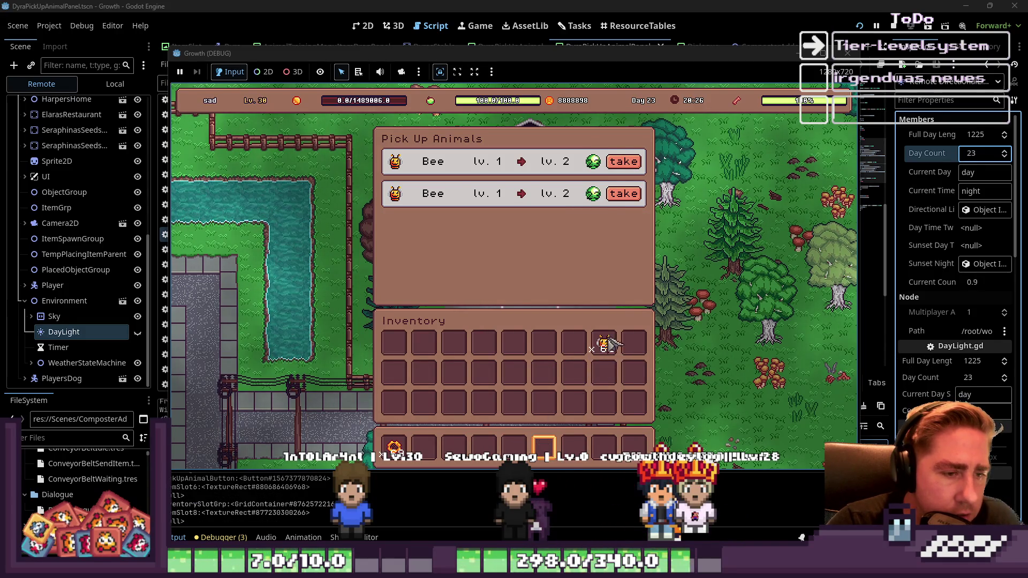
Step: Take the second and third Bees, merge them into the bee stack, and close the panel
click(622, 192)
mouse_move(606, 356)
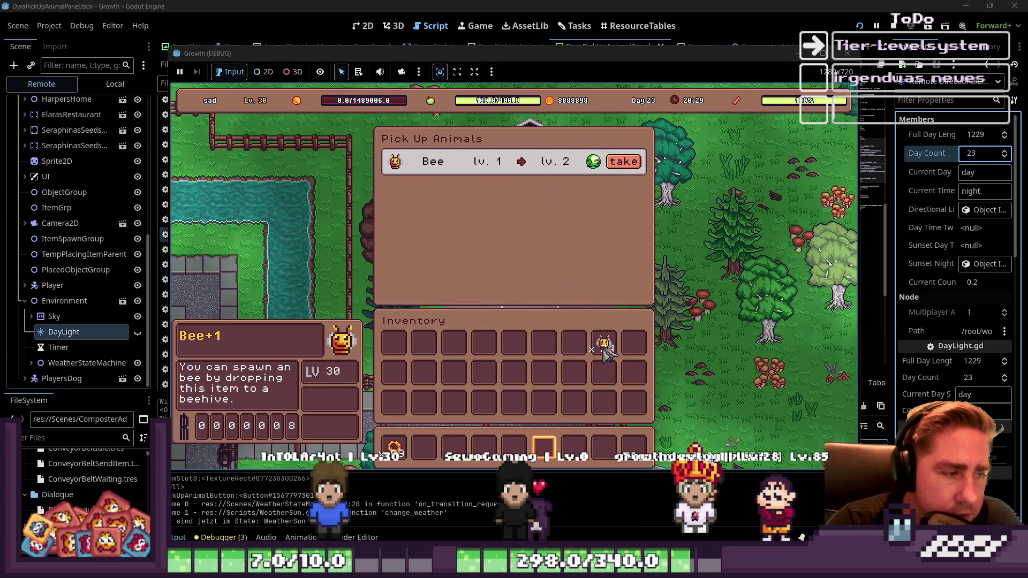
click(620, 163)
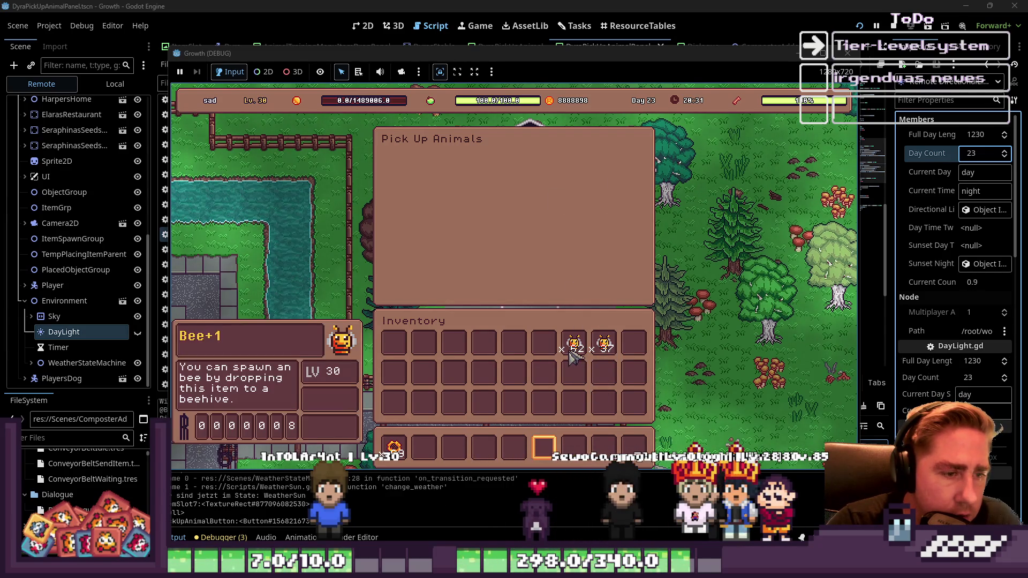
click(604, 351)
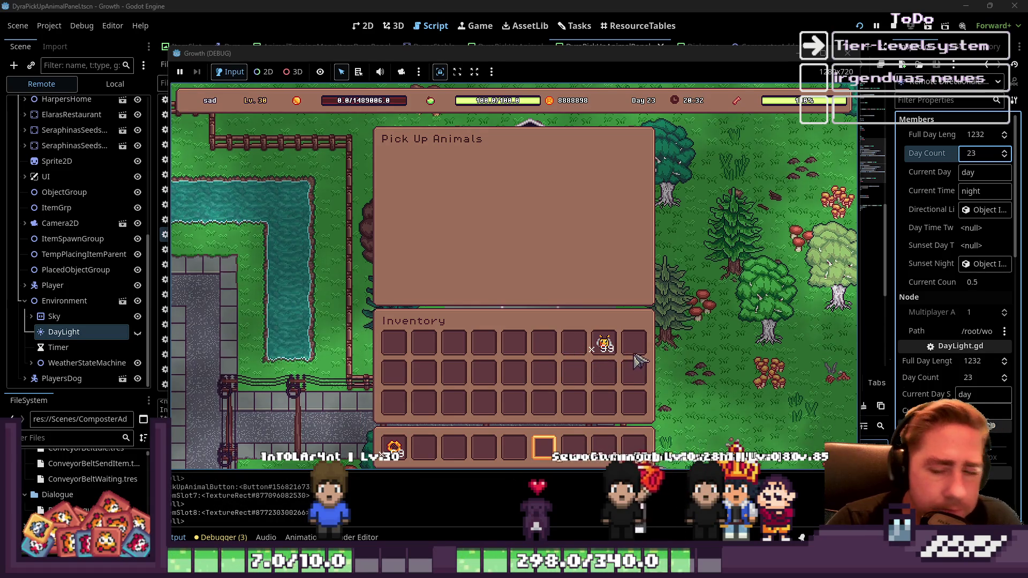
key(Escape)
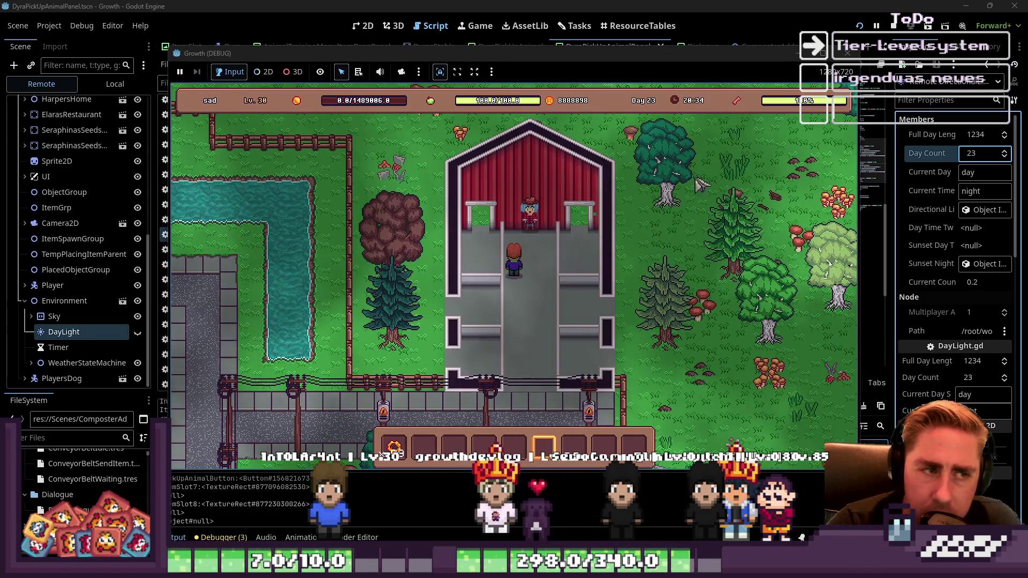
Step: Back in the script editor, inspect the stackable-slot current_item_level comparison lines
click(676, 5)
click(509, 296)
click(509, 307)
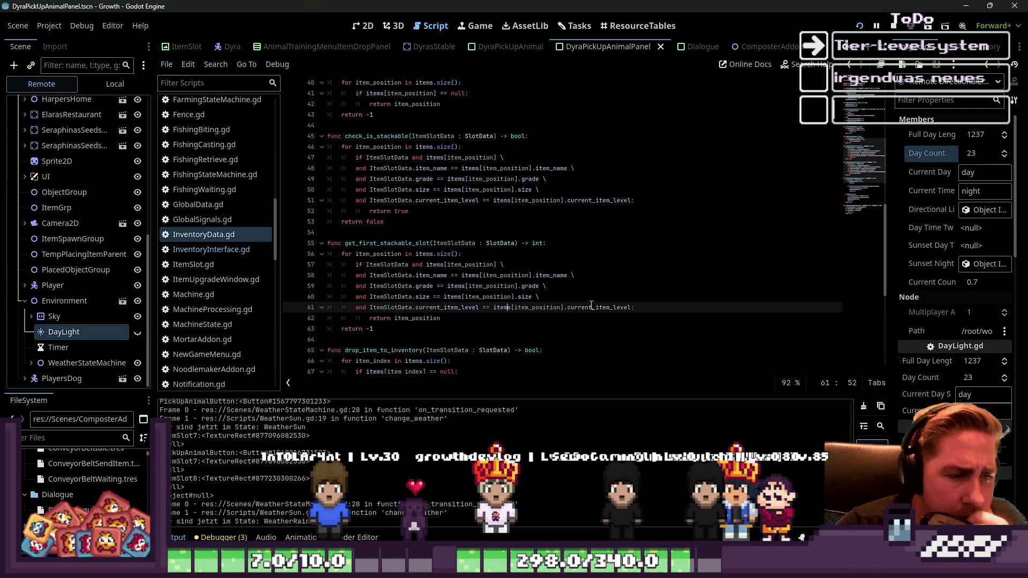
Step: Review the get_first_stackable_slot function and its return -1 line in InventoryData.gd
click(484, 329)
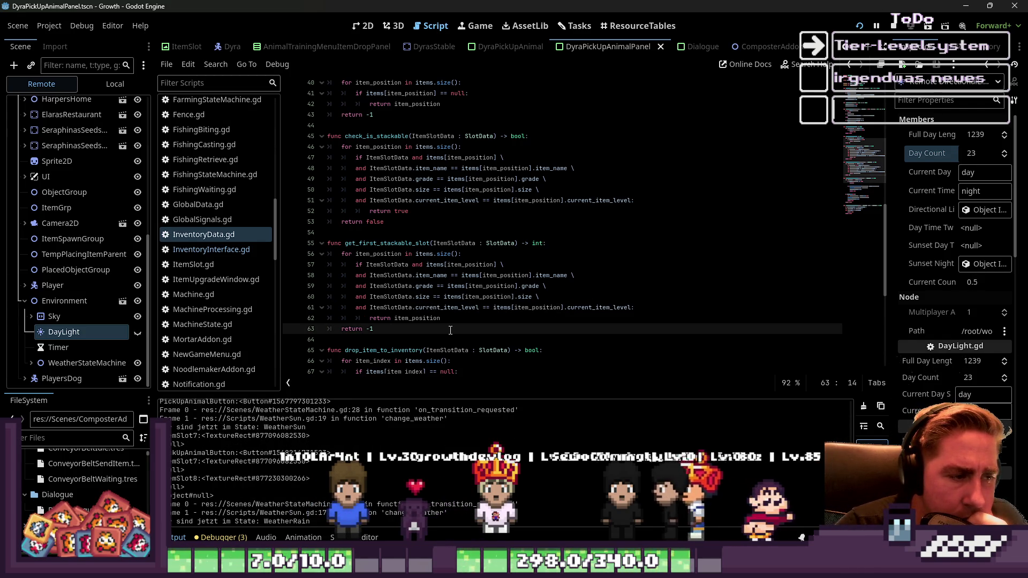
double_click(375, 243)
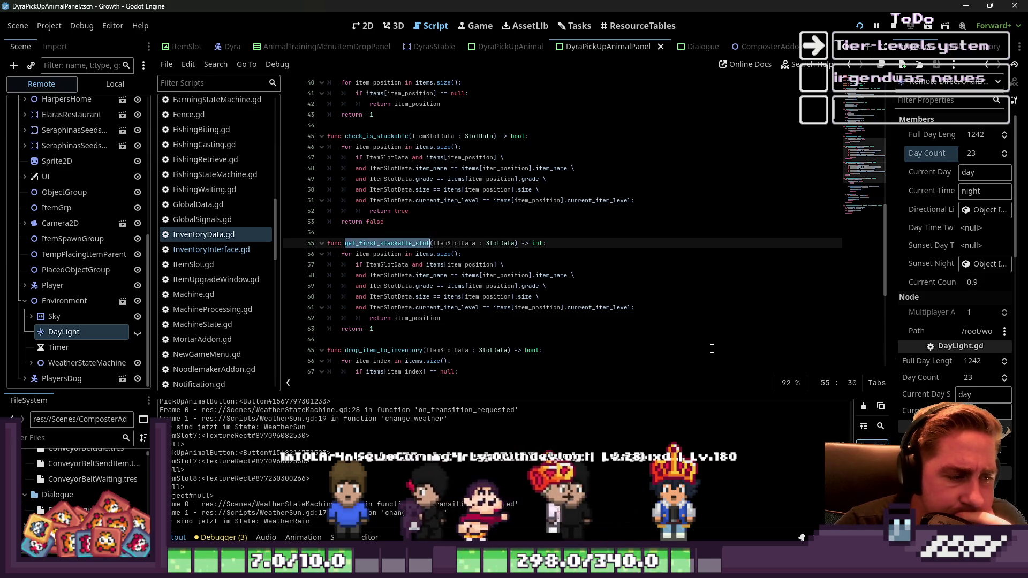
scroll(693, 343, up, 1)
scroll(692, 343, up, 1)
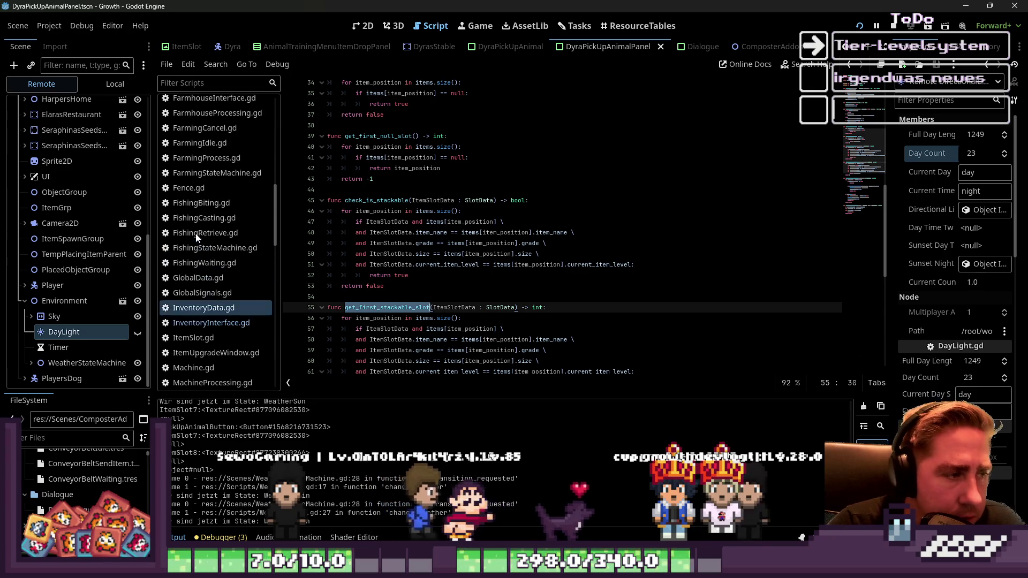
scroll(210, 208, up, 5)
Step: Open DyraPickUpAnimalPanel.gd and complete the level increment on line 25 with 1
click(216, 154)
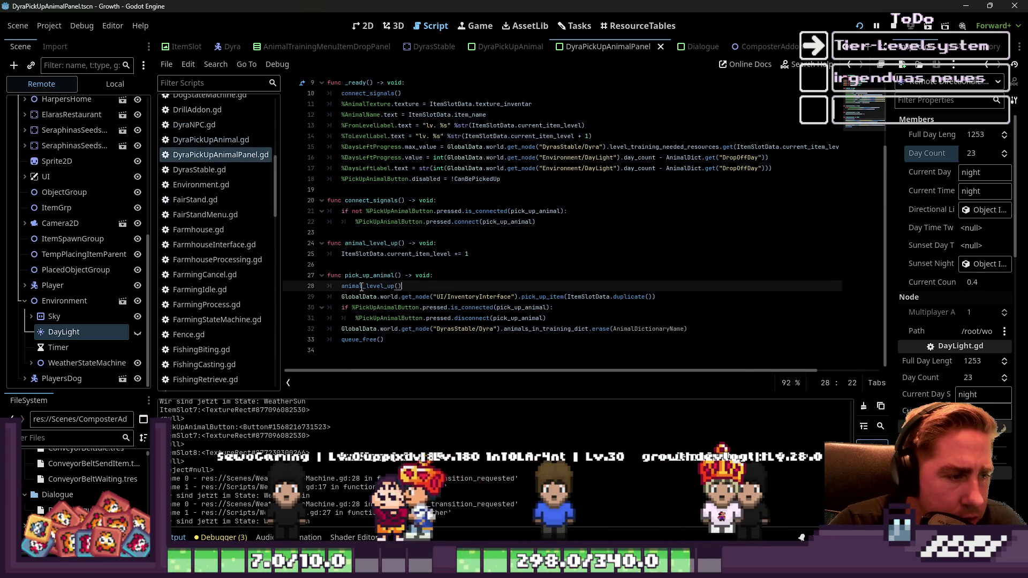
click(385, 254)
click(467, 254)
text(1)
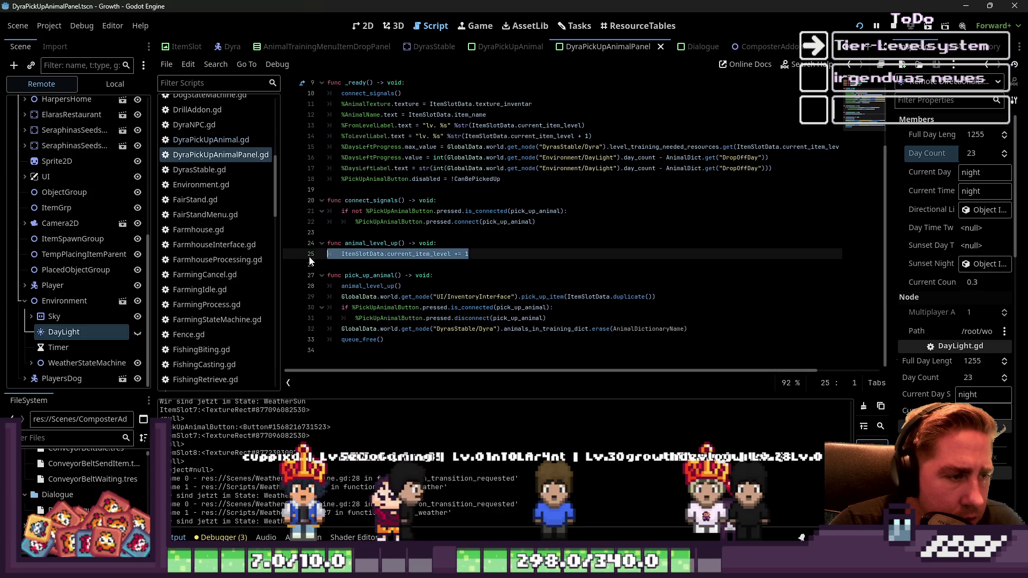
click(457, 263)
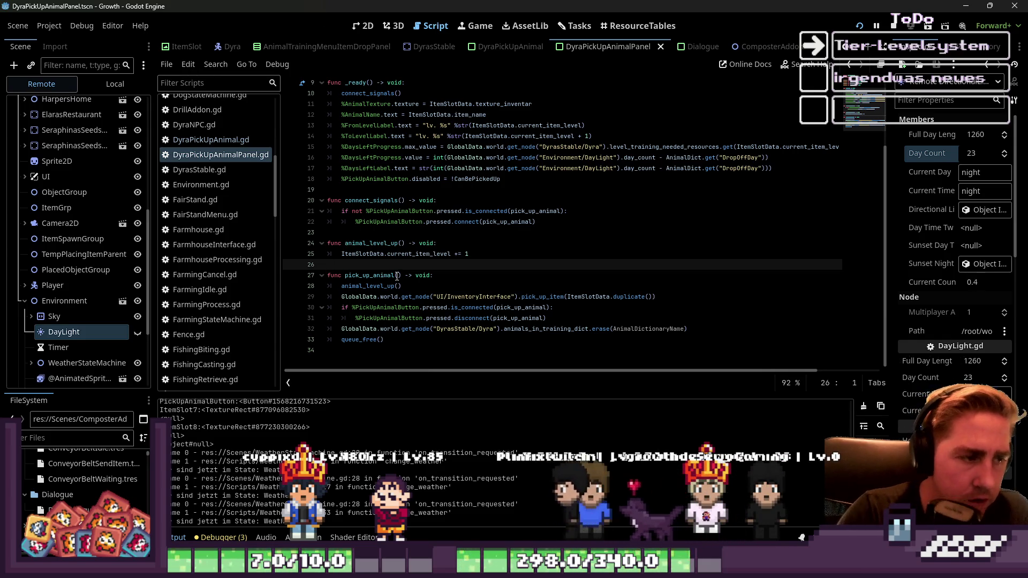
Step: Select pick_up_item and run a project-wide search for it
drag(403, 286, 343, 296)
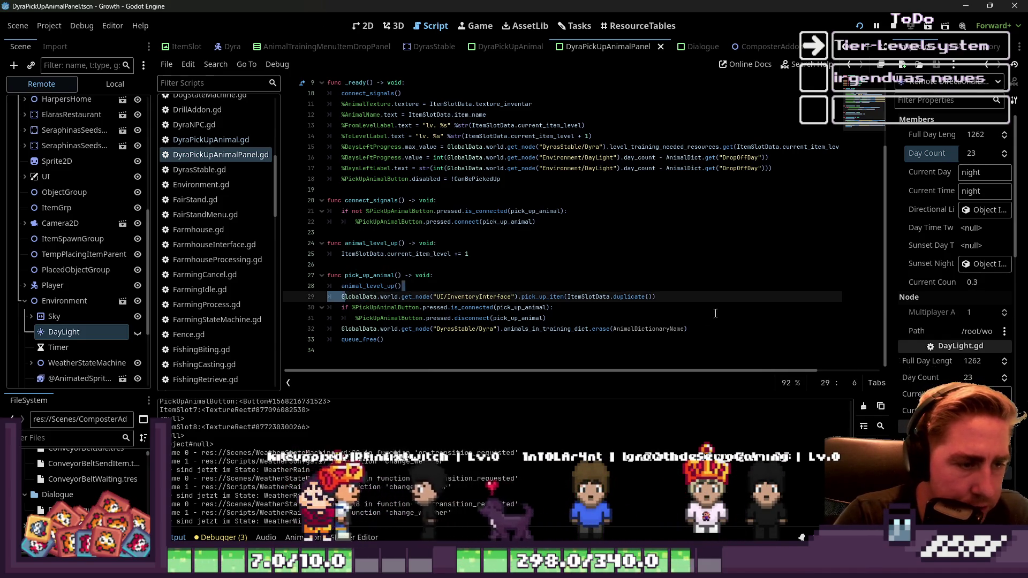
double_click(559, 296)
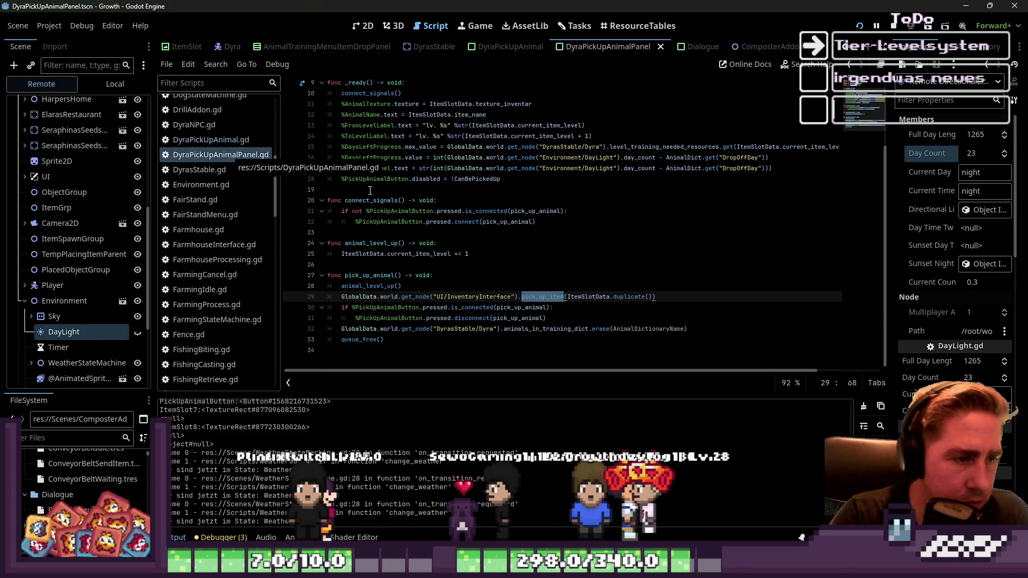
key(ctrl+shift+f)
click(513, 346)
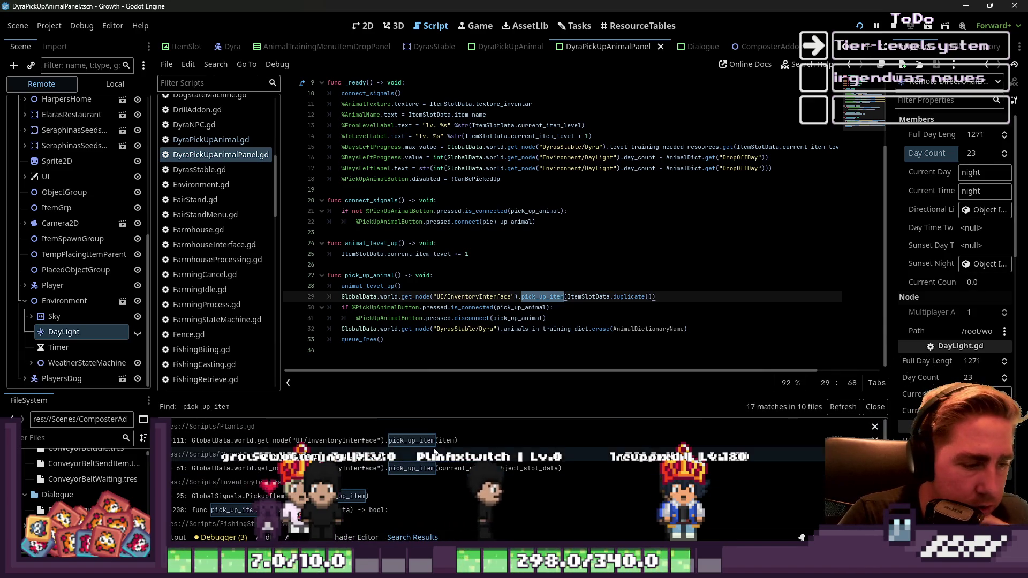
Step: Open pick_up_item from the search results and jump to the can_items_merch_stacks definition
scroll(409, 477, down, 2)
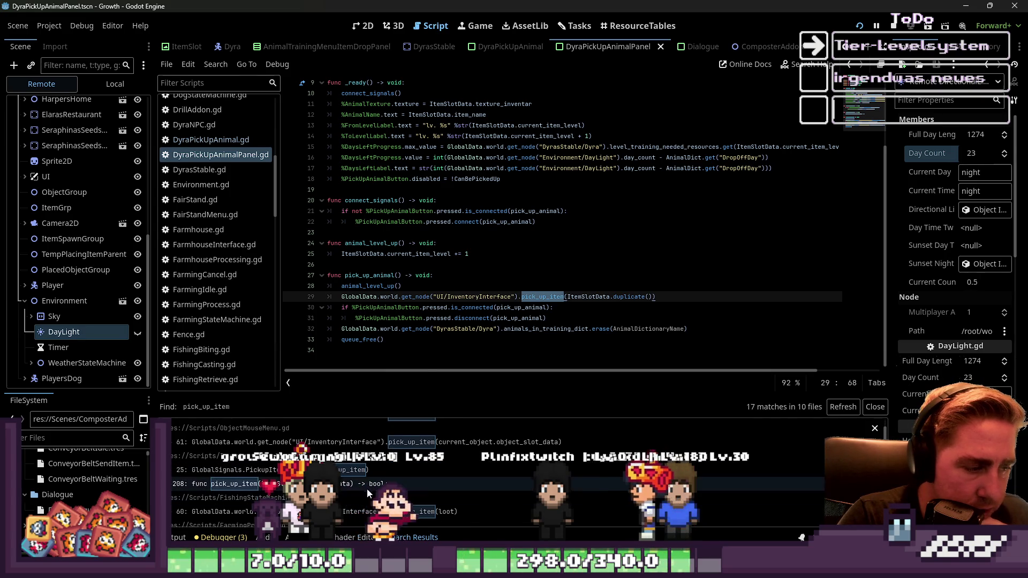
click(358, 484)
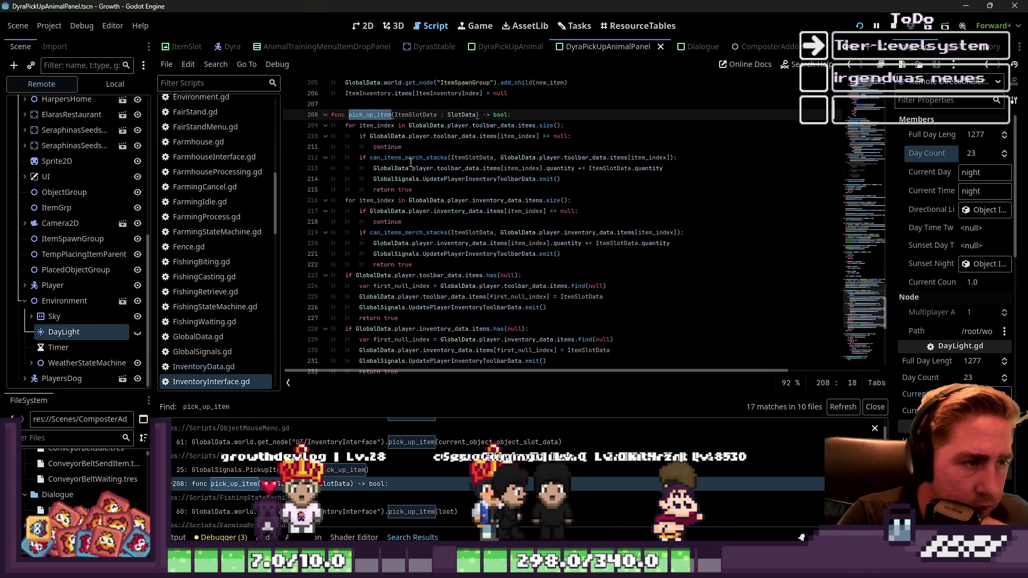
double_click(422, 159)
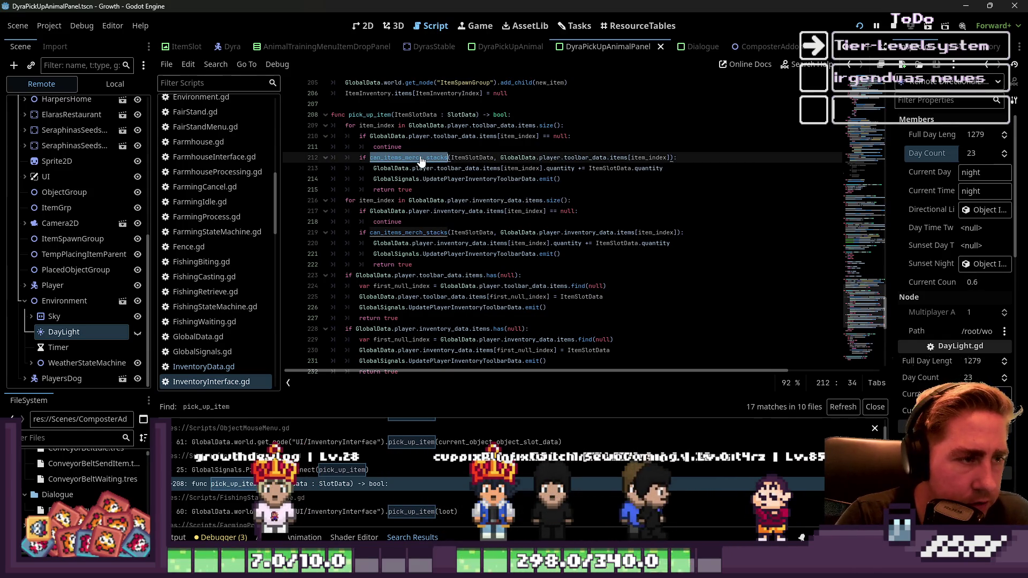
ctrl+click(421, 158)
Step: Add a new condition line comparing current_item_level with ItemB.current_item_level after the size check
click(477, 255)
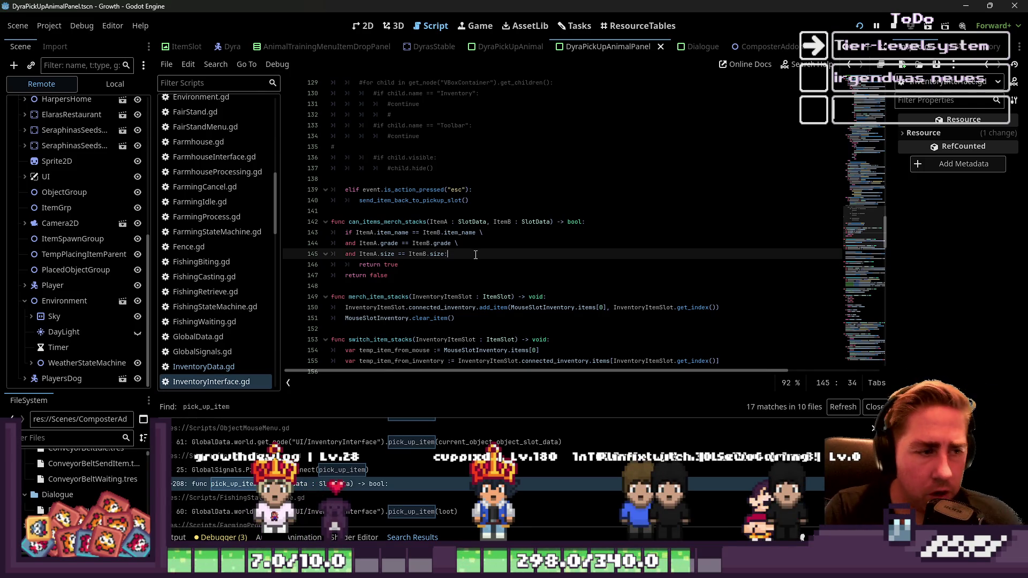
scroll(482, 259, down, 1)
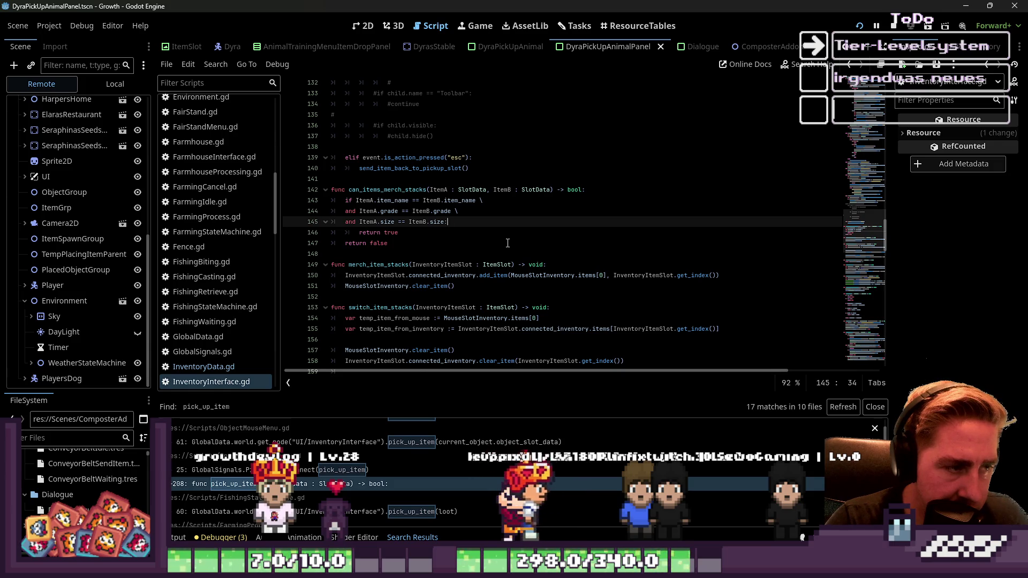
key(Return)
text(and ItemA.c)
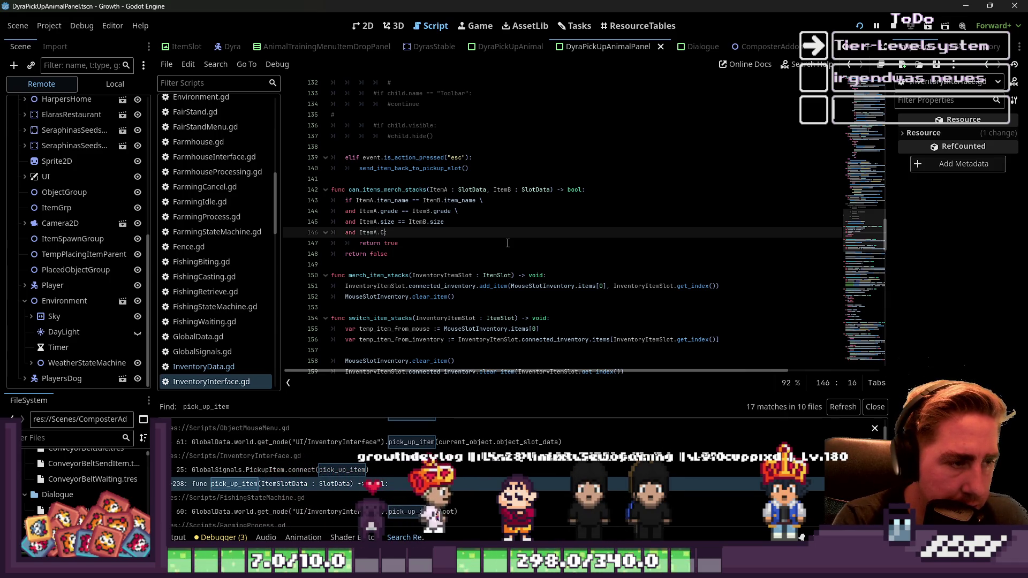
key(BackSpace)
text(curre)
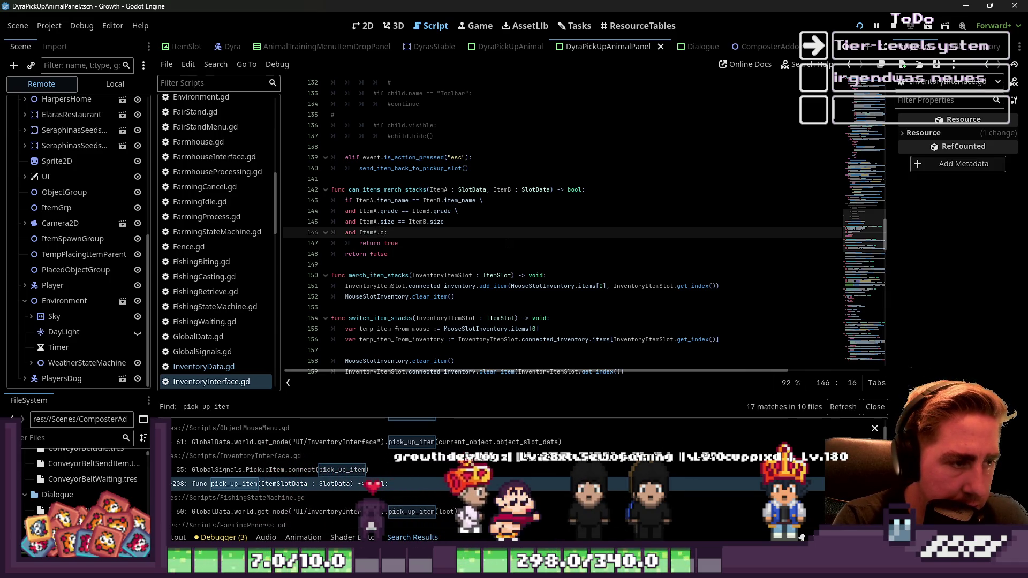
text(nt_item_level )
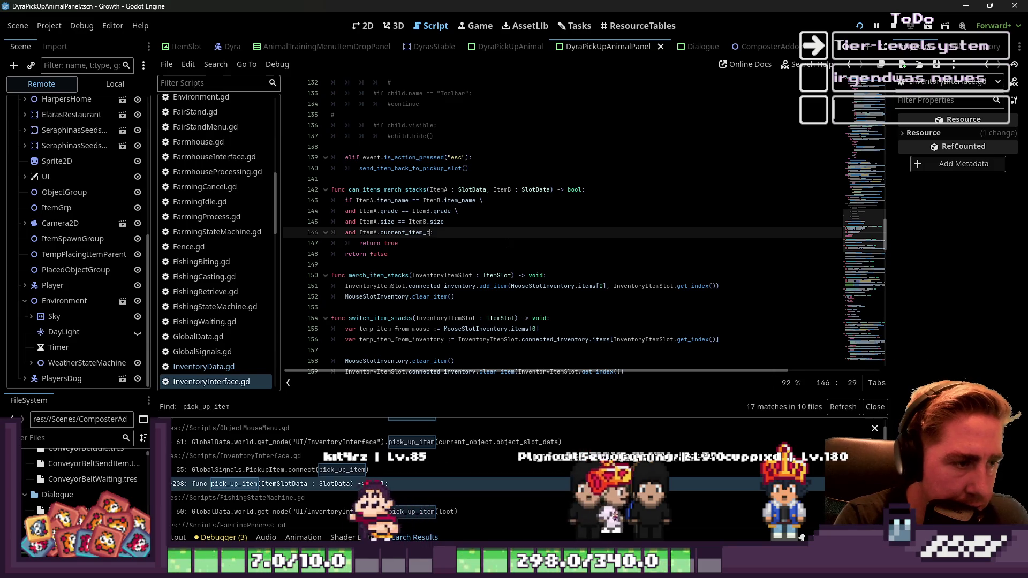
text(=)
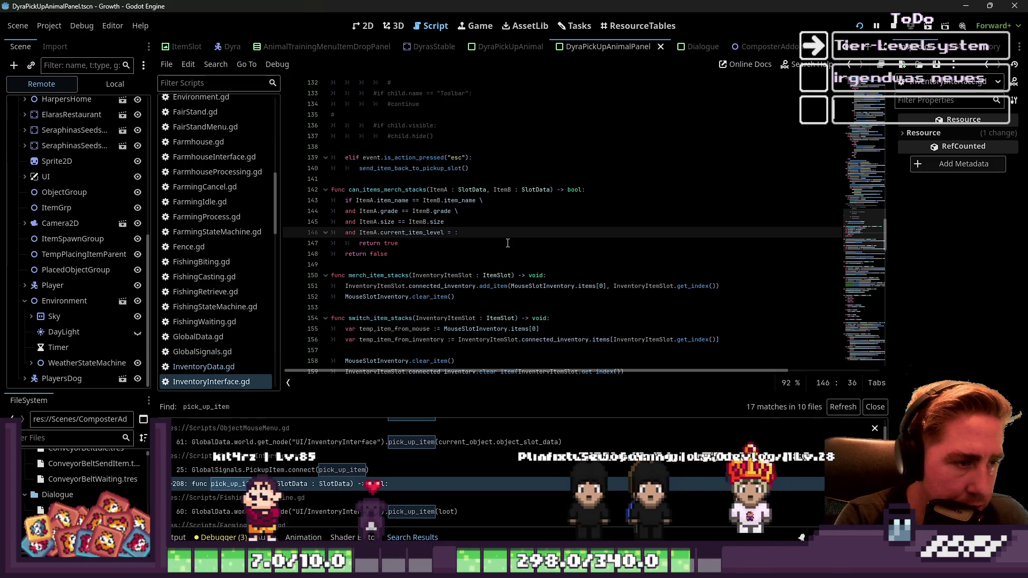
key(Left)
key(End)
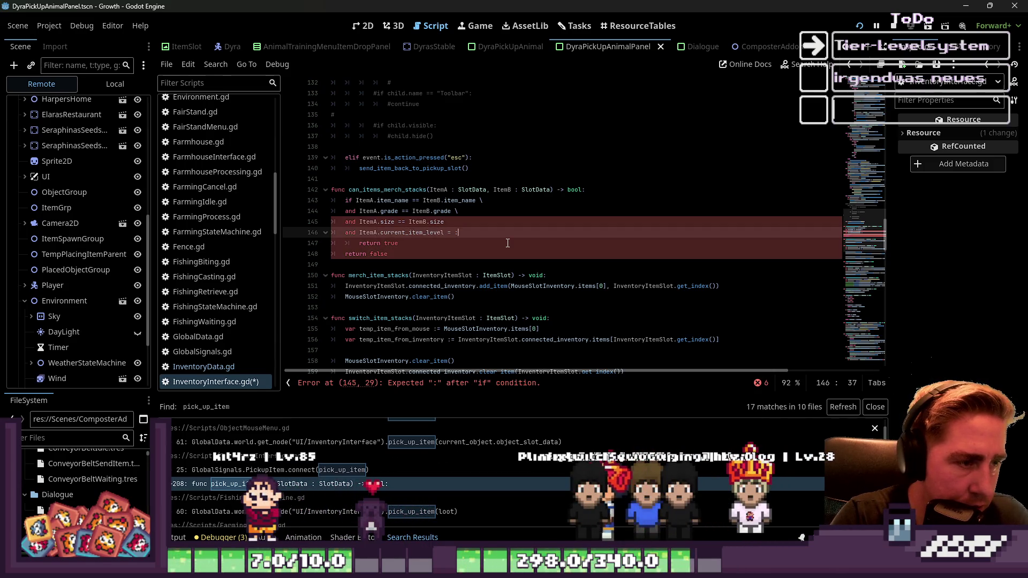
key(End)
key(BackSpace)
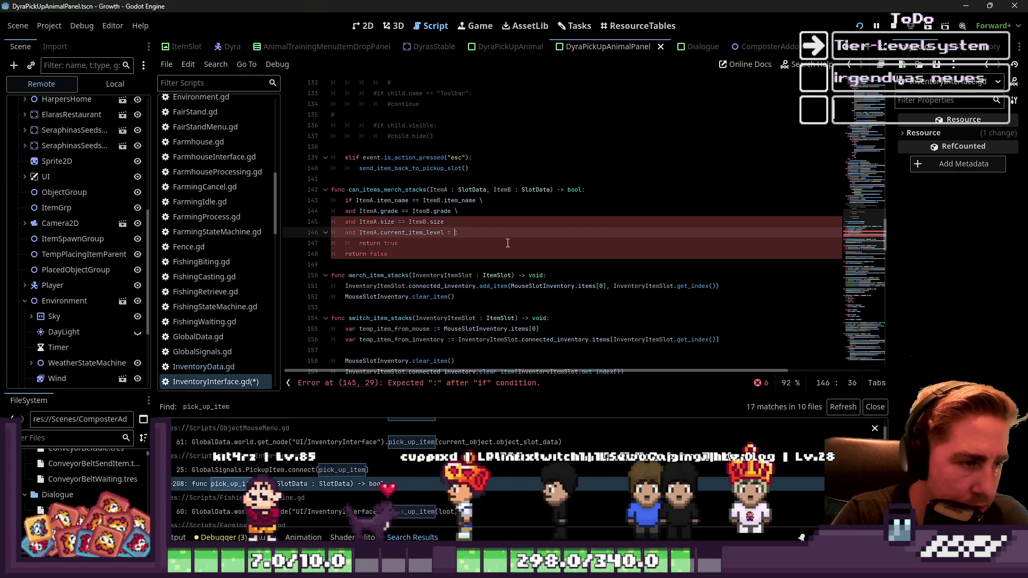
text(ItemB..current_item_level)
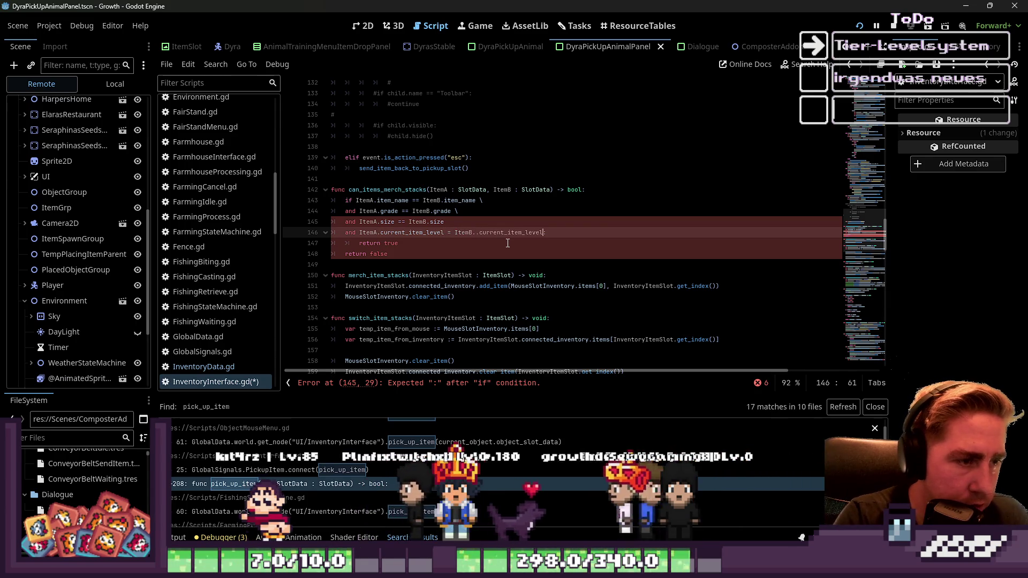
text(:)
key(Up)
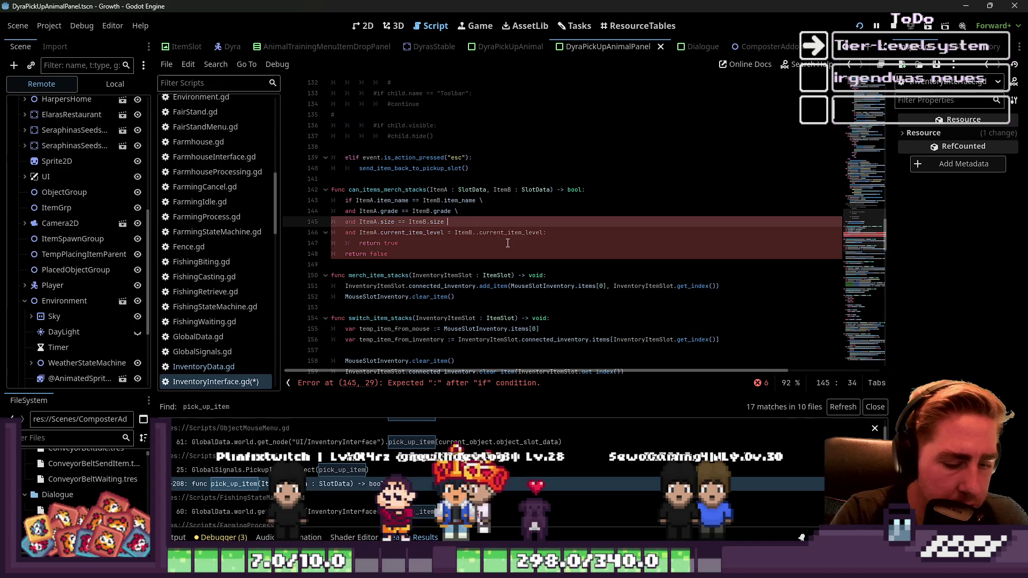
text(\)
Step: Fix the comparison's single equals sign to == so the assignment error clears
click(441, 264)
click(441, 251)
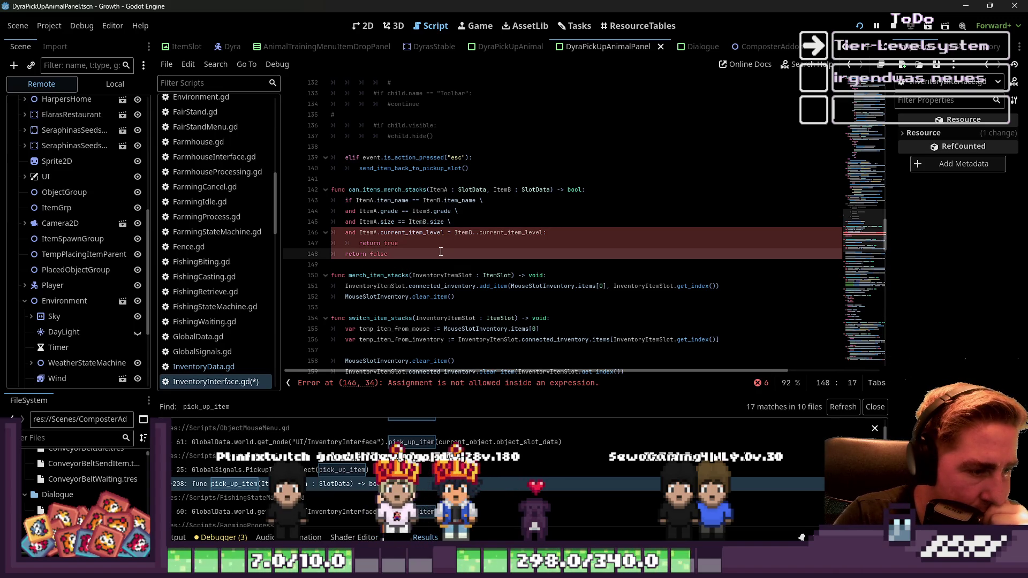
click(448, 232)
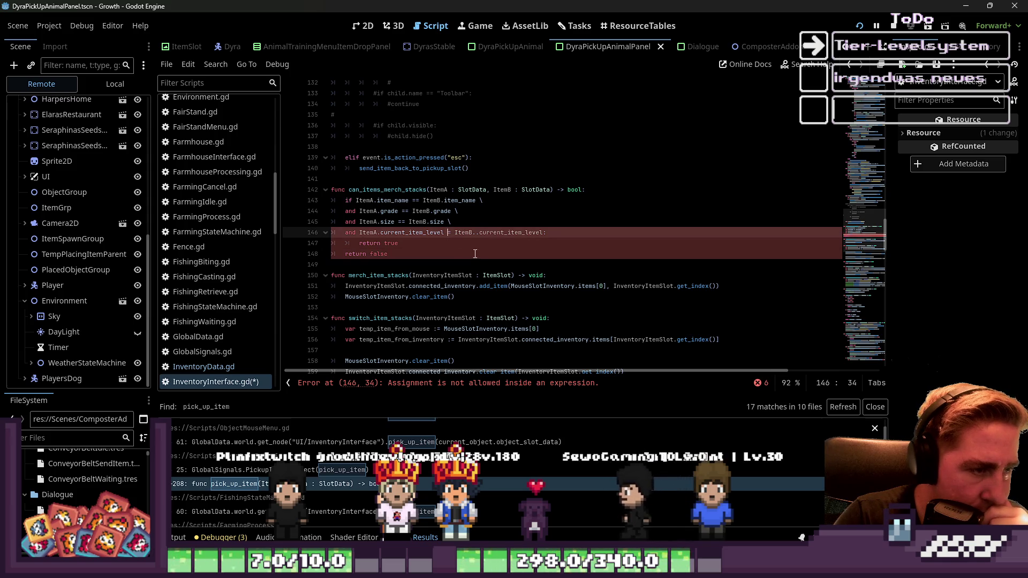
text(=)
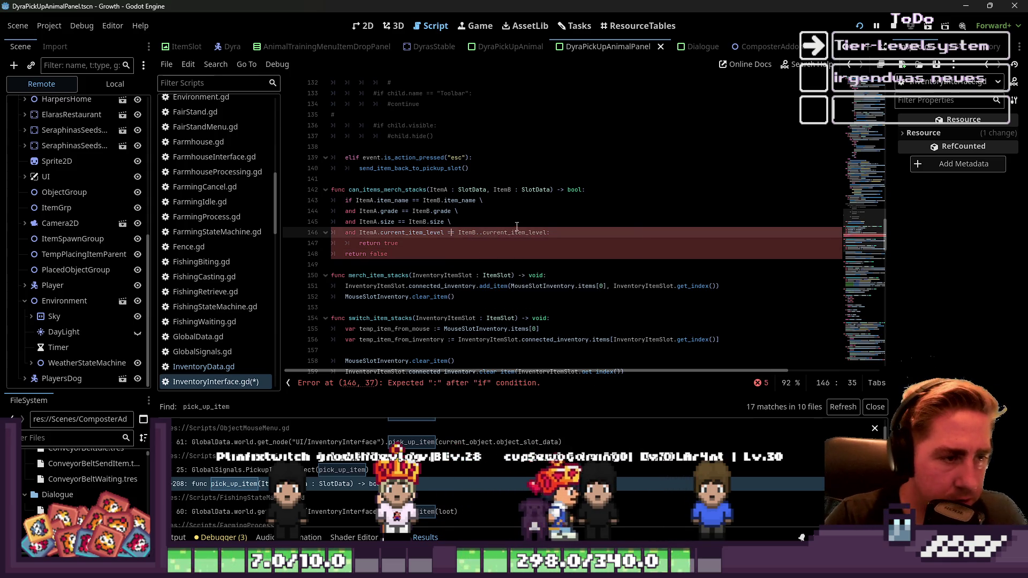
key(Up)
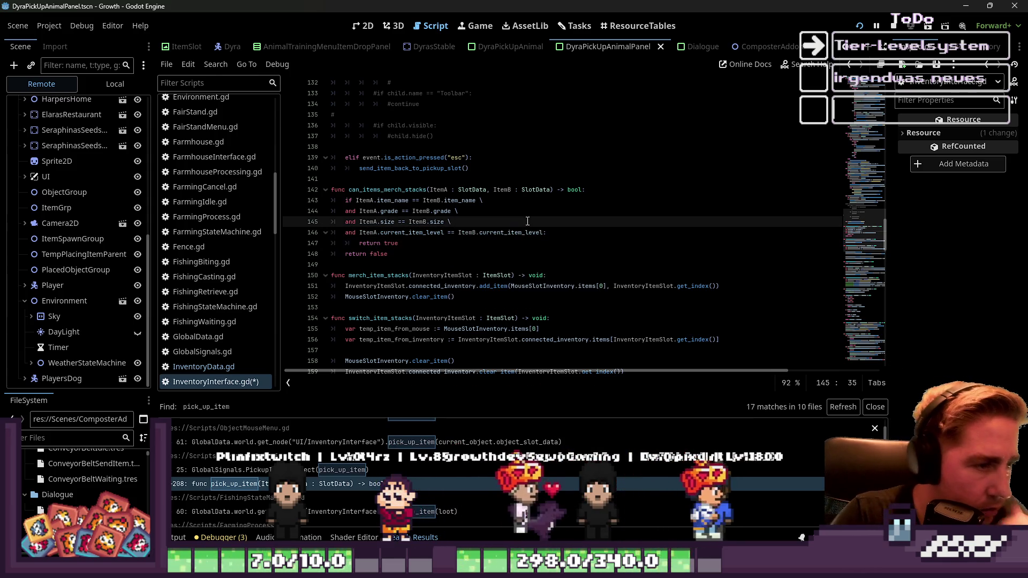
double_click(411, 232)
scroll(225, 225, up, 1)
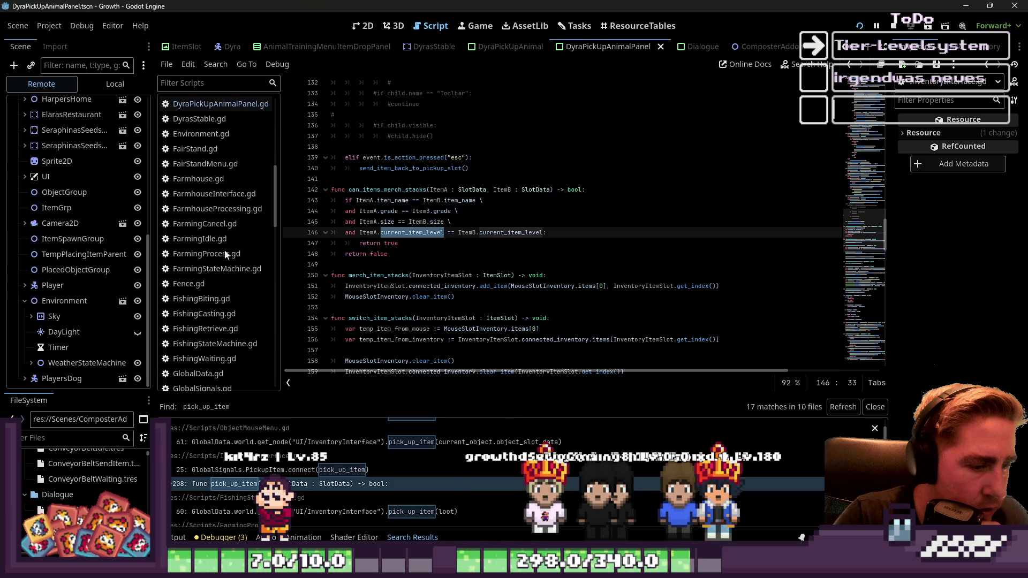
Step: Clear the selection and scroll through InventoryInterface.gd
scroll(176, 128, up, 3)
scroll(179, 132, up, 5)
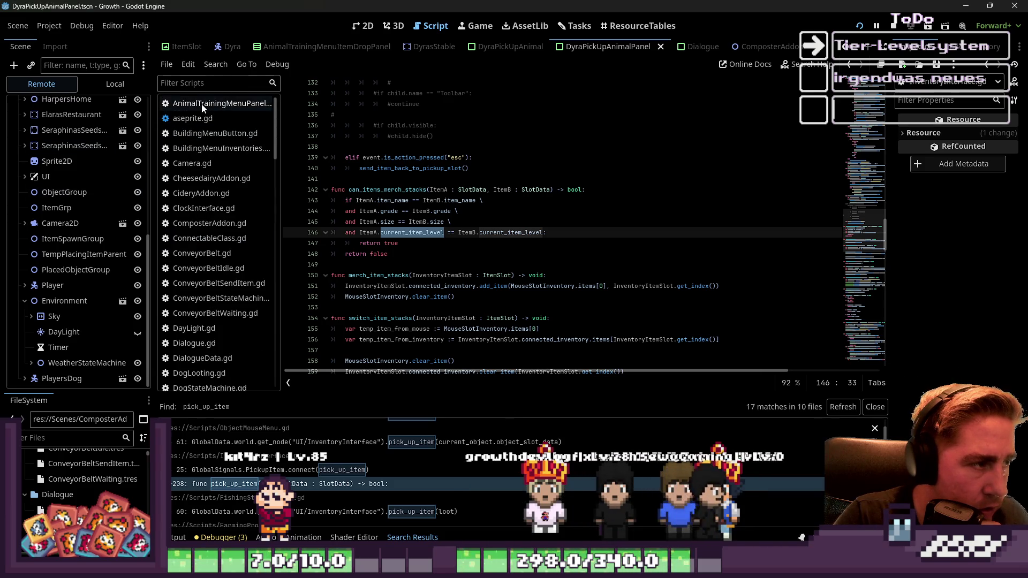
click(642, 567)
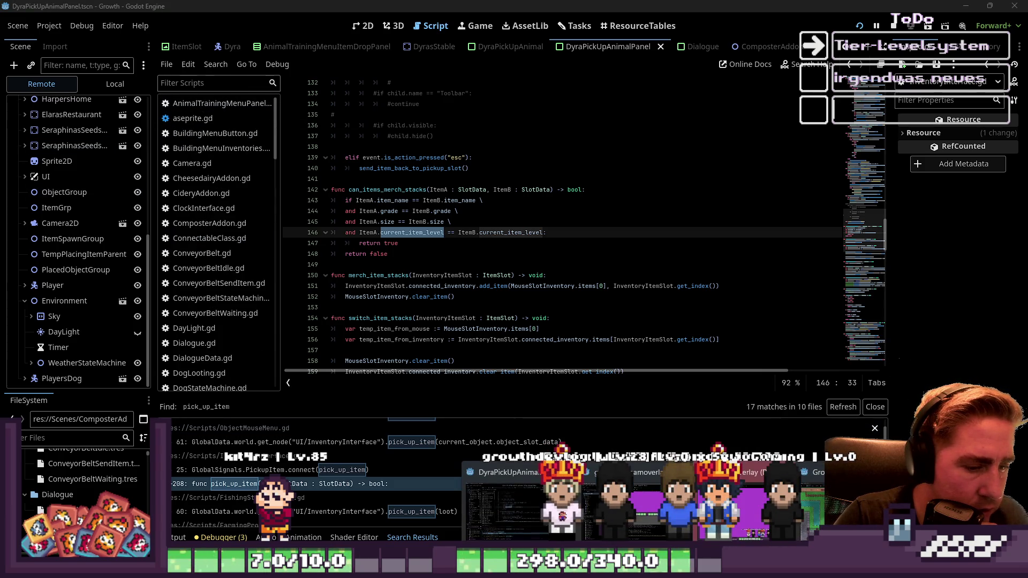
click(642, 311)
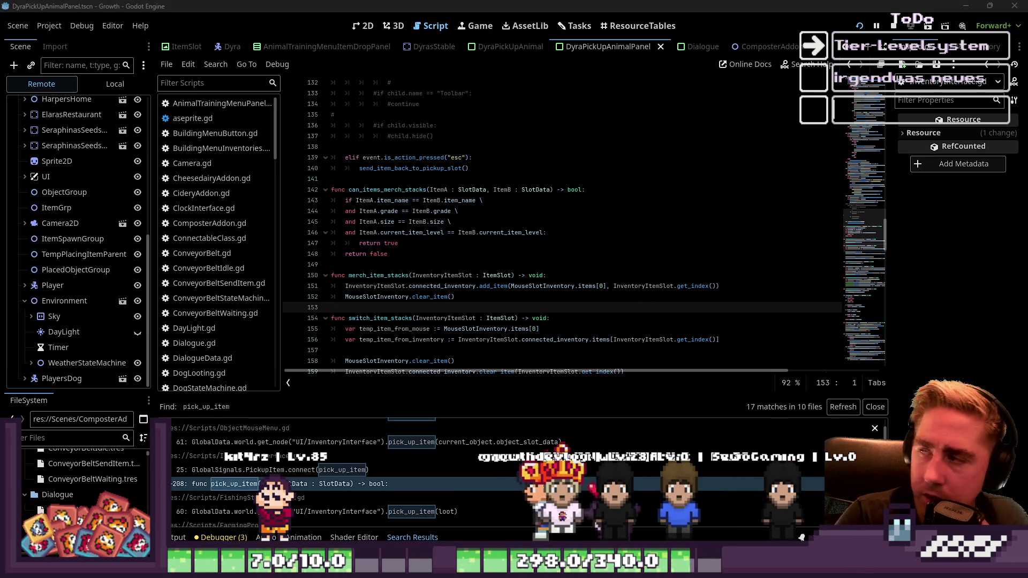
scroll(181, 215, down, 4)
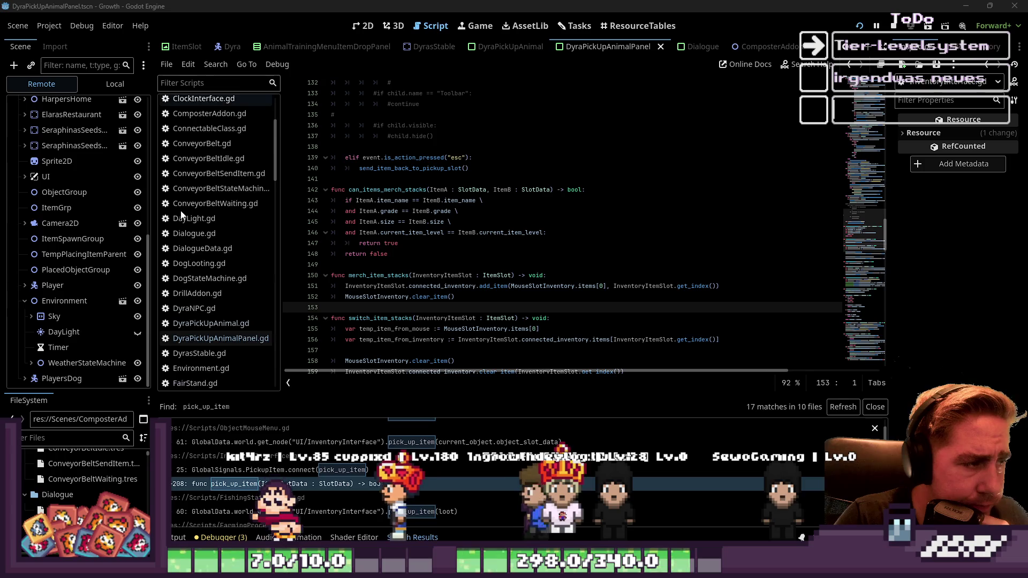
scroll(181, 215, down, 10)
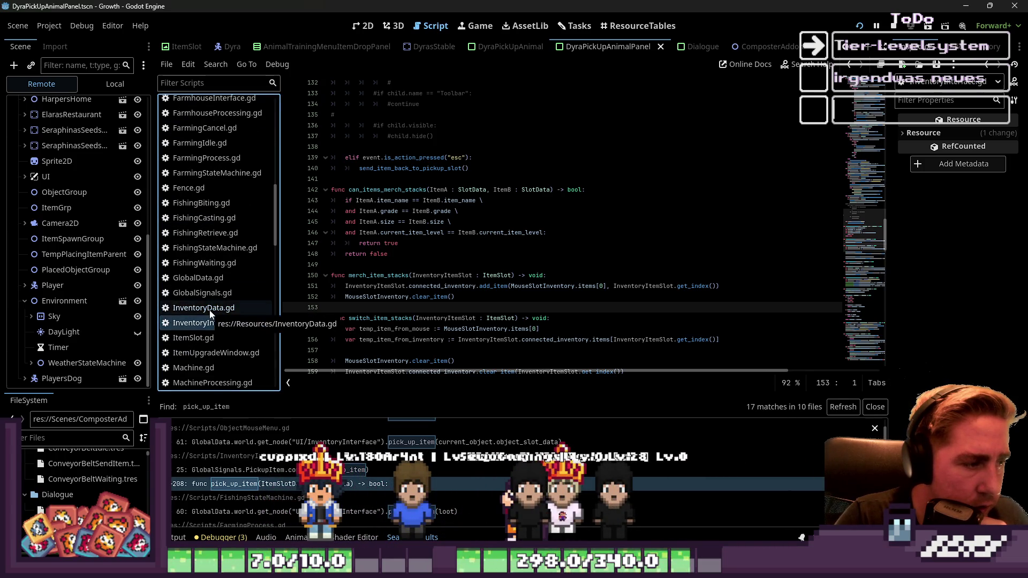
Step: In InventoryData.gd, review the item_name and current_item_level checks in check_is_stackable
click(210, 310)
click(437, 308)
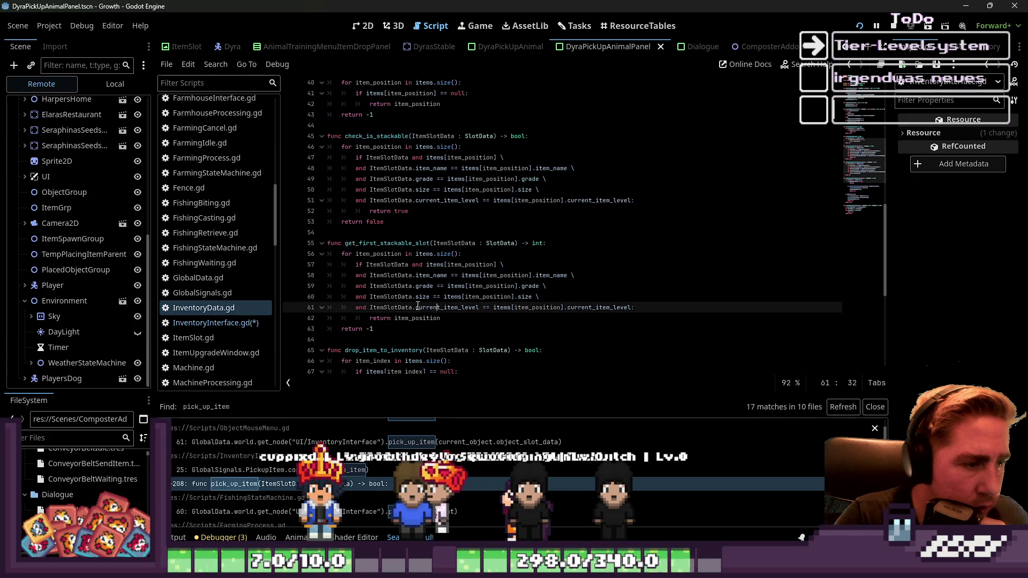
double_click(421, 308)
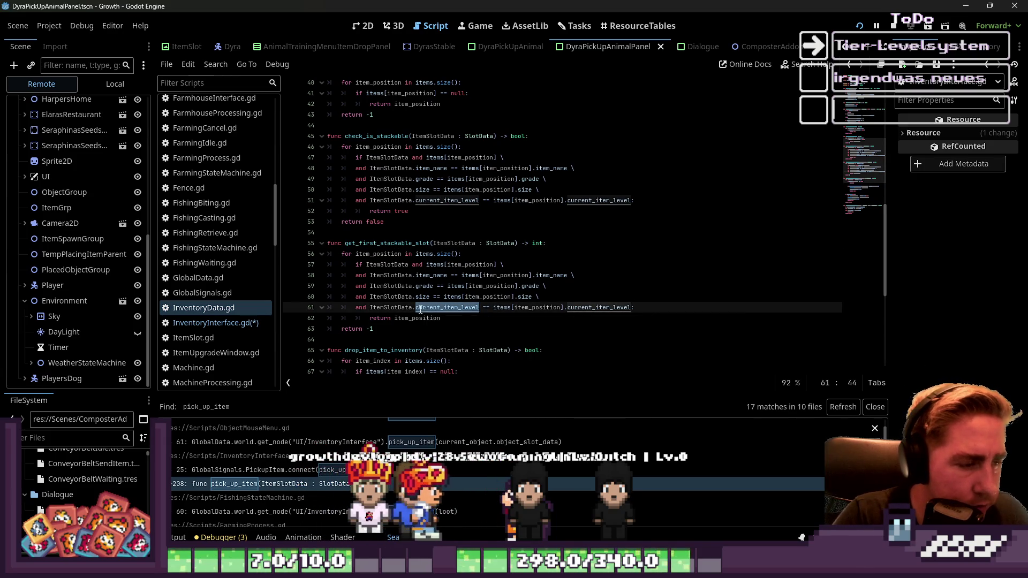
click(423, 297)
click(424, 287)
double_click(431, 275)
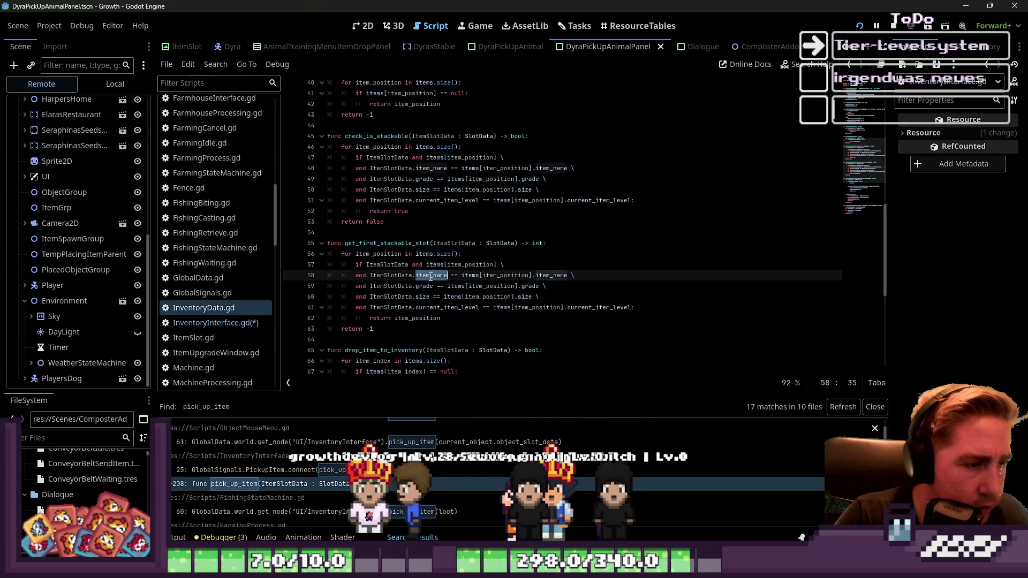
scroll(217, 211, up, 10)
scroll(218, 216, down, 5)
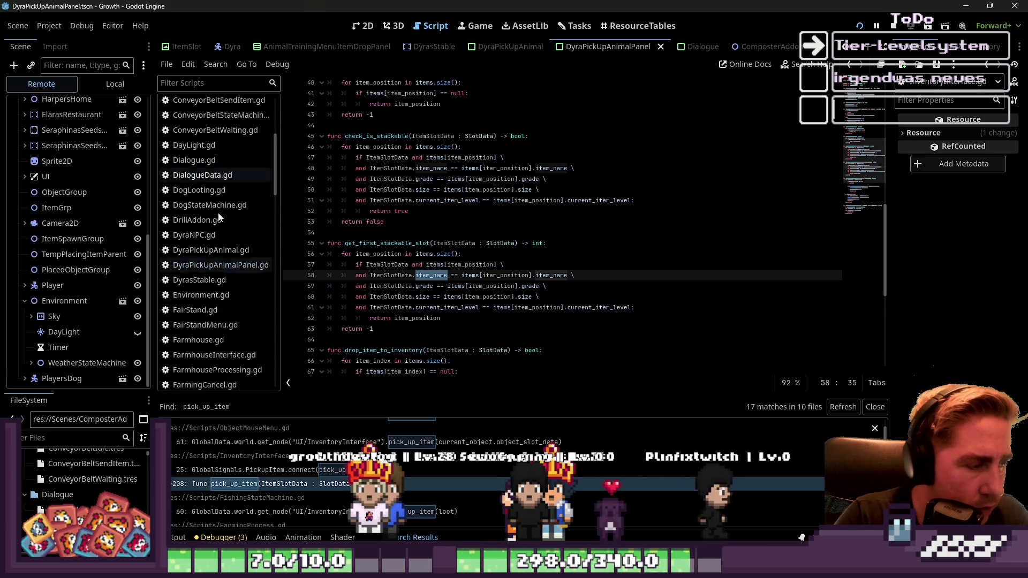
Step: Browse DyraPickUpAnimalPanel.gd and DyraPickUpAnimal.gd, then return to the inventory interface script
click(219, 229)
click(231, 214)
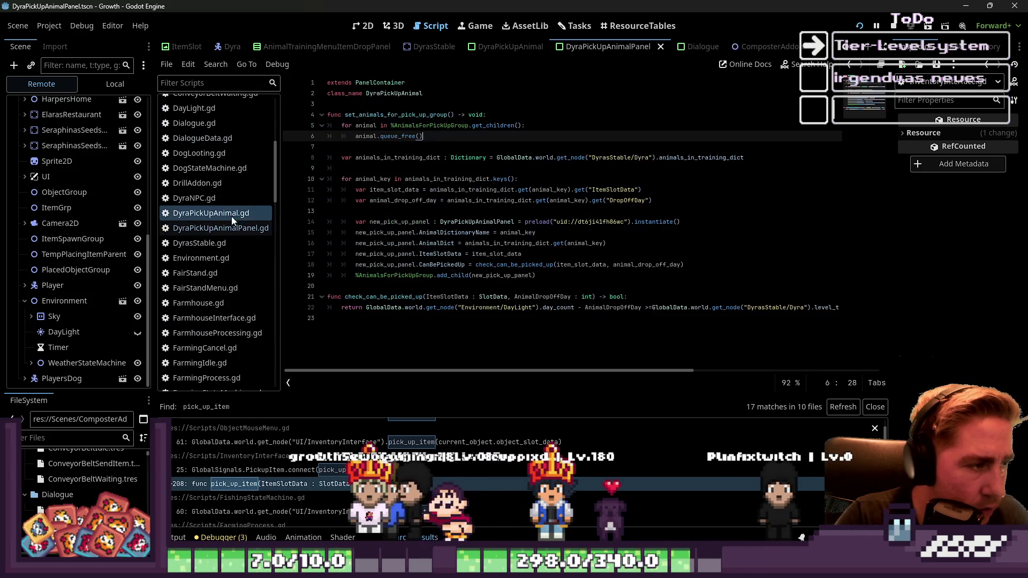
scroll(231, 216, up, 5)
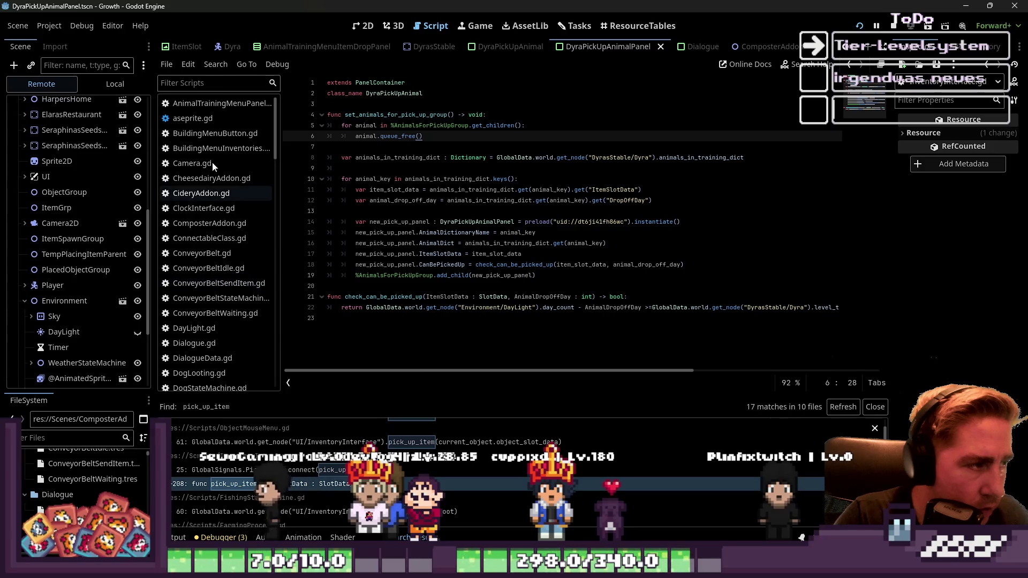
scroll(225, 241, down, 8)
scroll(225, 263, down, 4)
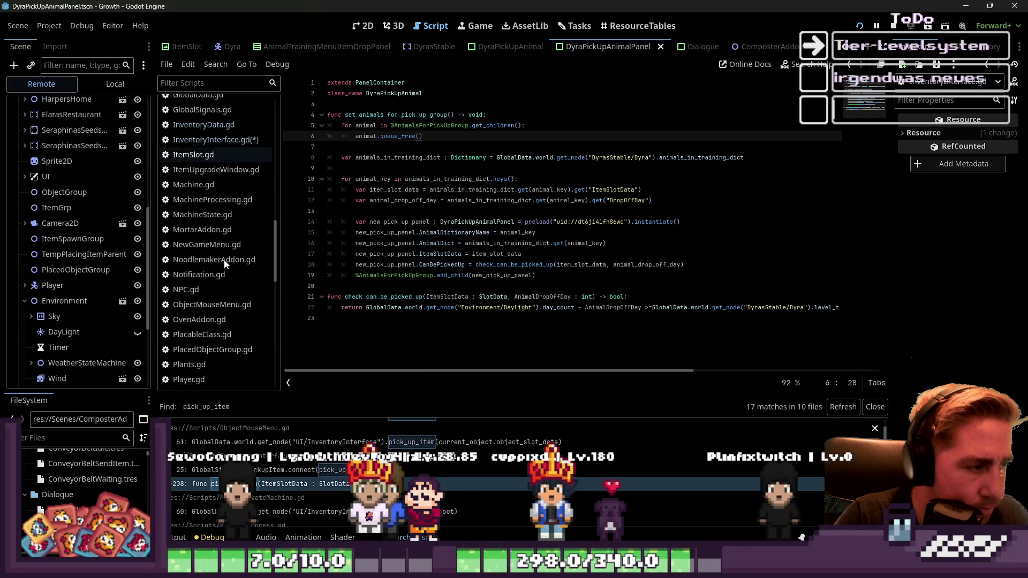
click(223, 252)
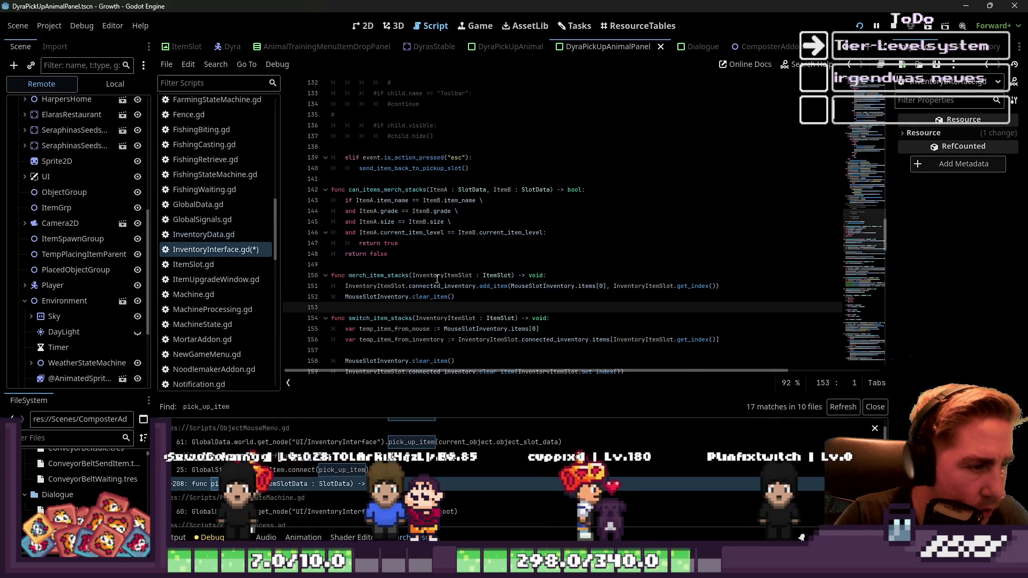
click(216, 235)
scroll(204, 239, up, 7)
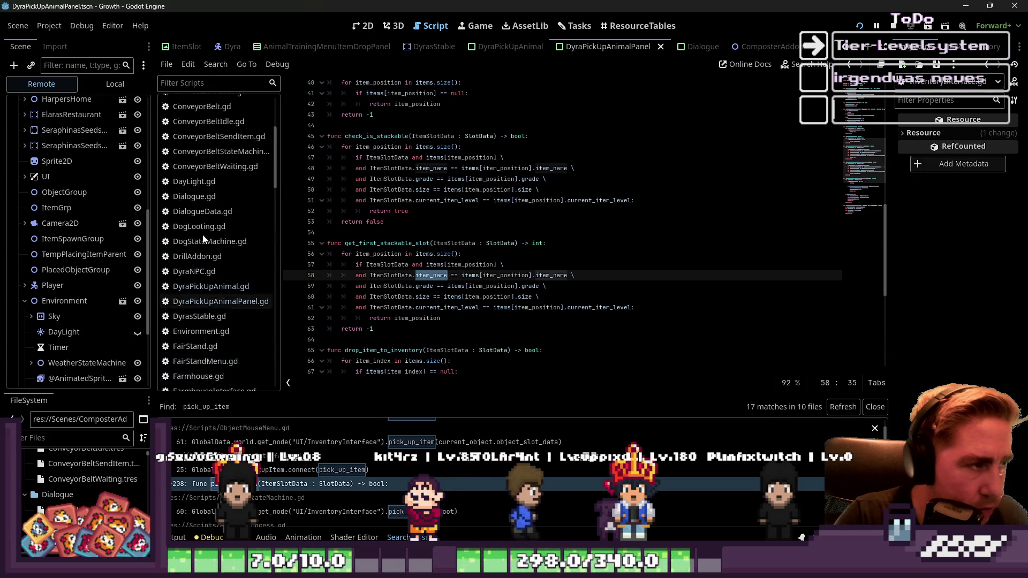
scroll(204, 238, down, 8)
scroll(213, 268, down, 15)
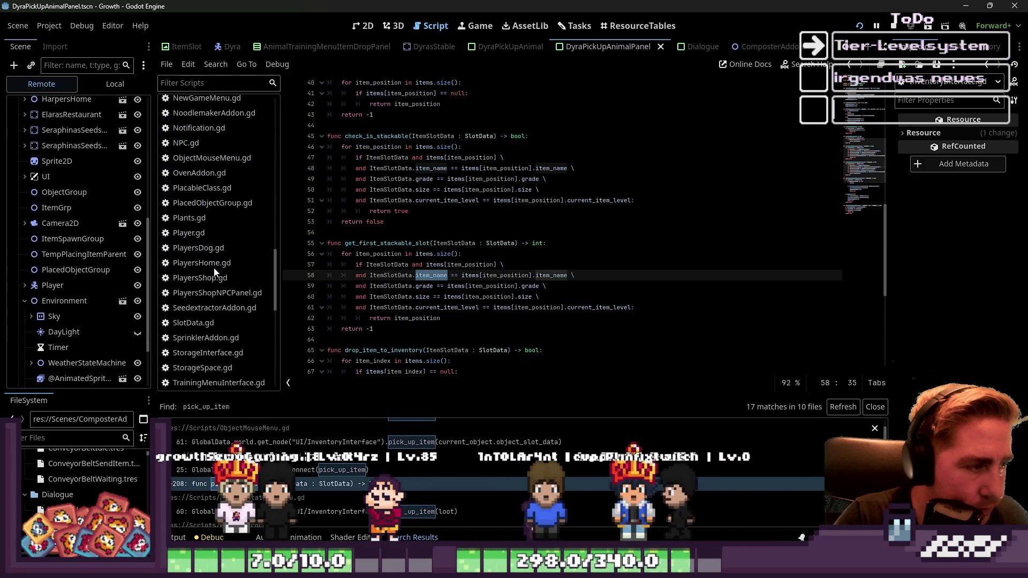
Step: Jump to pick_up_item and the current_item_level comparison in can_items_merch_stacks
click(344, 479)
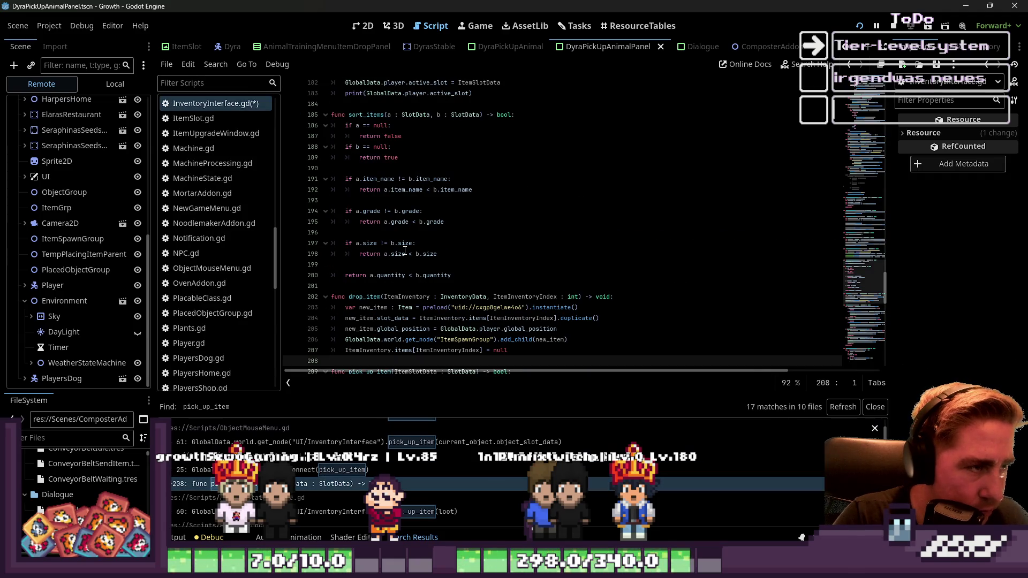
mouse_move(405, 250)
scroll(422, 298, up, 15)
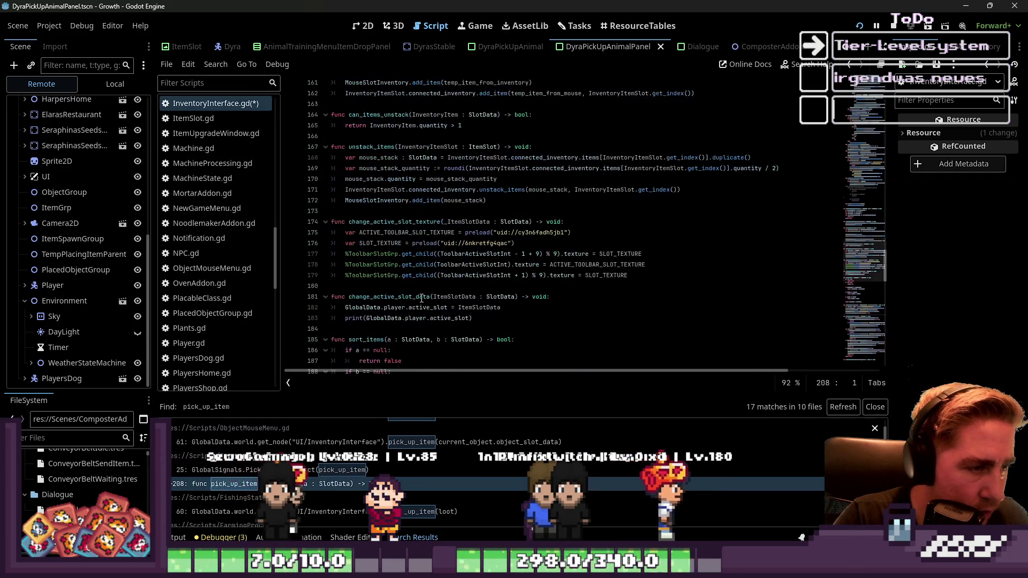
scroll(422, 298, down, 1)
click(395, 179)
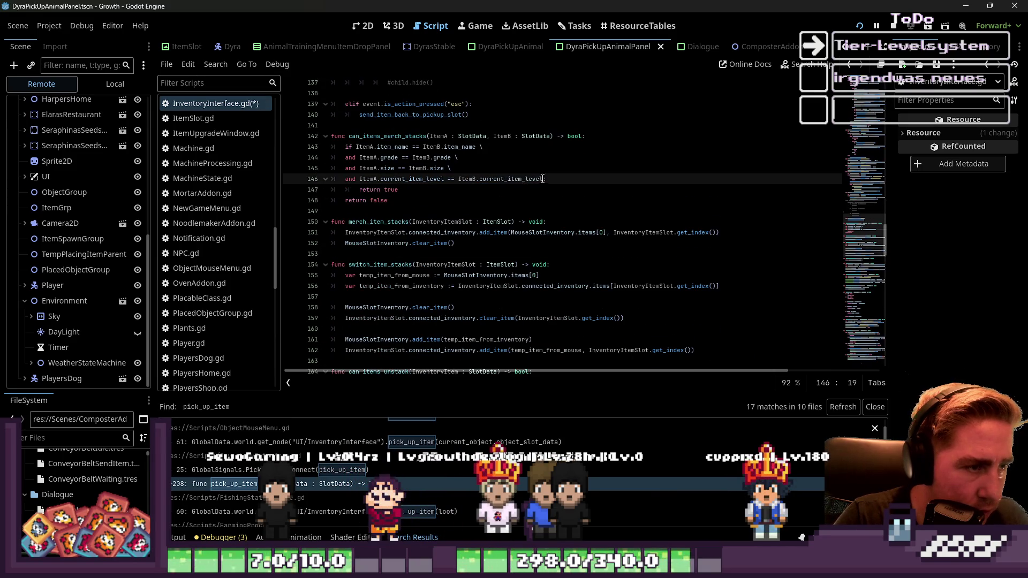
Step: Save InventoryInterface.gd with the new current_item_level check
key(Up)
key(Up)
key(Up)
key(Down)
key(Down)
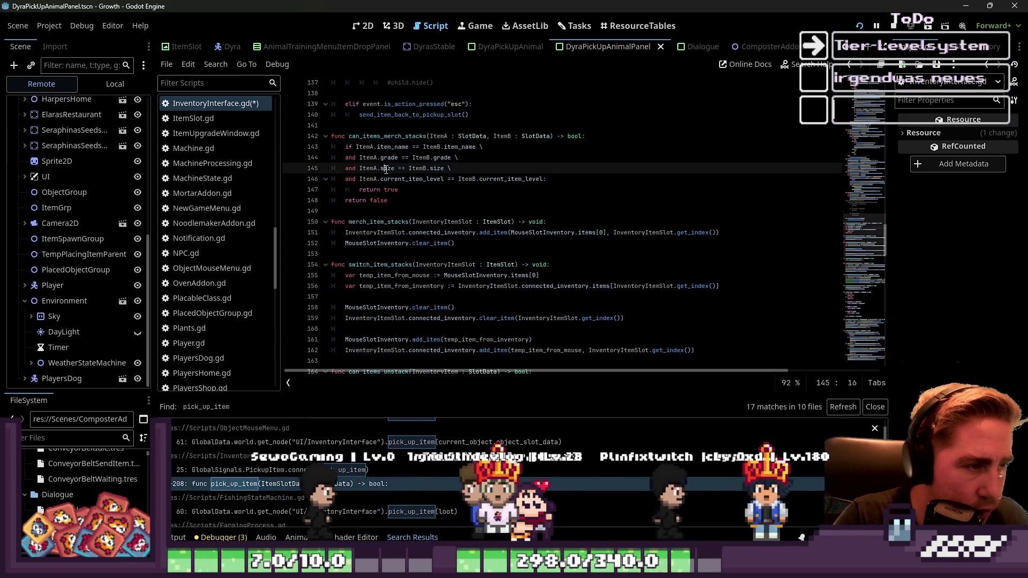
click(412, 180)
click(436, 201)
key(ctrl+s)
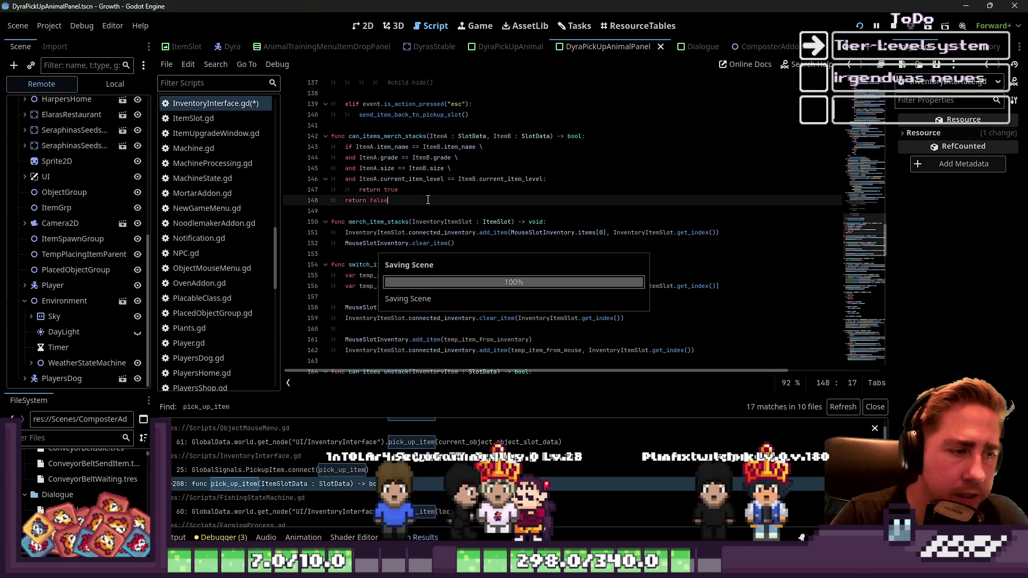
Step: Delete the commented-out lines 128–137 from the script
scroll(514, 131, down, 10)
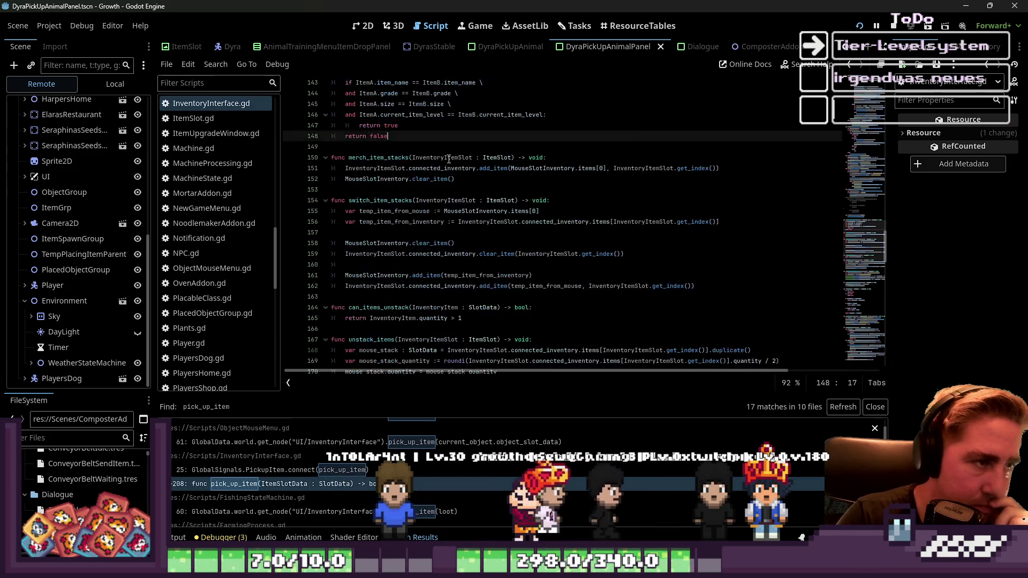
scroll(448, 160, up, 18)
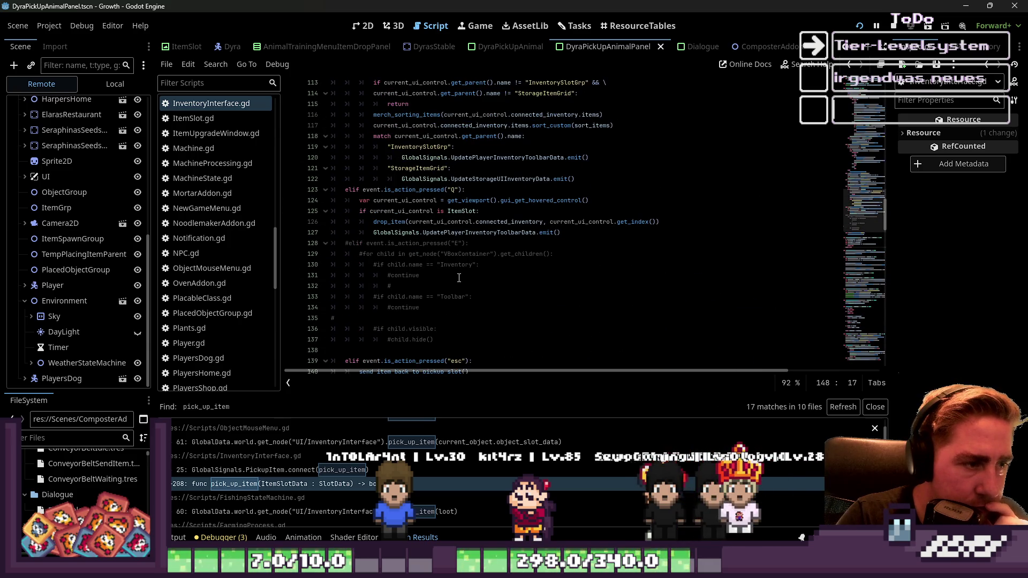
mouse_move(462, 340)
mouse_down()
mouse_move(374, 305)
mouse_move(342, 225)
mouse_move(332, 243)
mouse_up()
key(BackSpace)
key(BackSpace)
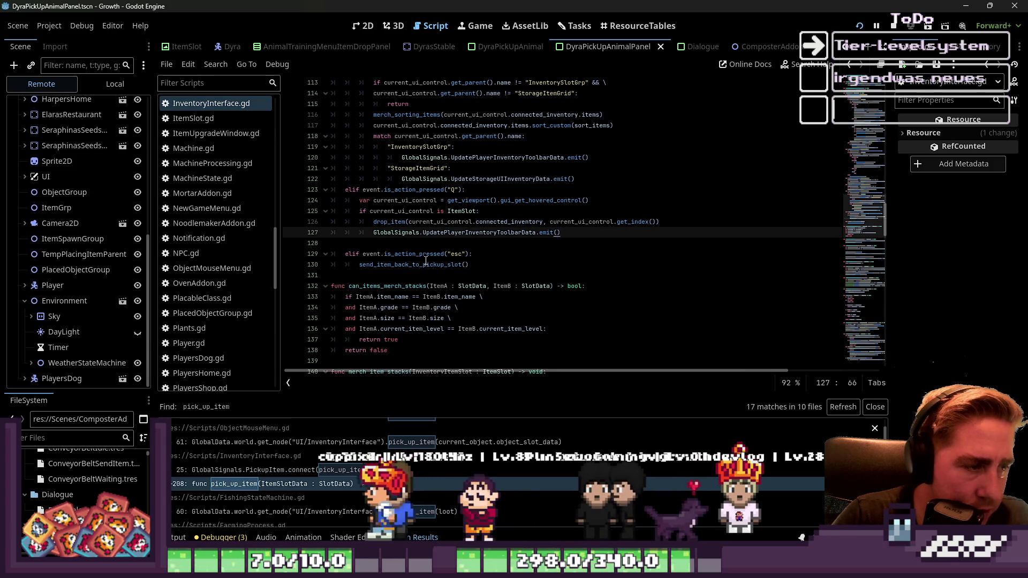
scroll(460, 243, up, 3)
scroll(460, 243, up, 18)
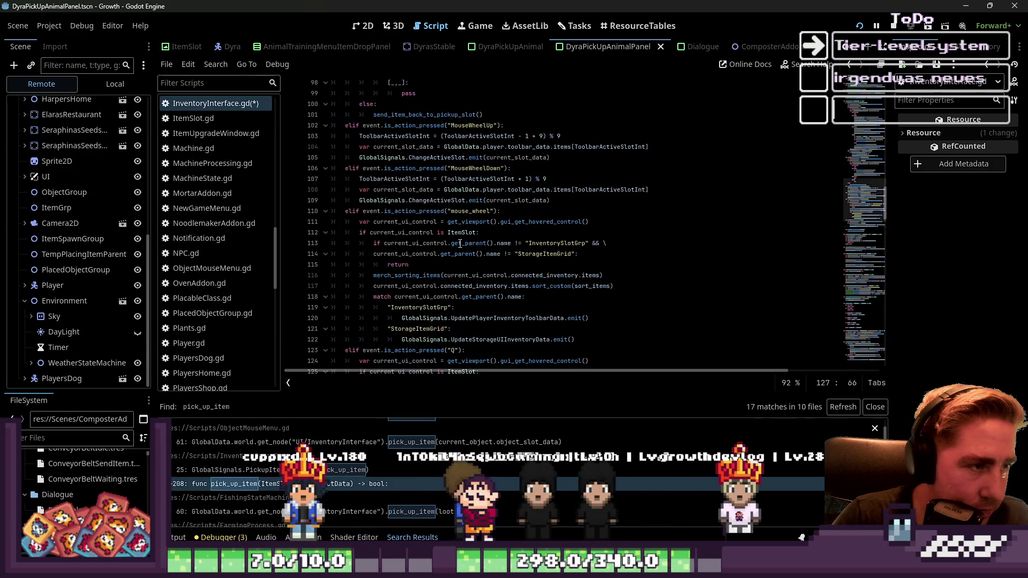
scroll(460, 245, up, 10)
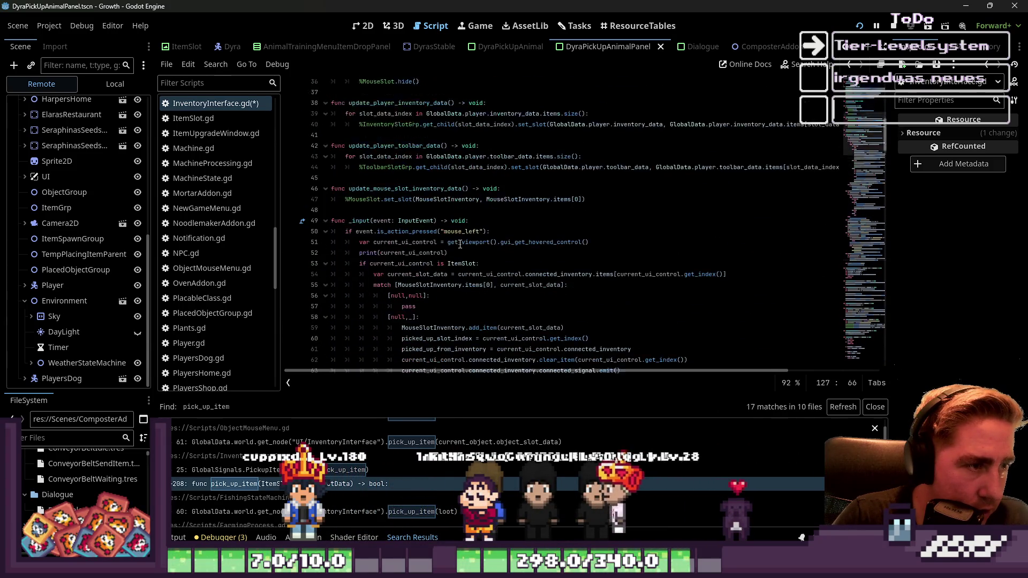
scroll(462, 252, down, 20)
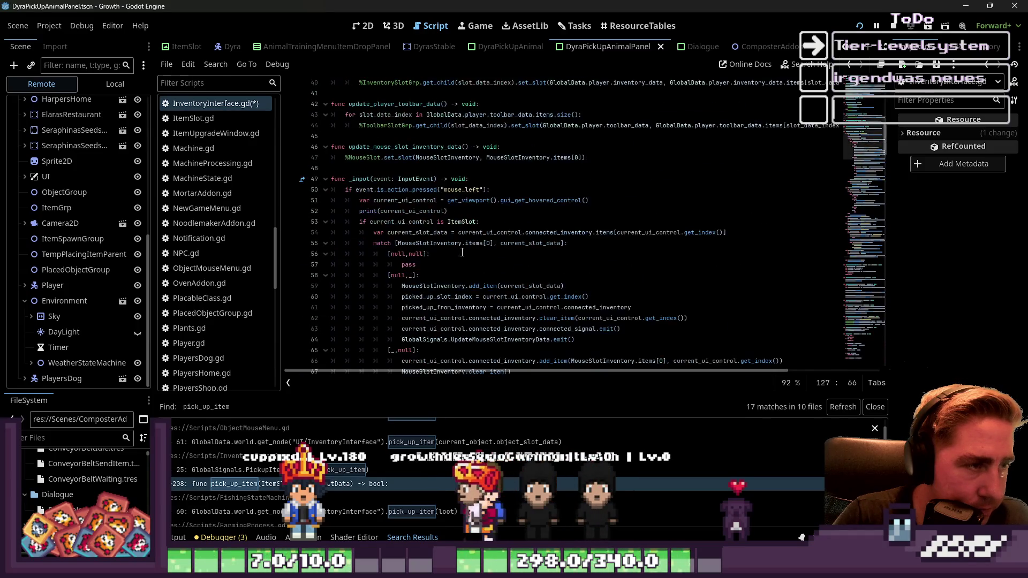
scroll(463, 252, down, 16)
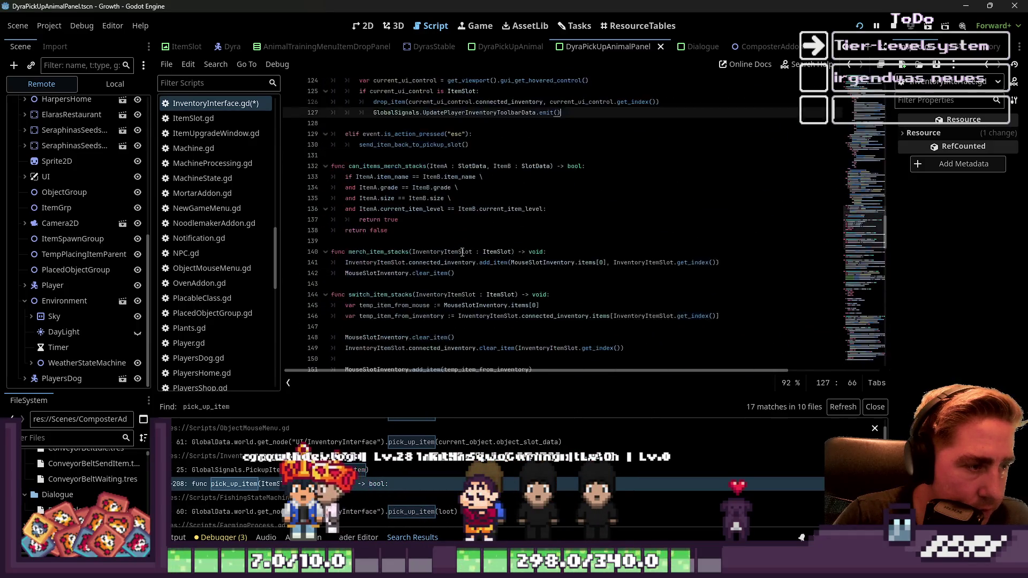
Step: Review merch_item_stacks and switch_item_stacks, then stop and relaunch the game
click(354, 156)
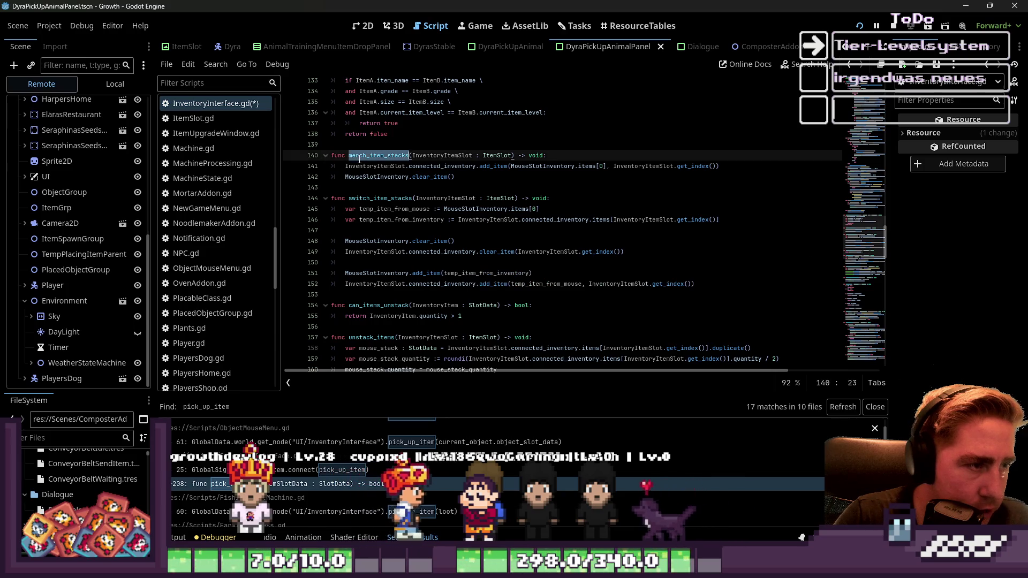
double_click(380, 198)
scroll(408, 258, down, 2)
scroll(409, 257, down, 10)
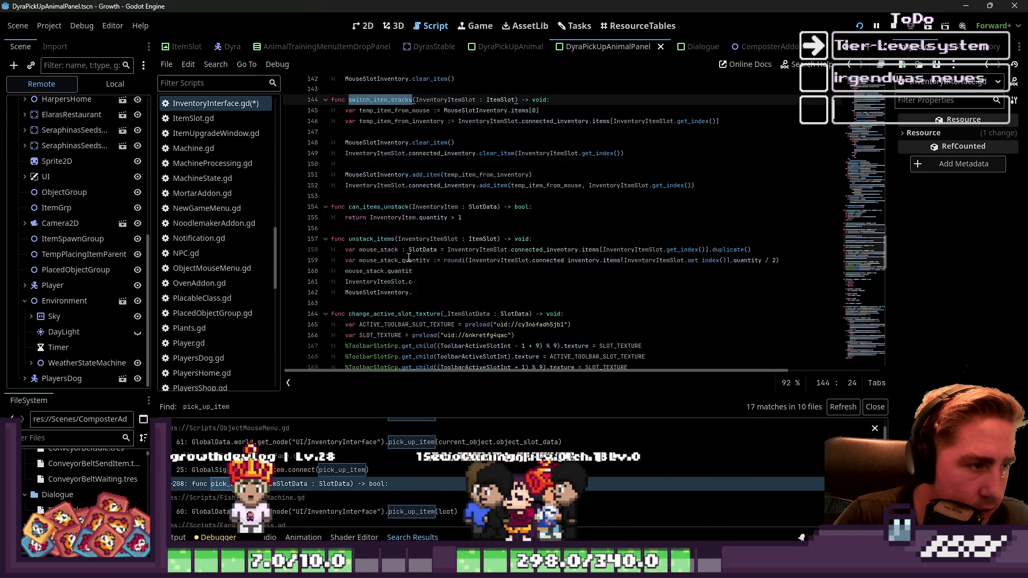
scroll(409, 257, down, 8)
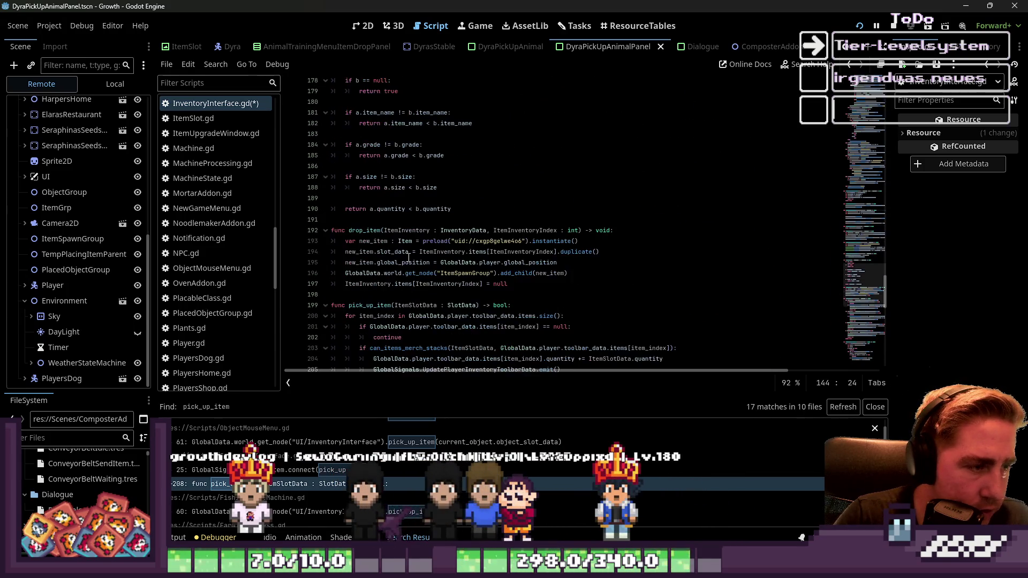
scroll(409, 256, down, 1)
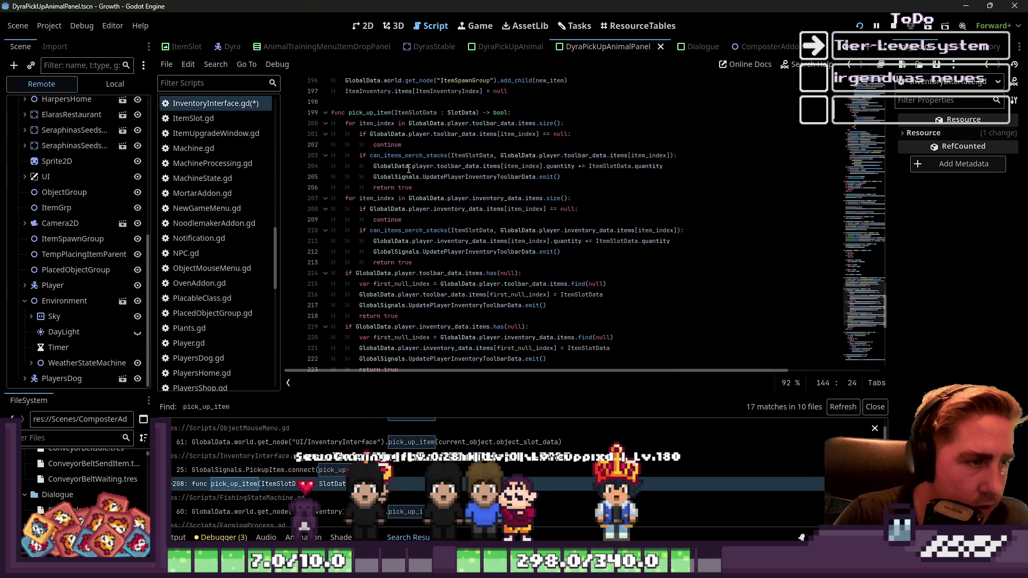
scroll(415, 279, down, 1)
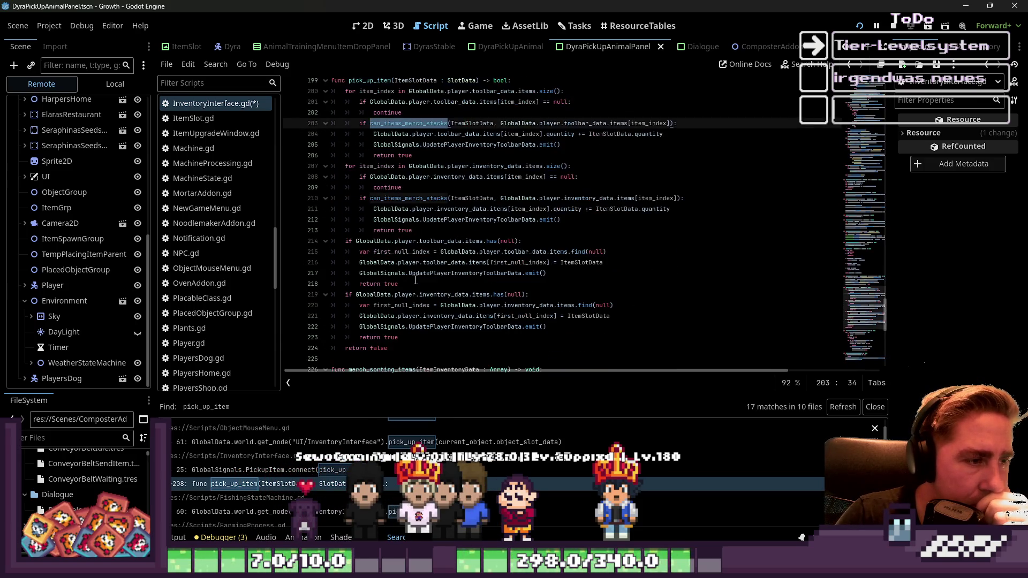
click(894, 27)
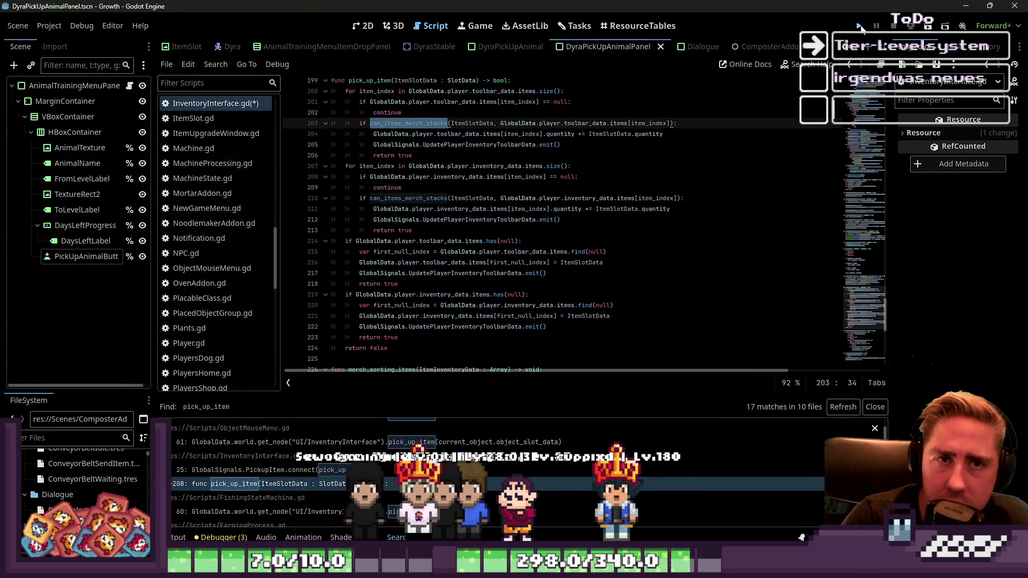
click(859, 26)
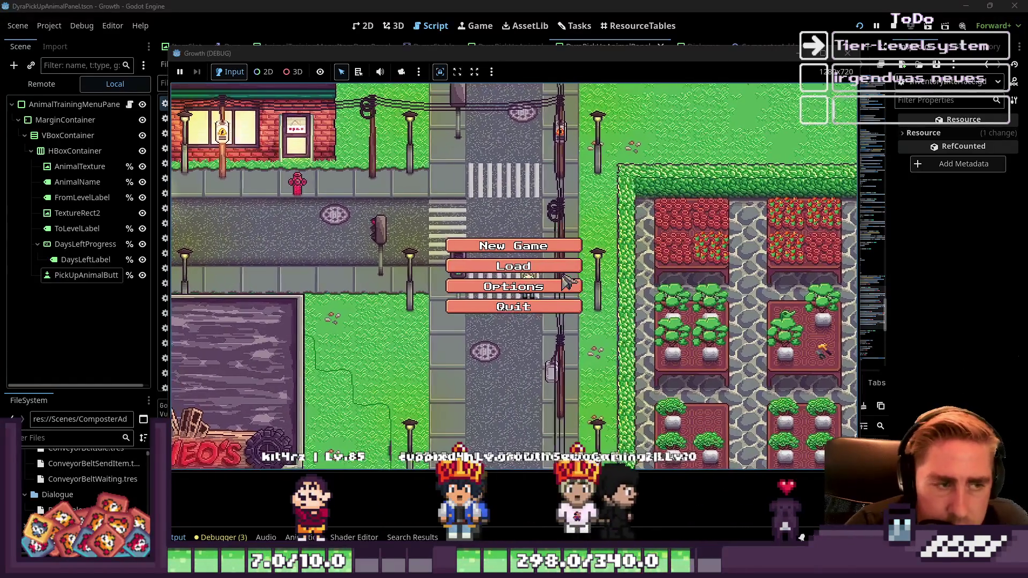
Step: Delete both saved games and start a new game with a character named 'wa'
click(550, 219)
click(551, 220)
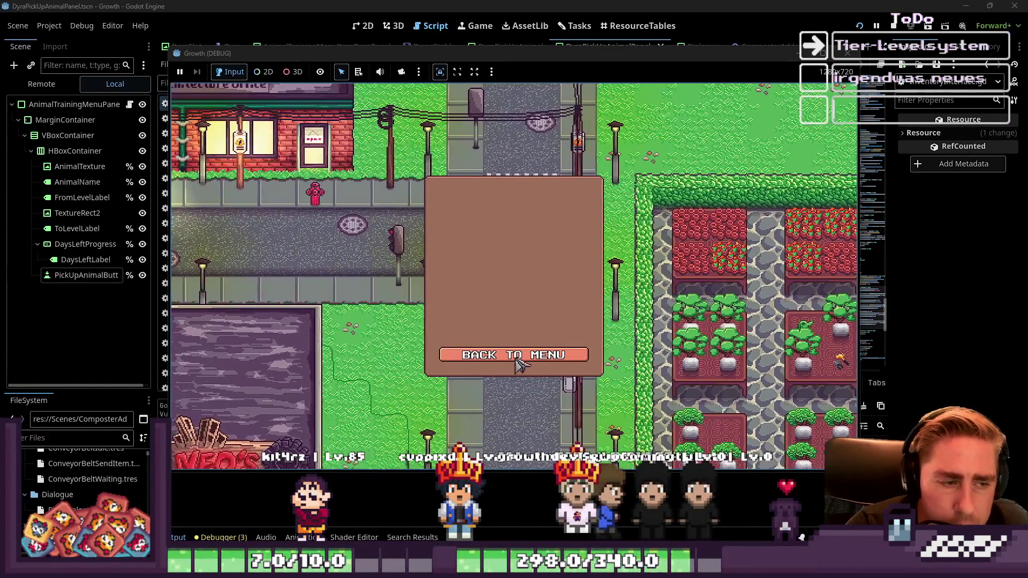
click(514, 355)
click(511, 241)
text(wa)
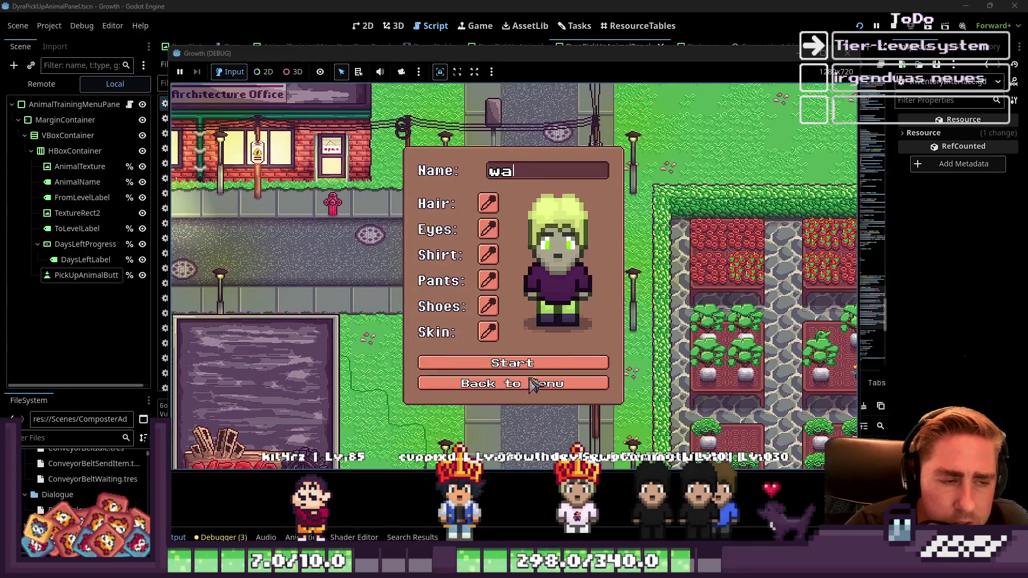
click(540, 363)
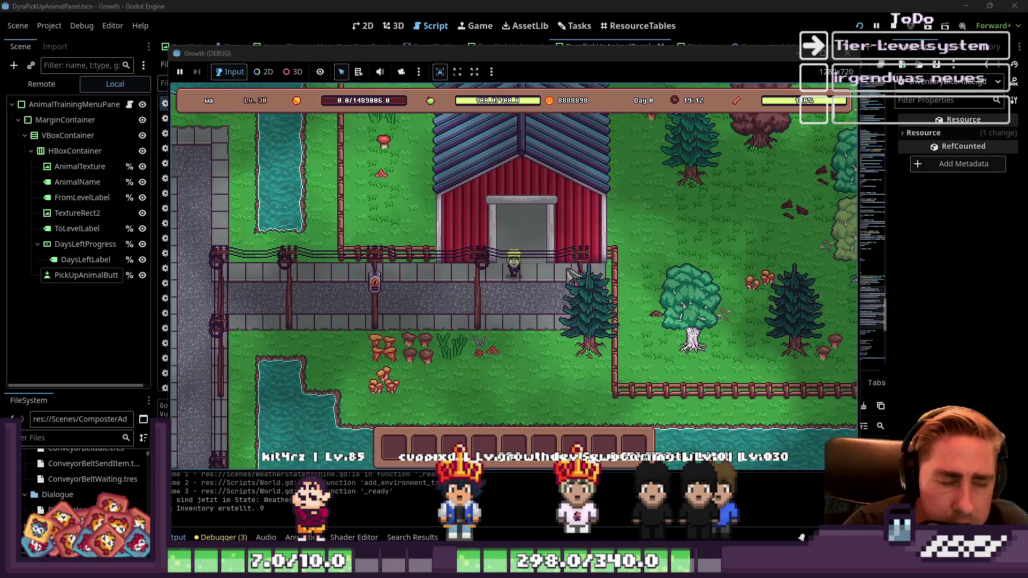
Step: Walk to the barn, talk to the keeper, and check the inventory grid
key(w)
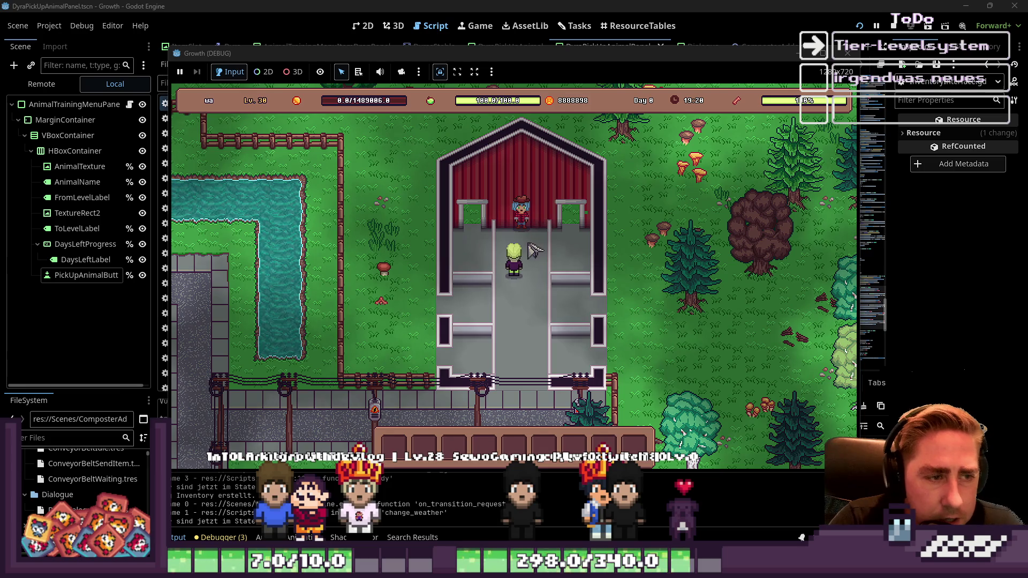
key(e)
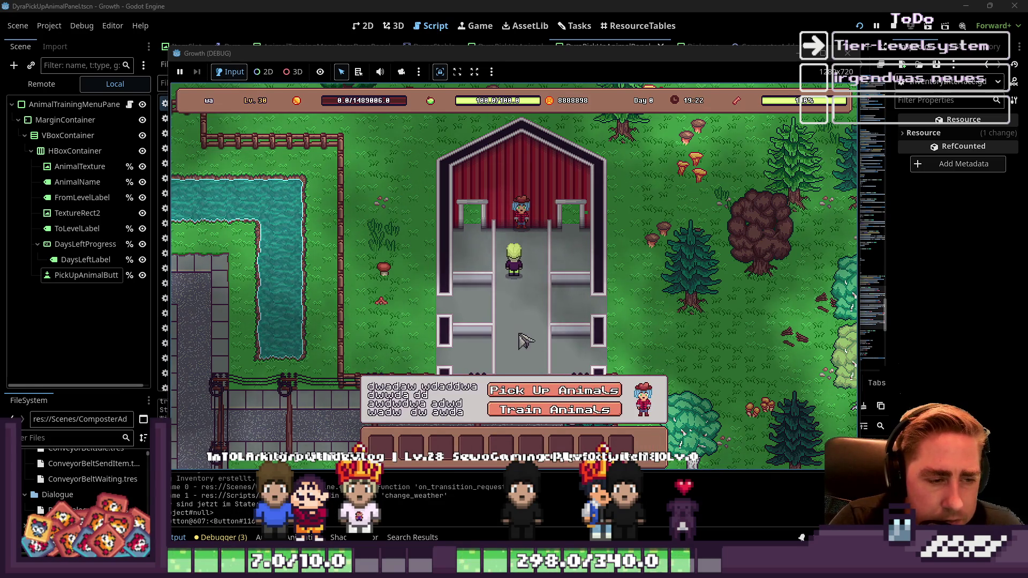
key(i)
scroll(597, 230, up, 3)
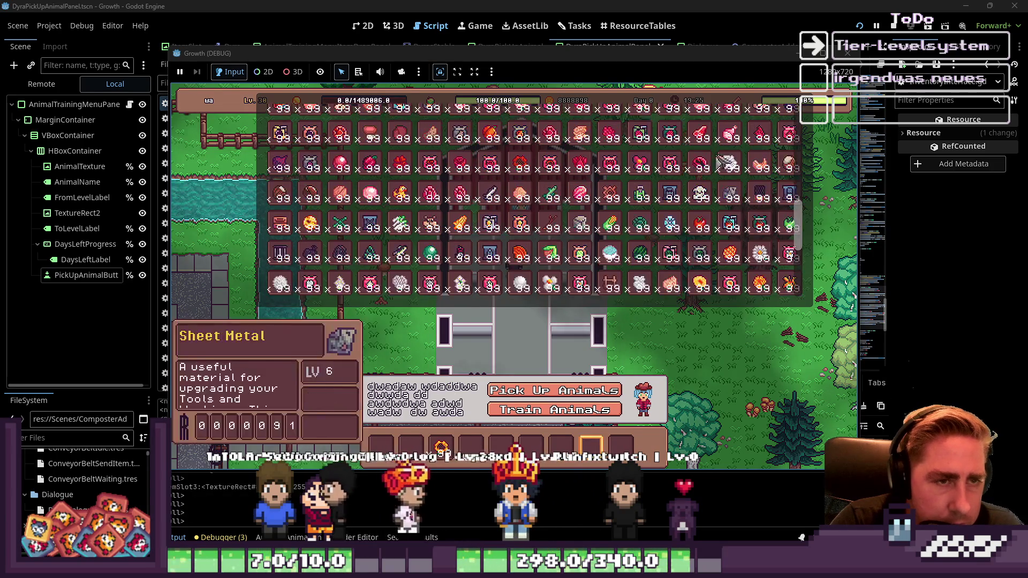
scroll(597, 214, down, 6)
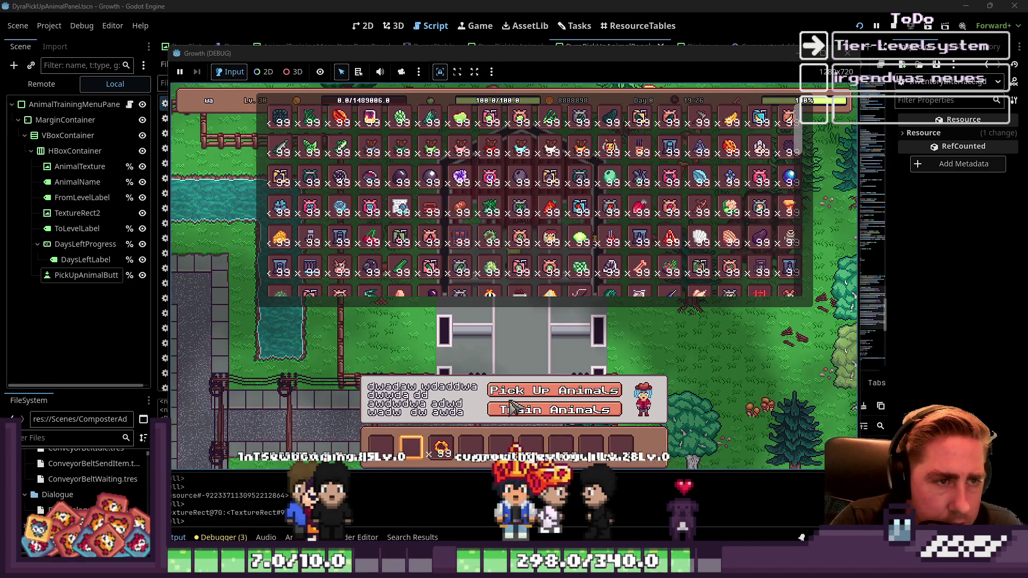
key(i)
scroll(522, 230, down, 4)
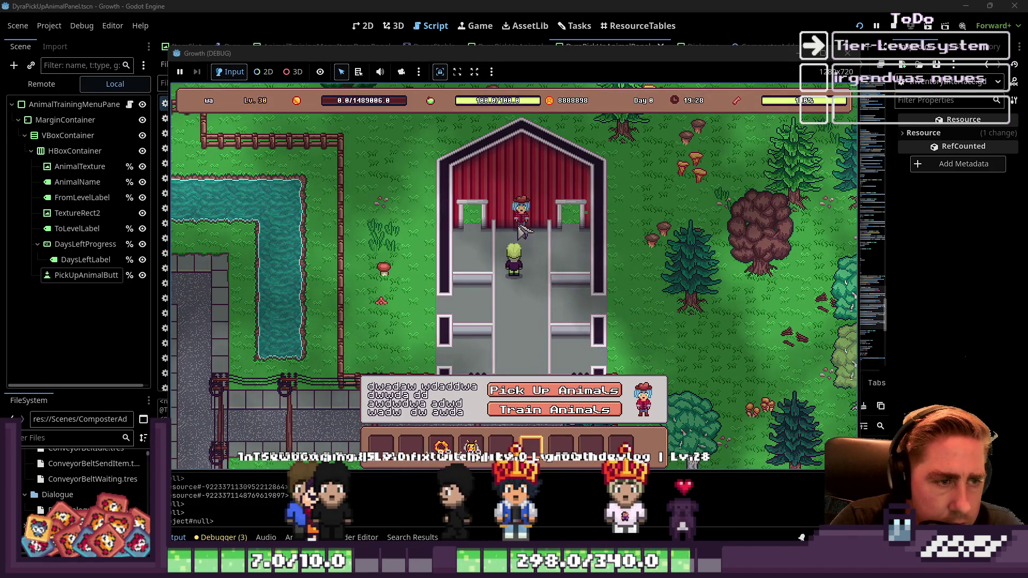
Step: Start Bee 1's training, close the panels, and stop the running game
click(523, 410)
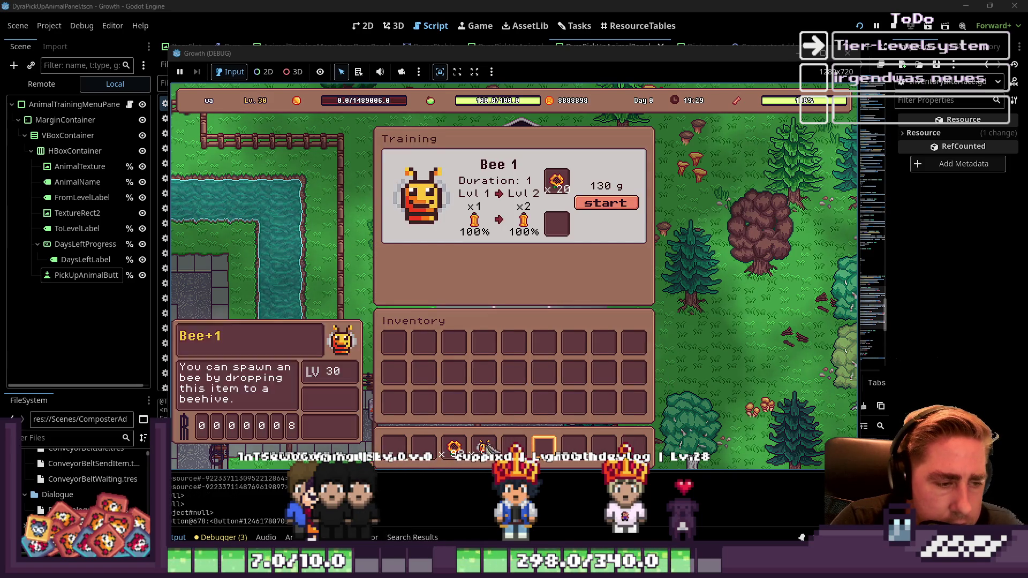
click(599, 206)
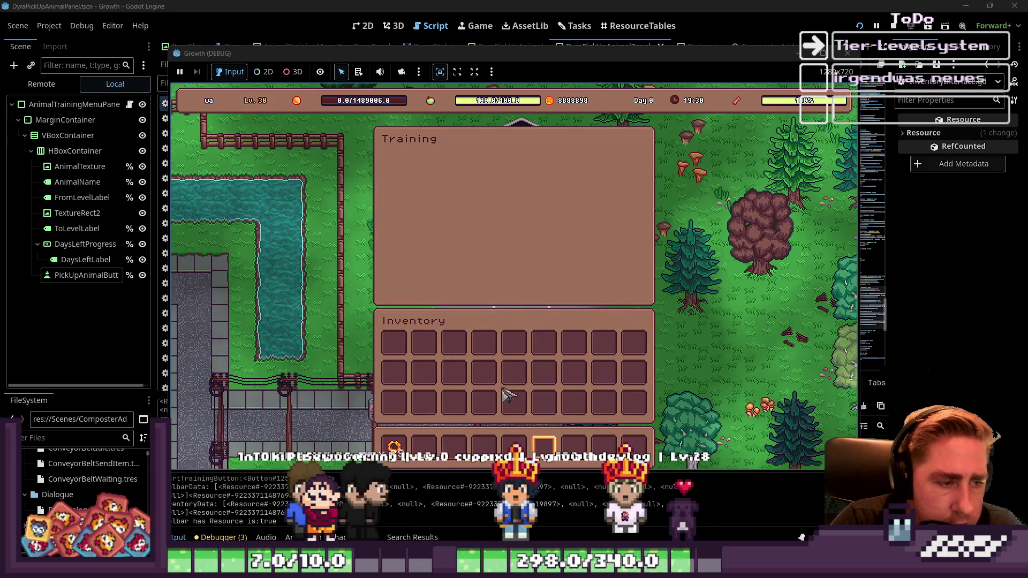
key(Escape)
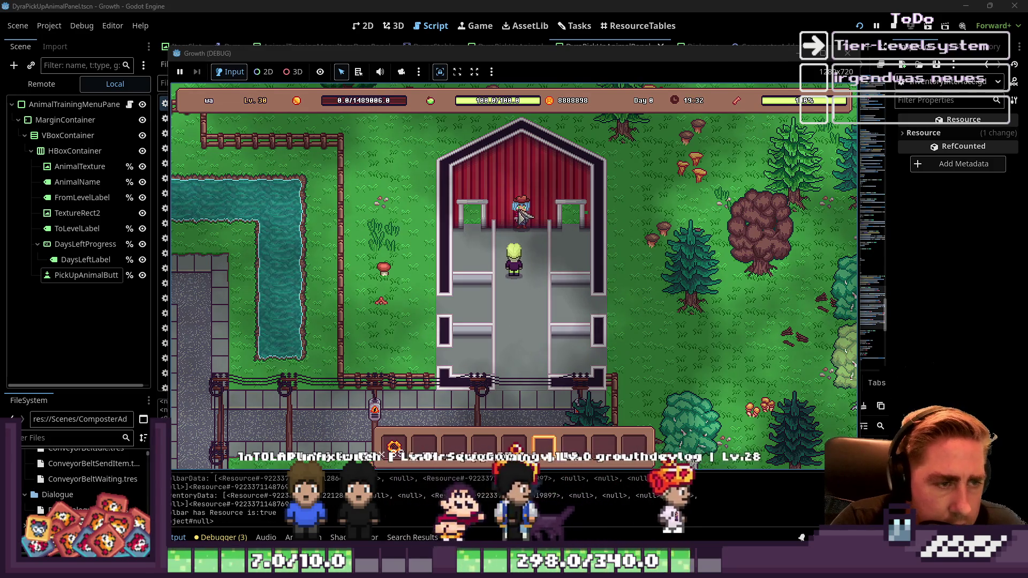
key(i)
key(Escape)
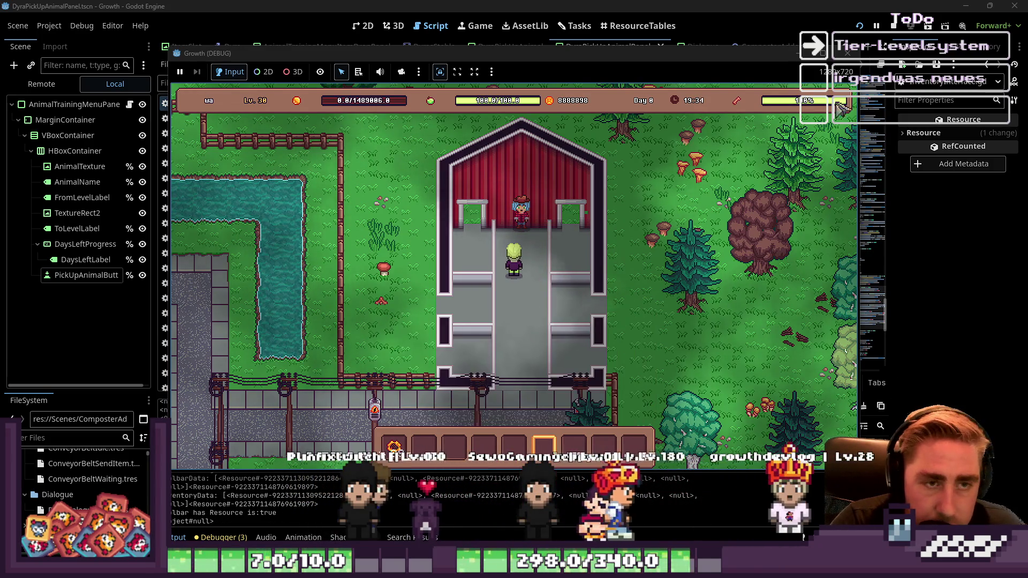
click(850, 55)
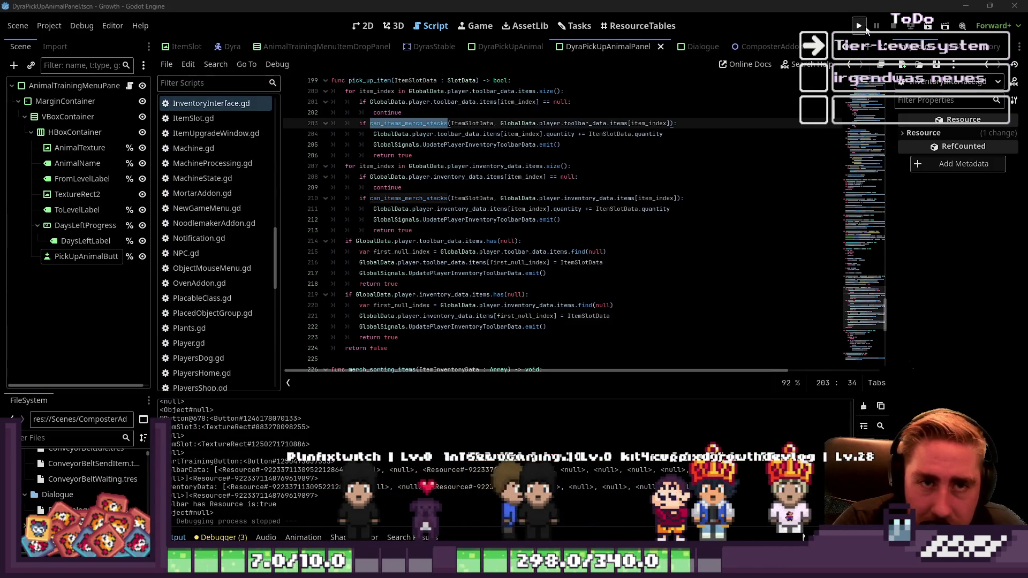
Step: Run the project and start a new game with a character named 'asd'
click(860, 26)
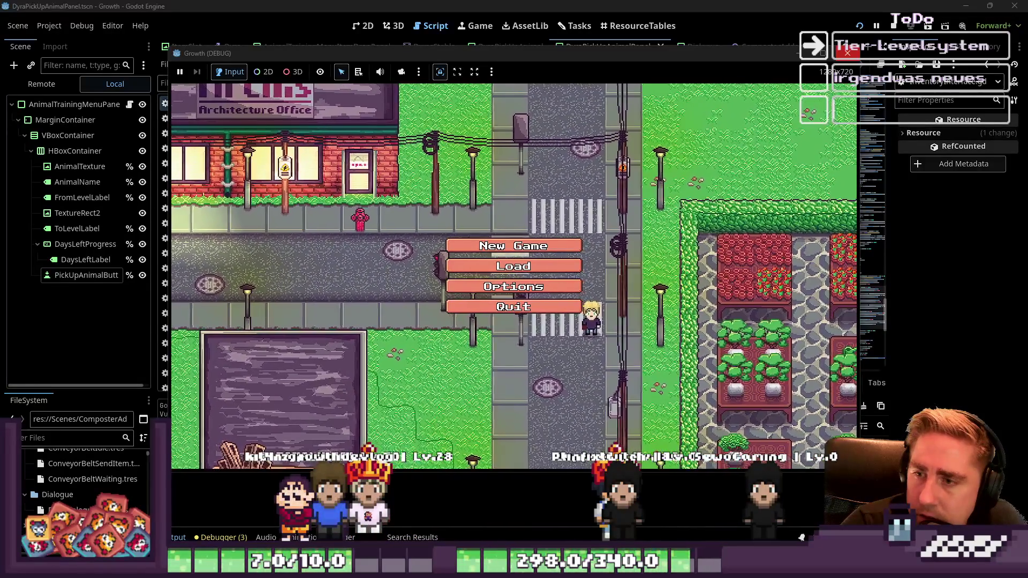
click(529, 251)
text(asd)
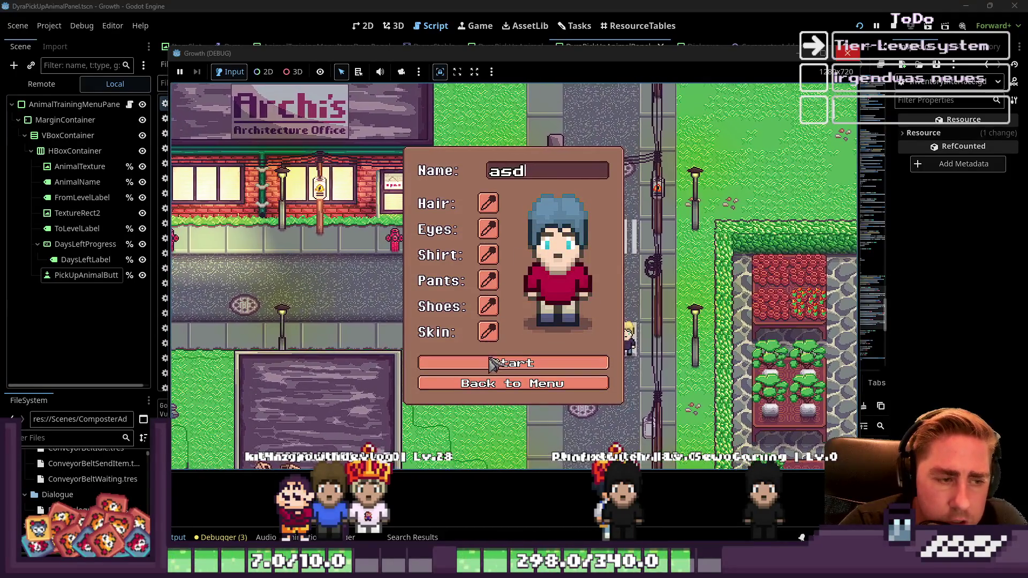
click(512, 363)
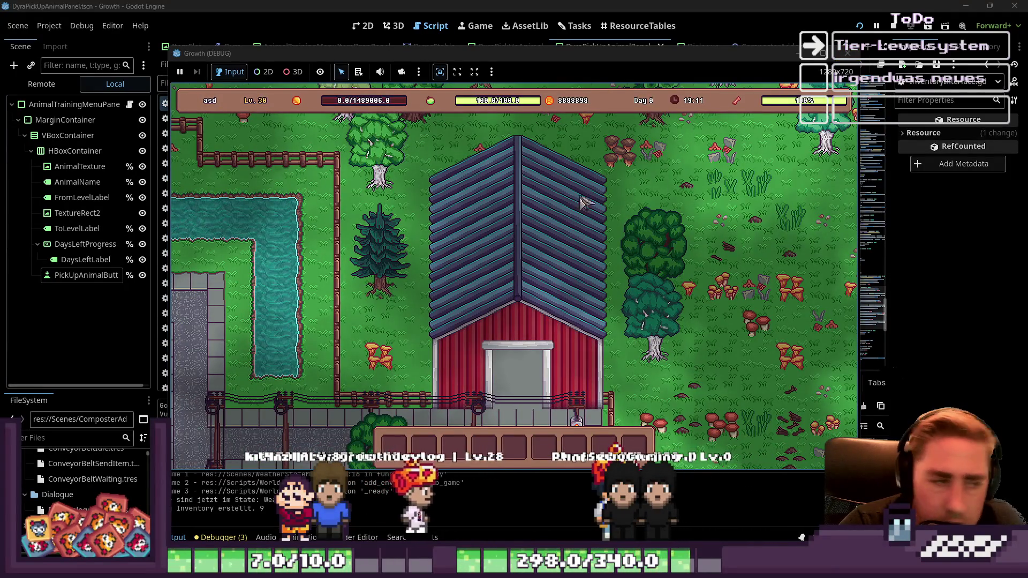
Step: Check the inventory, then start training both bees at the barn keeper, merging the sunflower stacks
key(i)
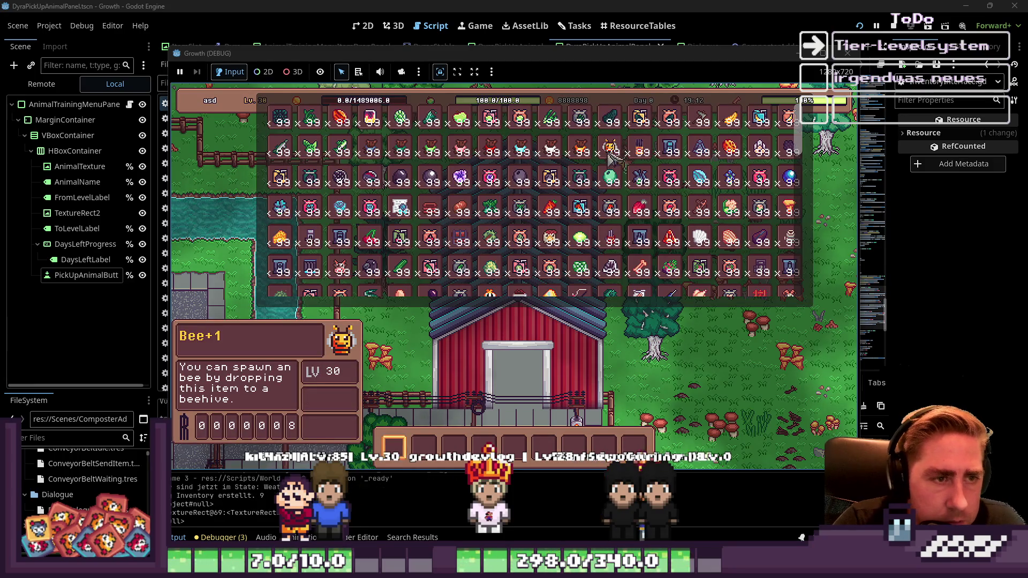
scroll(482, 246, down, 10)
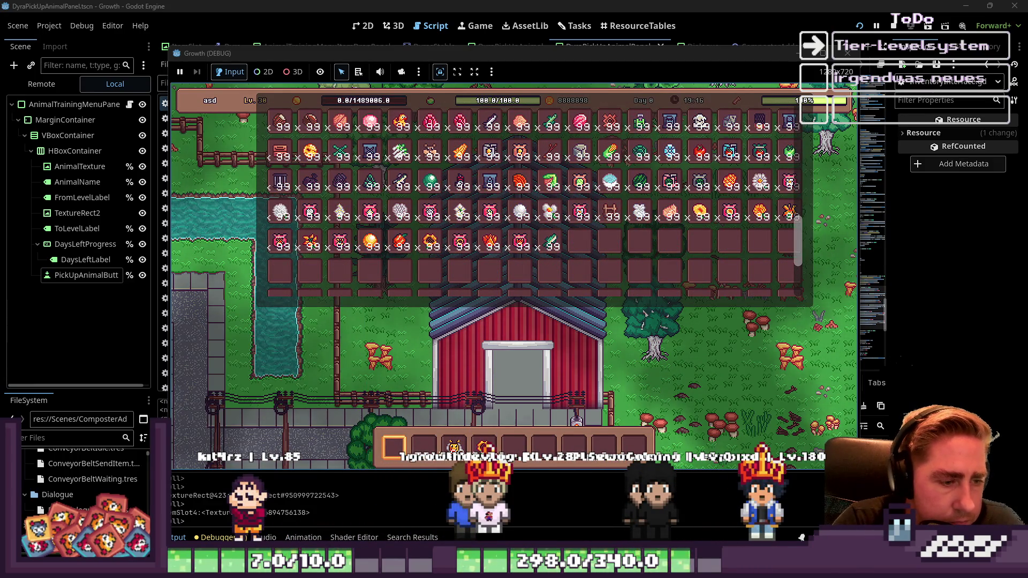
key(i)
click(551, 354)
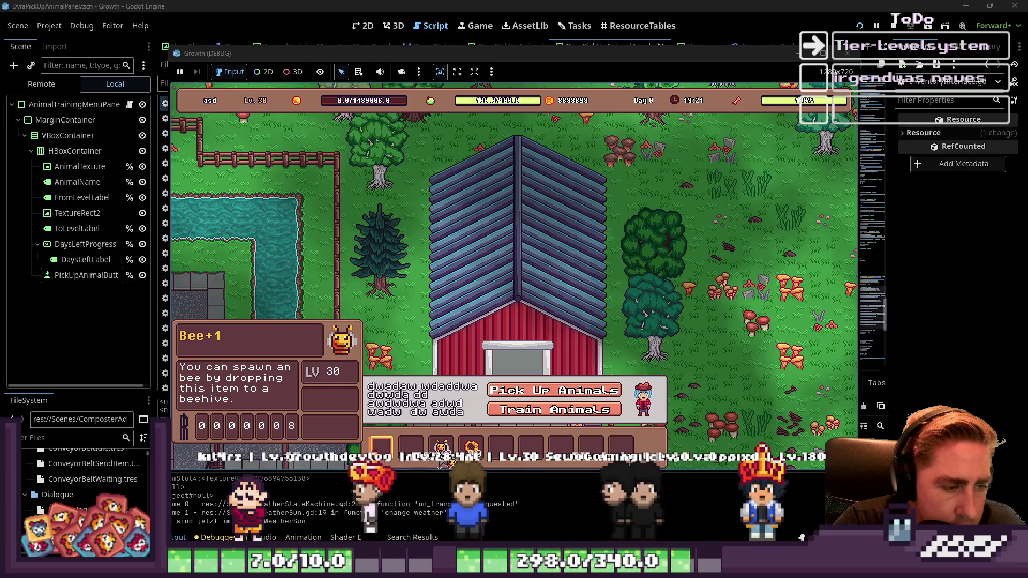
click(550, 414)
click(394, 447)
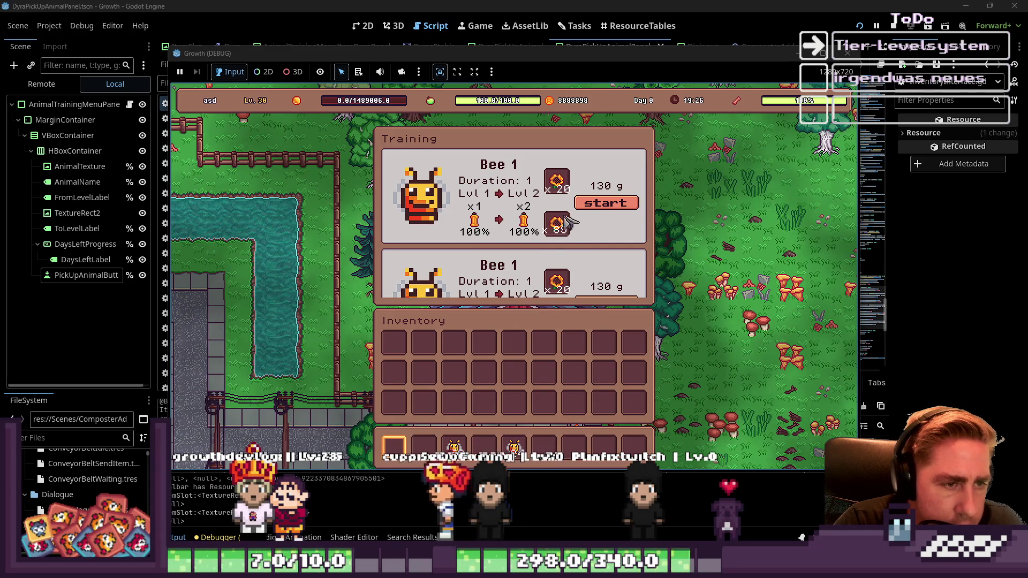
click(606, 202)
click(394, 447)
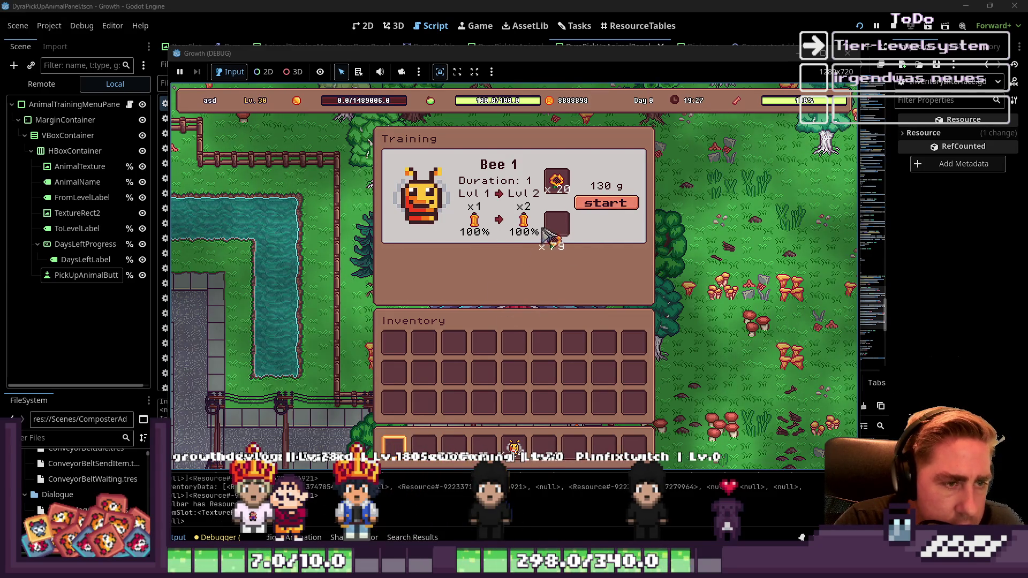
click(604, 205)
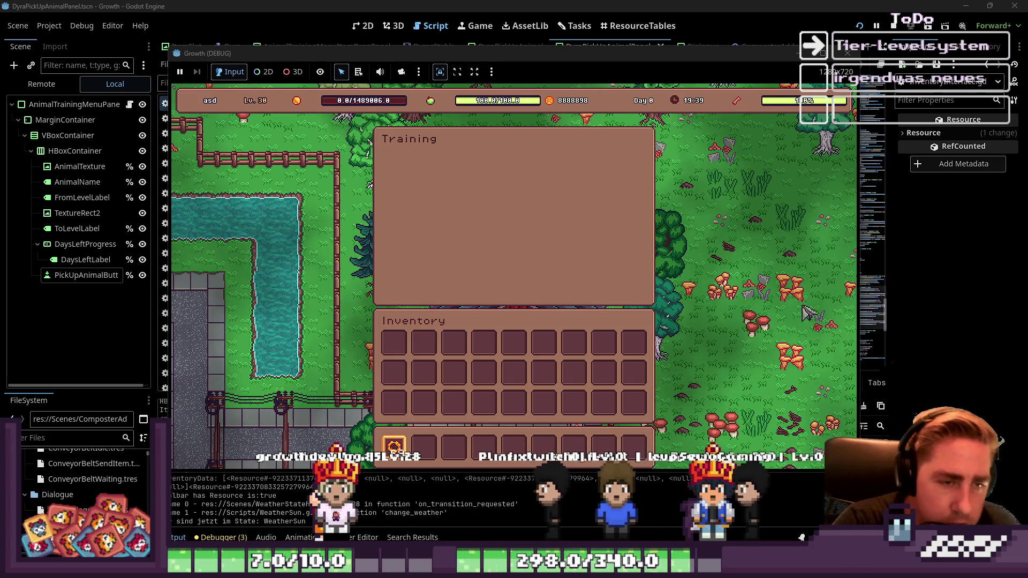
key(Escape)
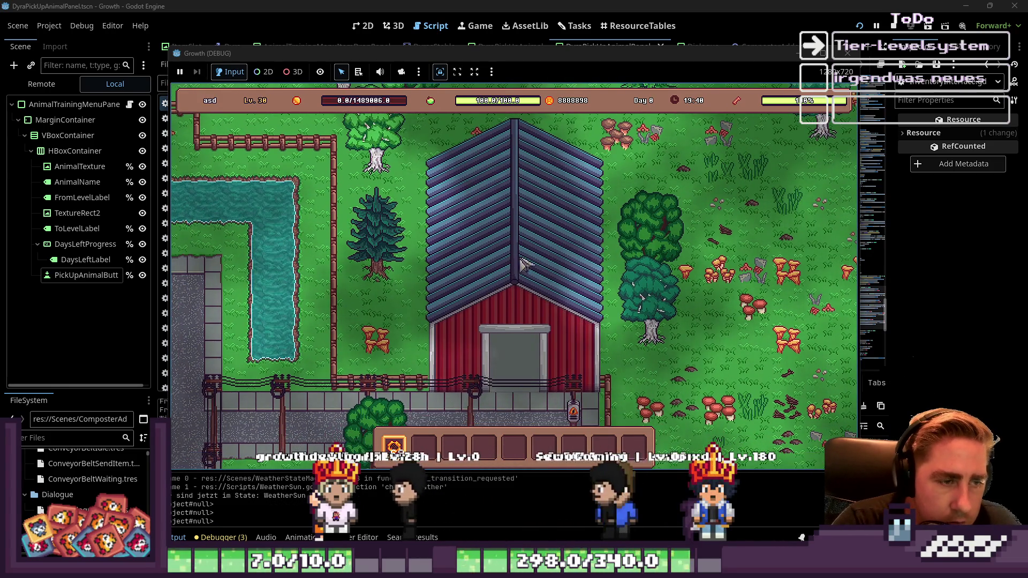
Step: Confirm three Bees await pickup at the barn keeper, then view the editor's Remote scene tree
key(s)
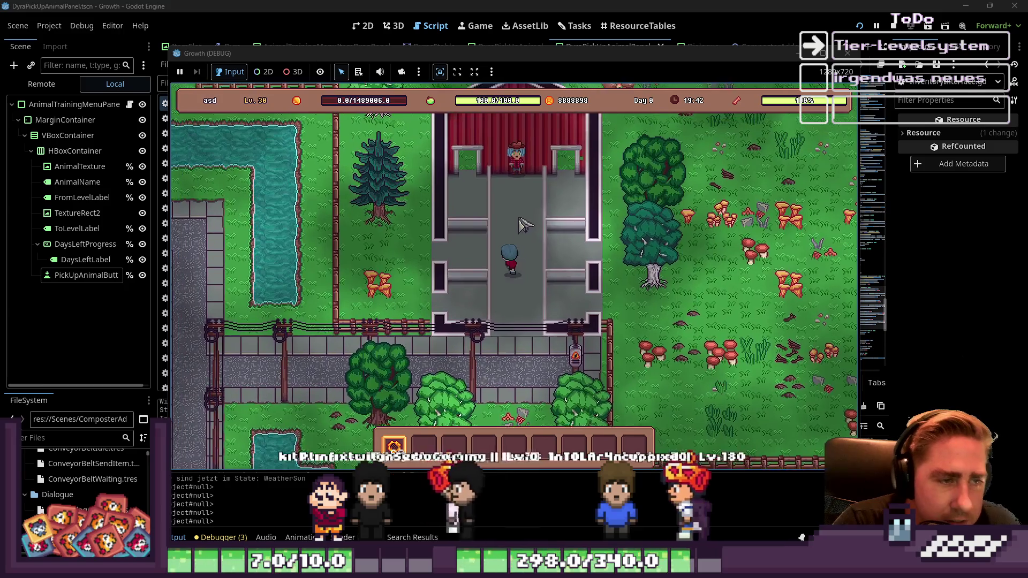
key(w)
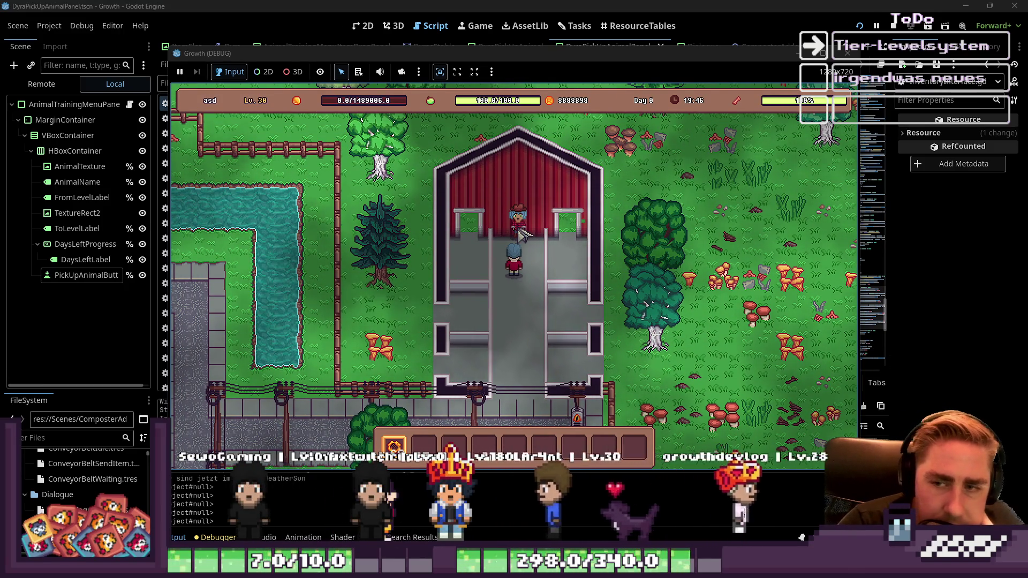
click(519, 230)
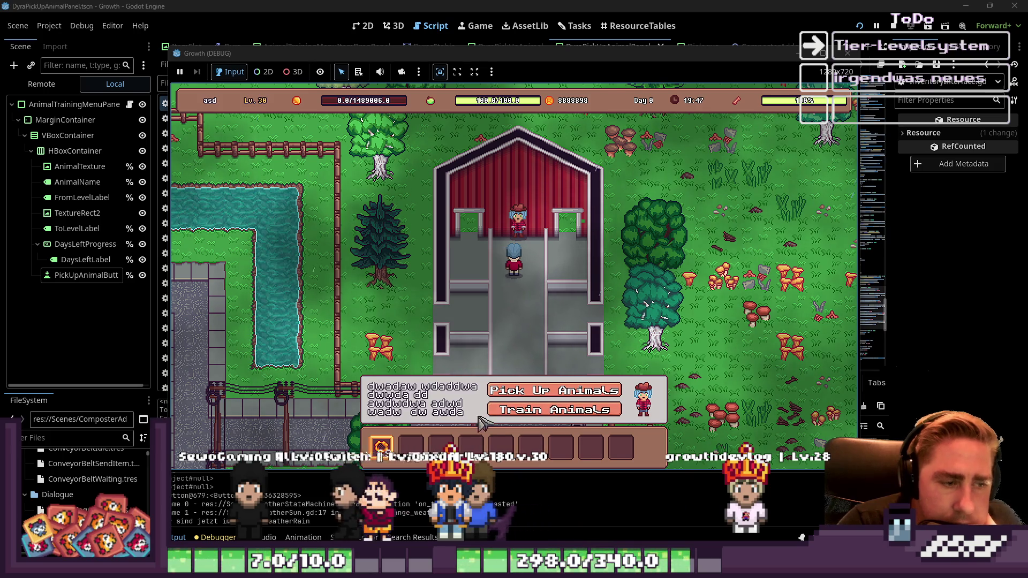
key(Return)
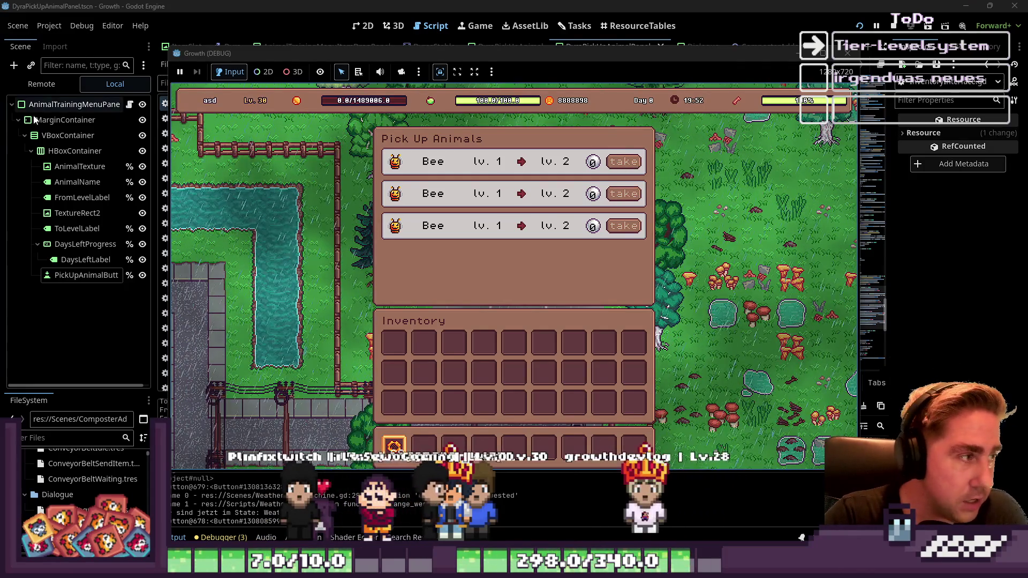
click(41, 94)
click(41, 84)
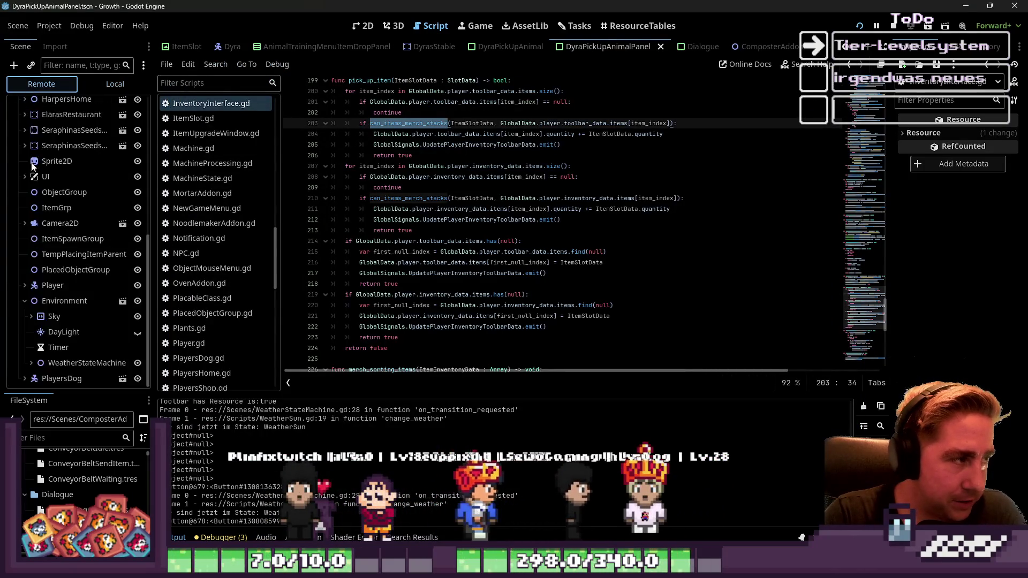
Step: Set the remote Environment > DayLight node's Day Count to 5, then return to the game
click(19, 182)
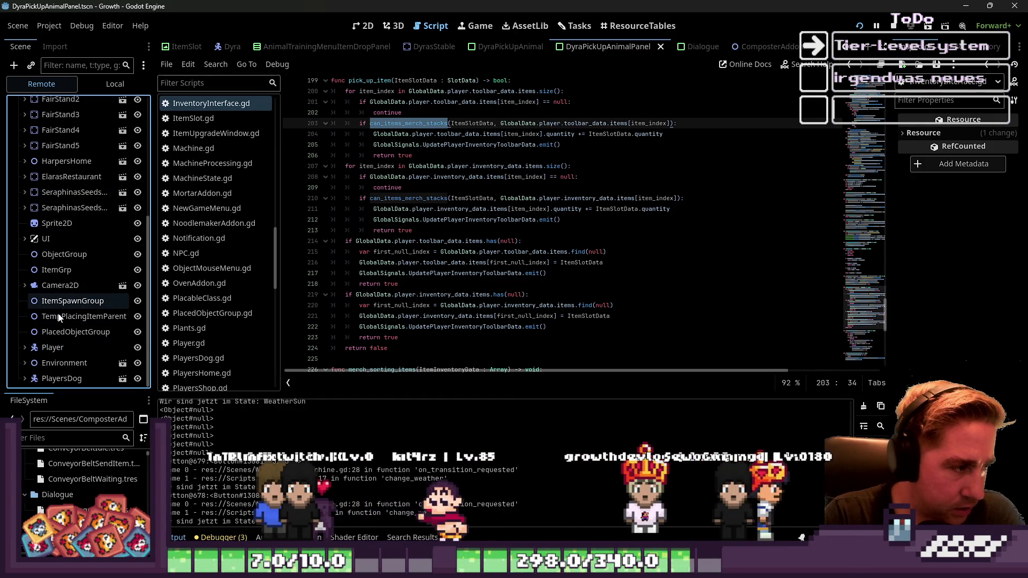
scroll(61, 319, up, 5)
scroll(59, 316, down, 3)
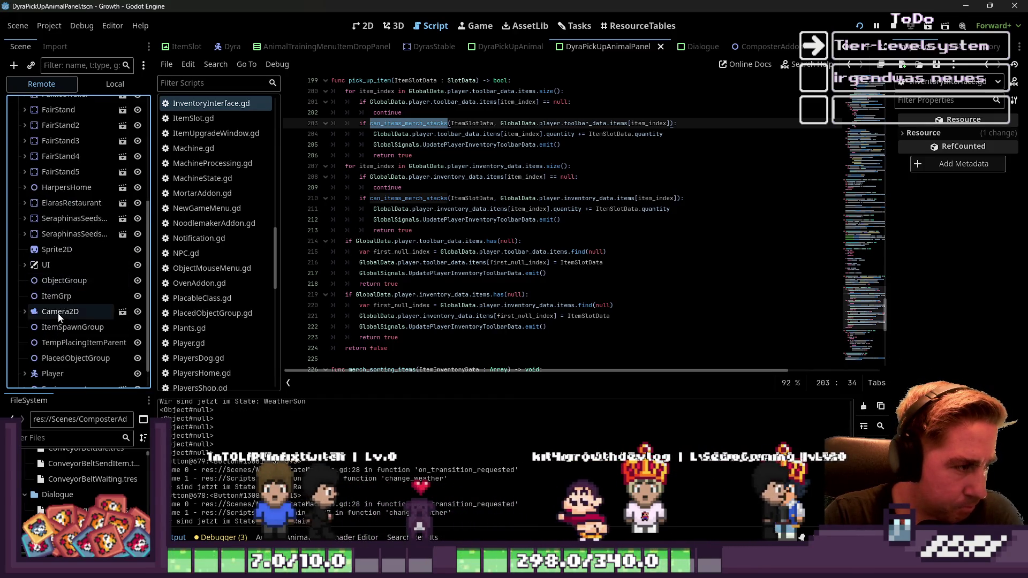
click(24, 364)
scroll(51, 334, down, 2)
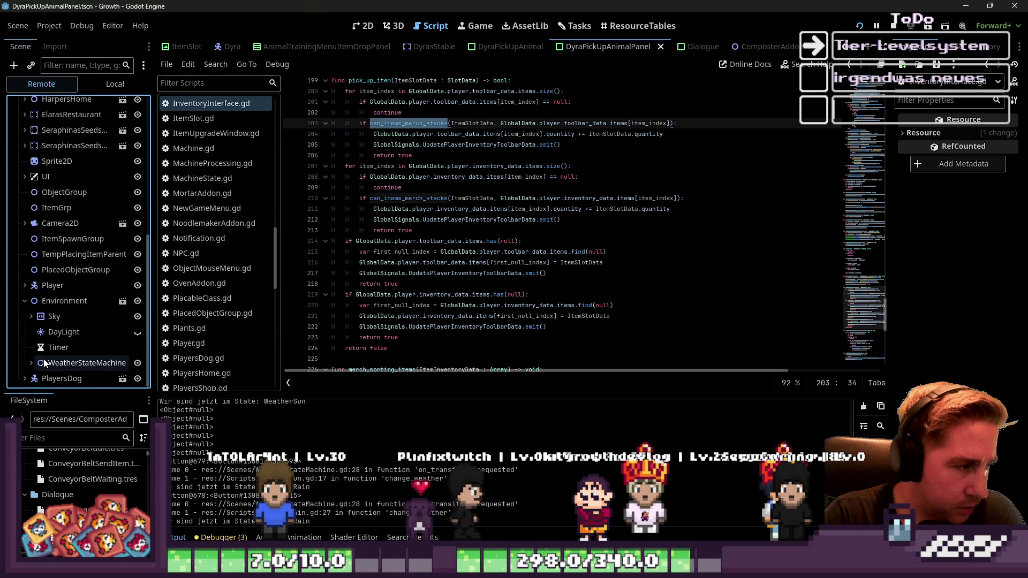
click(51, 334)
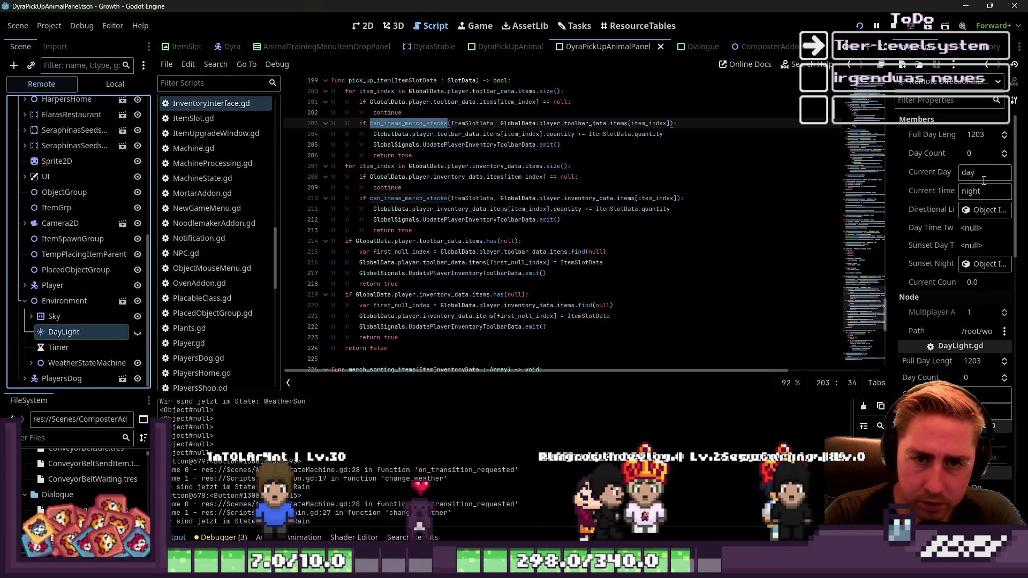
click(975, 153)
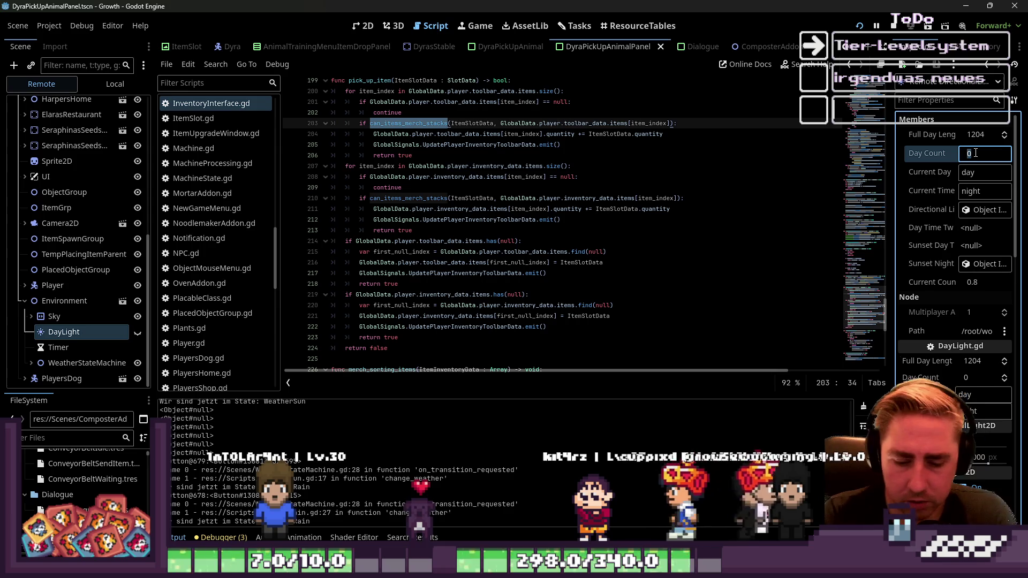
text(5)
key(Return)
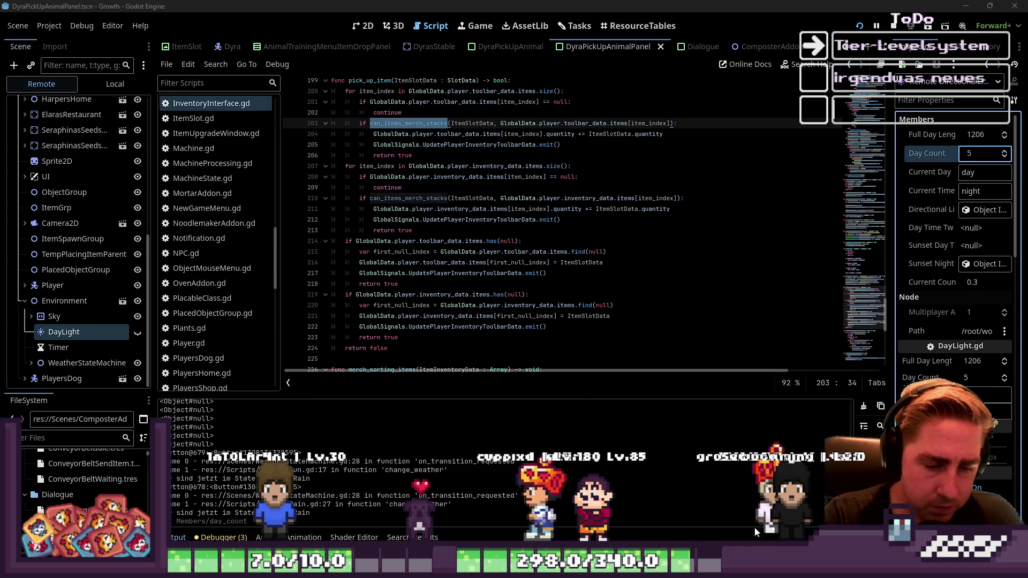
key(alt+Tab)
key(Escape)
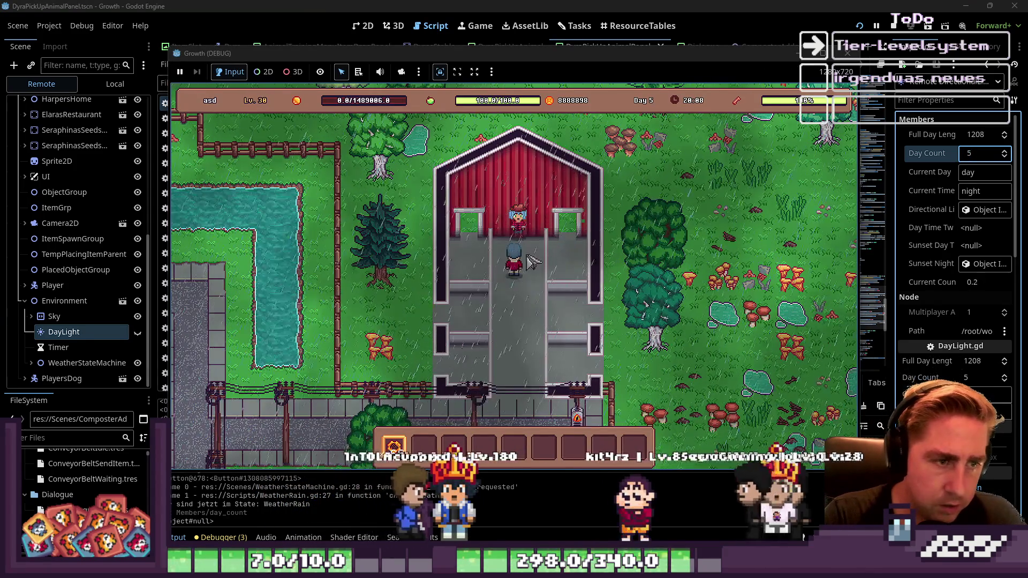
Step: Take both waiting bees from the barn keeper's pickup list into the hotbar
click(570, 385)
key(Escape)
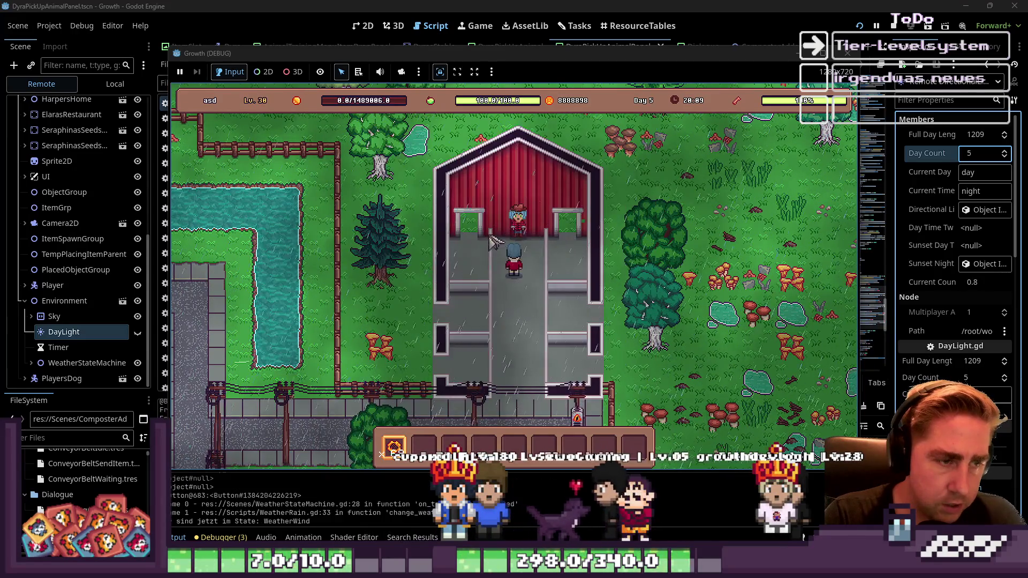
key(e)
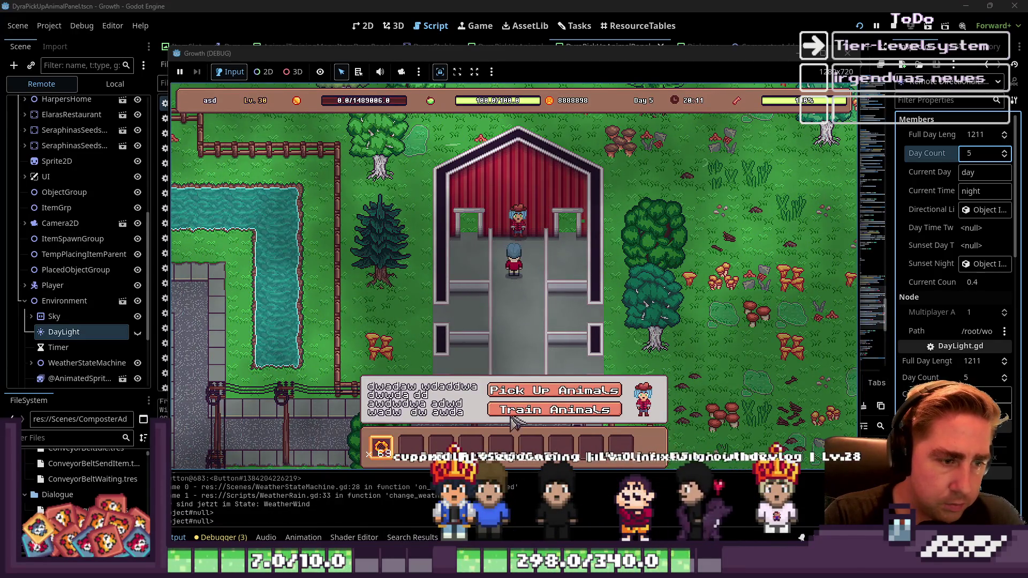
click(541, 390)
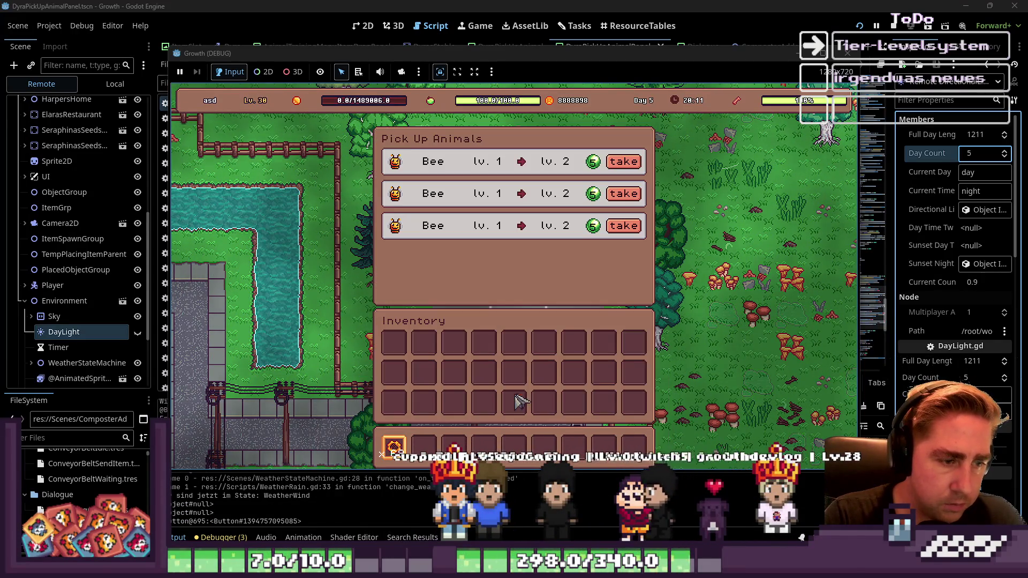
click(629, 167)
click(631, 171)
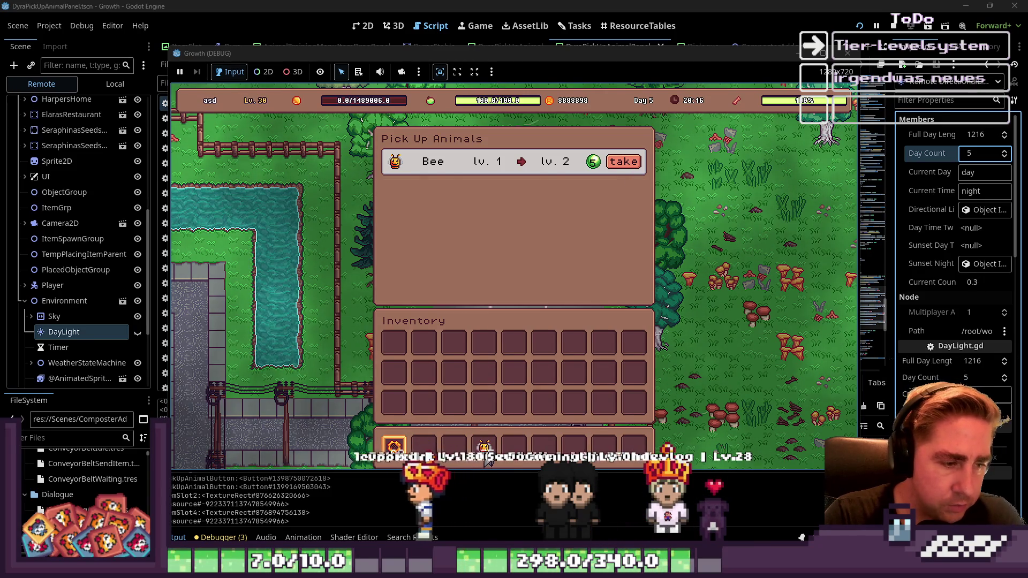
key(Escape)
Step: Start Bee 2's level 2→3 training at the barn keeper and return to the editor
click(522, 223)
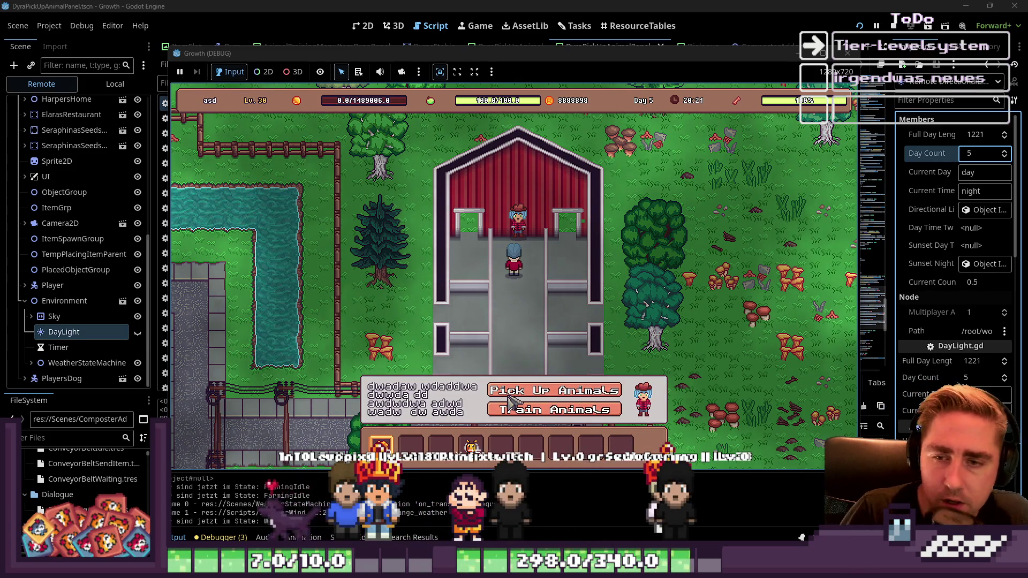
click(541, 412)
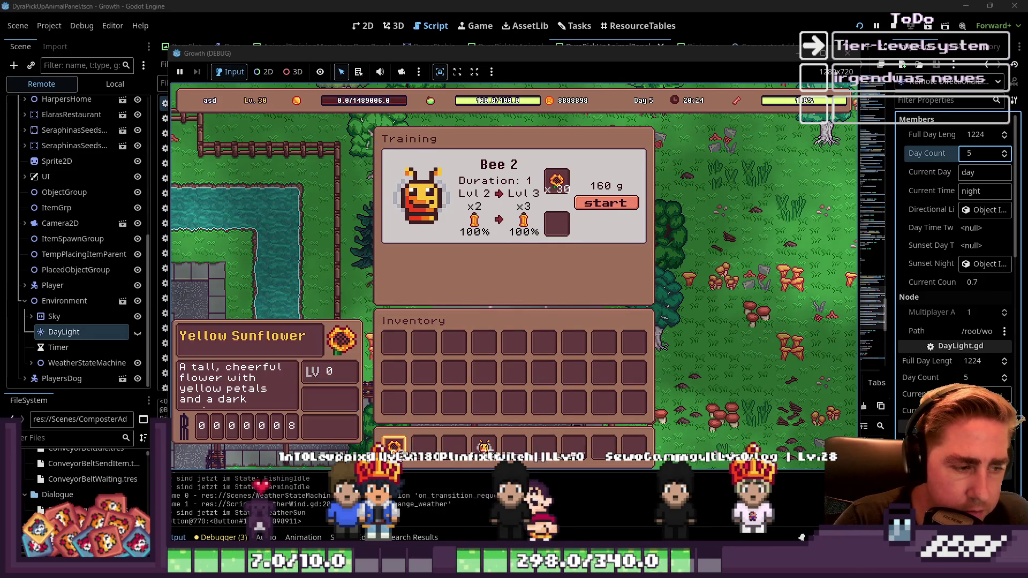
click(596, 208)
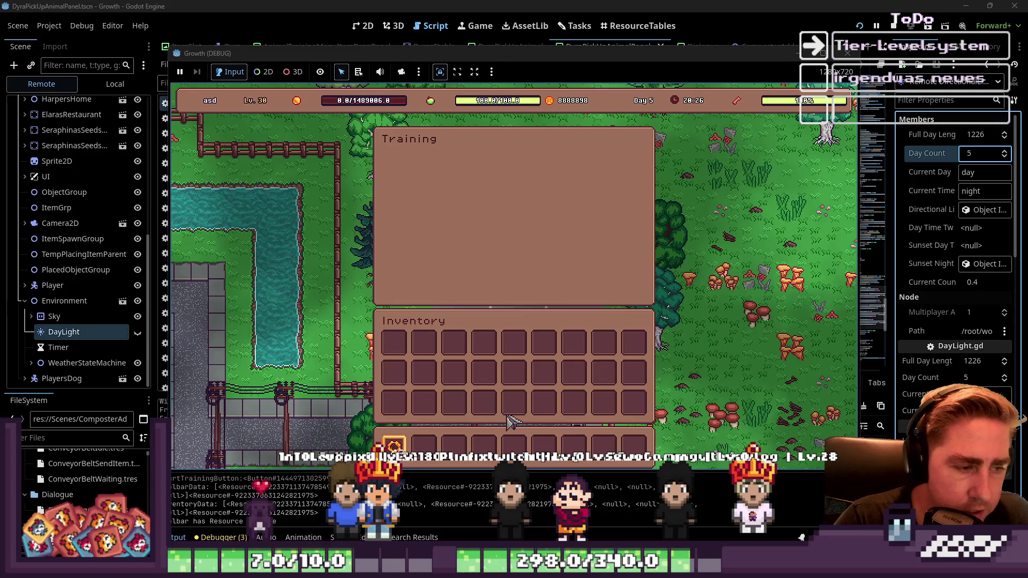
key(Escape)
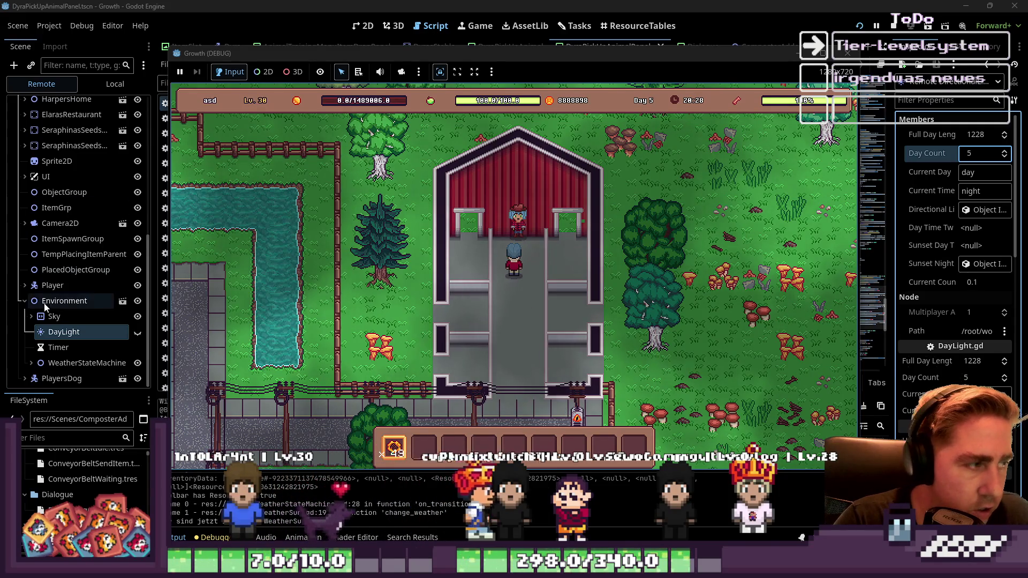
click(55, 333)
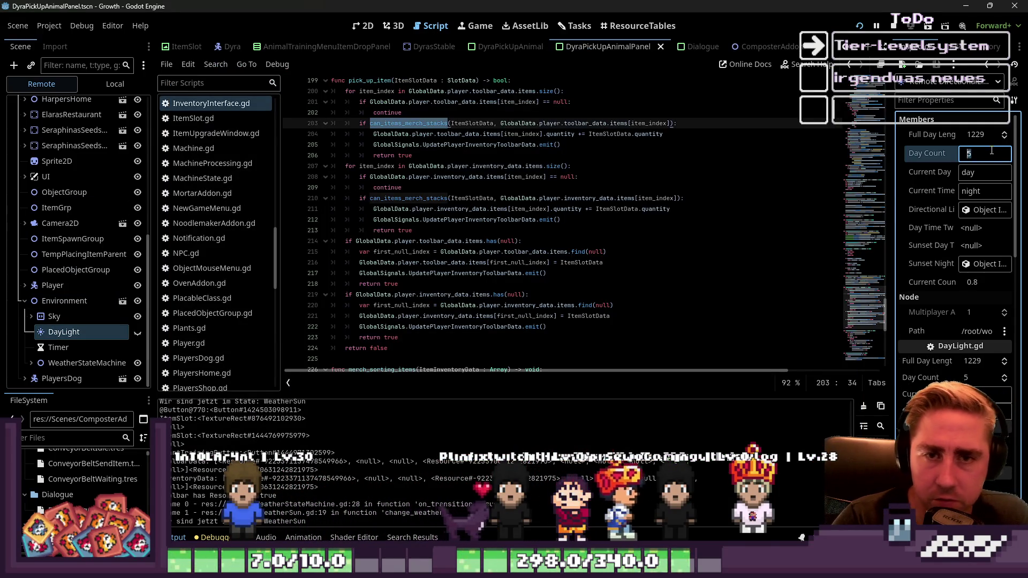
text(10)
Step: Commit Day Count 10, then take both trained bees, Bee+2 and Bee+3, into the hotbar
key(Return)
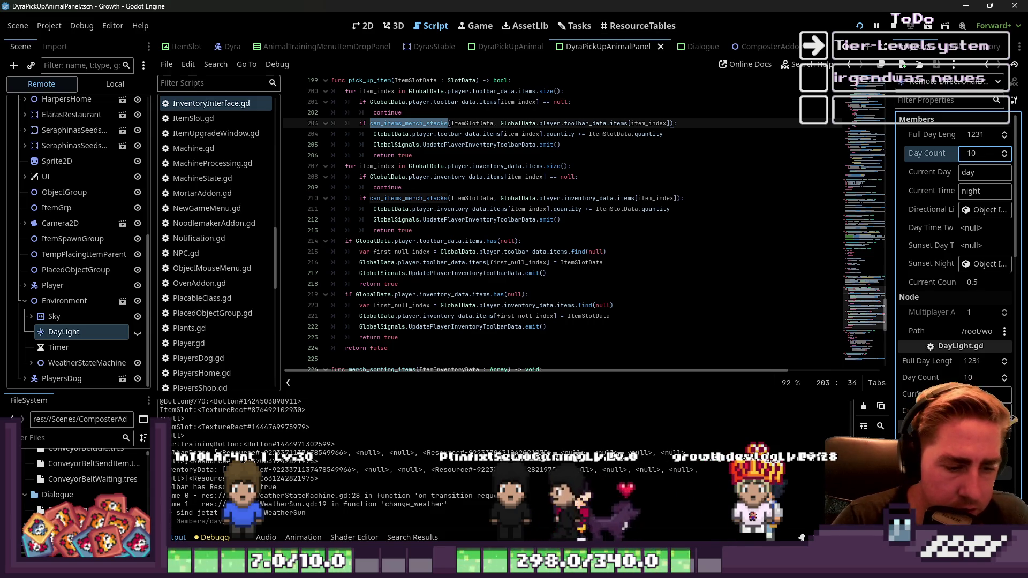
key(alt+Tab)
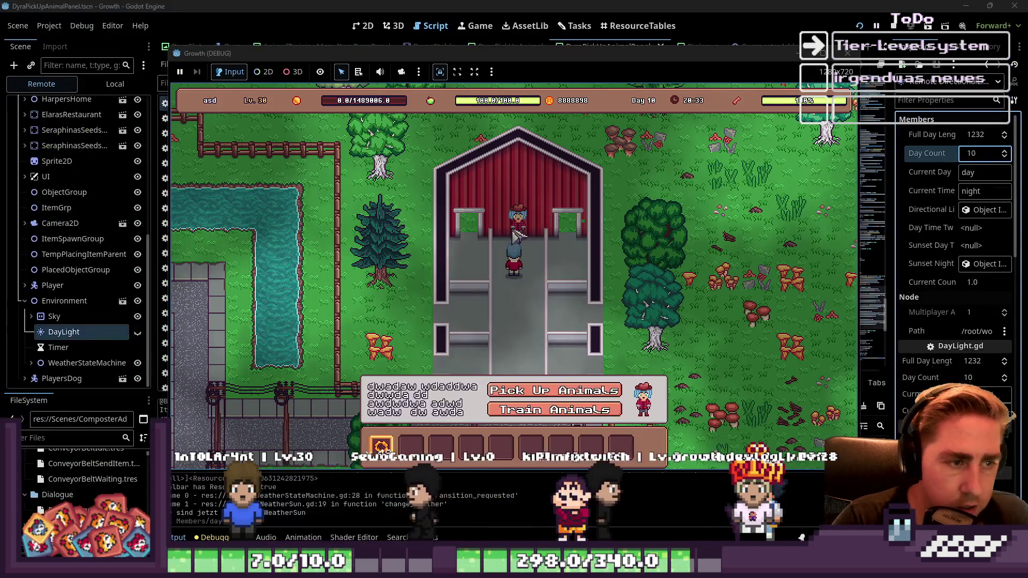
click(589, 389)
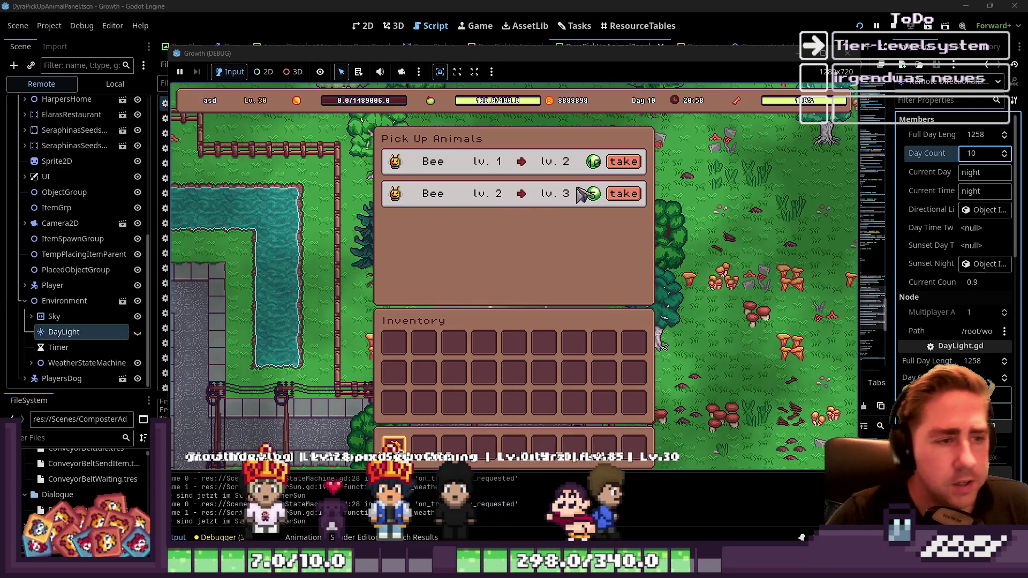
click(624, 162)
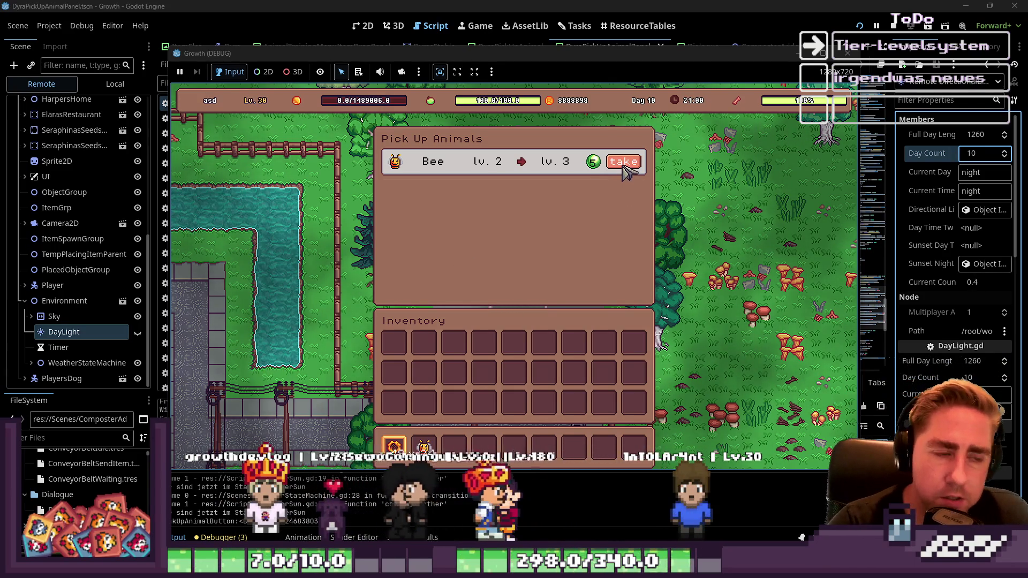
click(621, 164)
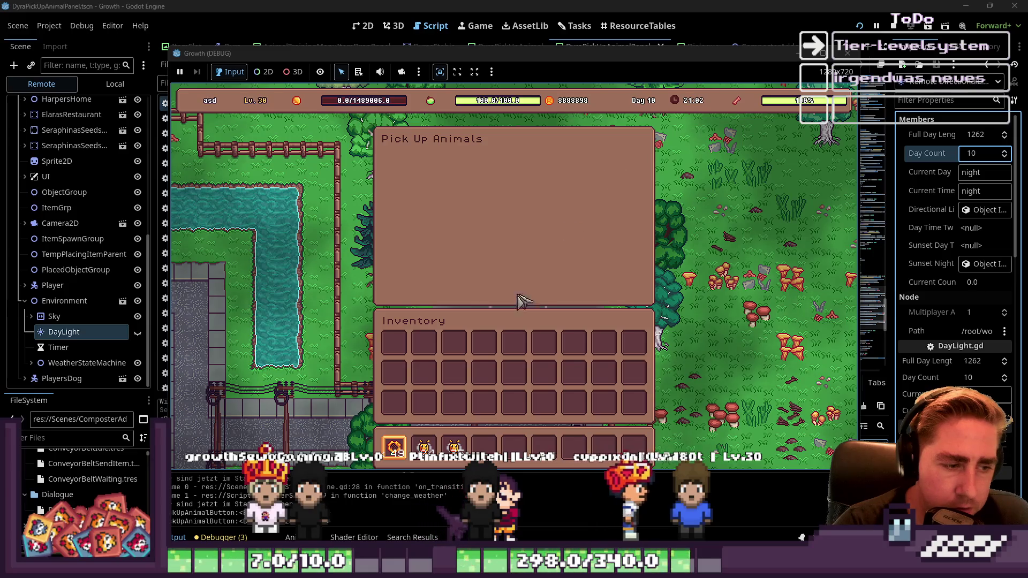
mouse_move(443, 461)
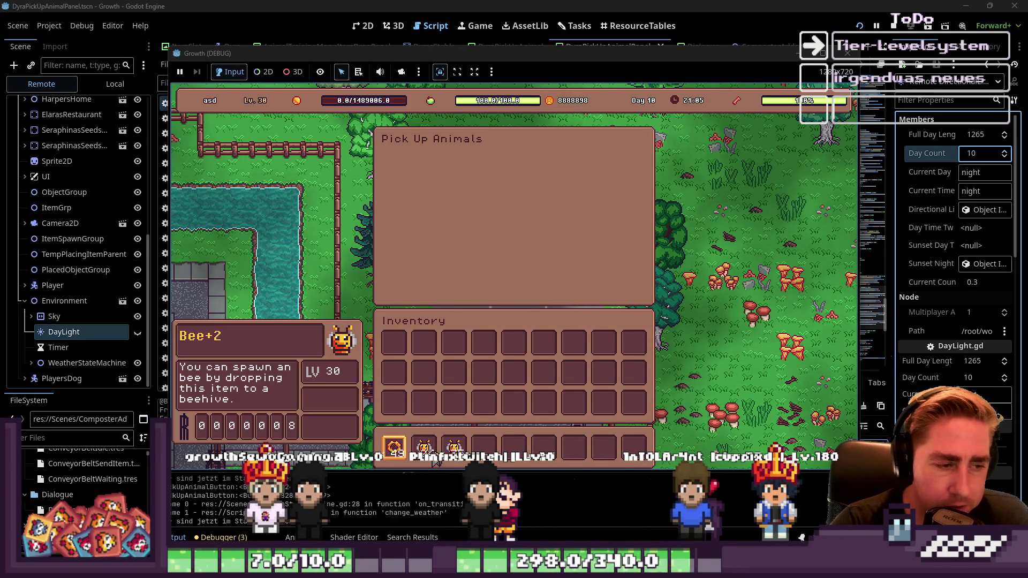
key(Escape)
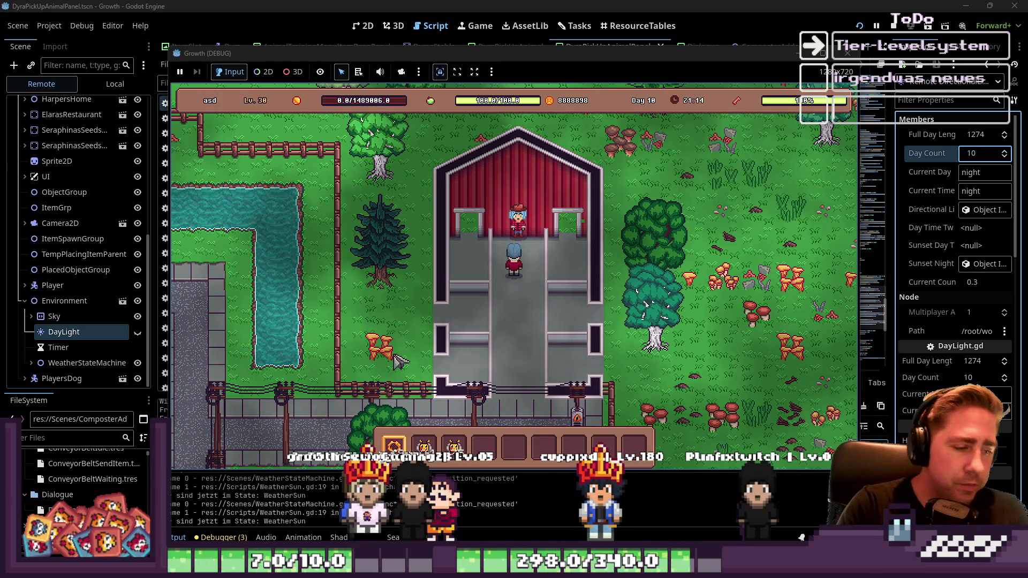
Step: Find TrainingMenuInterface.gd in the script list and open it
click(518, 5)
scroll(485, 204, up, 10)
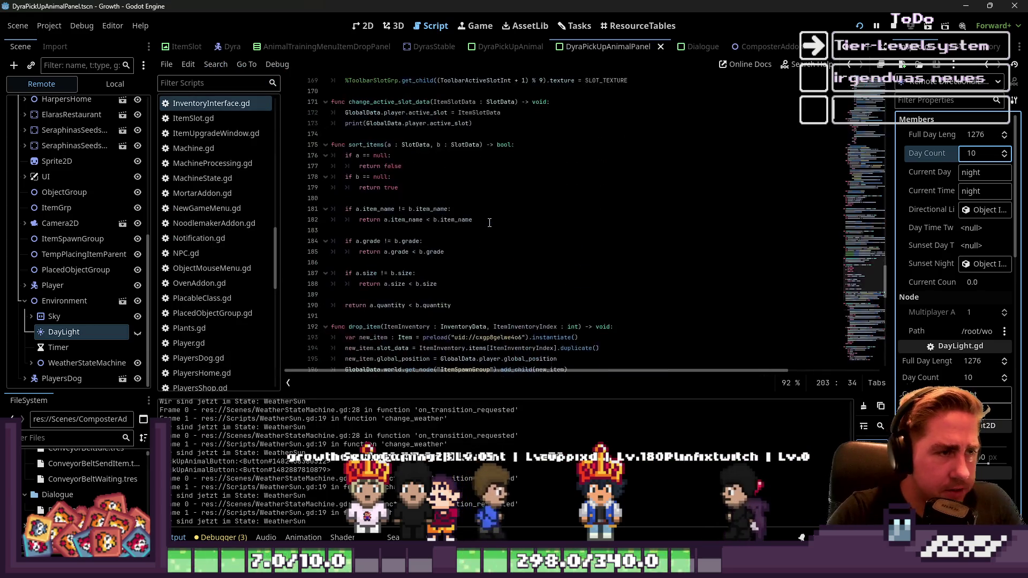
scroll(482, 186, up, 15)
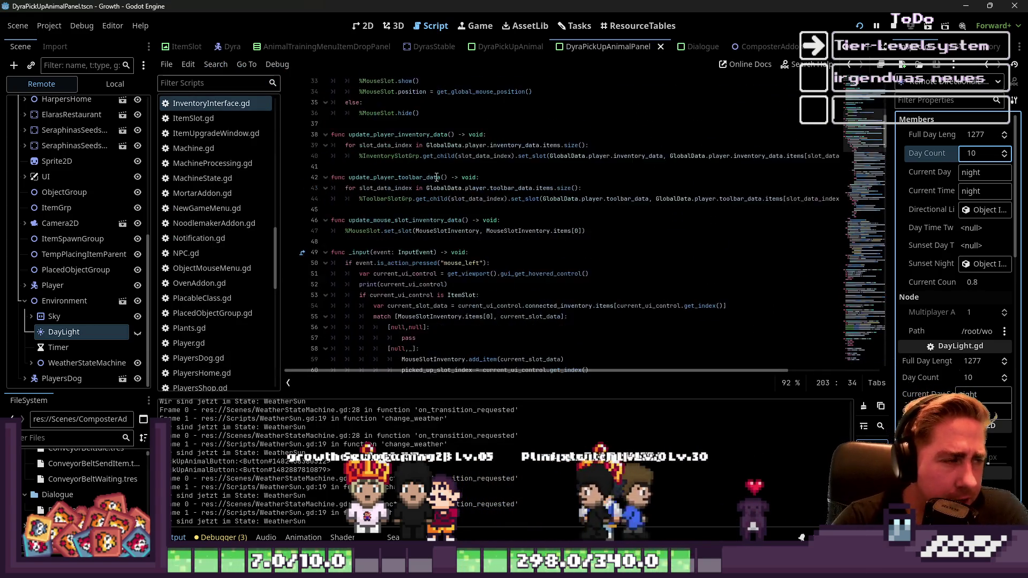
scroll(207, 215, up, 6)
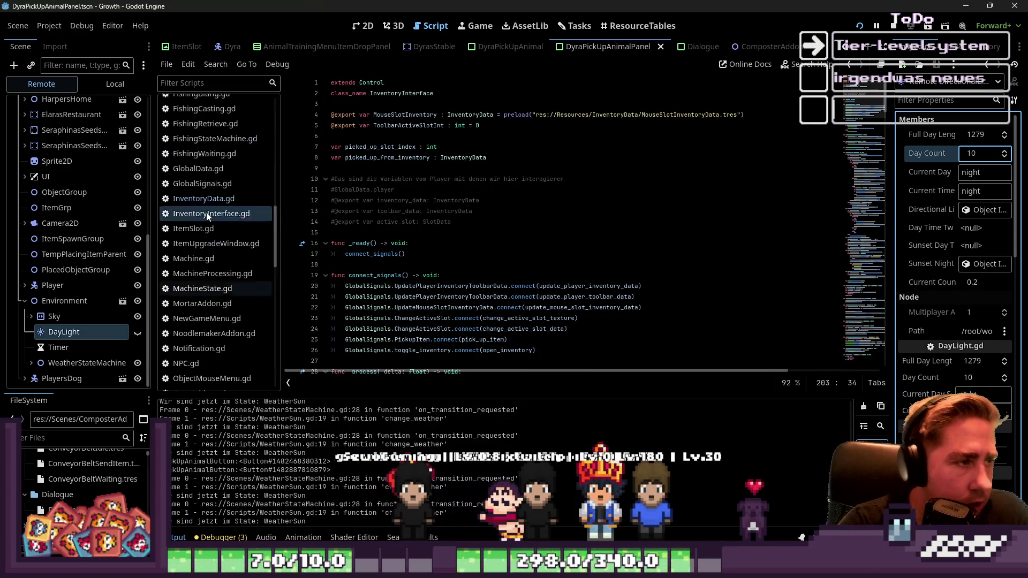
scroll(206, 214, down, 4)
scroll(212, 234, down, 8)
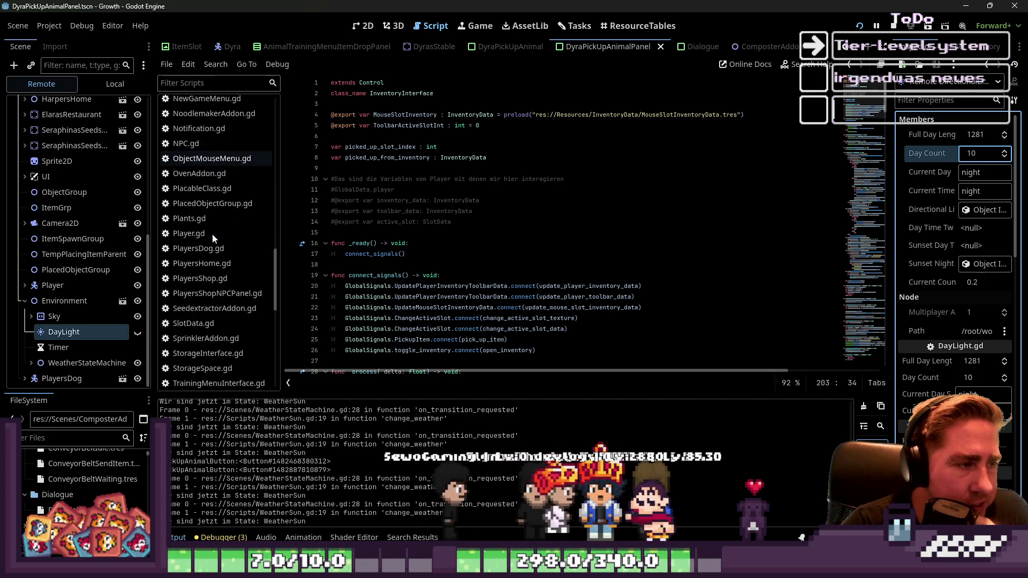
click(231, 273)
Step: Review get_animals_from_player_inventory, which collects inventory and toolbar animals, skipping levels 0 and 10
scroll(497, 297, down, 5)
scroll(497, 297, down, 3)
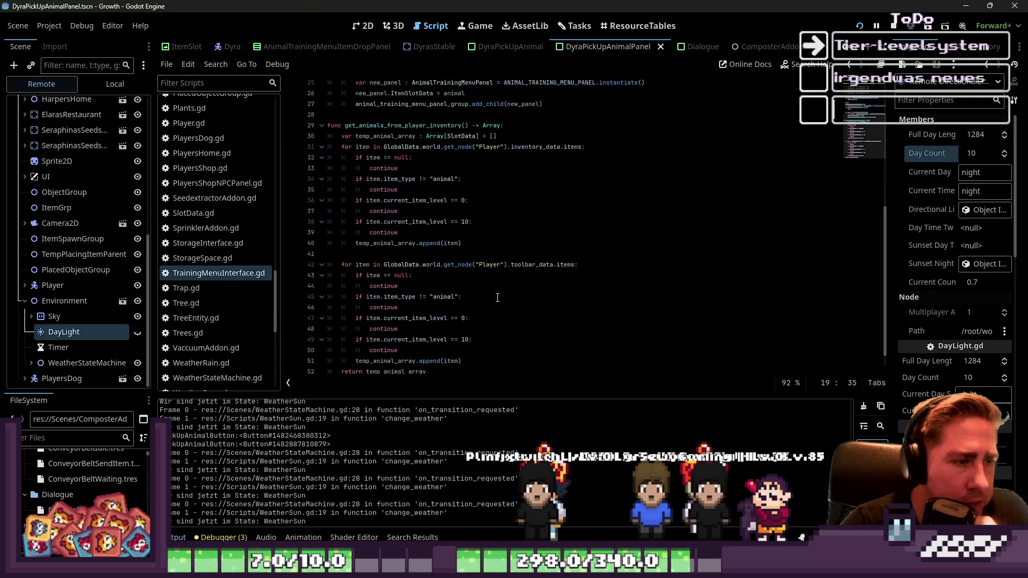
scroll(487, 220, up, 4)
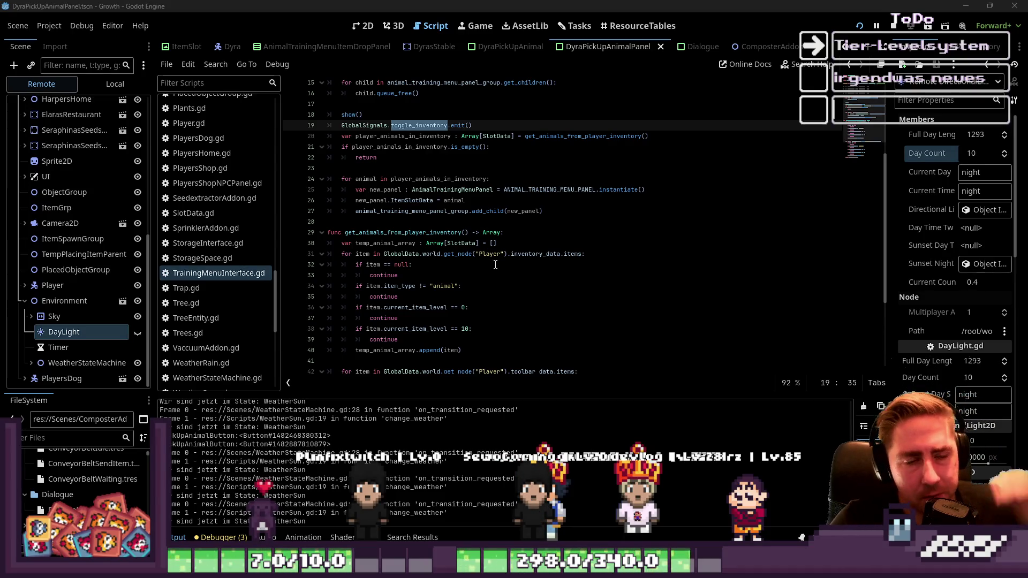
scroll(498, 269, up, 5)
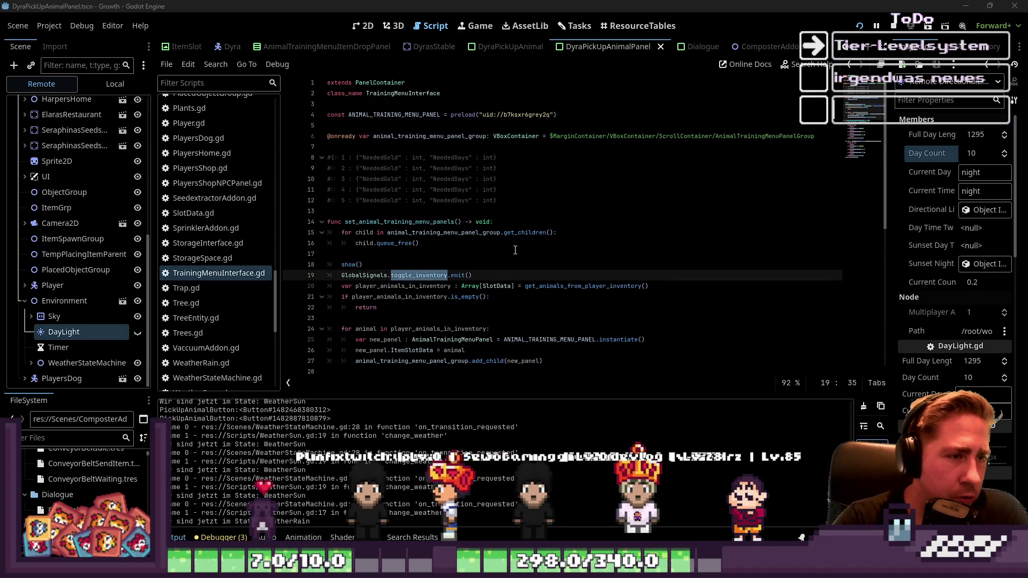
scroll(515, 250, down, 9)
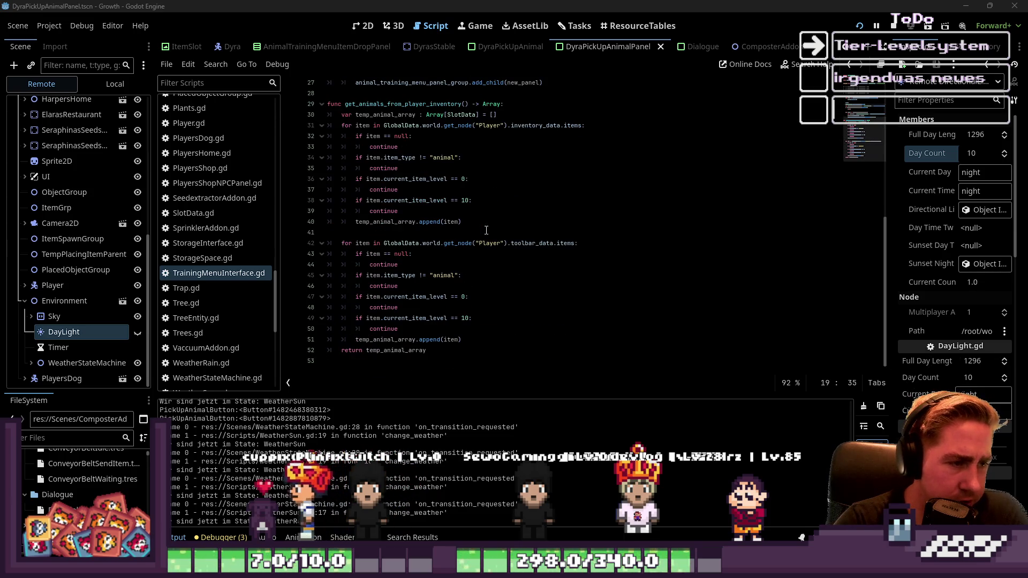
scroll(237, 312, up, 4)
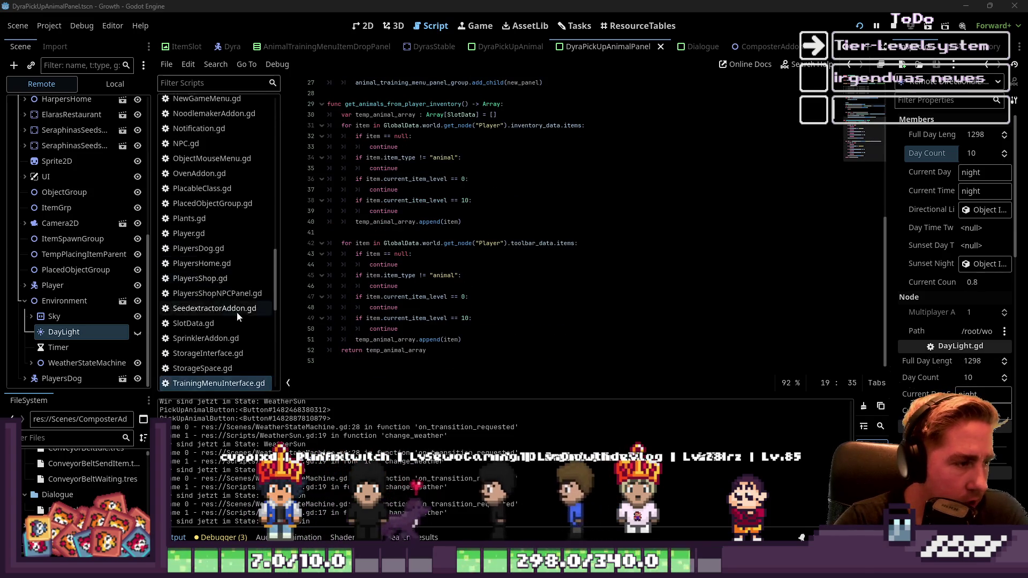
scroll(204, 314, down, 3)
scroll(204, 316, up, 5)
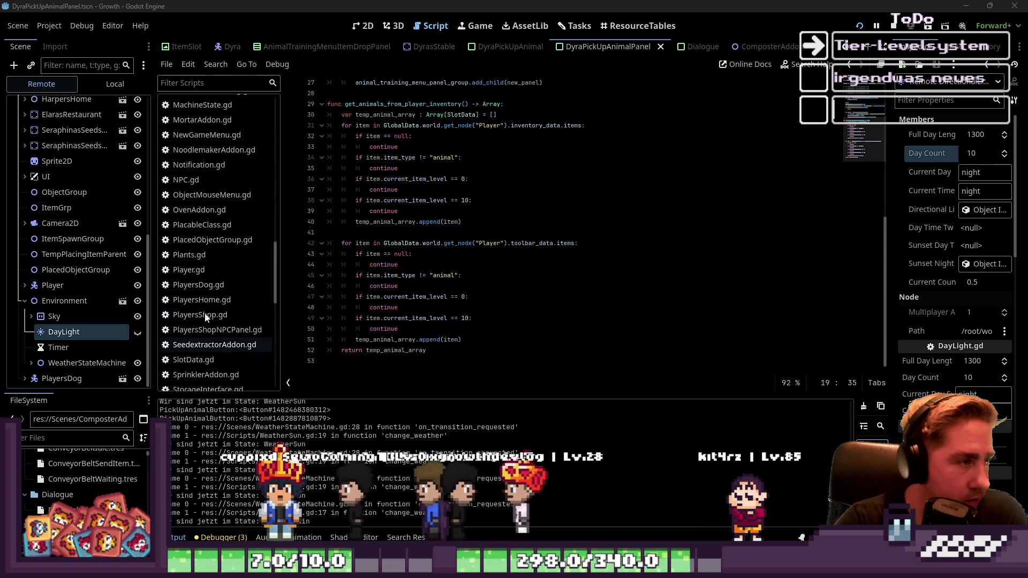
scroll(209, 319, up, 10)
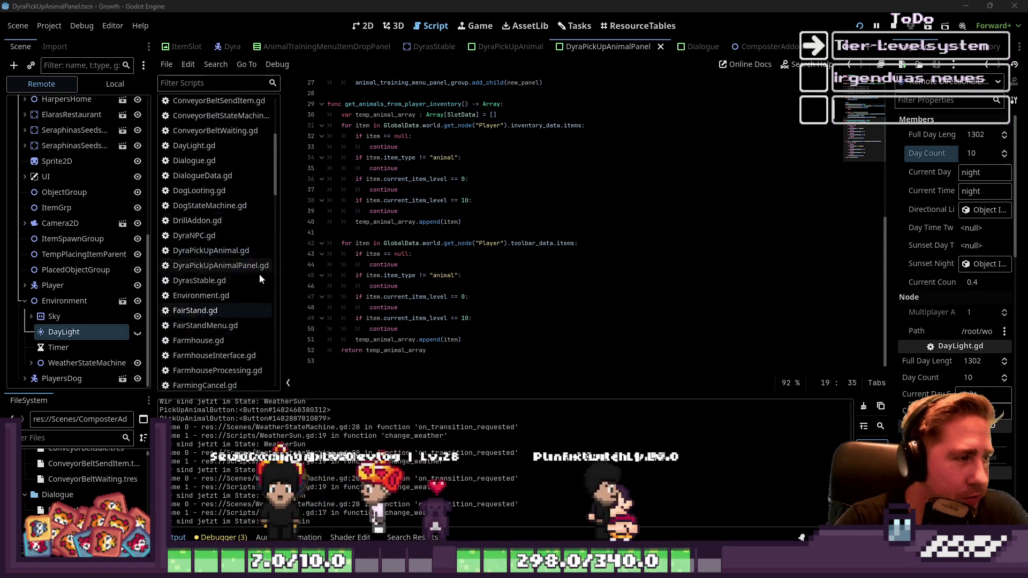
click(204, 103)
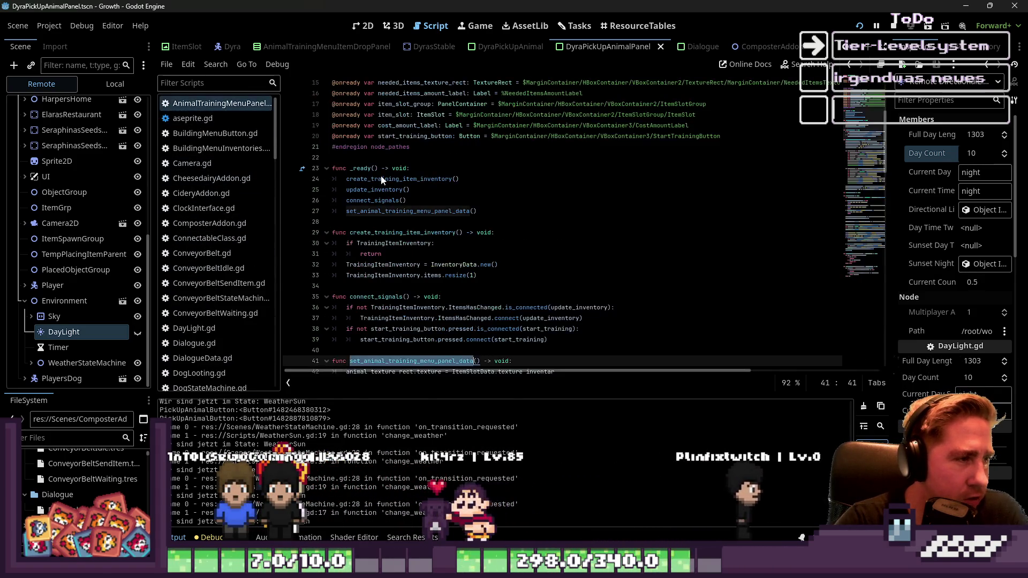
scroll(588, 251, down, 8)
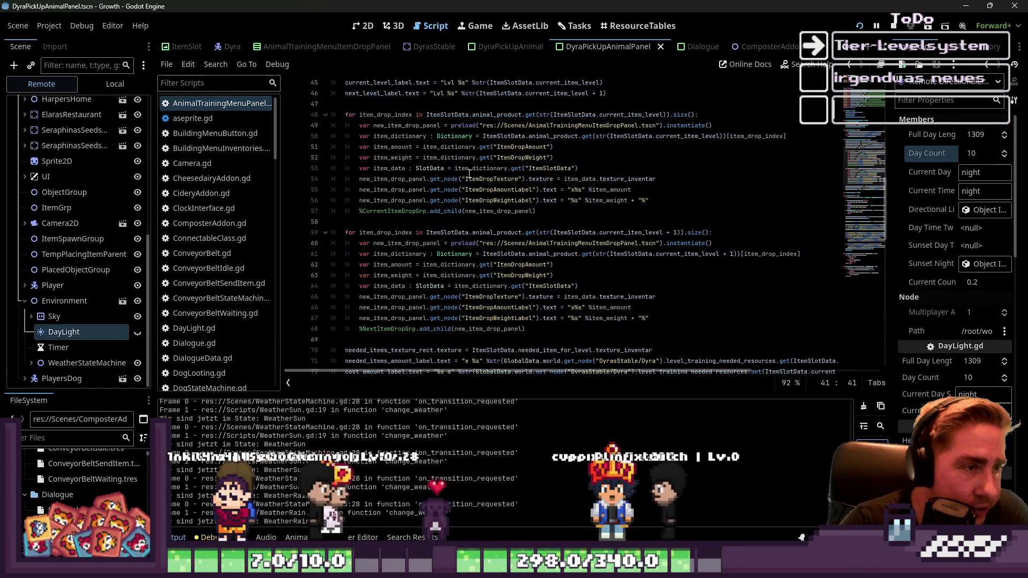
scroll(459, 171, up, 2)
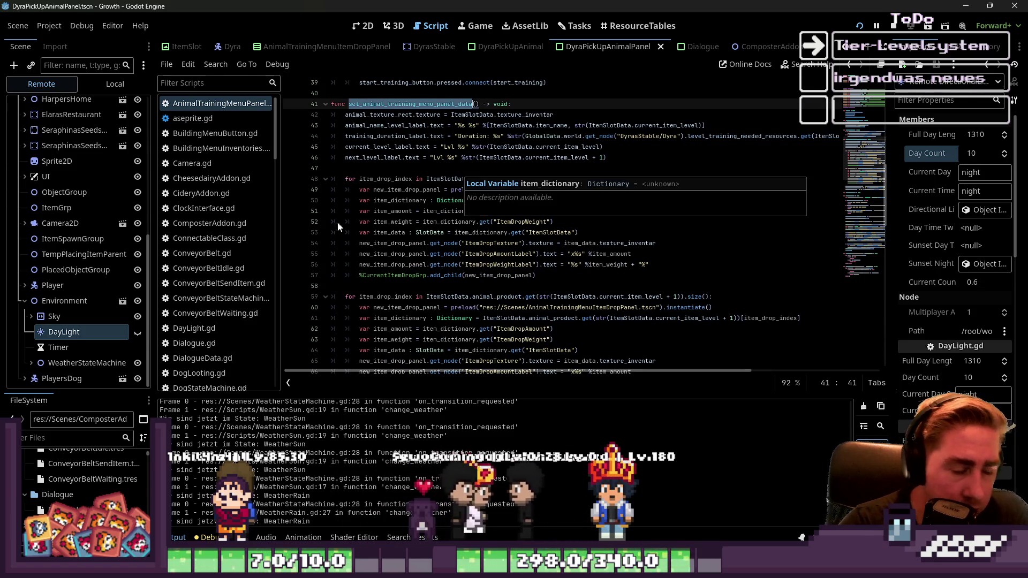
scroll(552, 222, up, 2)
scroll(572, 289, down, 3)
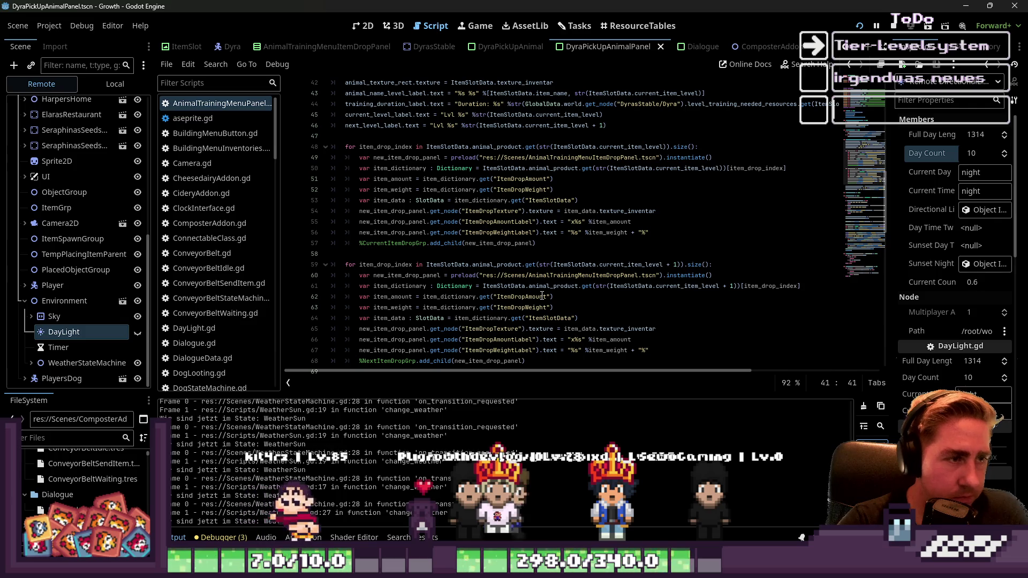
scroll(542, 295, down, 2)
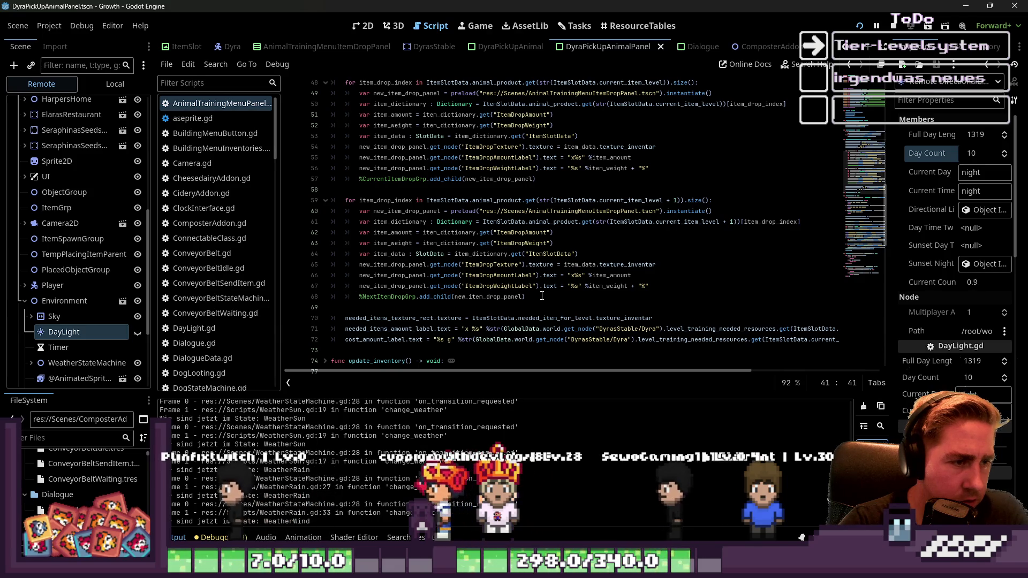
scroll(542, 295, up, 1)
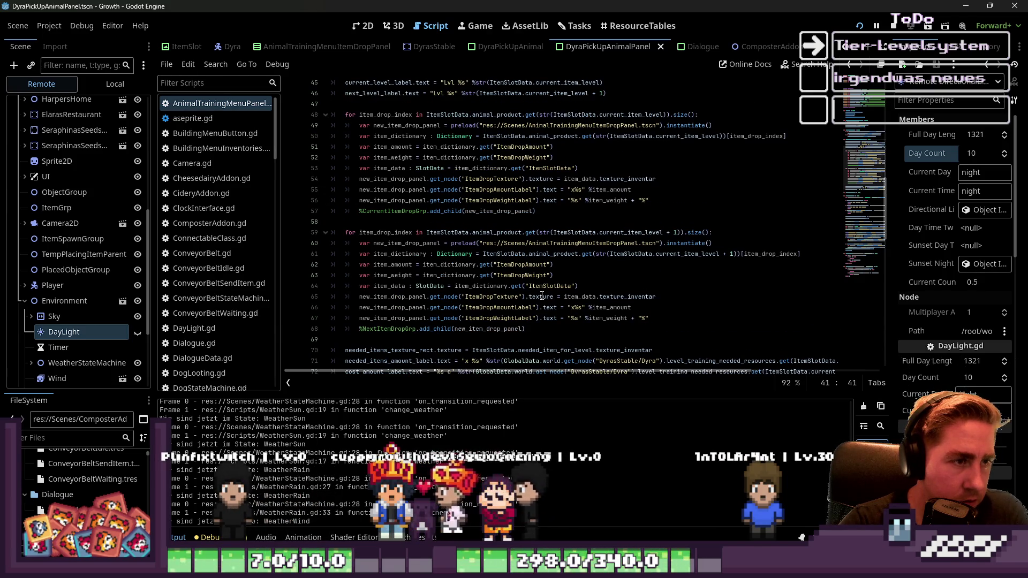
scroll(542, 295, up, 7)
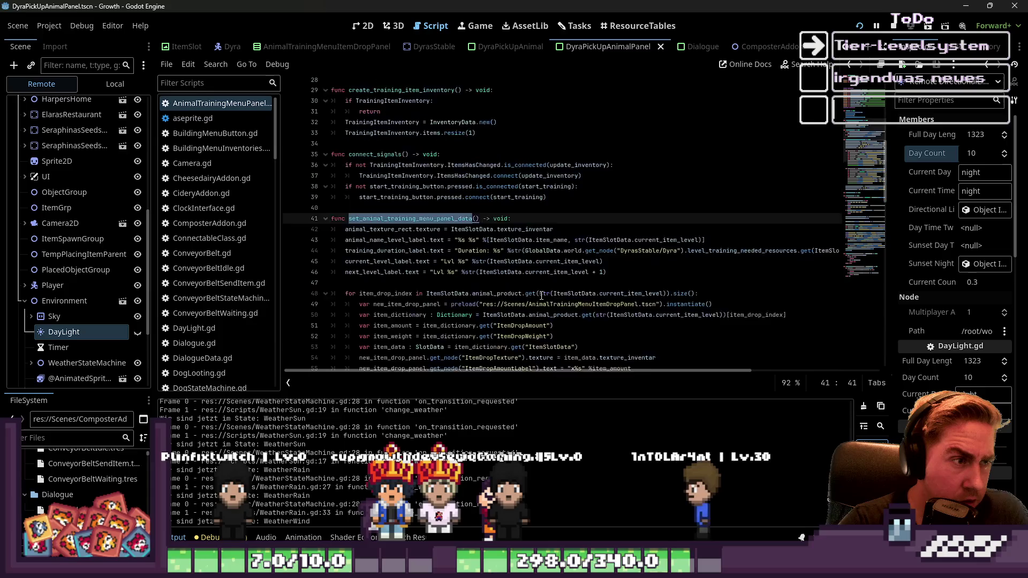
click(409, 286)
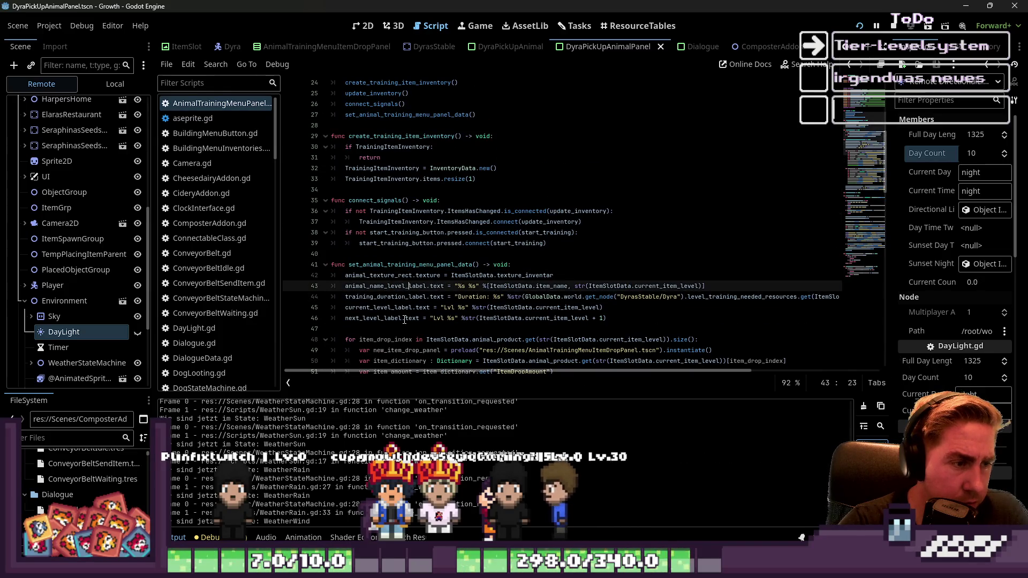
click(389, 307)
scroll(416, 295, down, 10)
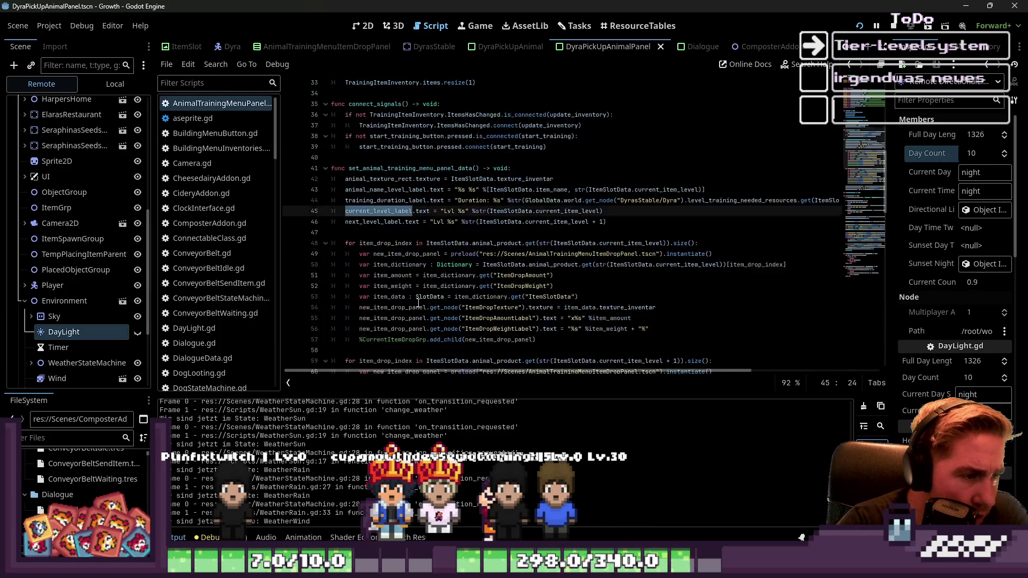
double_click(386, 255)
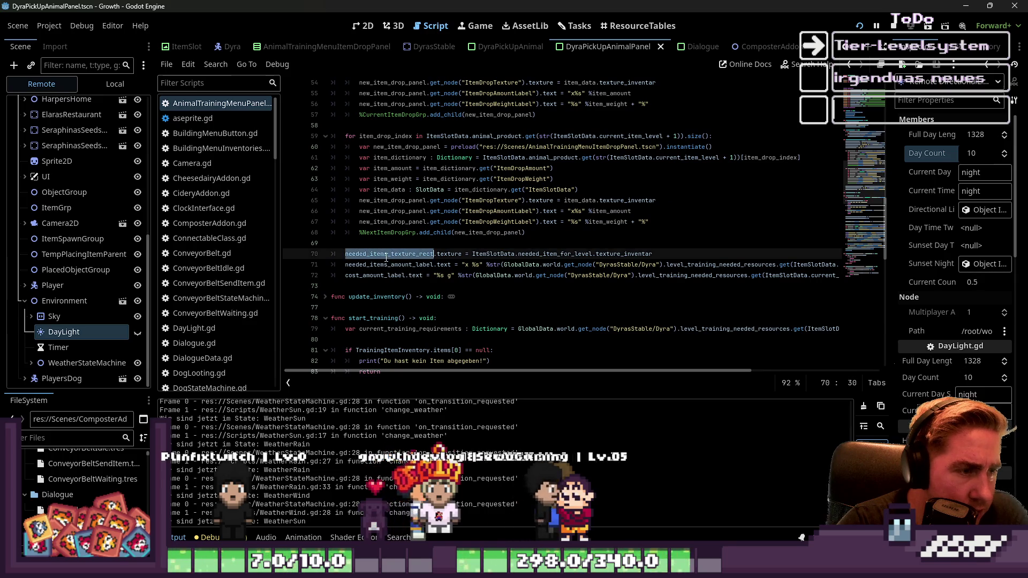
click(439, 265)
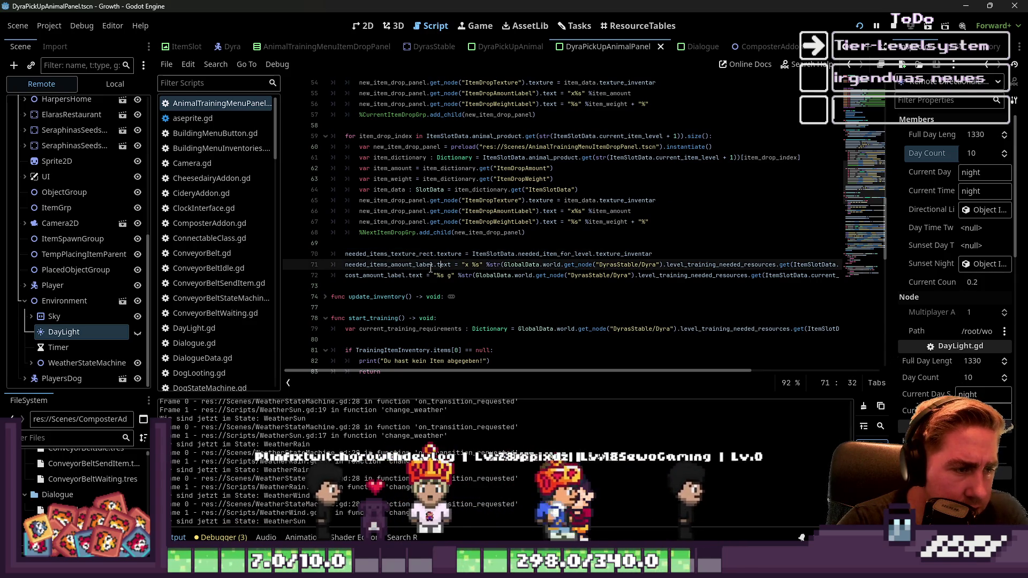
double_click(392, 265)
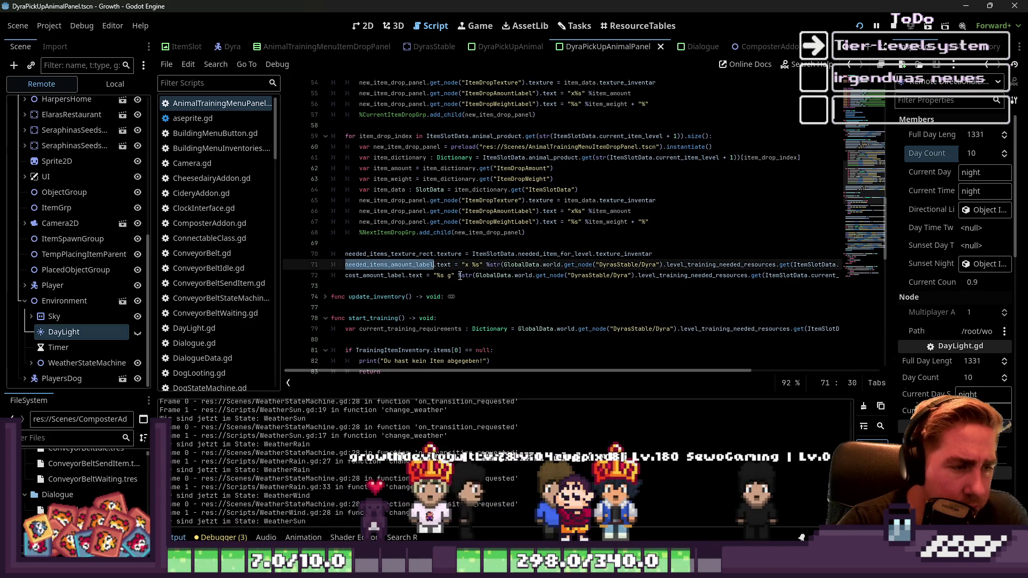
click(480, 265)
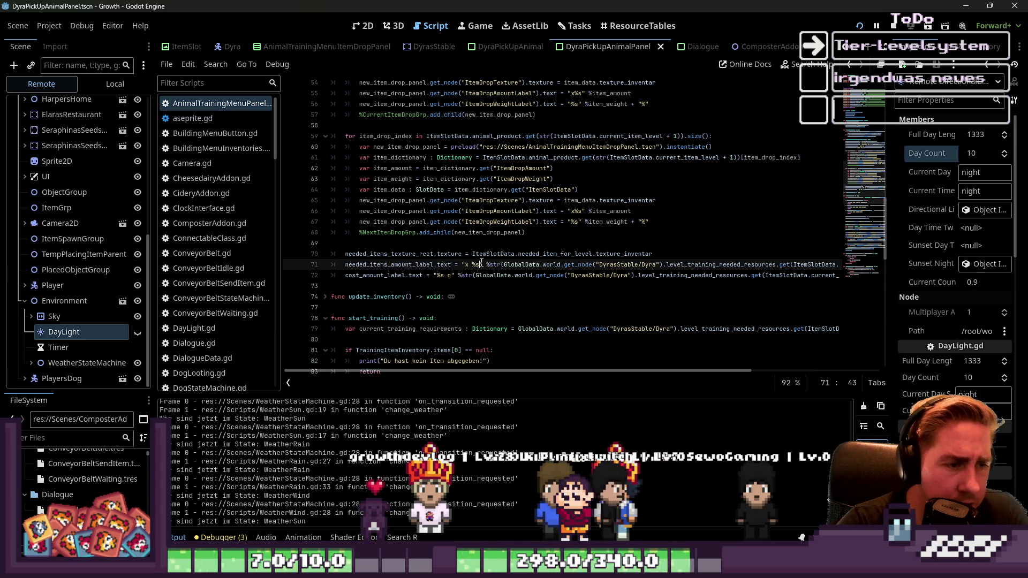
key(Right)
key(Right)
key(Right)
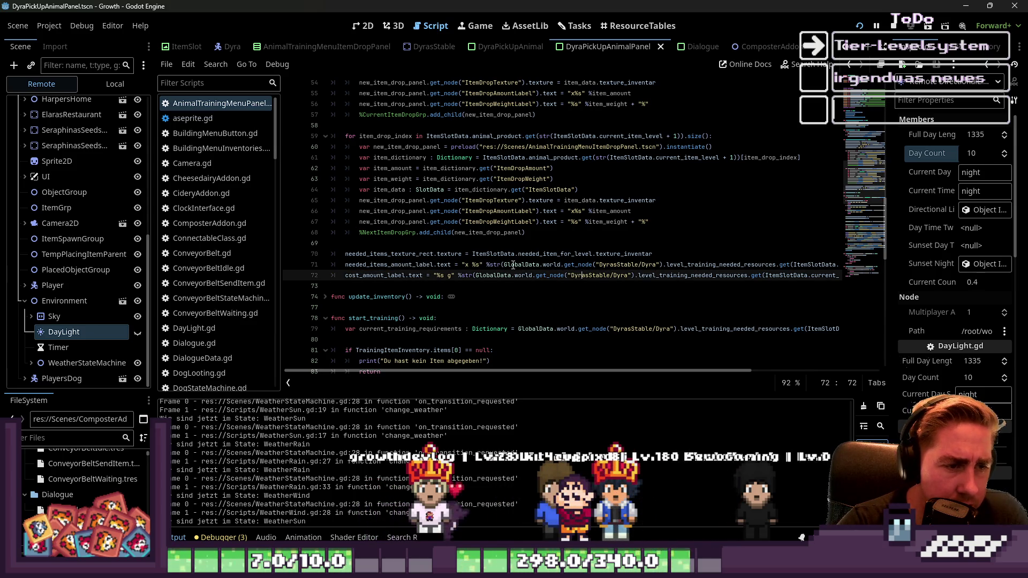
drag(717, 371, 841, 386)
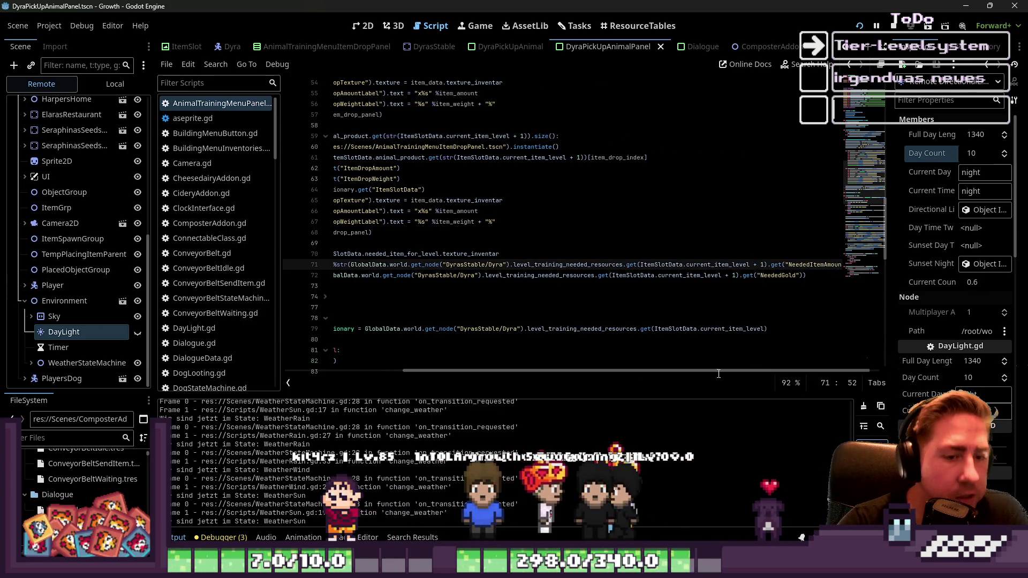
drag(690, 378, 574, 375)
scroll(337, 161, down, 5)
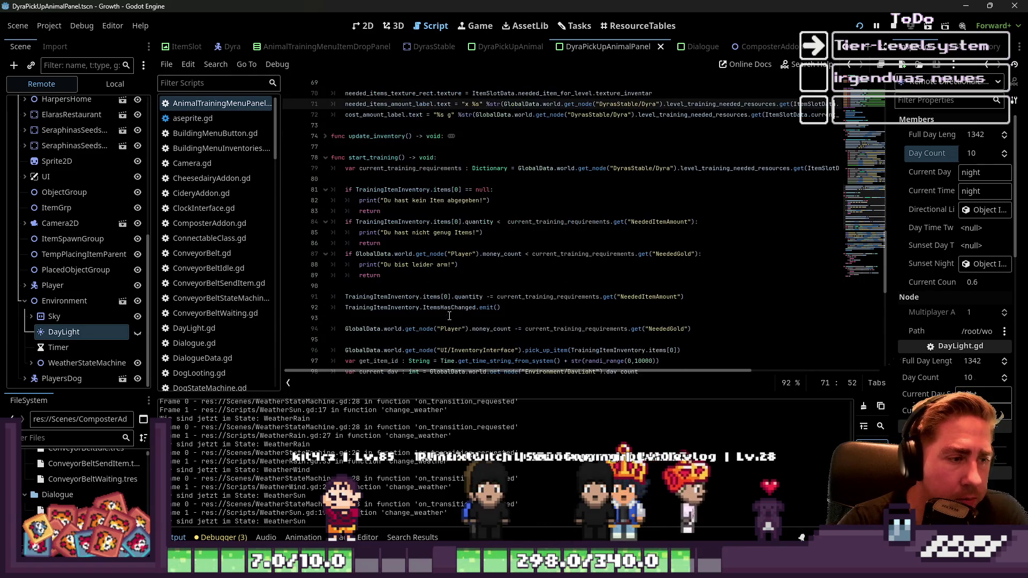
scroll(364, 177, down, 4)
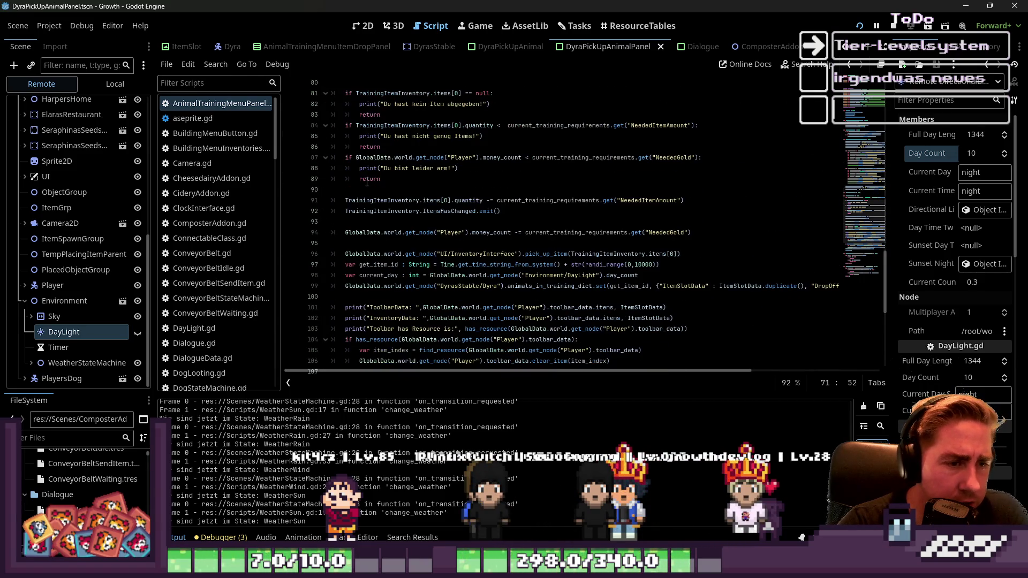
scroll(393, 236, down, 2)
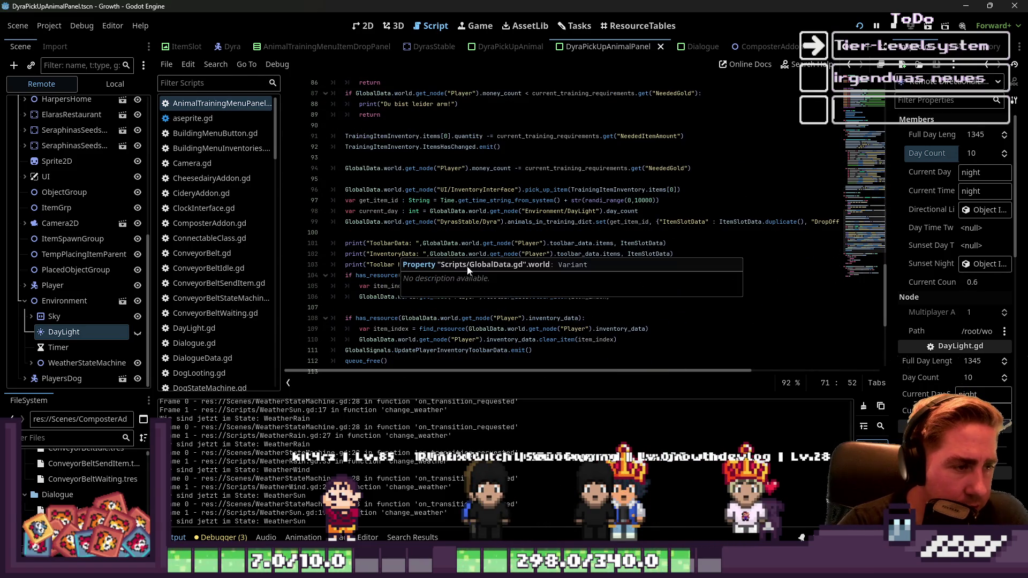
click(462, 265)
scroll(464, 265, down, 2)
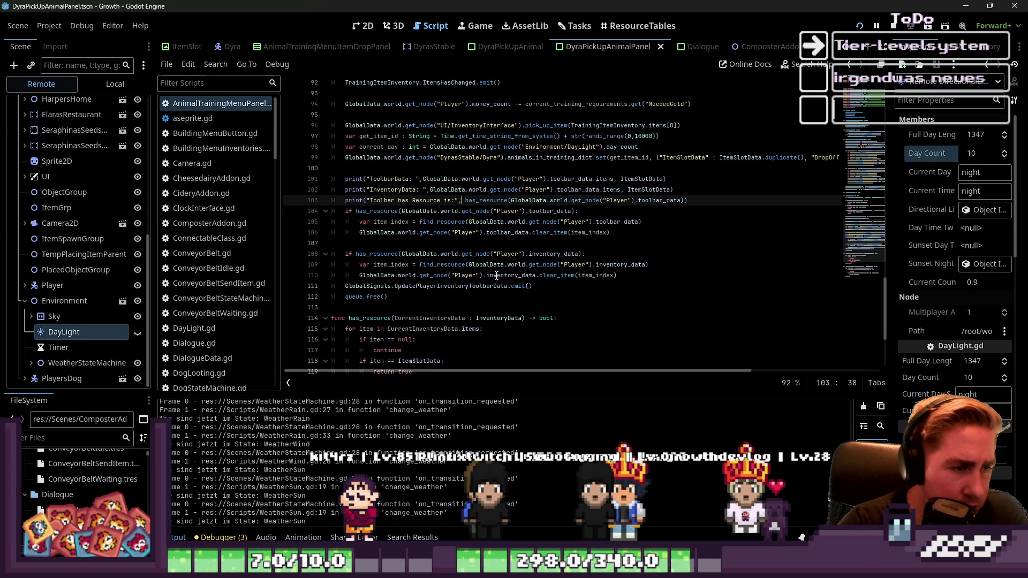
scroll(503, 279, down, 1)
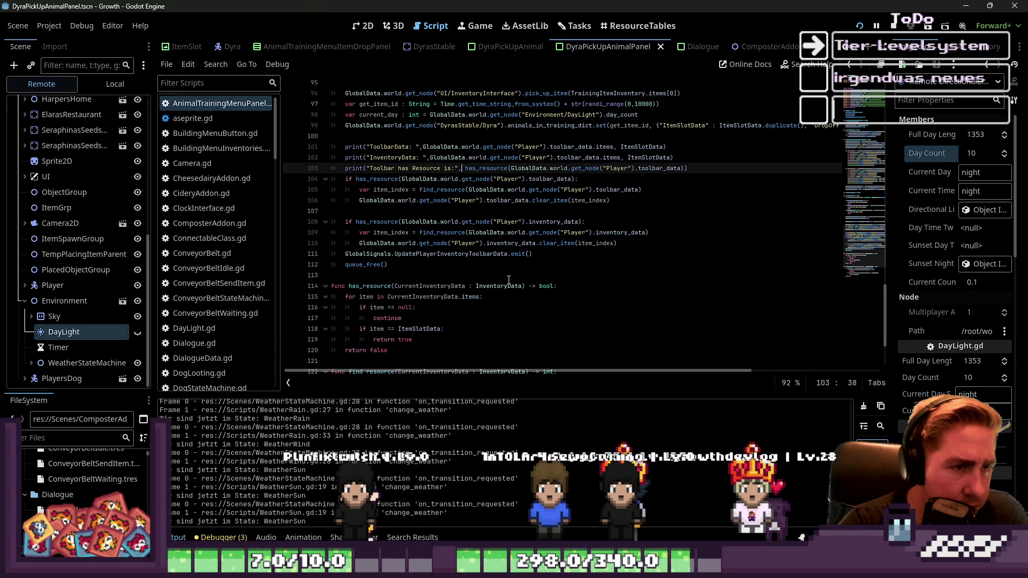
scroll(508, 279, up, 2)
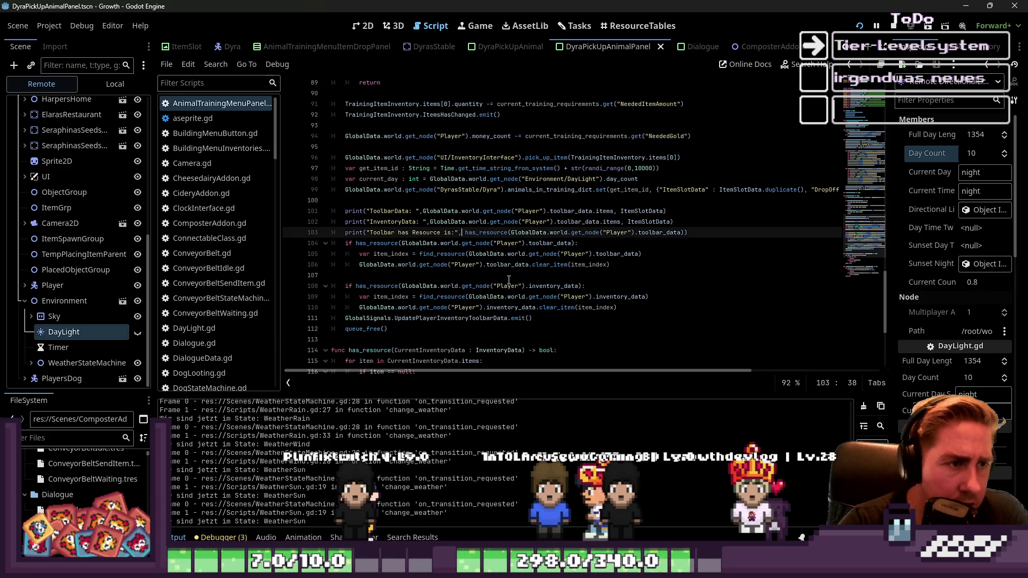
double_click(622, 158)
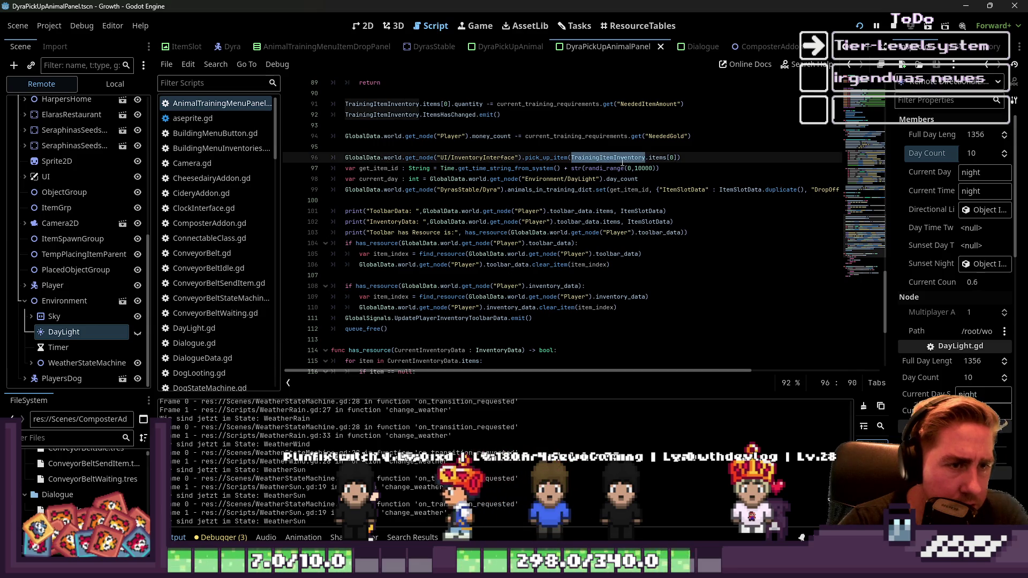
click(611, 159)
scroll(527, 185, up, 2)
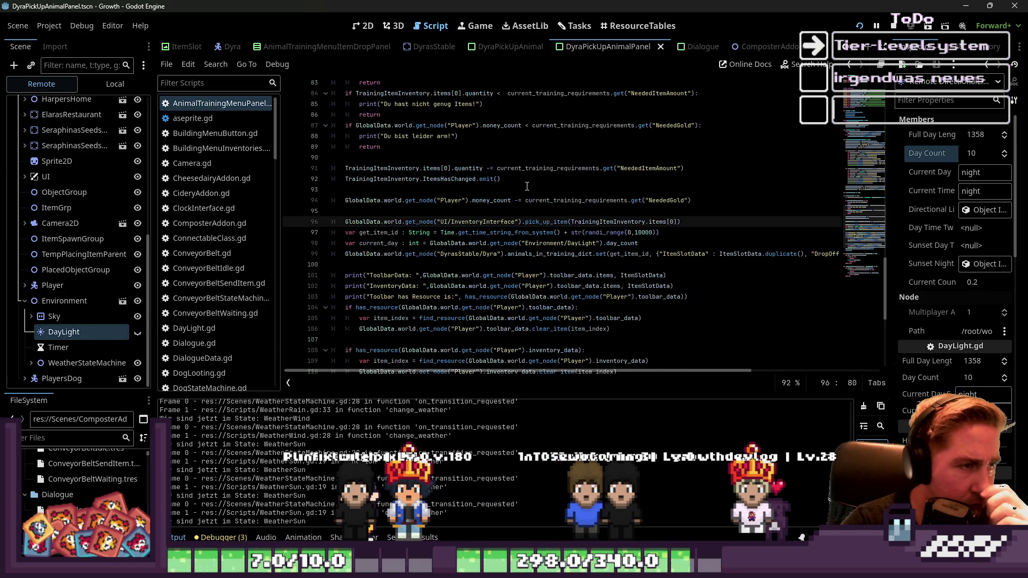
scroll(520, 188, up, 3)
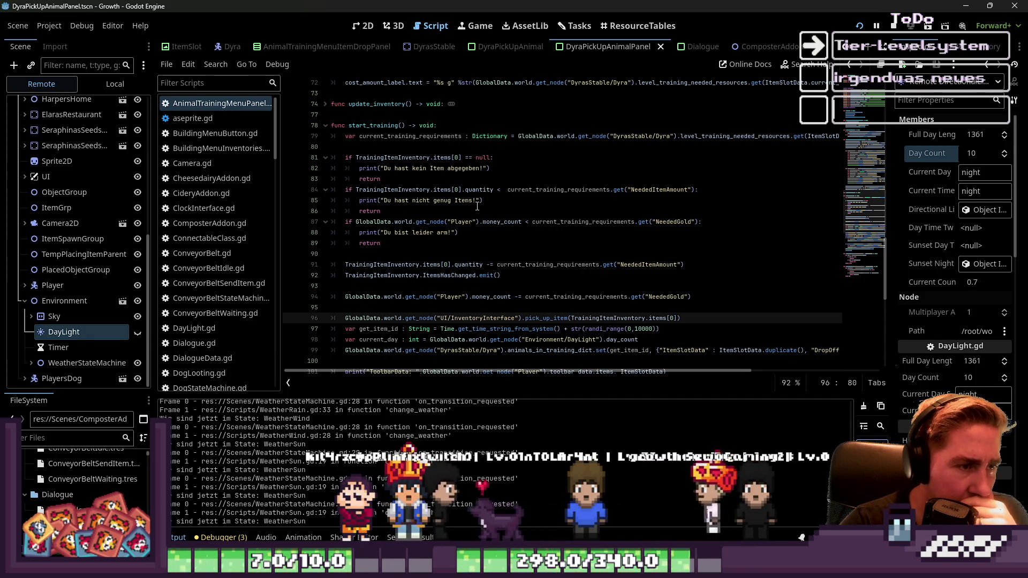
click(436, 234)
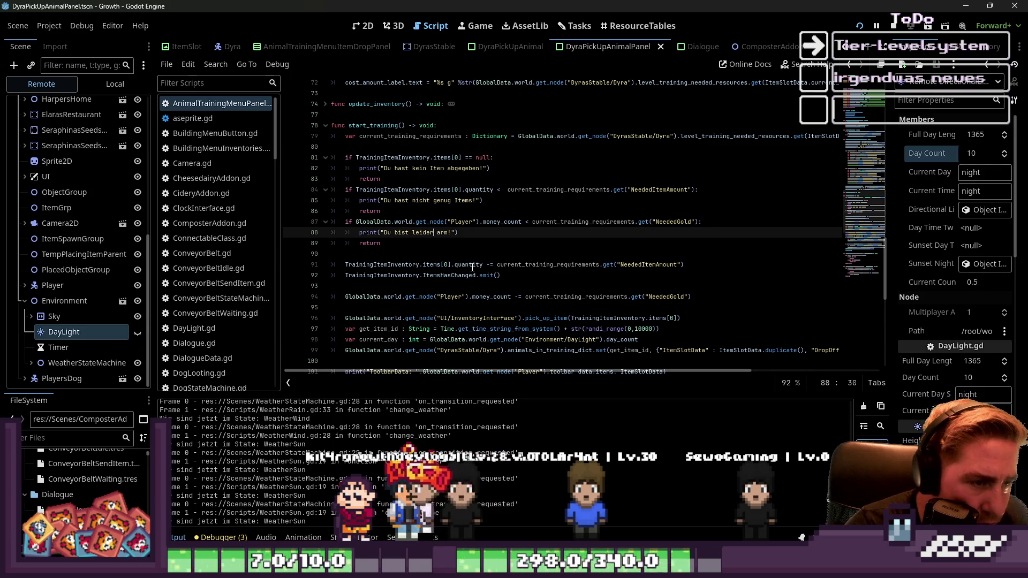
click(542, 265)
double_click(542, 265)
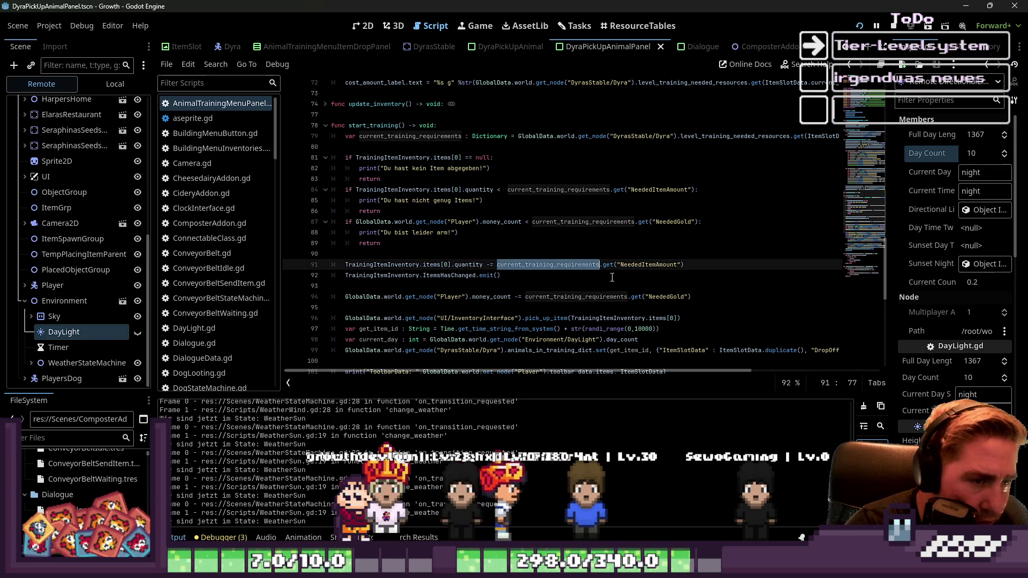
click(628, 265)
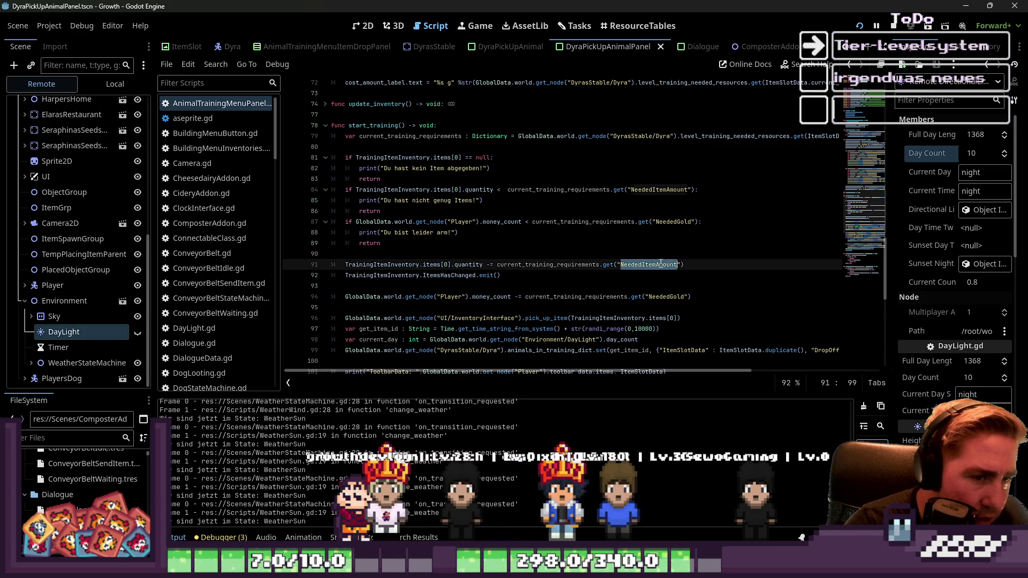
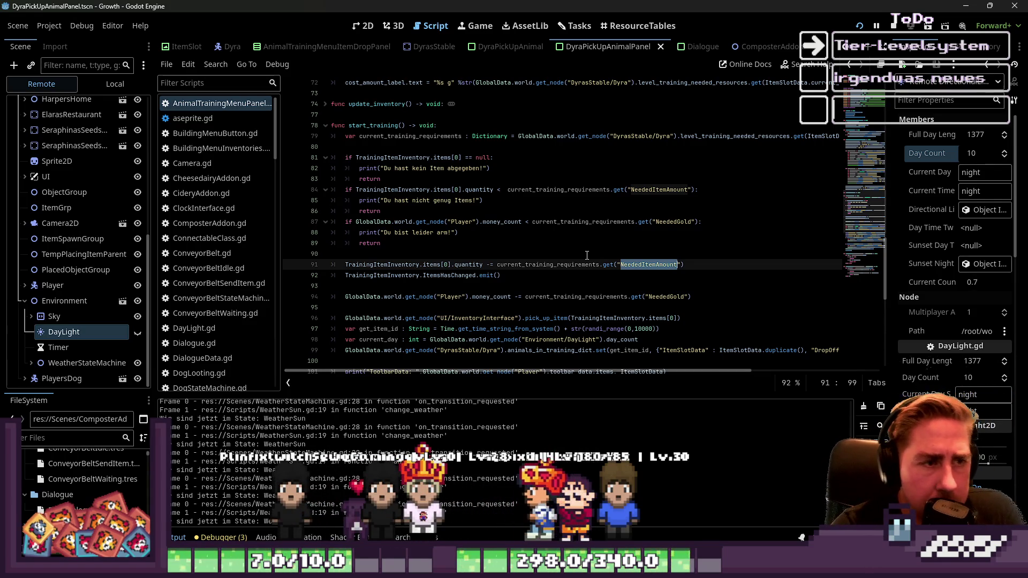
Step: Make line 79 fetch the training requirements for current_item_level + 1
mouse_move(680, 372)
mouse_down()
mouse_move(759, 374)
mouse_move(699, 374)
mouse_up()
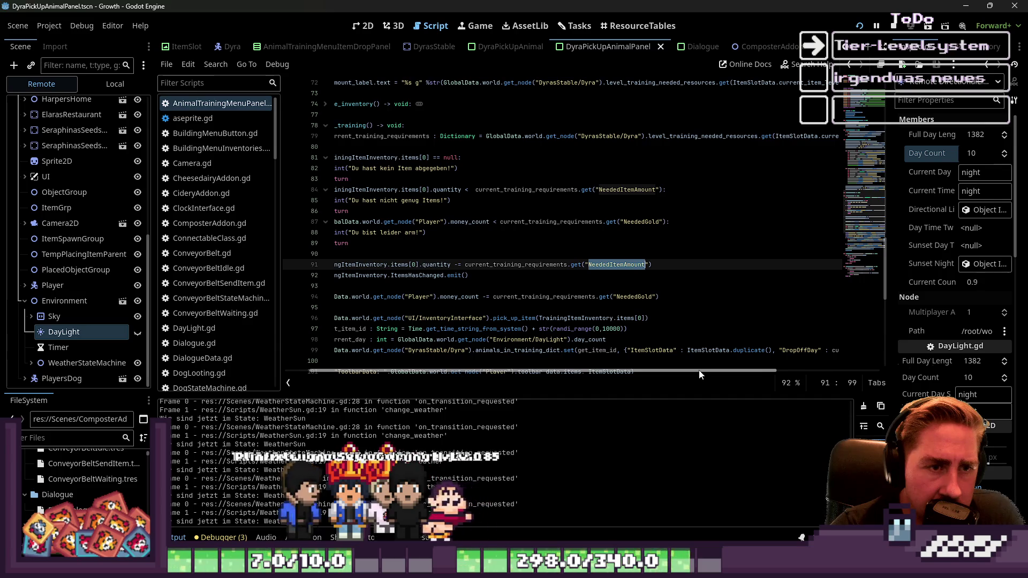
drag(699, 375, 675, 374)
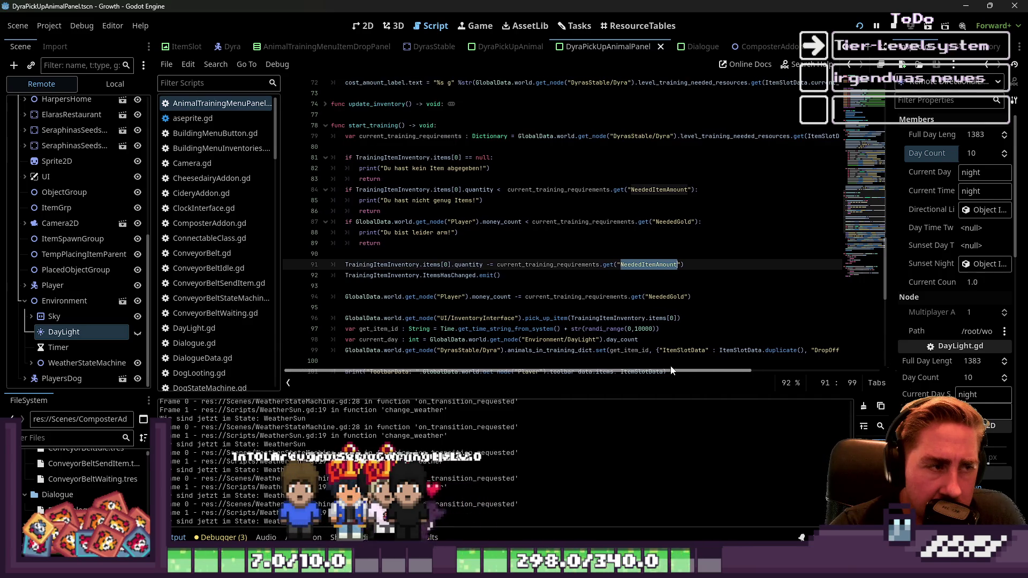
double_click(396, 137)
drag(610, 375, 746, 376)
click(751, 139)
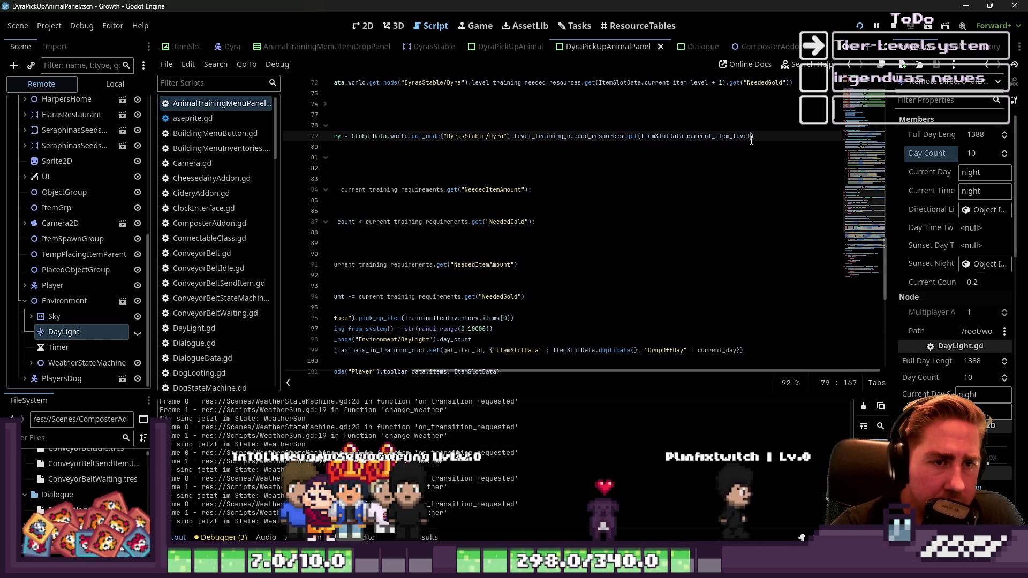
text(+ 1)
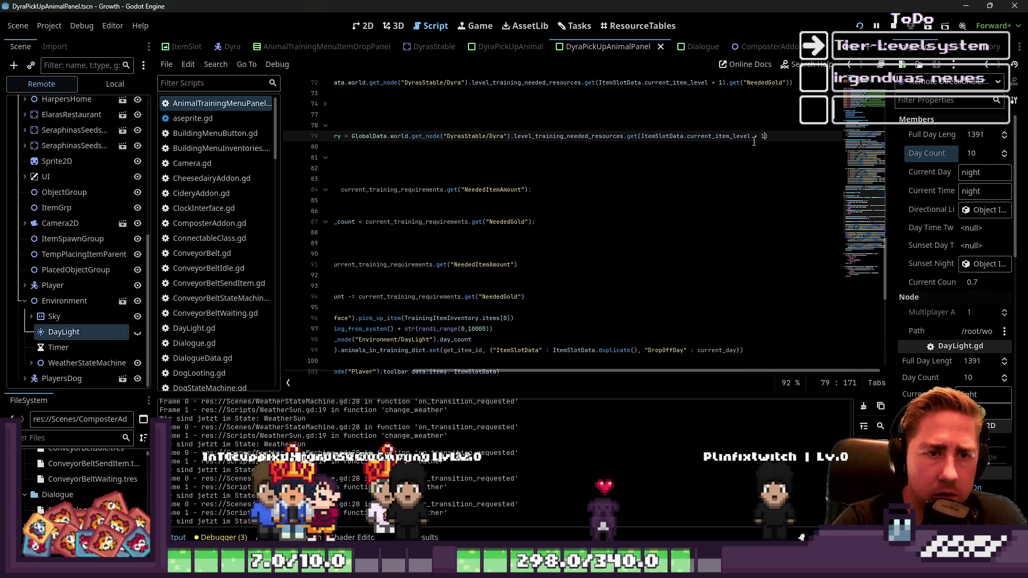
Step: Save the script and stop the running game
click(745, 175)
key(ctrl+s)
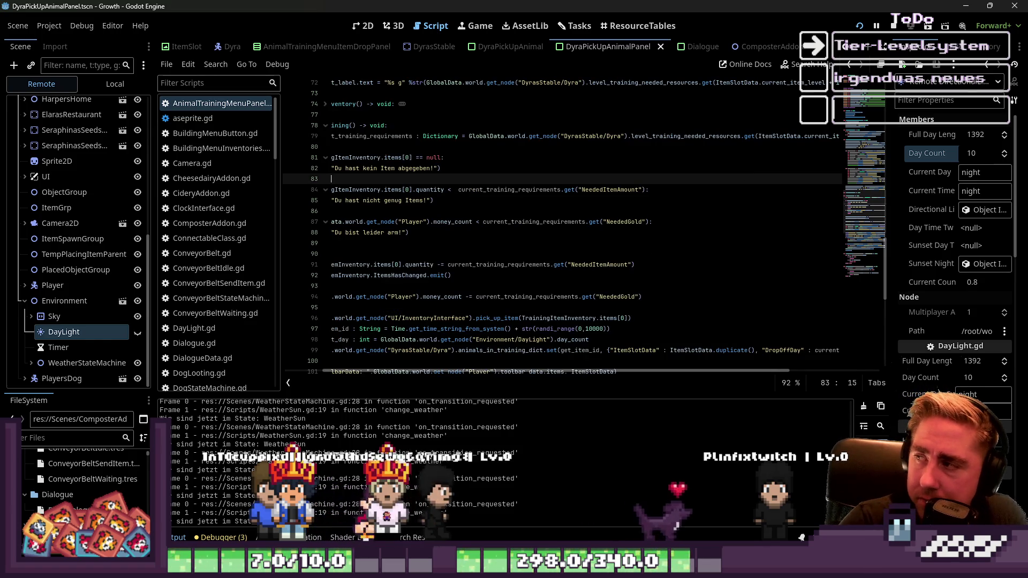
click(893, 26)
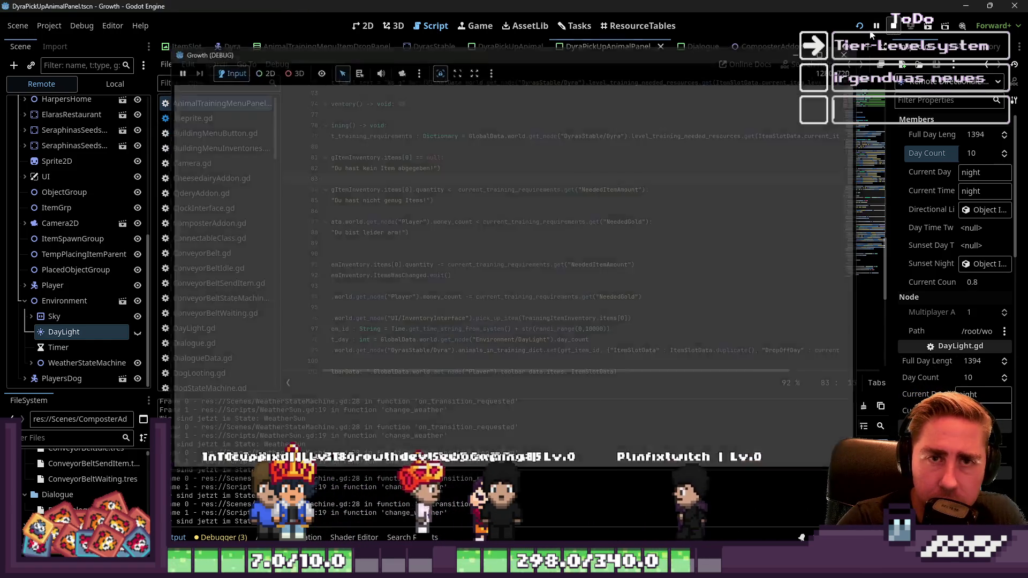
Step: Run the game and delete both of the player's saved animals
click(863, 29)
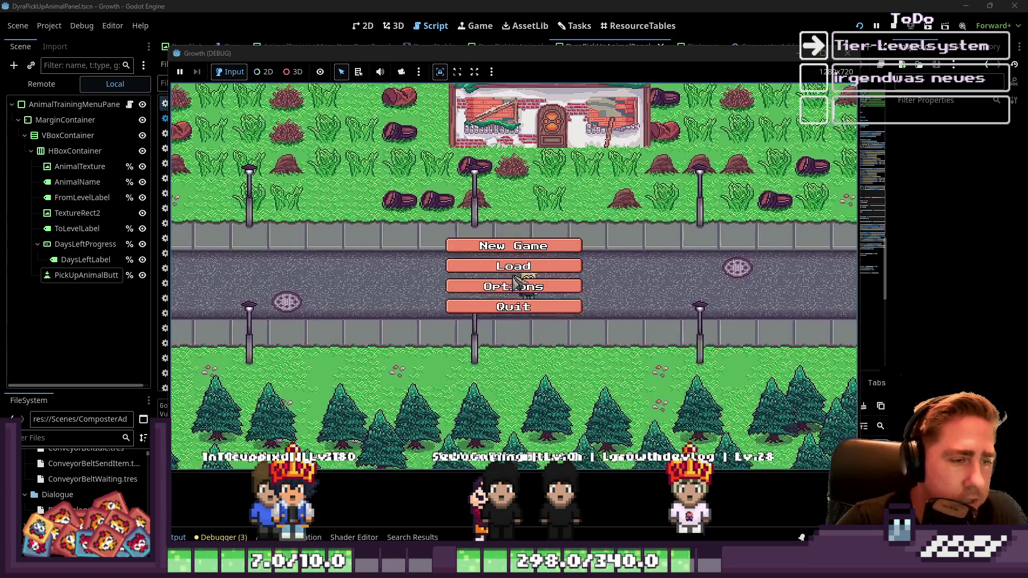
click(528, 282)
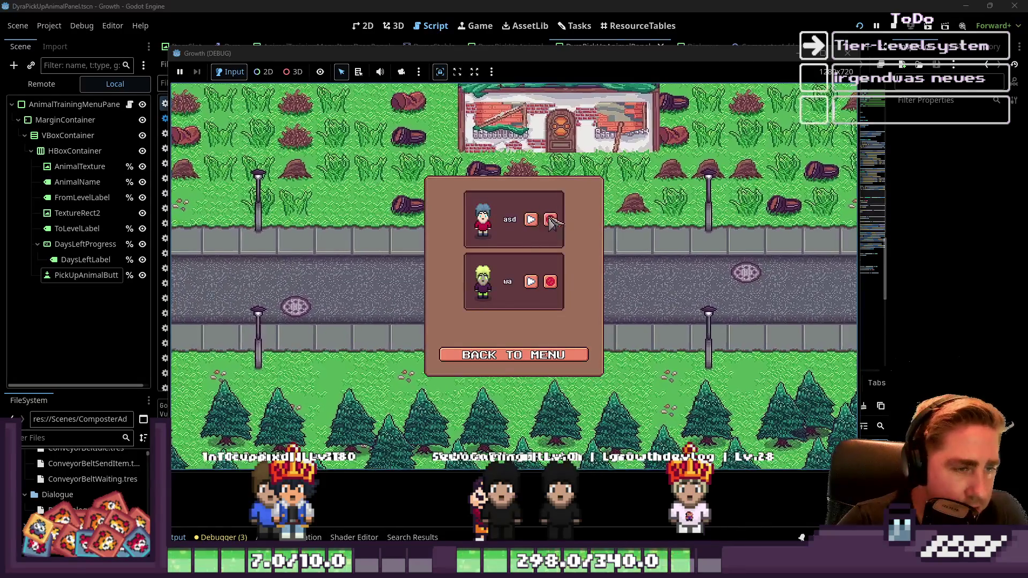
click(551, 221)
click(551, 220)
Step: Create a new character named 'sda', start the game, and close the inventory
click(514, 355)
click(514, 243)
text(sda)
click(513, 390)
click(514, 243)
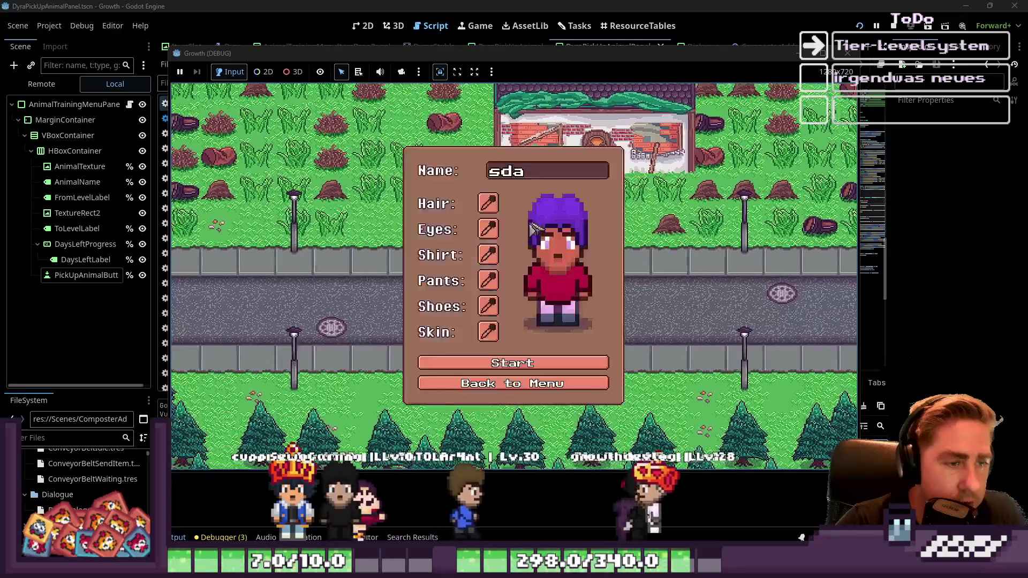
click(541, 363)
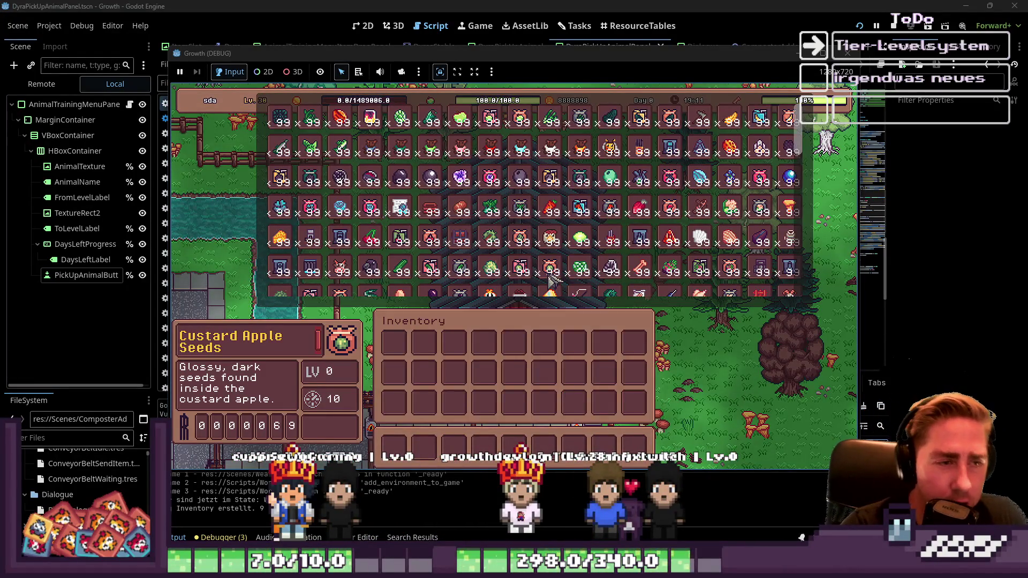
key(Escape)
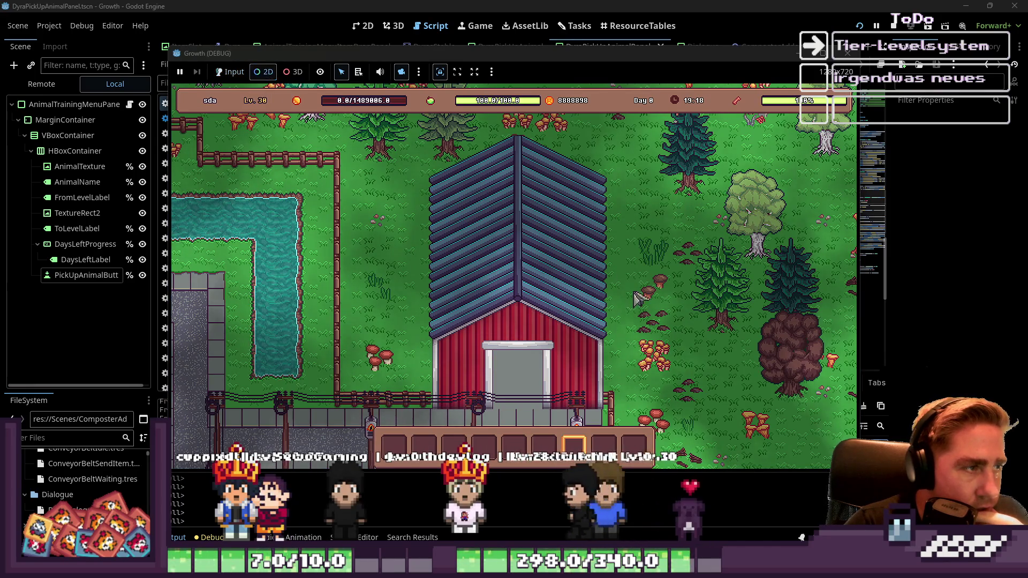
Step: Zoom in and out around the island with the camera override to survey it
scroll(637, 298, down, 10)
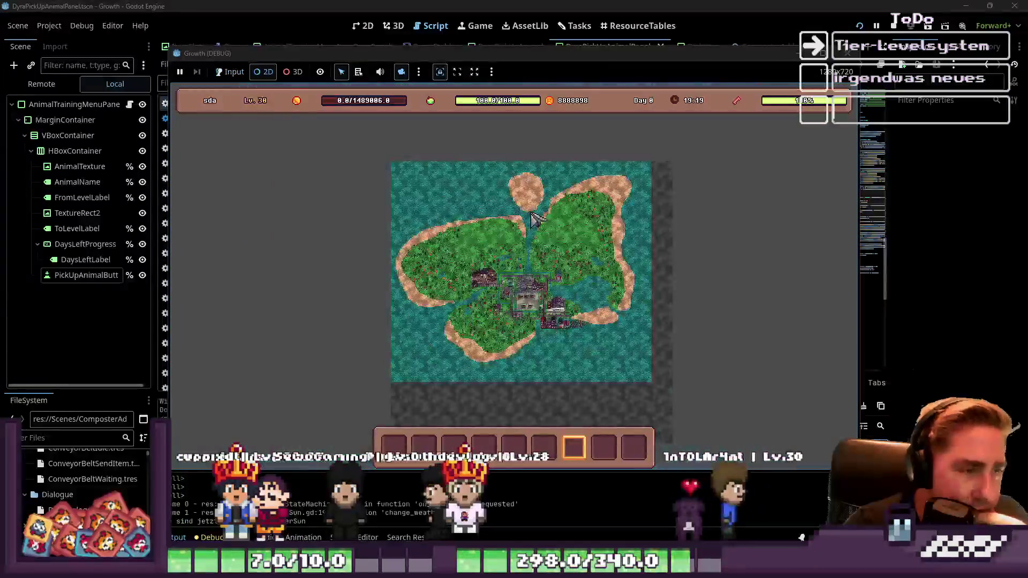
scroll(524, 265, up, 10)
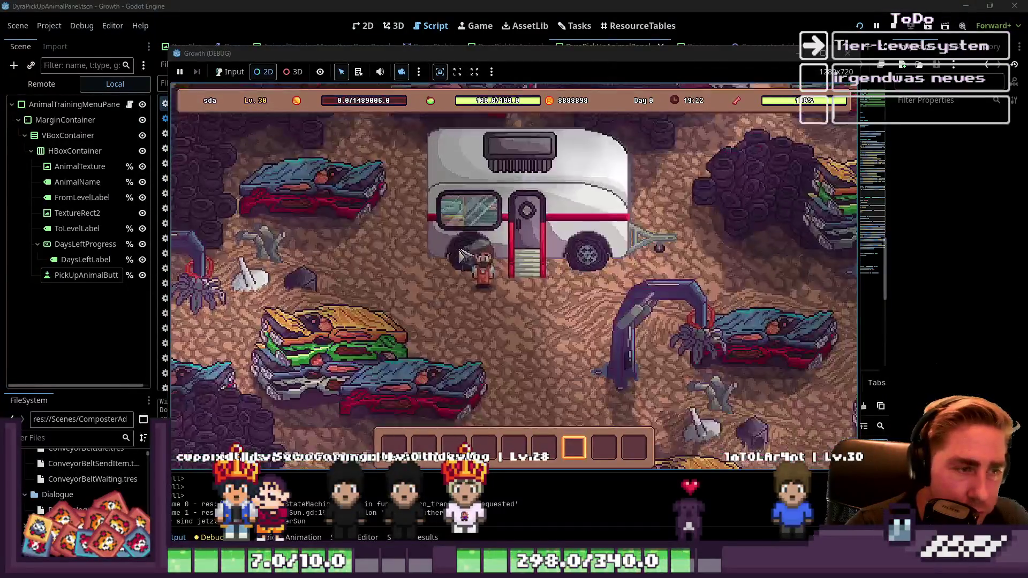
scroll(461, 256, down, 5)
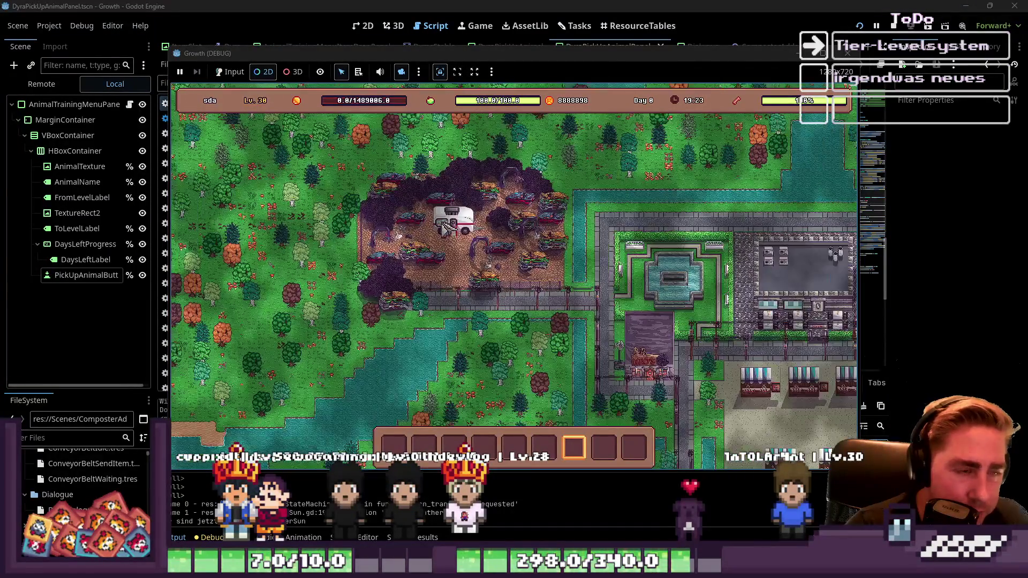
click(429, 273)
scroll(455, 251, down, 5)
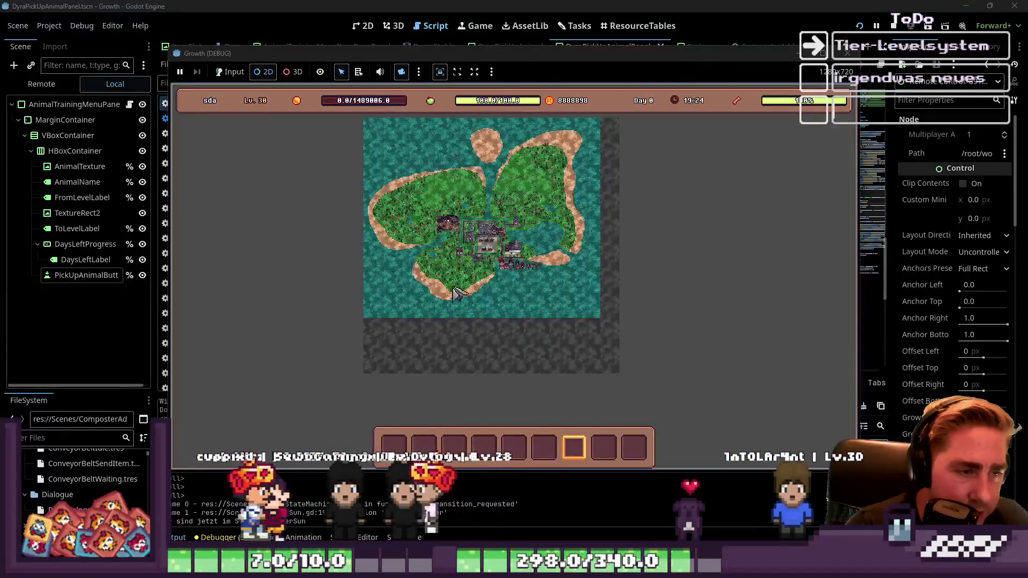
scroll(454, 293, up, 5)
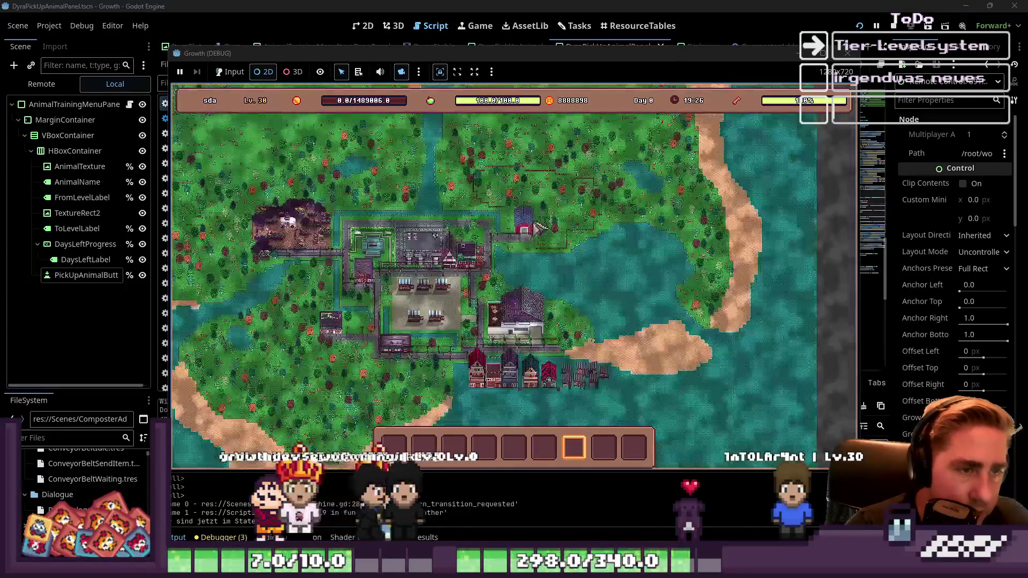
scroll(539, 227, up, 5)
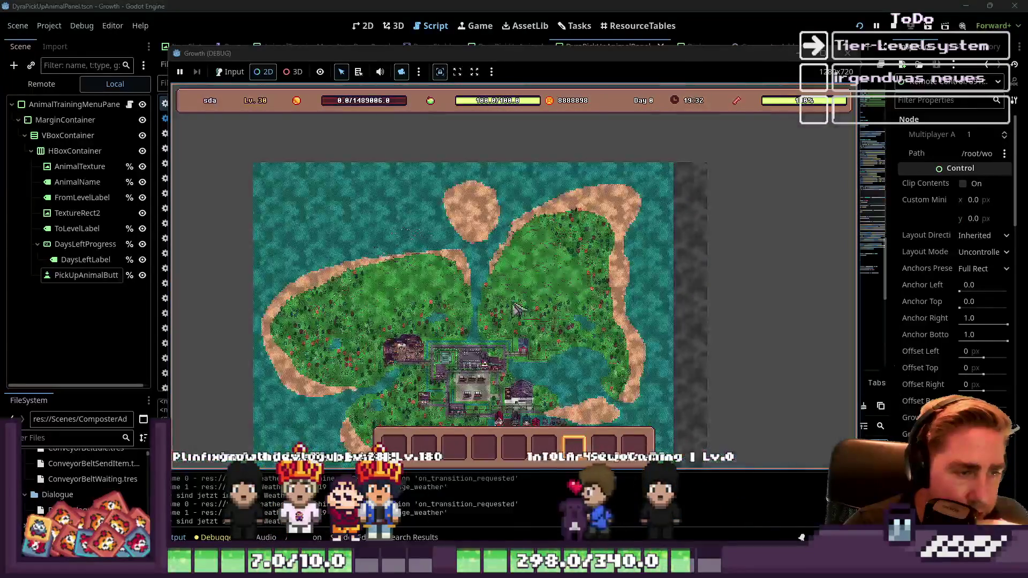
scroll(728, 220, up, 5)
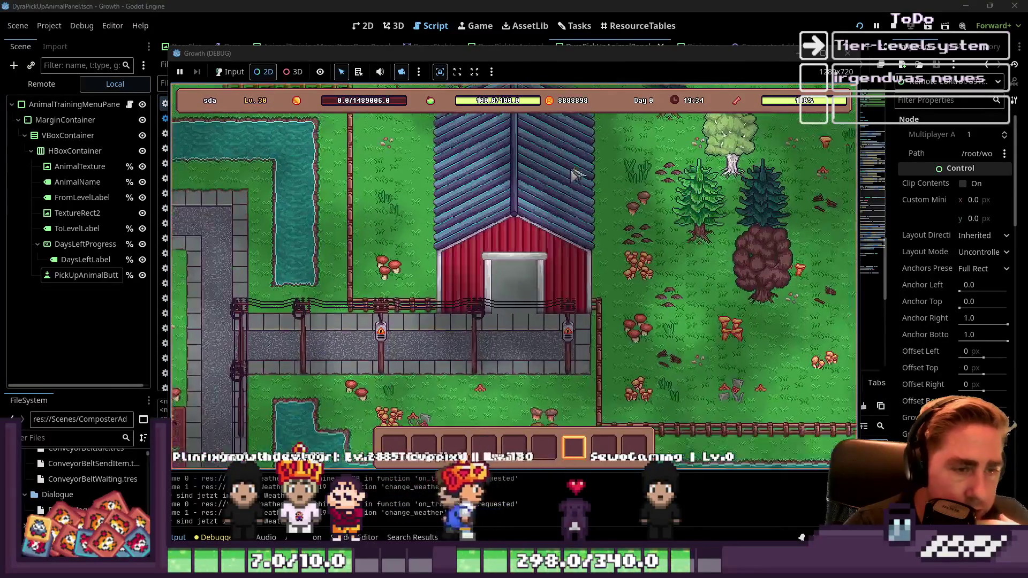
Step: Restore the normal game camera and hand input back to the running game
click(401, 71)
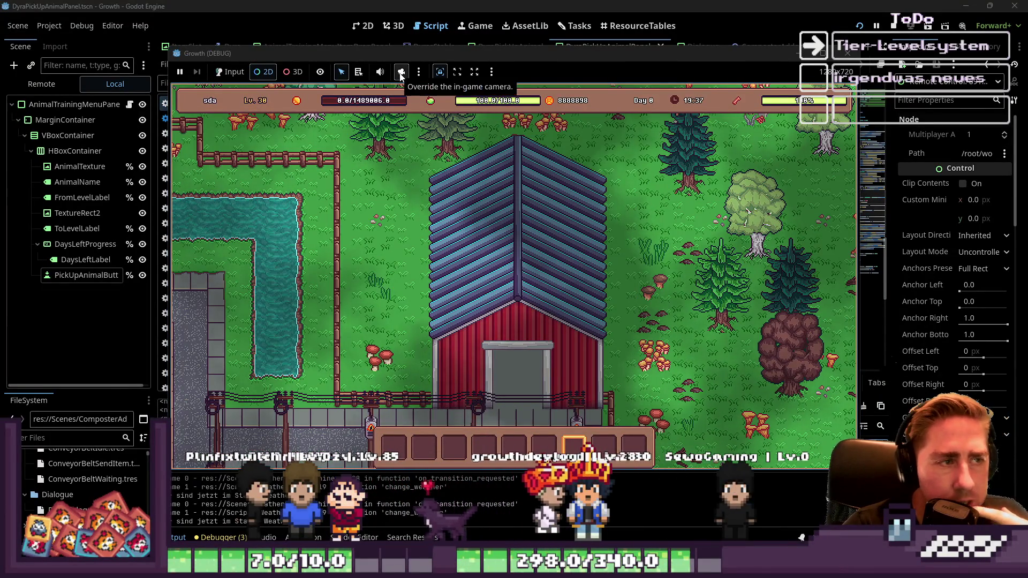
click(262, 71)
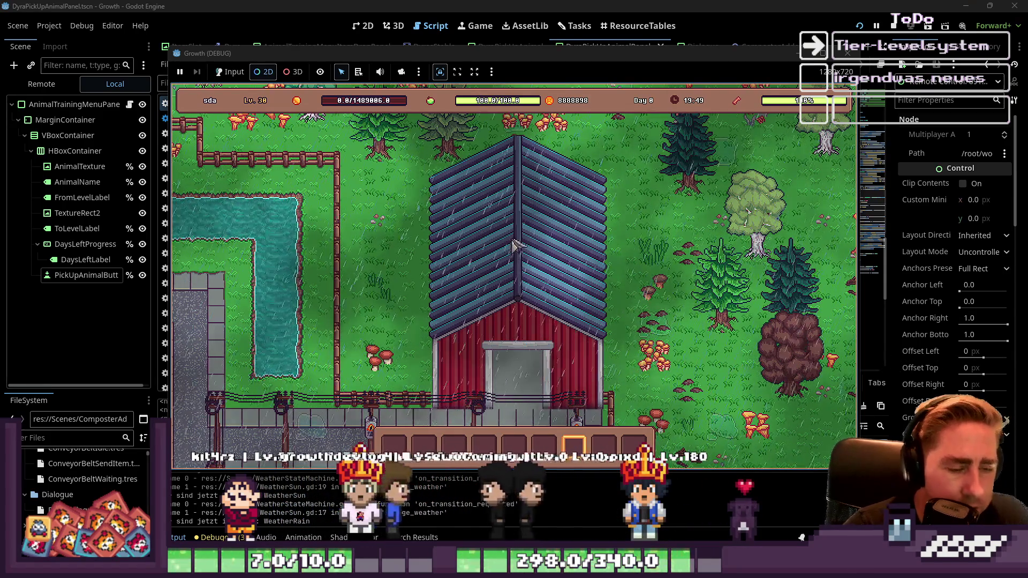
click(234, 72)
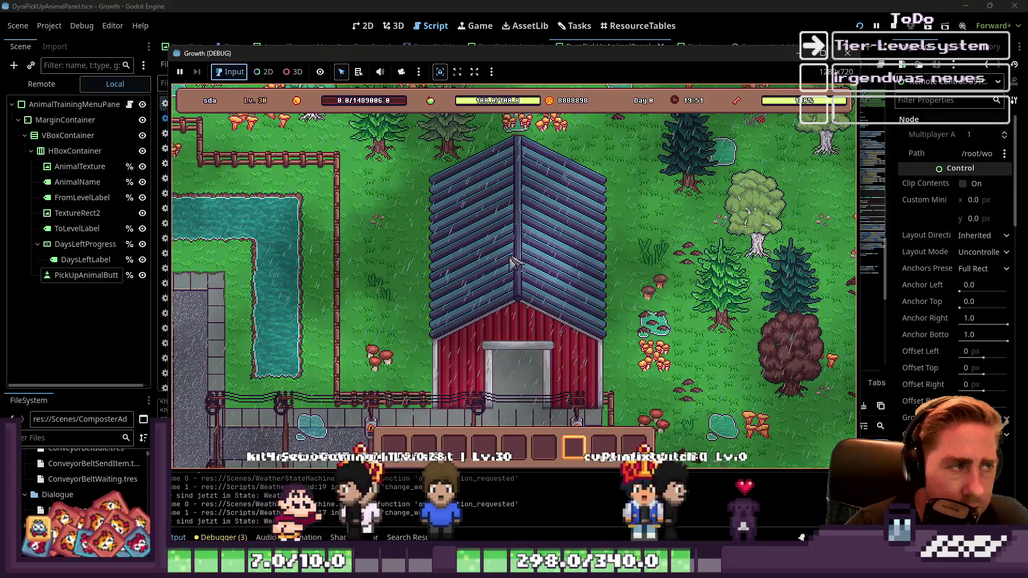
Step: Inspect the running Player node's properties, including Money Count, then return control to the game
key(s)
key(s)
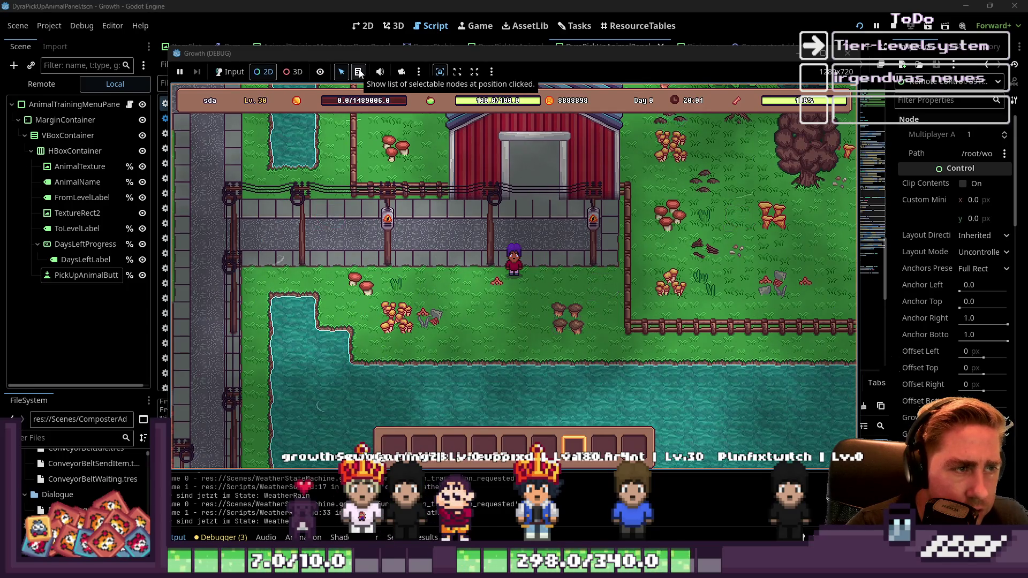
right_click(518, 262)
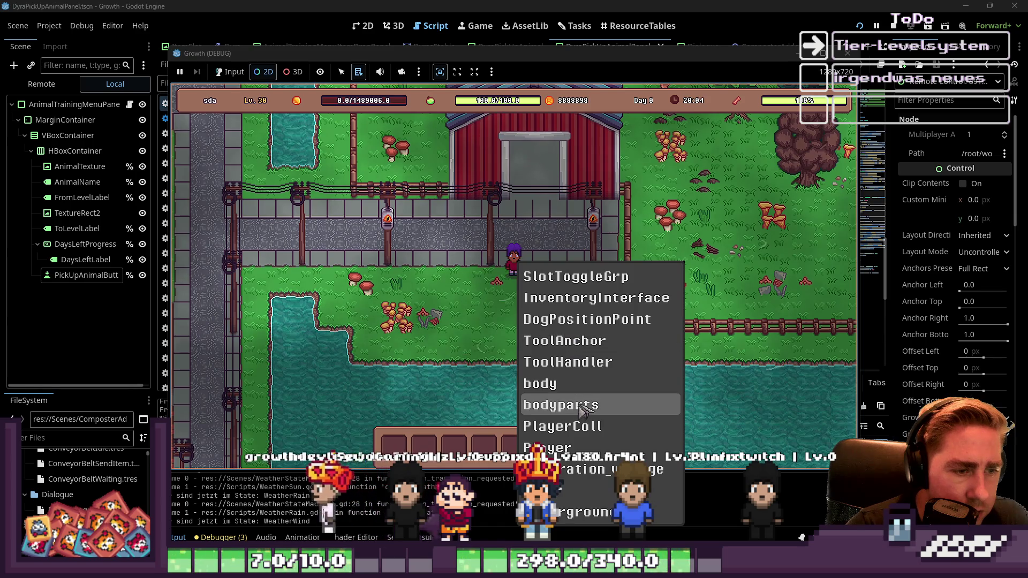
click(583, 445)
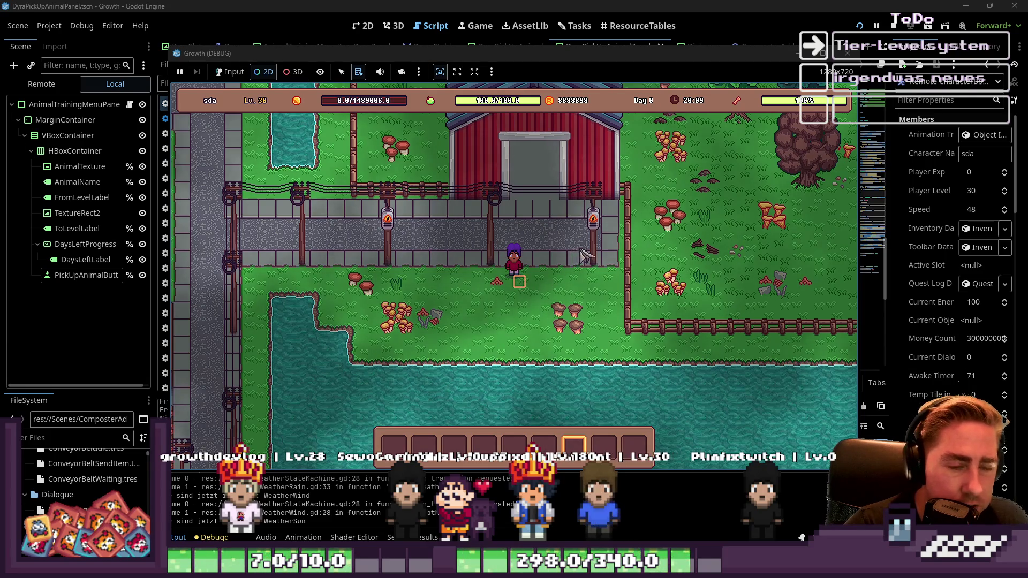
click(661, 209)
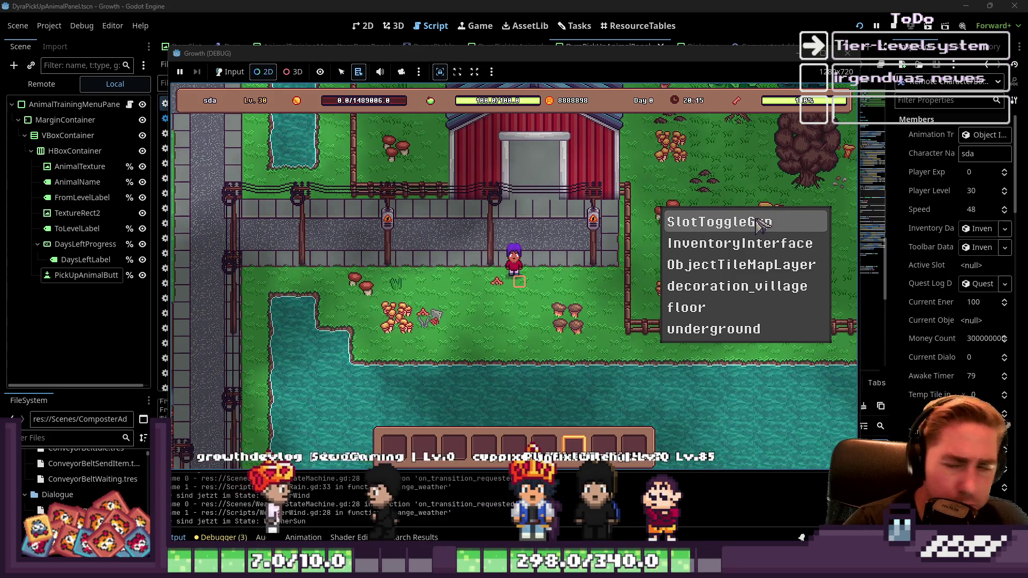
click(482, 228)
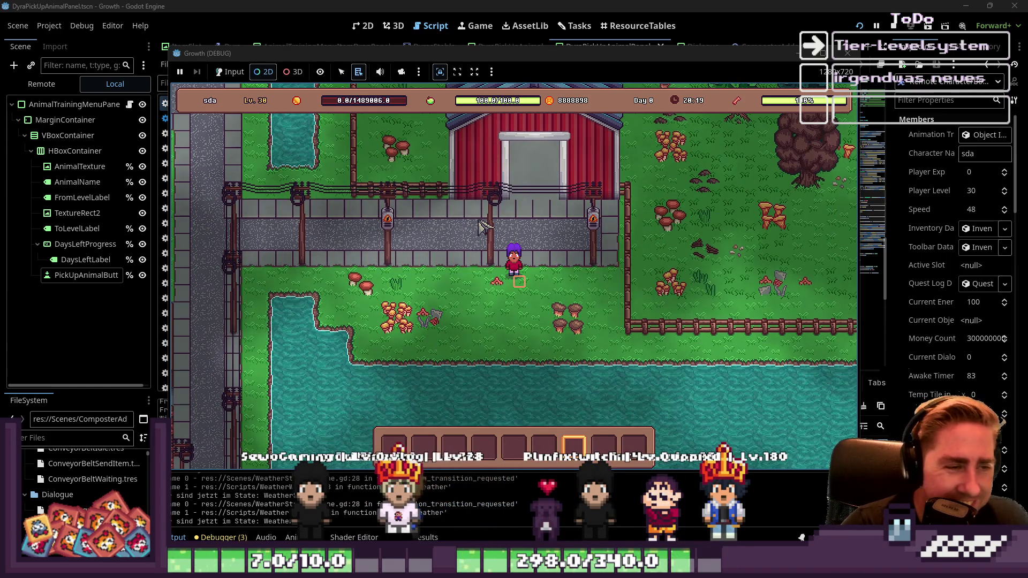
right_click(481, 227)
click(230, 71)
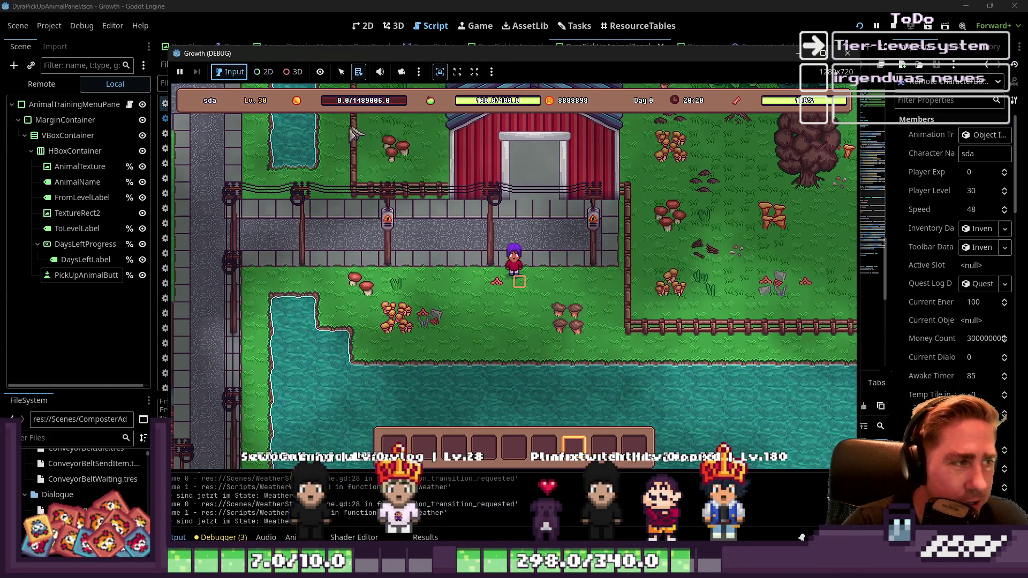
Step: Walk the player into the barn and talk to the animal keeper, checking inventory and training panel
key(w)
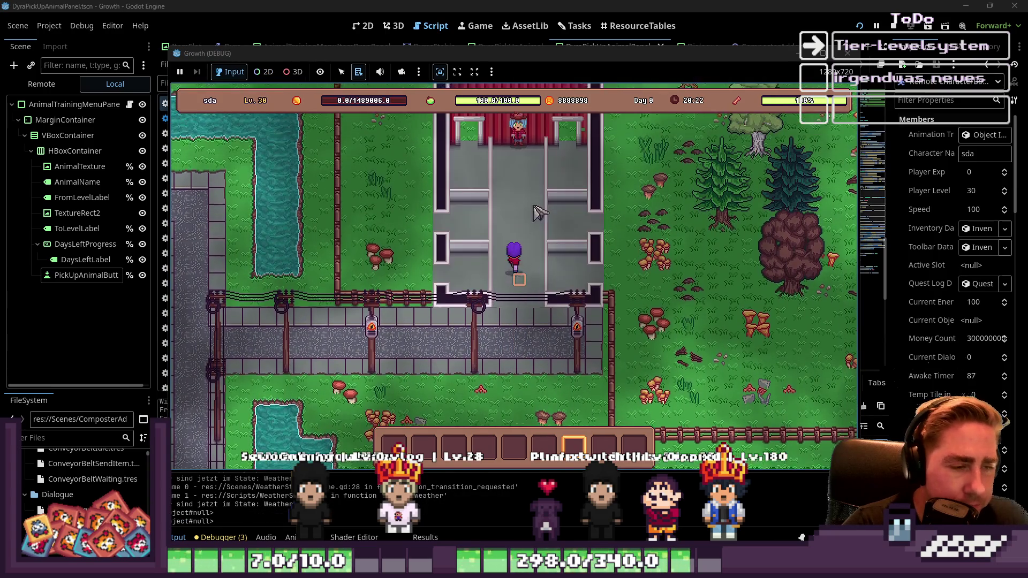
key(5)
click(524, 239)
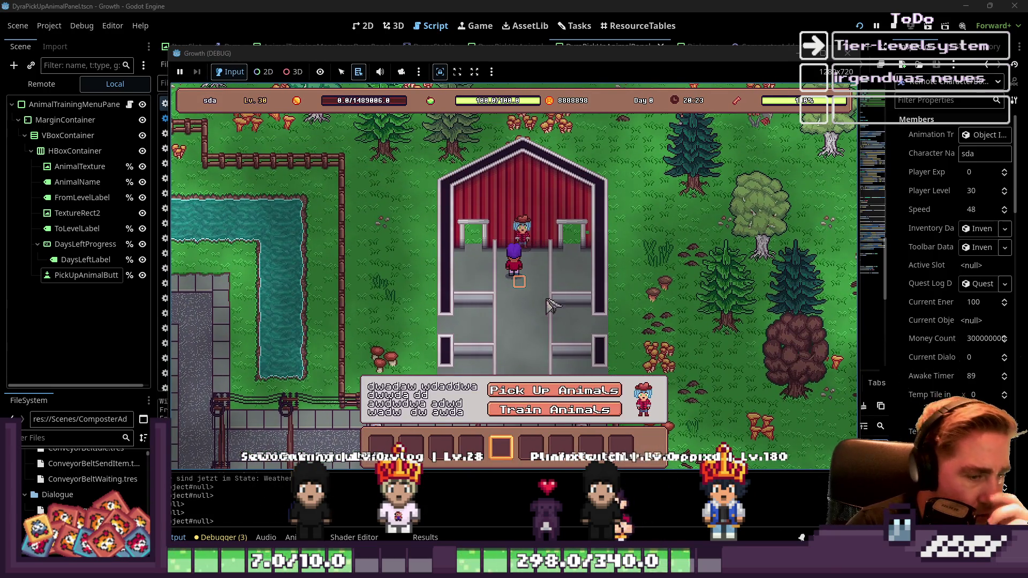
key(i)
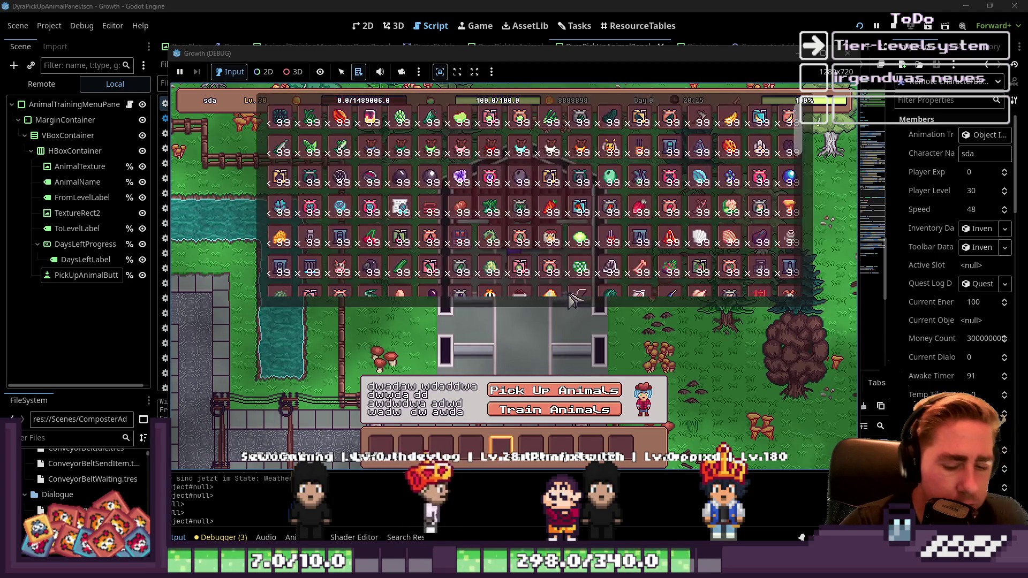
key(i)
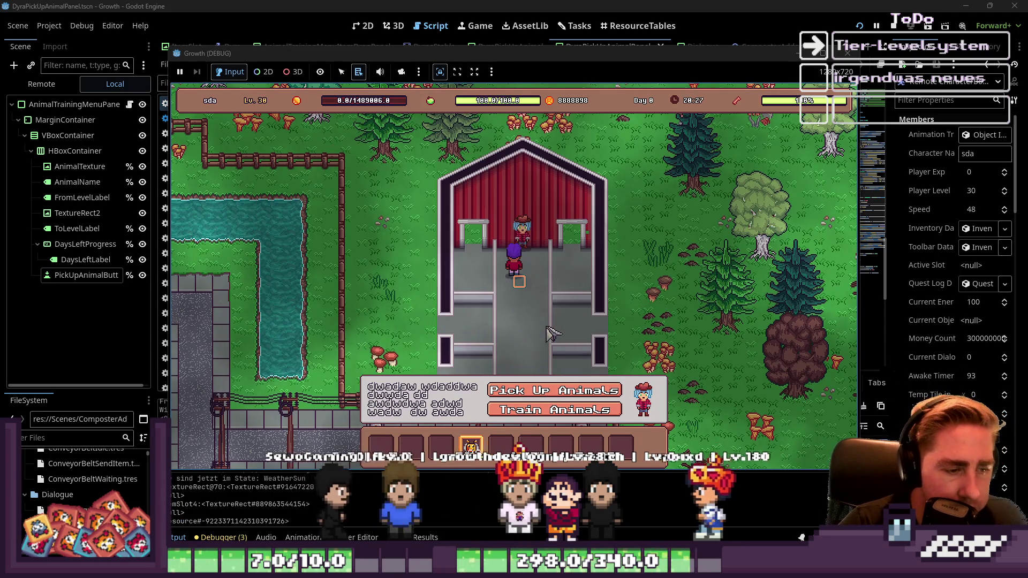
key(4)
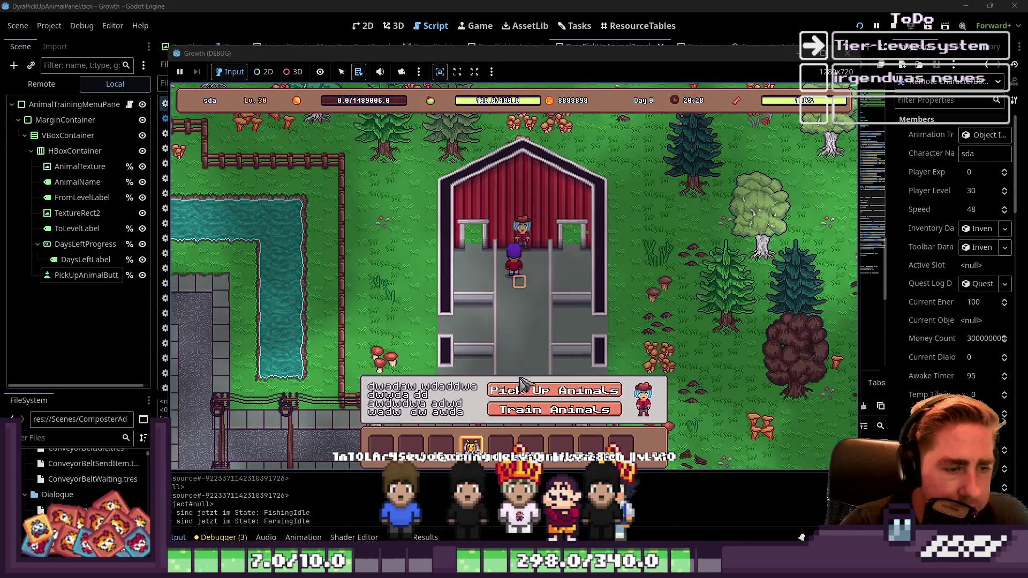
click(570, 410)
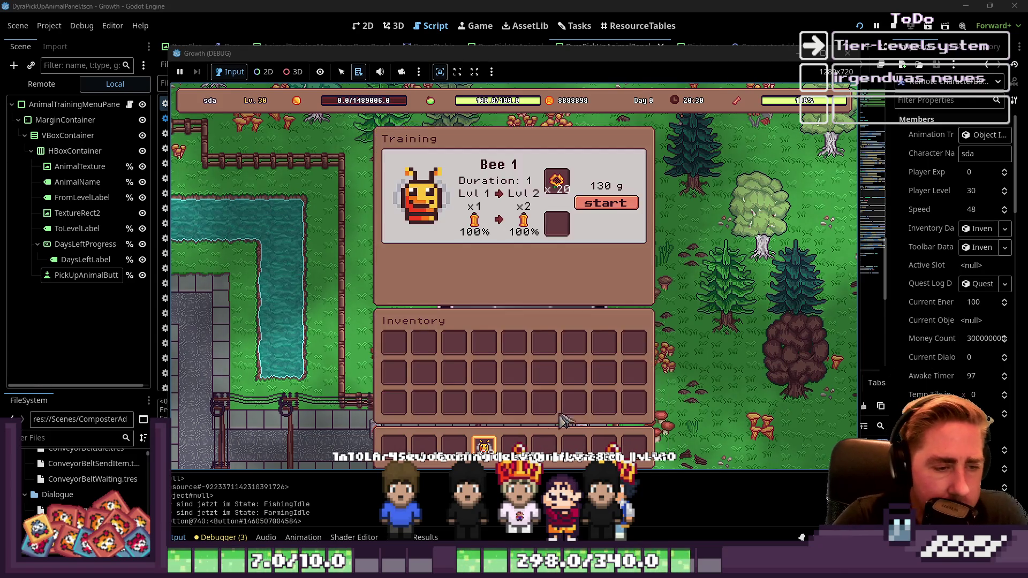
key(Escape)
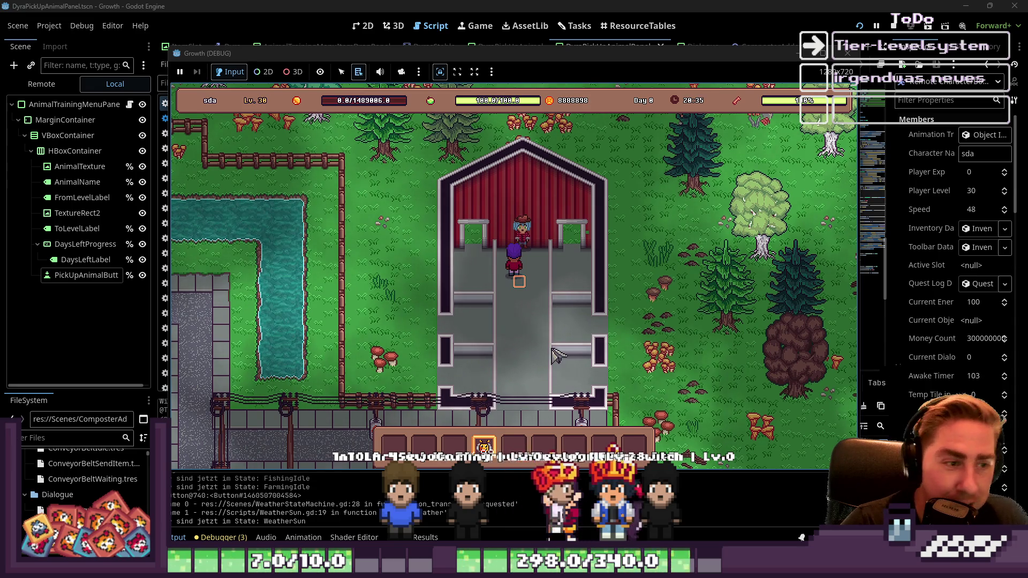
Step: Scroll through the player's inventory to review its contents
key(i)
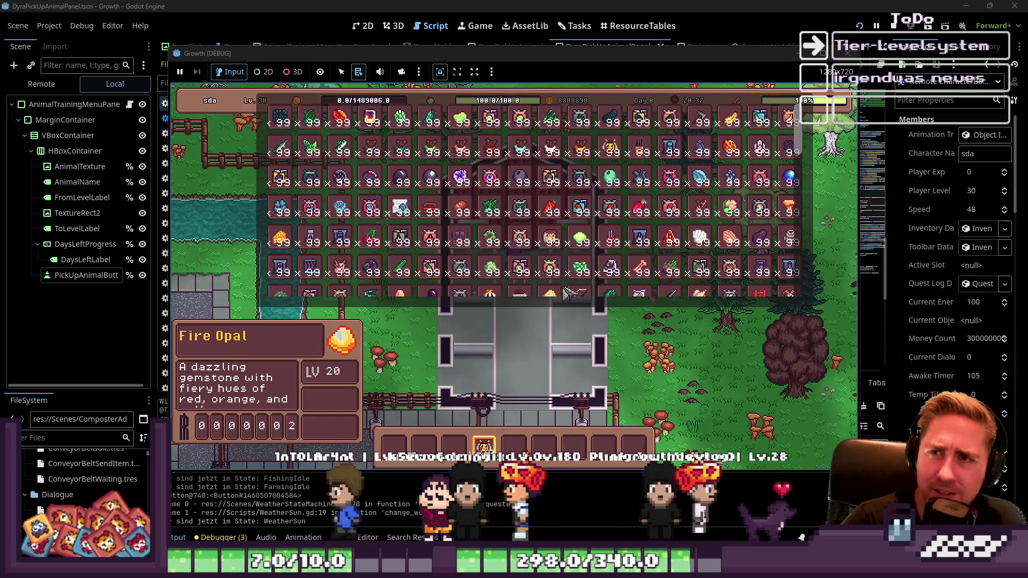
mouse_move(589, 209)
scroll(592, 198, down, 4)
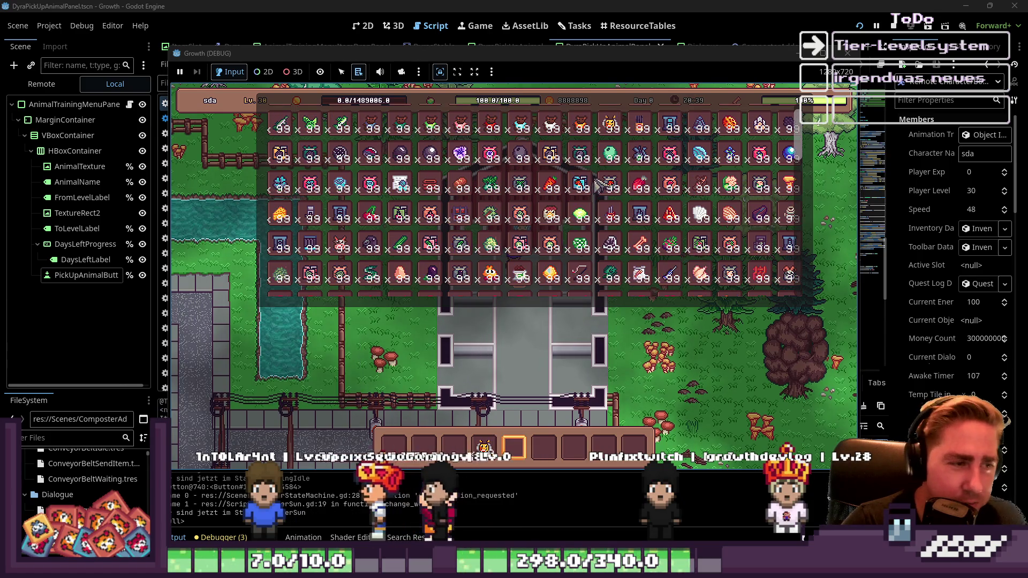
scroll(596, 181, down, 5)
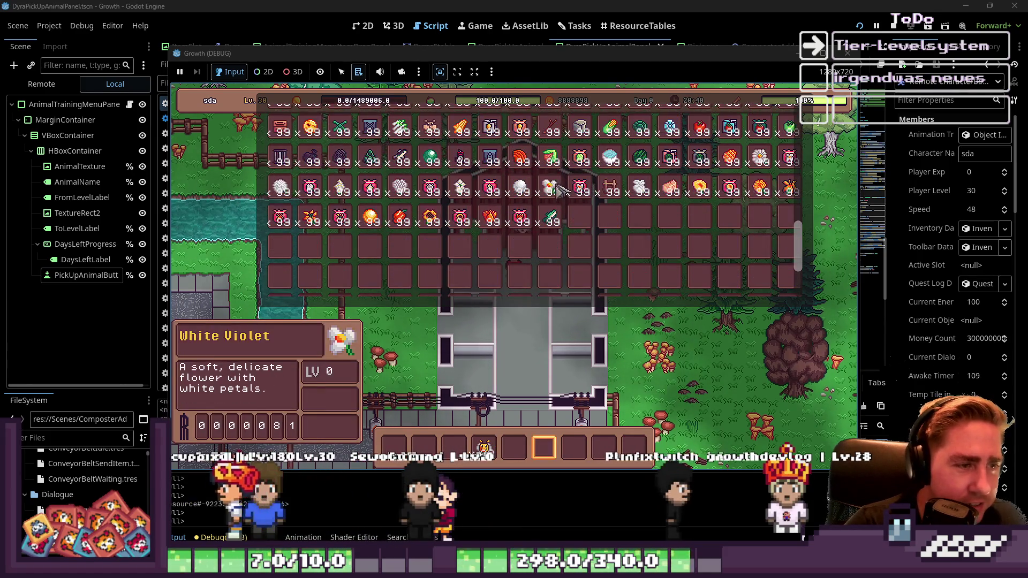
key(i)
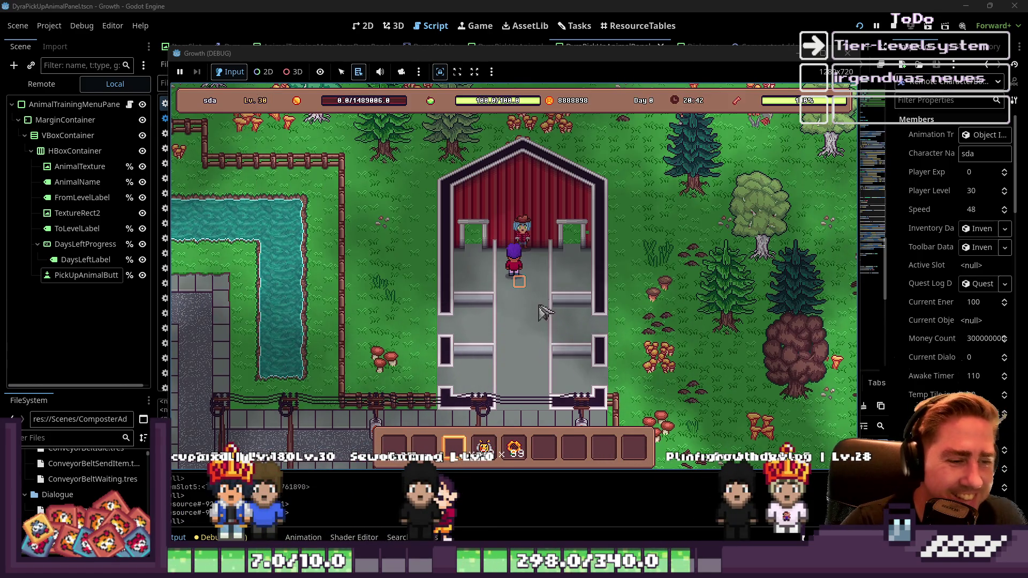
Step: Start Bee 1's training from the Train Animals dialog, then stop the game
key(e)
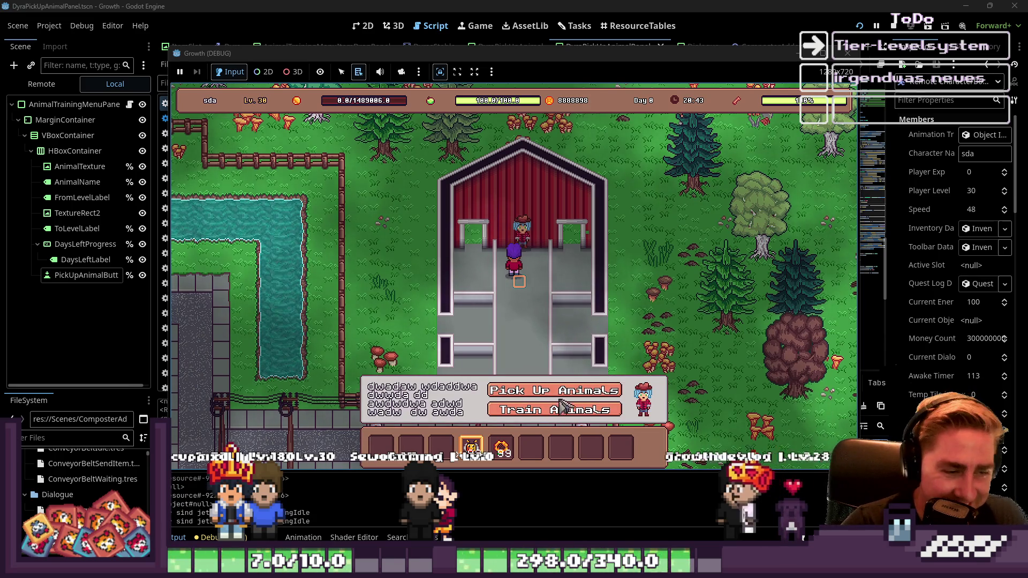
click(541, 410)
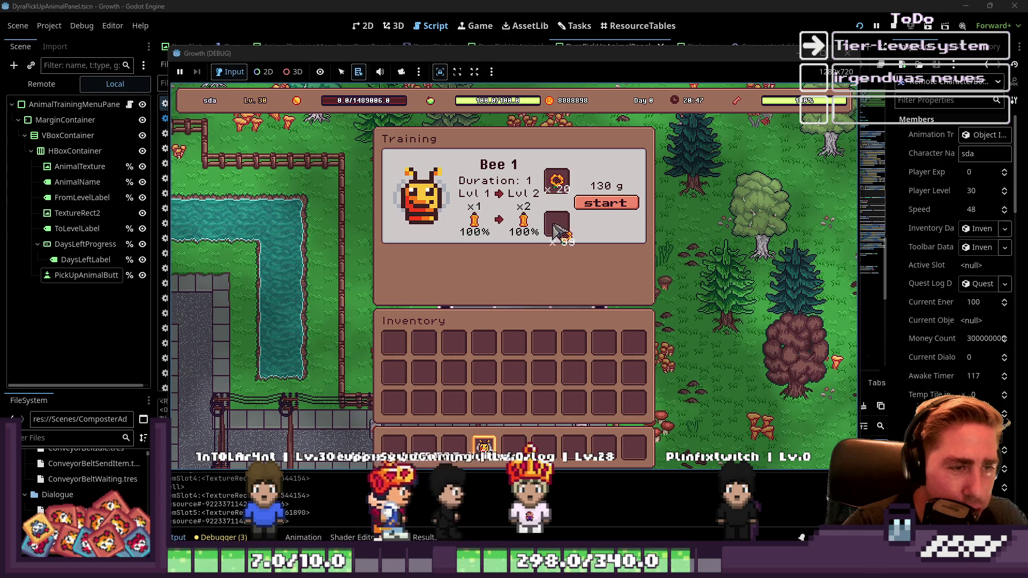
click(610, 204)
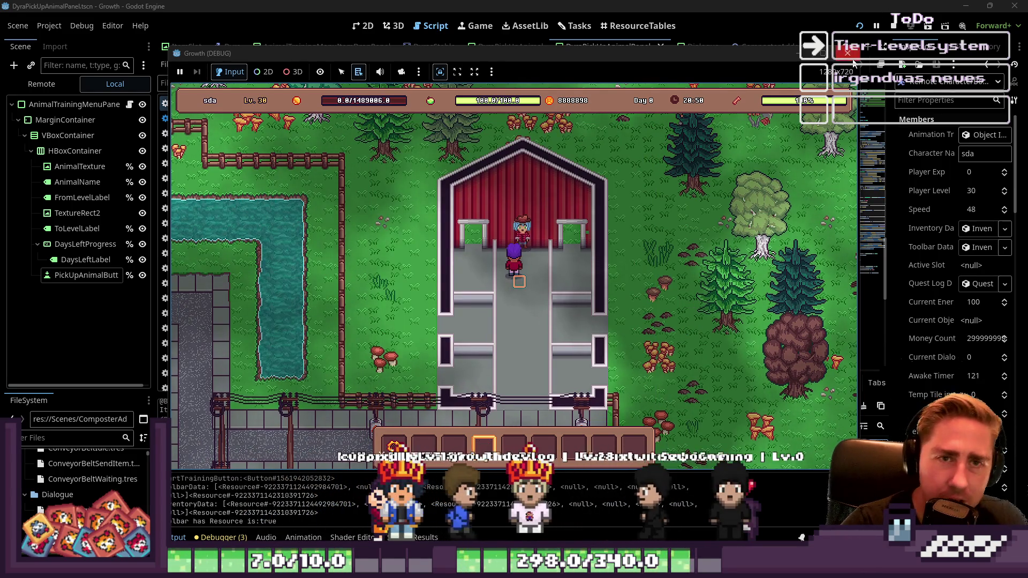
click(894, 25)
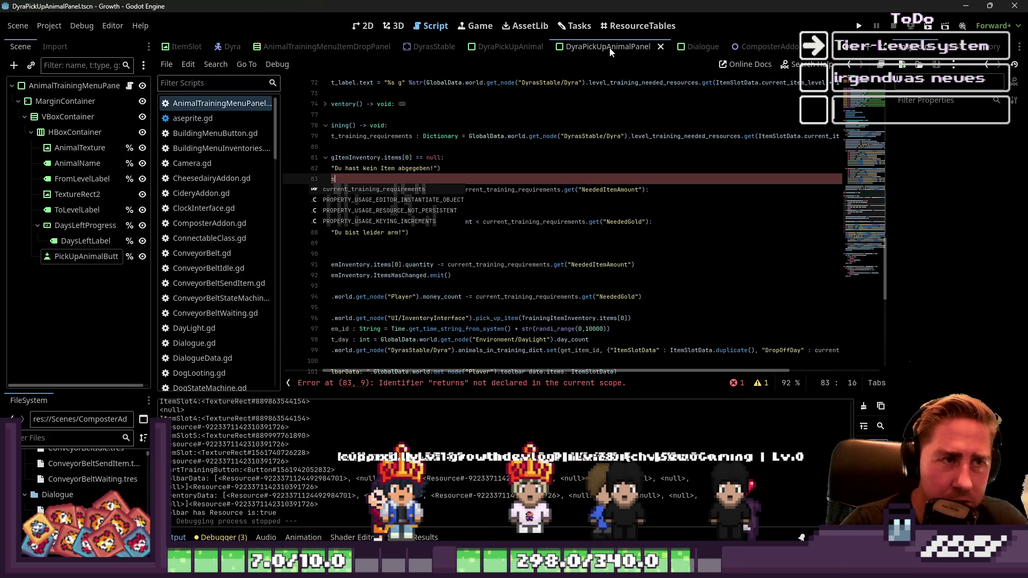
Step: Delete the stray 's' after return on line 83 so the undeclared-identifier error clears
scroll(272, 220, down, 5)
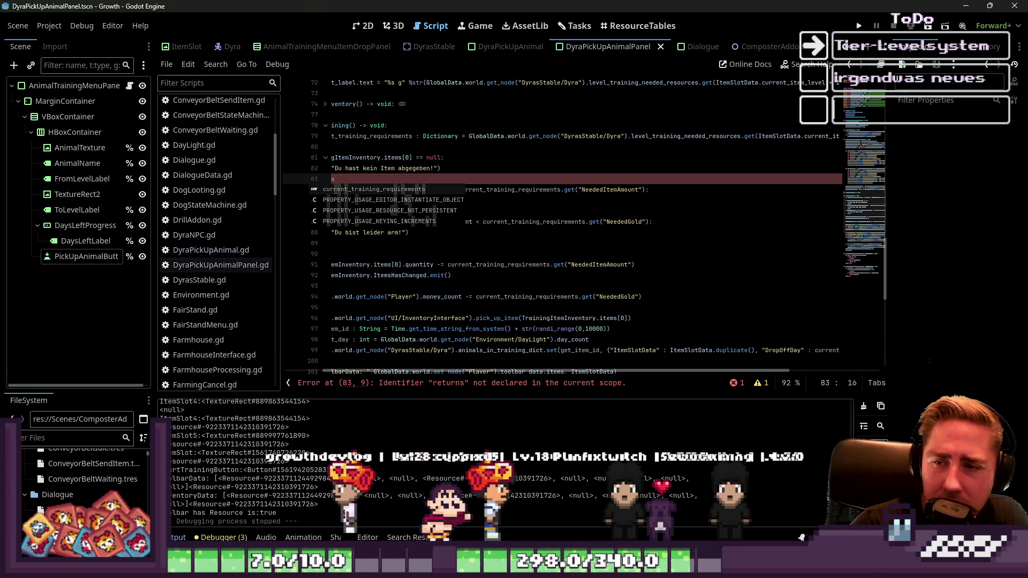
scroll(683, 163, down, 1)
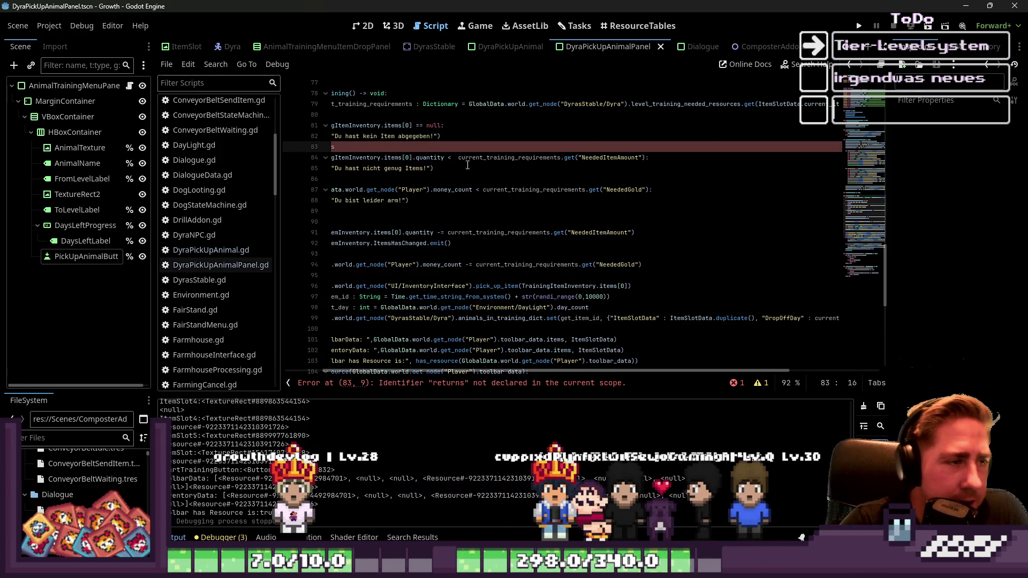
key(BackSpace)
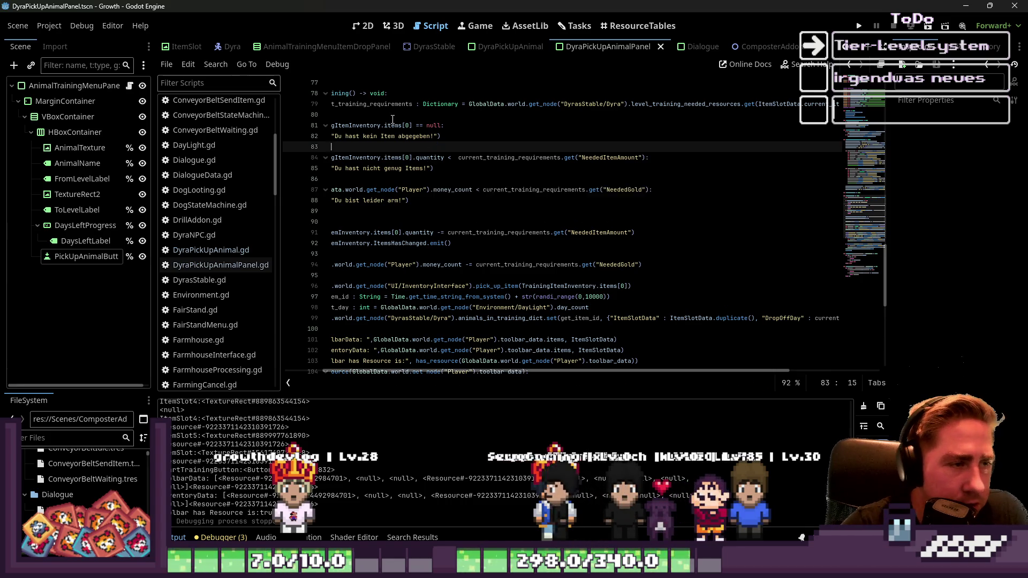
key(Up)
key(Up)
key(Up)
scroll(435, 116, up, 2)
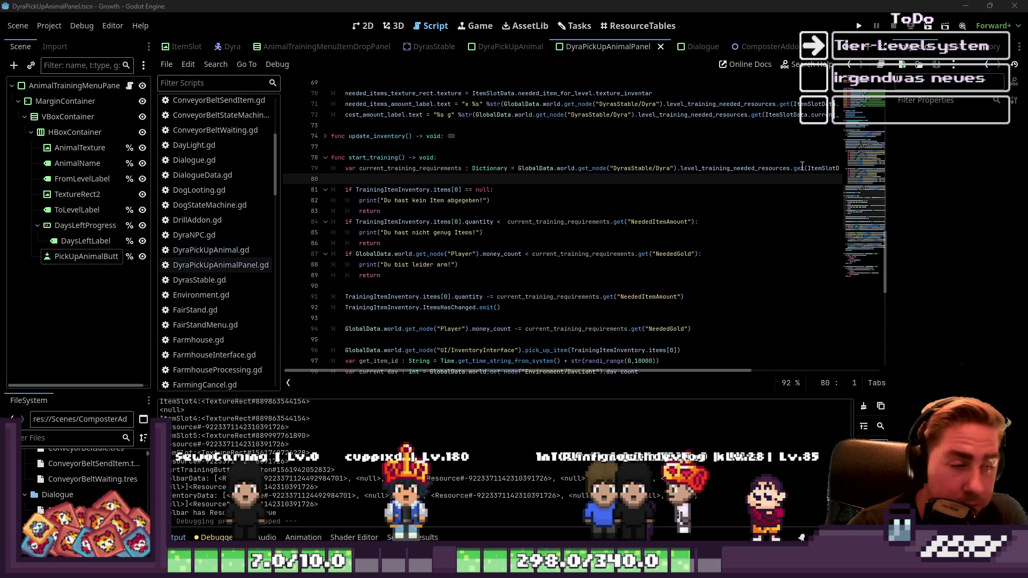
click(528, 205)
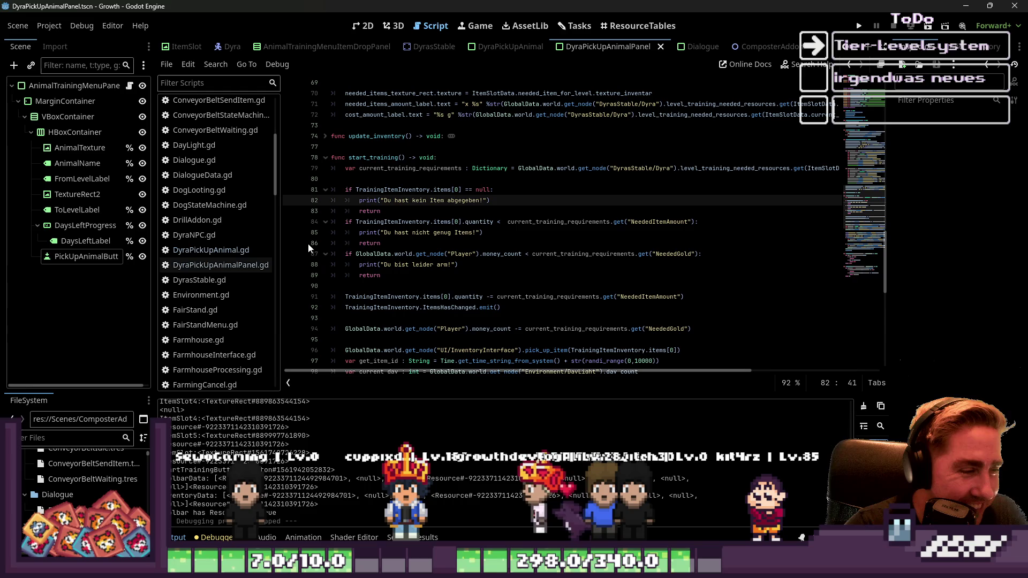
scroll(413, 208, up, 3)
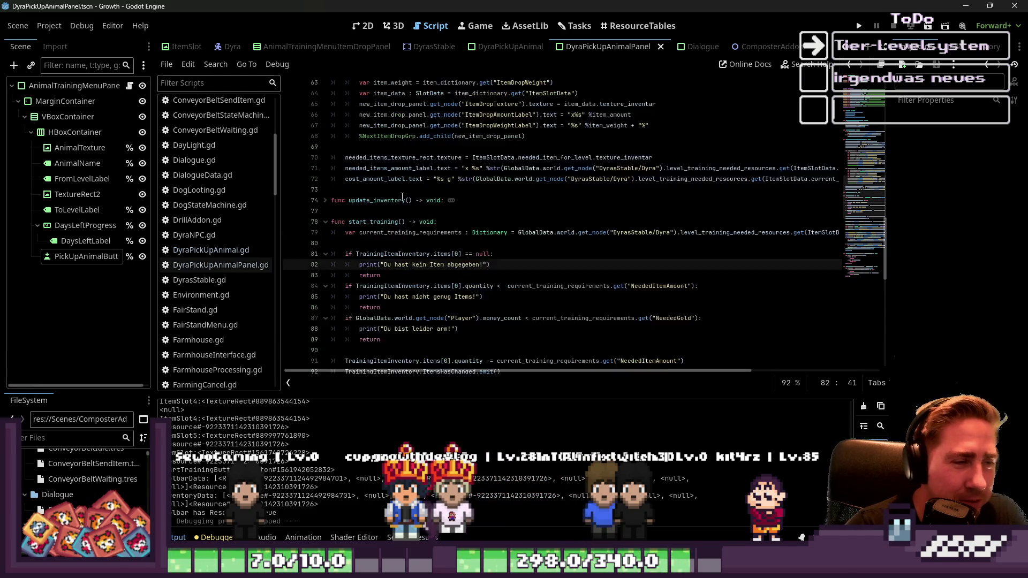
scroll(208, 295, down, 6)
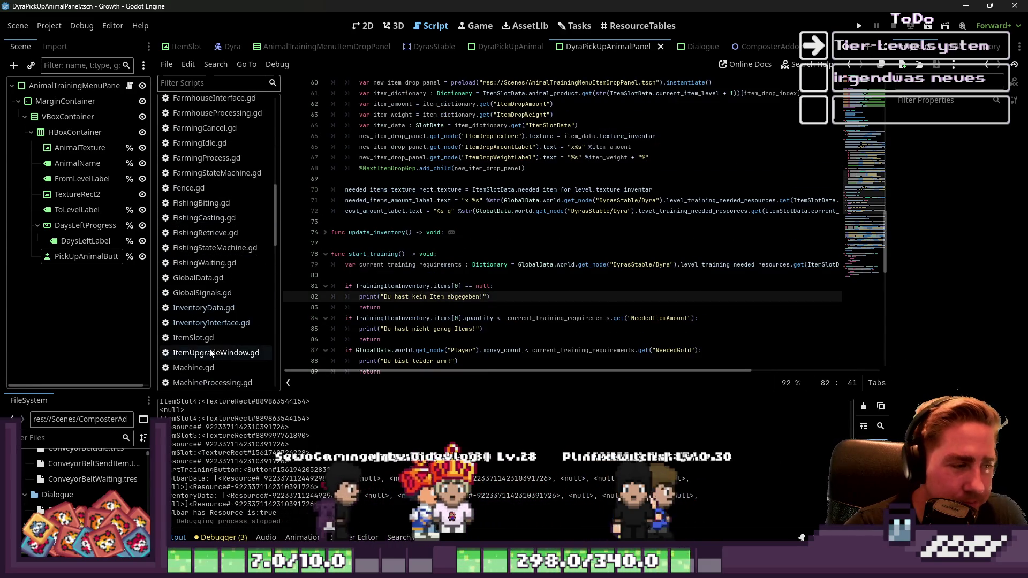
Step: Browse the InventoryInterface.gd and TrainingMenuInterface.gd scripts
click(203, 325)
scroll(234, 295, down, 4)
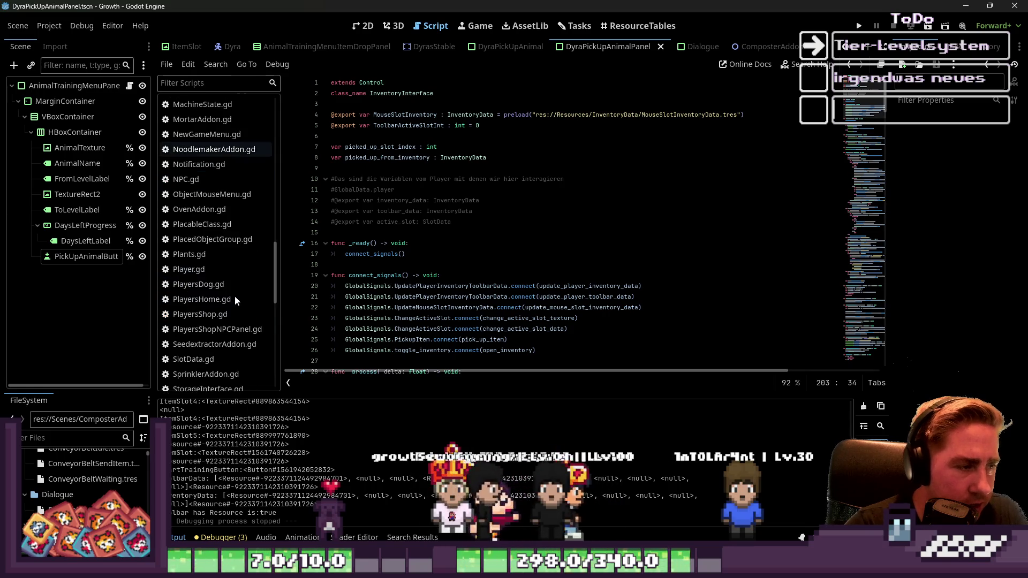
scroll(233, 283, down, 10)
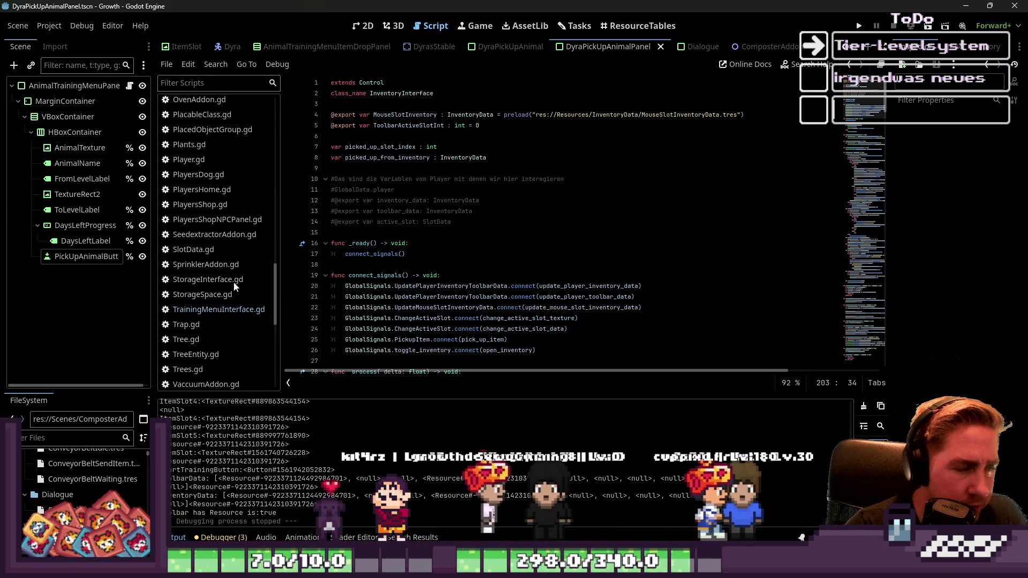
click(236, 303)
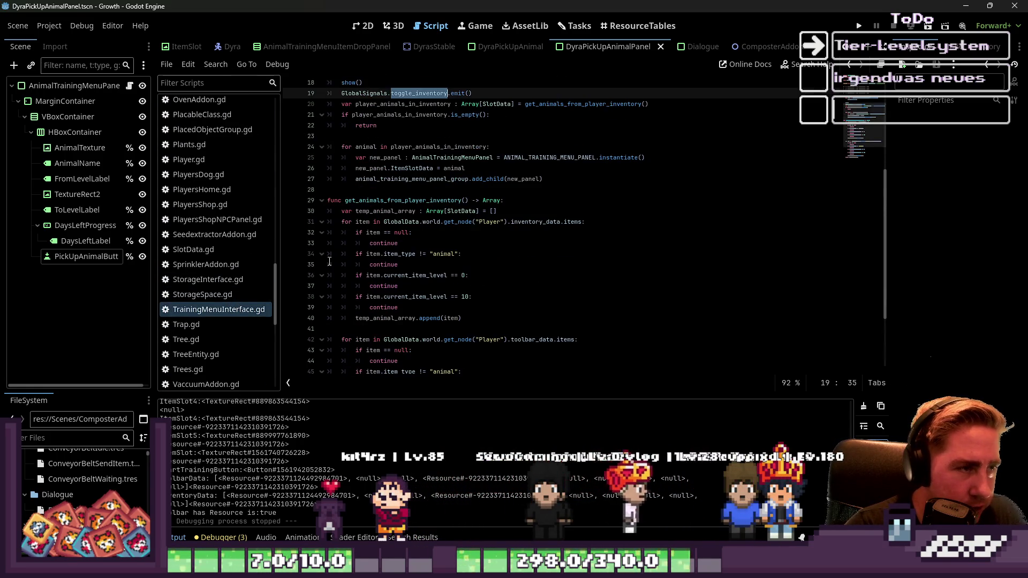
scroll(195, 237, up, 5)
scroll(195, 237, up, 15)
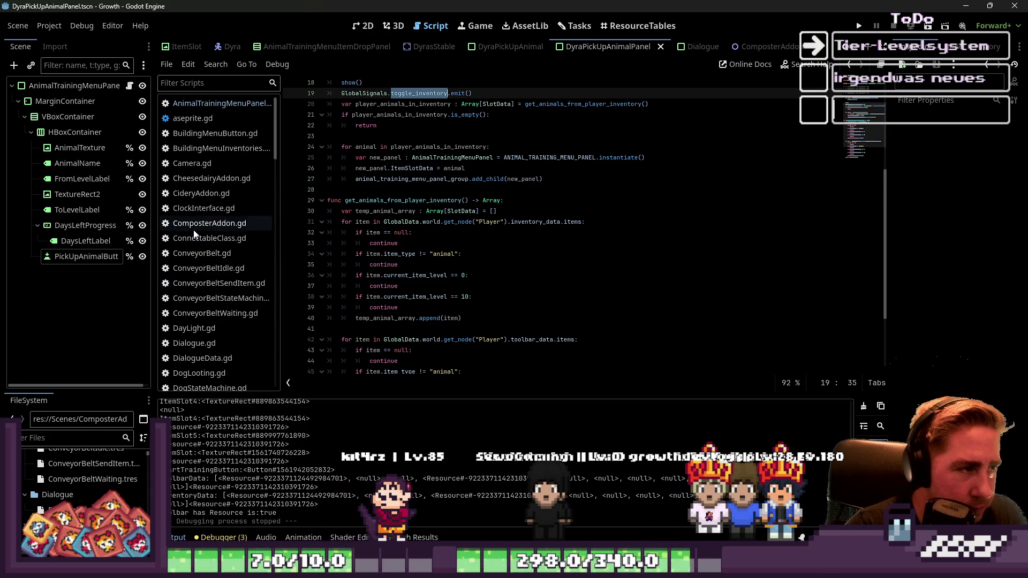
scroll(209, 120, down, 15)
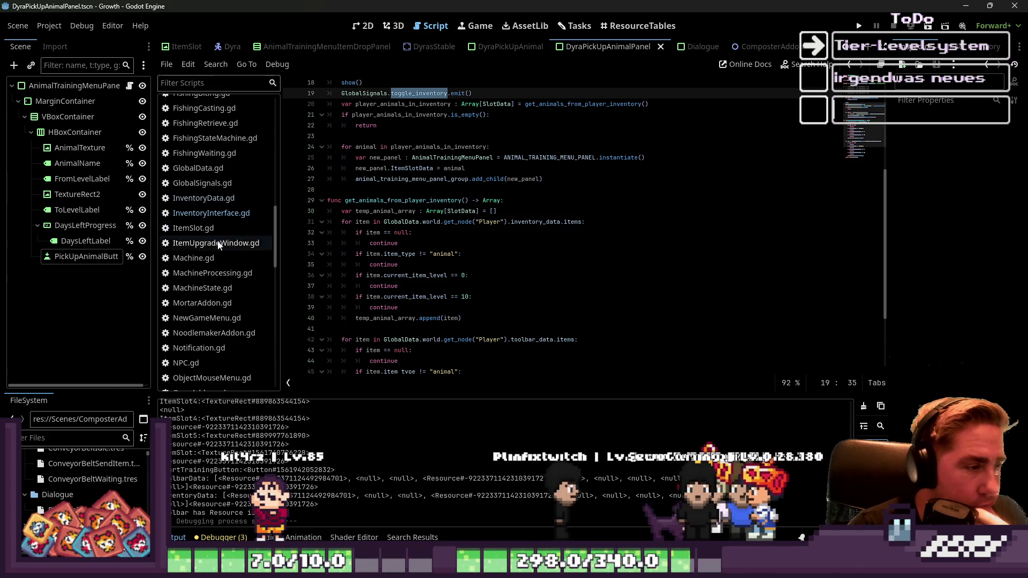
scroll(208, 252, up, 5)
Step: Open DyraPickUpAnimal.gd, then DyraPickUpAnimalPanel.gd at the level label lines in _ready
click(209, 177)
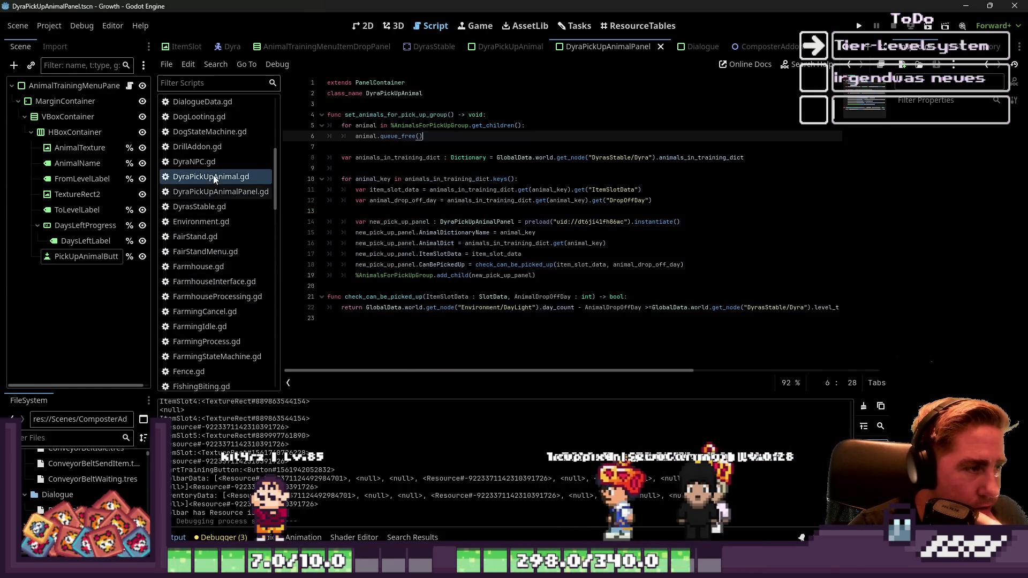
click(214, 193)
scroll(384, 213, up, 2)
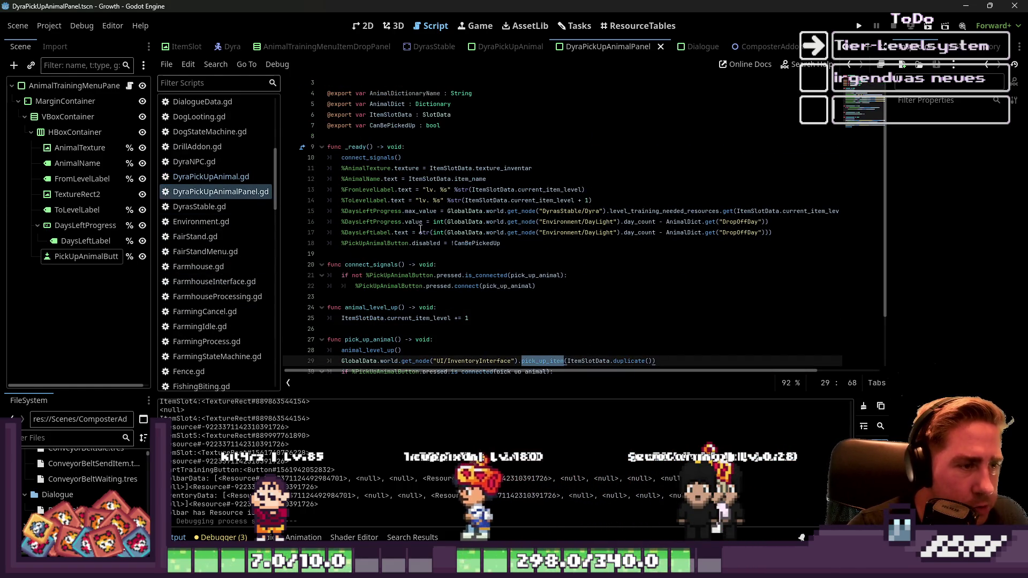
click(461, 200)
click(490, 179)
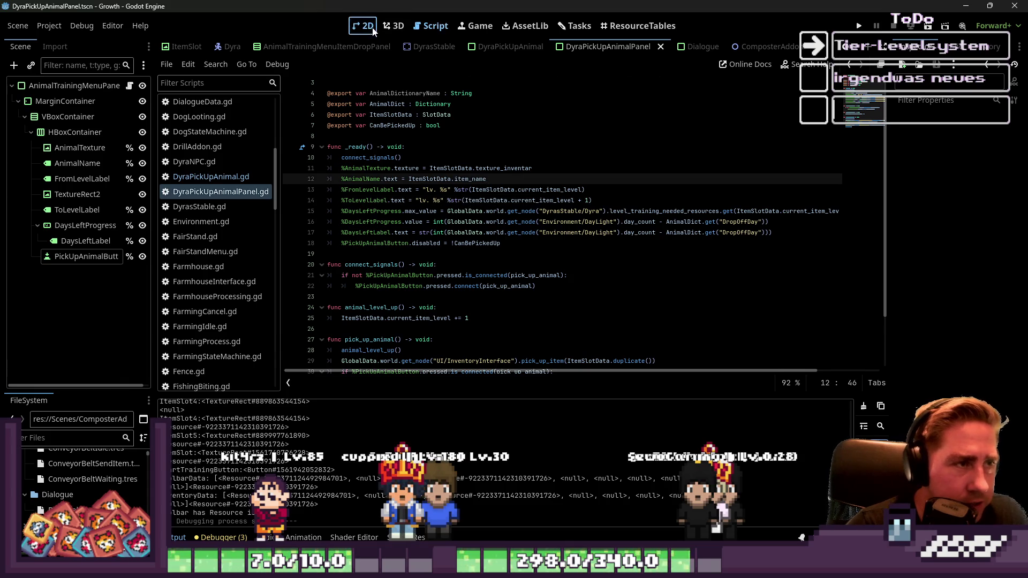
Step: In the 2D view, select FromLevelLabel, TextureRect2 and ToLevelLabel together
click(373, 30)
scroll(503, 229, up, 3)
click(503, 229)
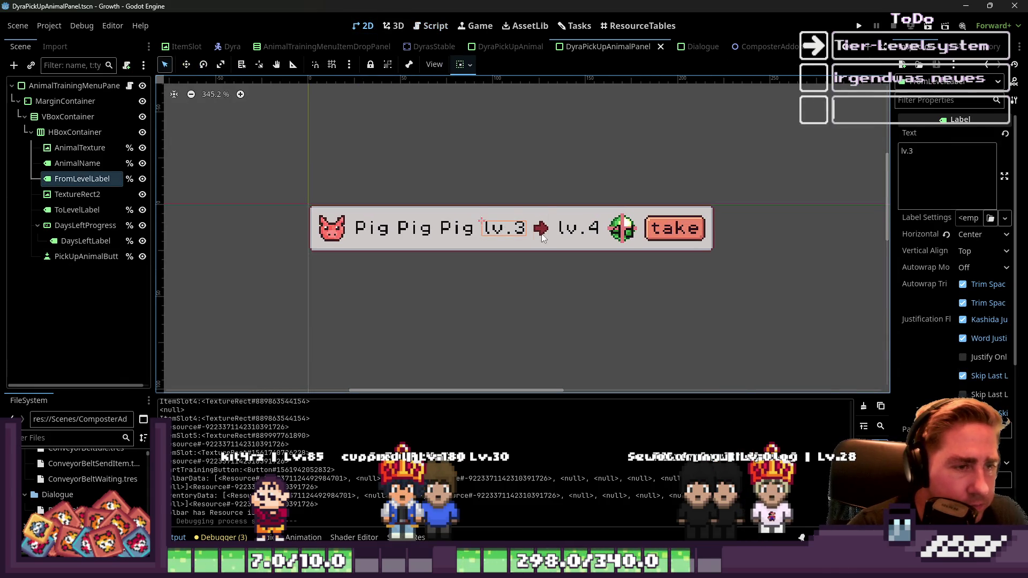
shift+click(542, 233)
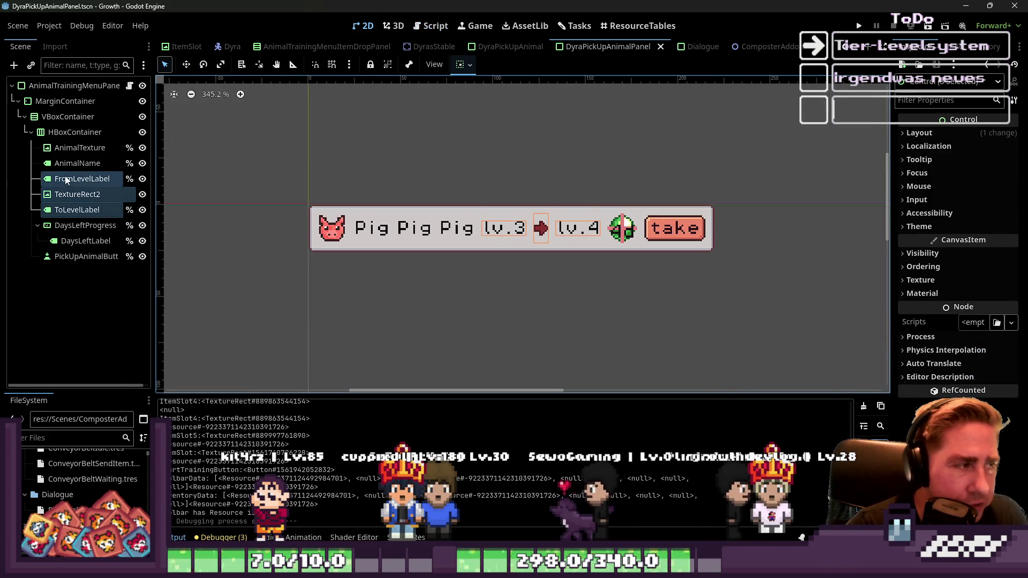
shift+click(60, 207)
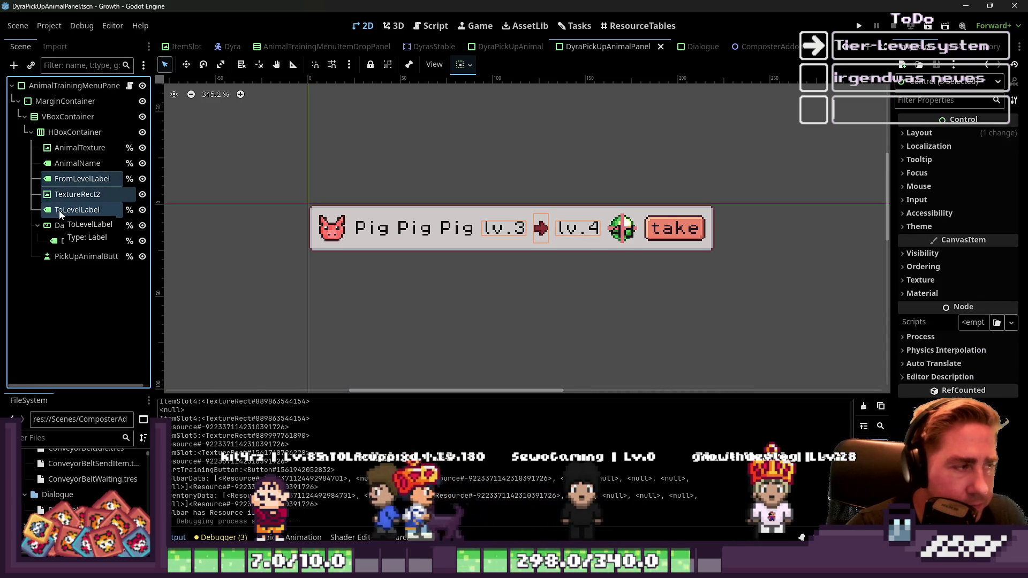
Step: Undo a trial grouping and start adding a child node under FromLevelLabel
key(ctrl+g)
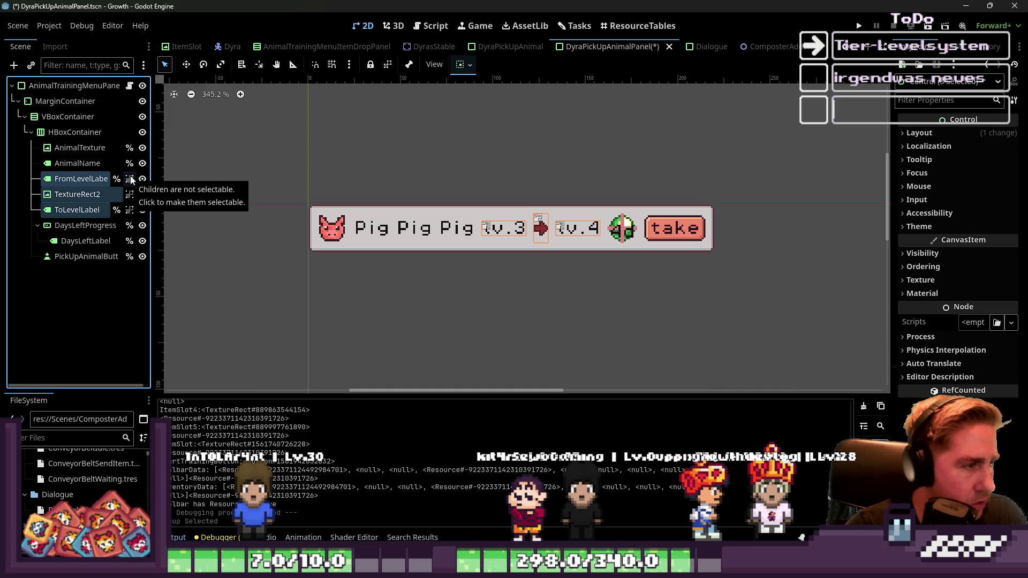
key(ctrl+z)
right_click(104, 179)
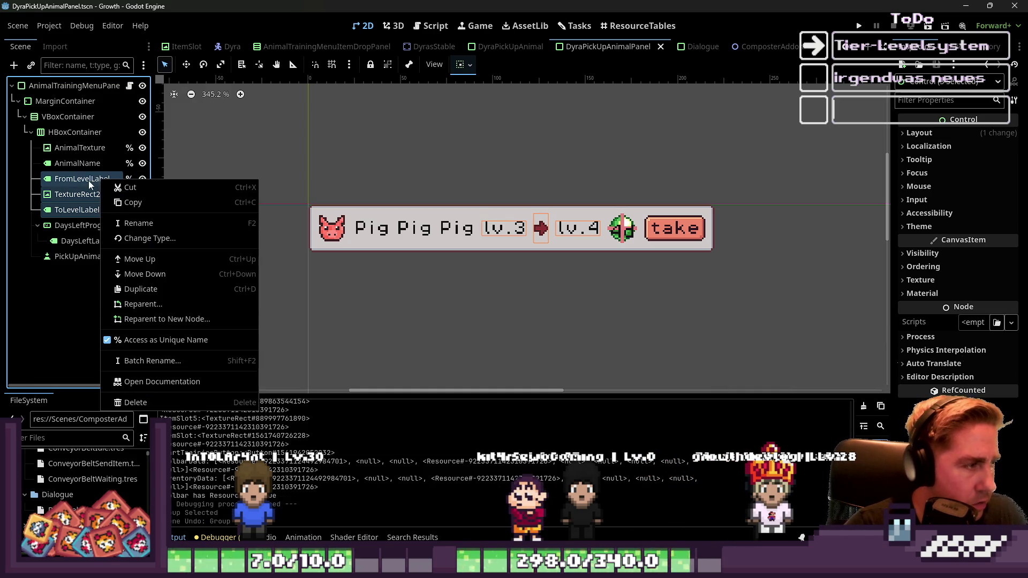
key(ctrl+a)
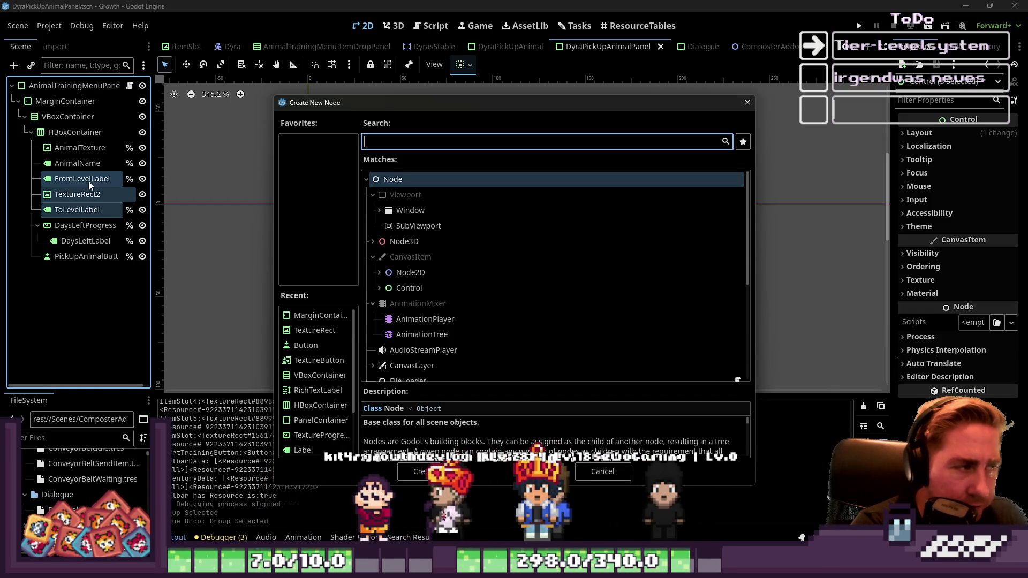
Step: Create an HBoxContainer (searched 'HB') and move FromLevelLabel, TextureRect2 and ToLevelLabel into it
text(P)
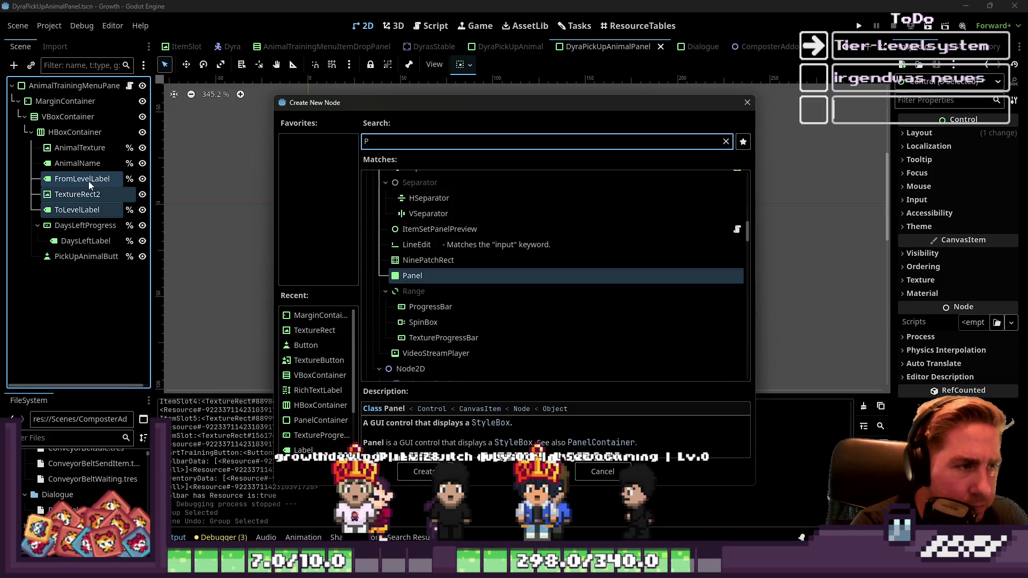
key(BackSpace)
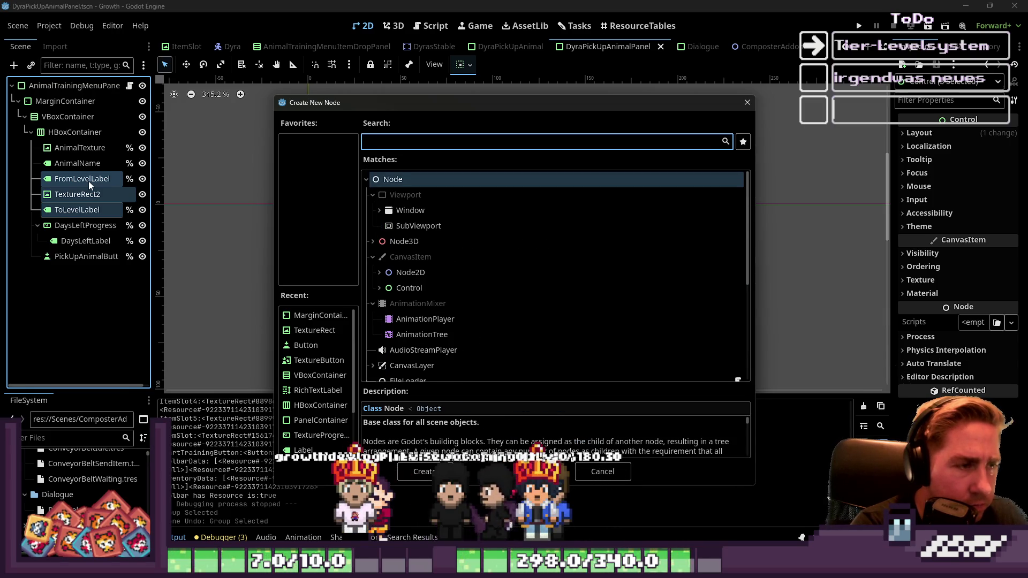
text(HBo)
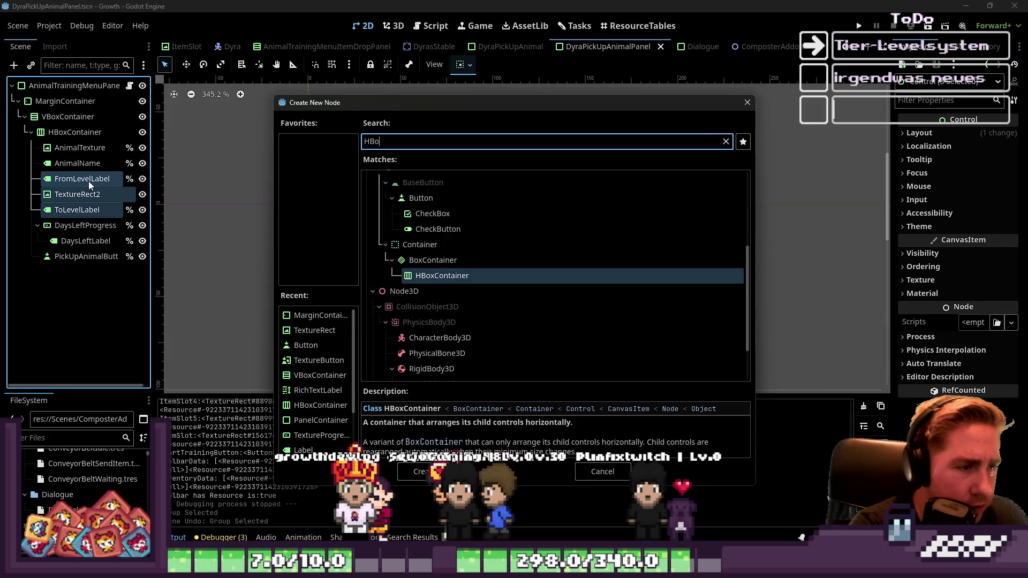
key(Return)
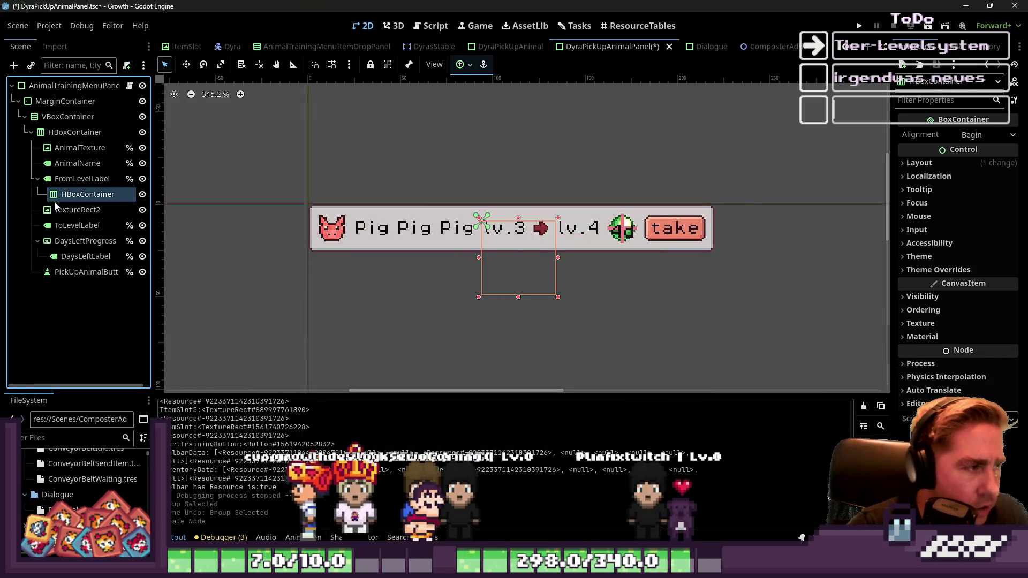
drag(60, 193, 85, 181)
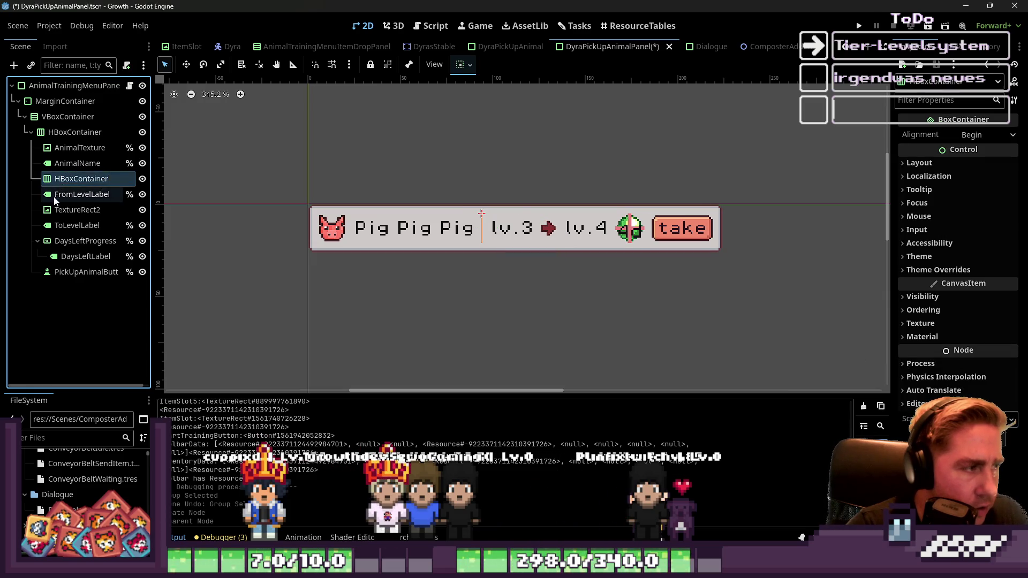
drag(67, 186, 80, 184)
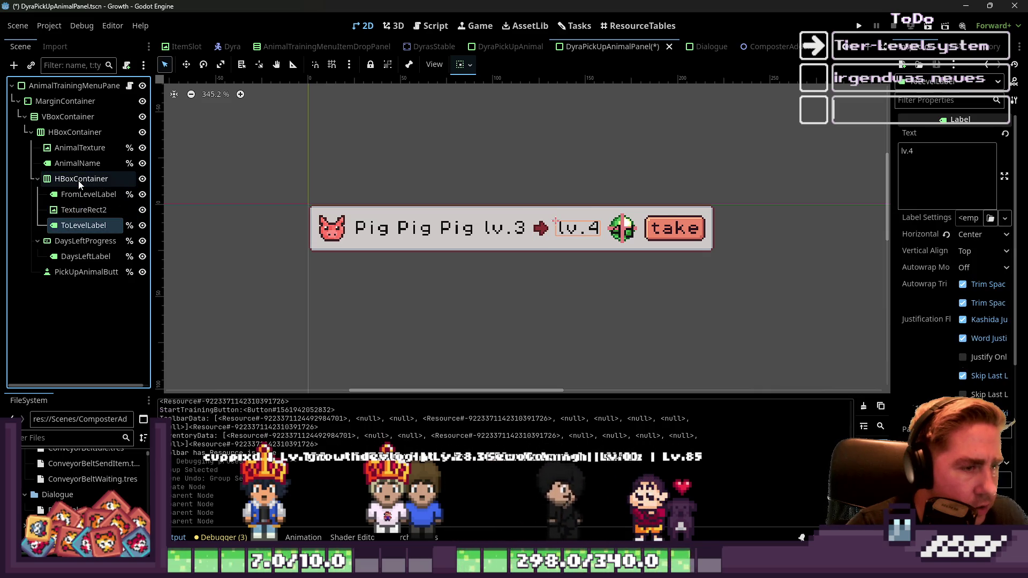
Step: Toggle the HBoxContainer's visibility to check its contents, then collapse it
click(142, 179)
click(142, 179)
click(142, 179)
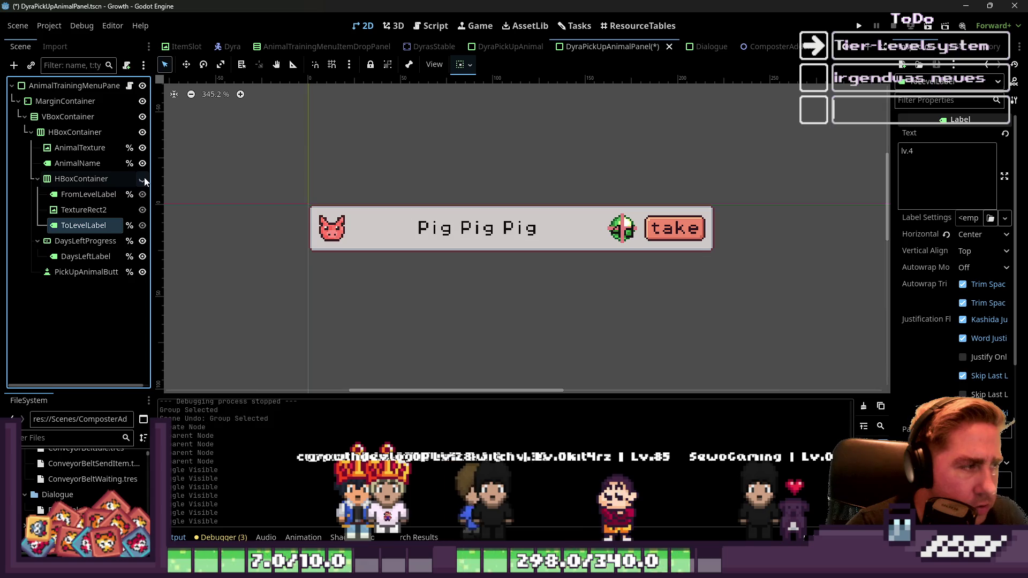
click(143, 179)
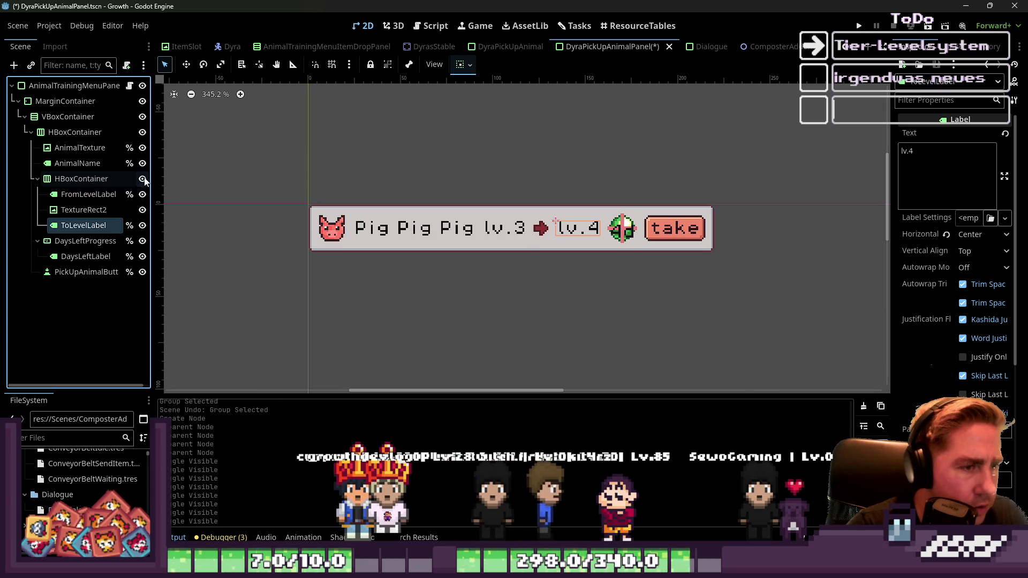
click(37, 180)
Step: Rename the container FromToLevelGrp with Access as Unique Name, then open its script
click(83, 180)
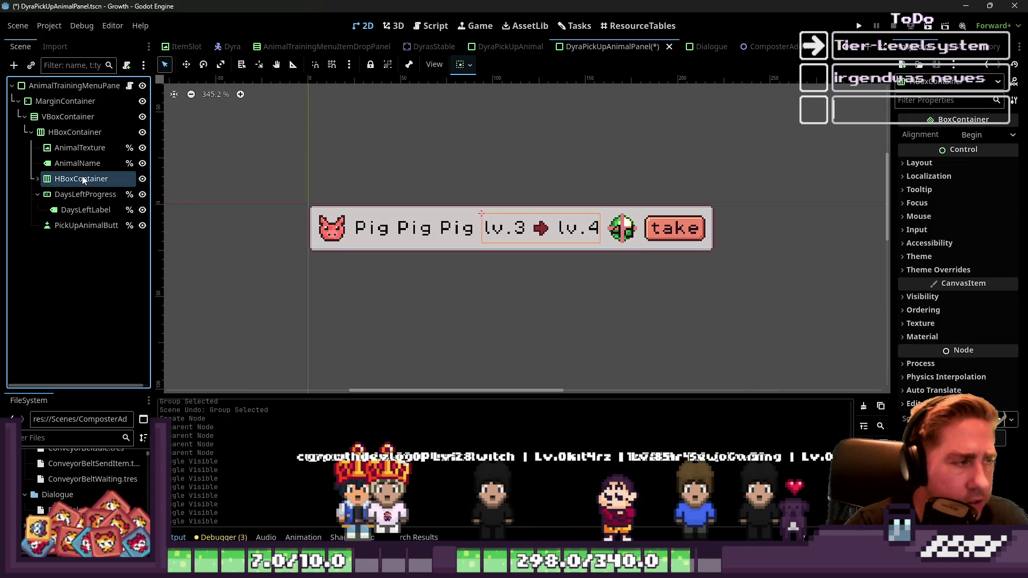
text(F)
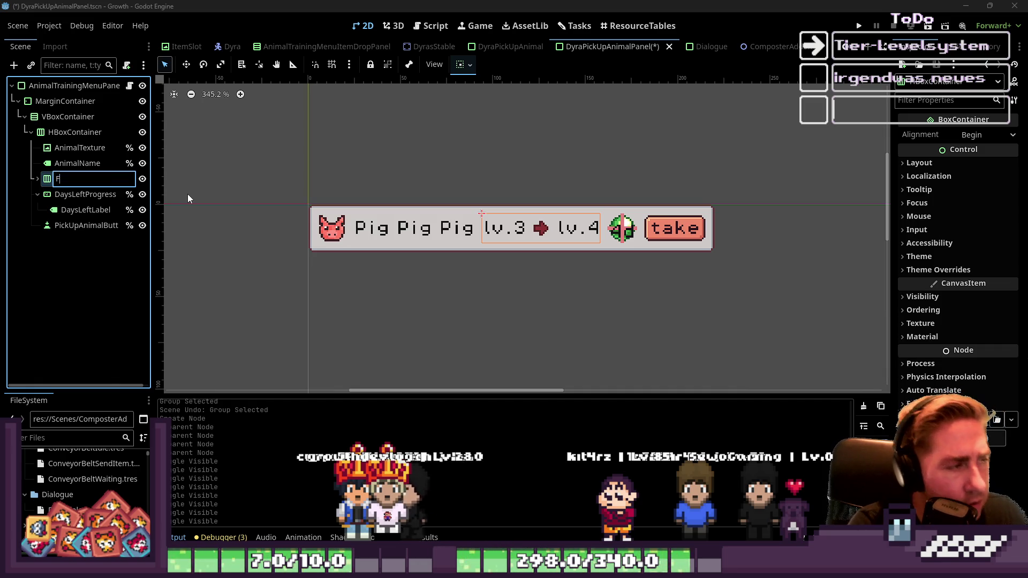
text(romTo)
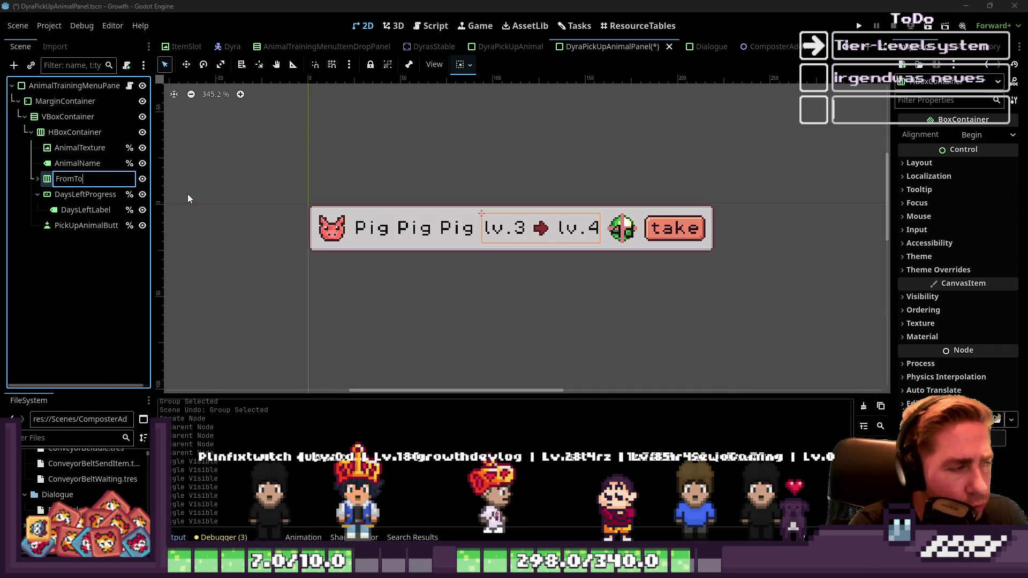
text(LevelGrp)
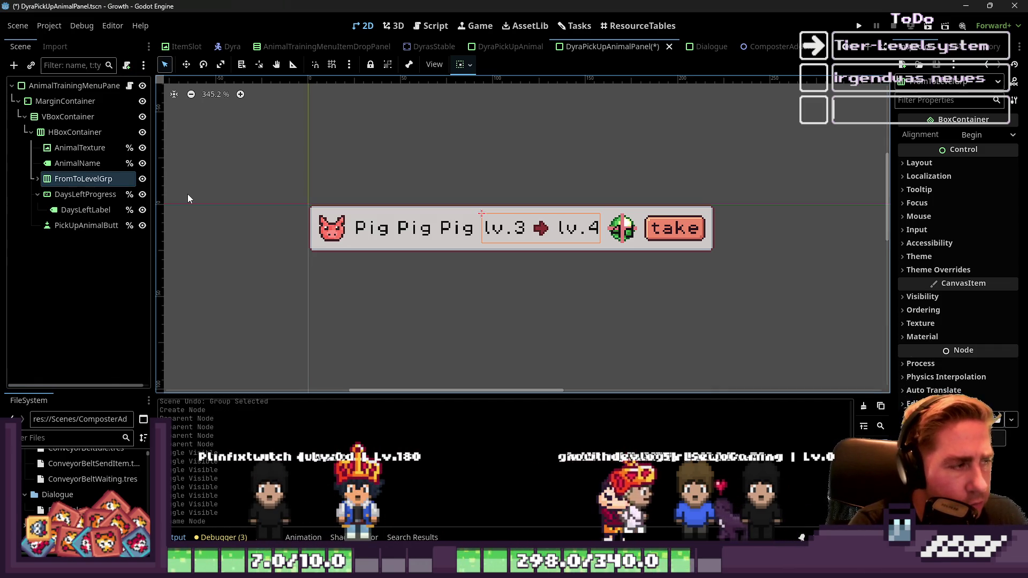
key(Return)
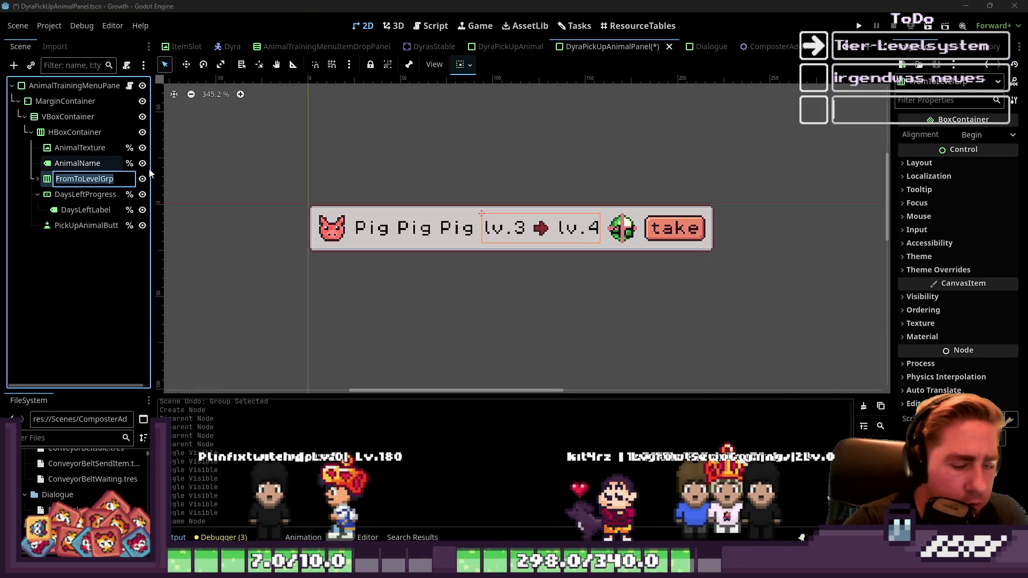
key(Home)
key(Return)
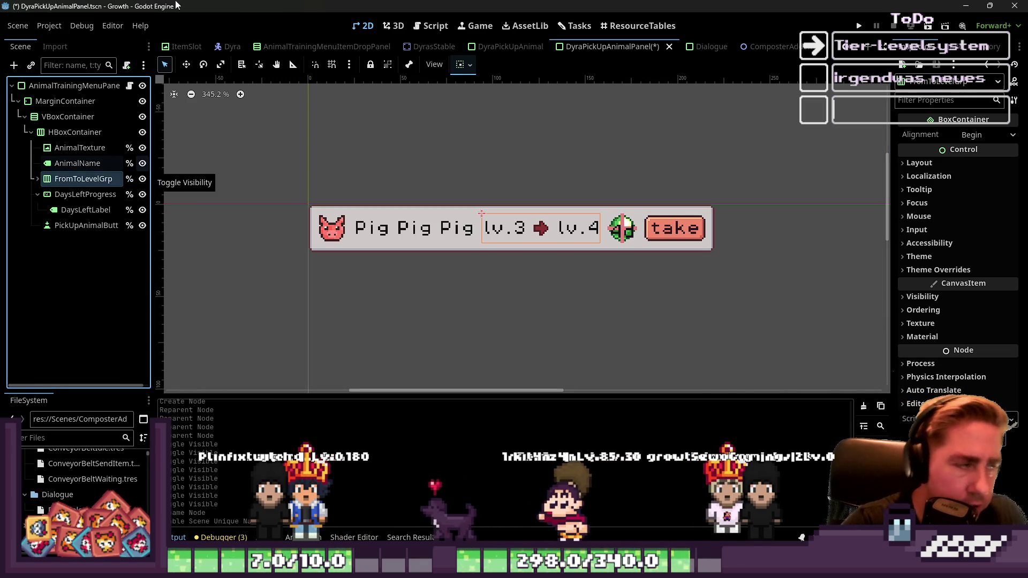
click(431, 26)
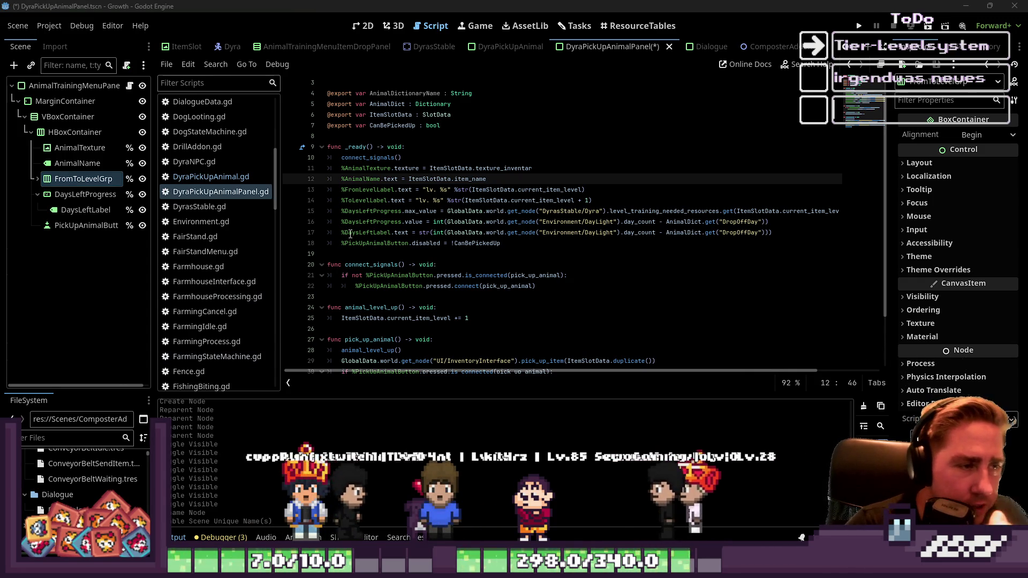
Step: Start a new line after line 17 in _ready(), then undo an unfinished FromToLevelGrp entry
mouse_move(375, 254)
mouse_down()
mouse_move(375, 189)
mouse_move(343, 158)
mouse_up()
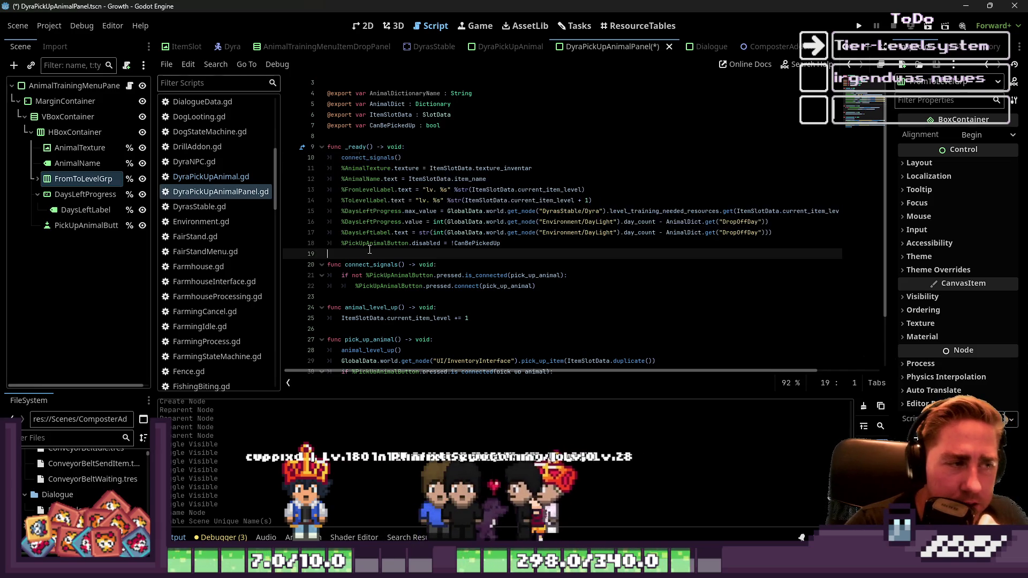
click(407, 254)
scroll(458, 231, down, 2)
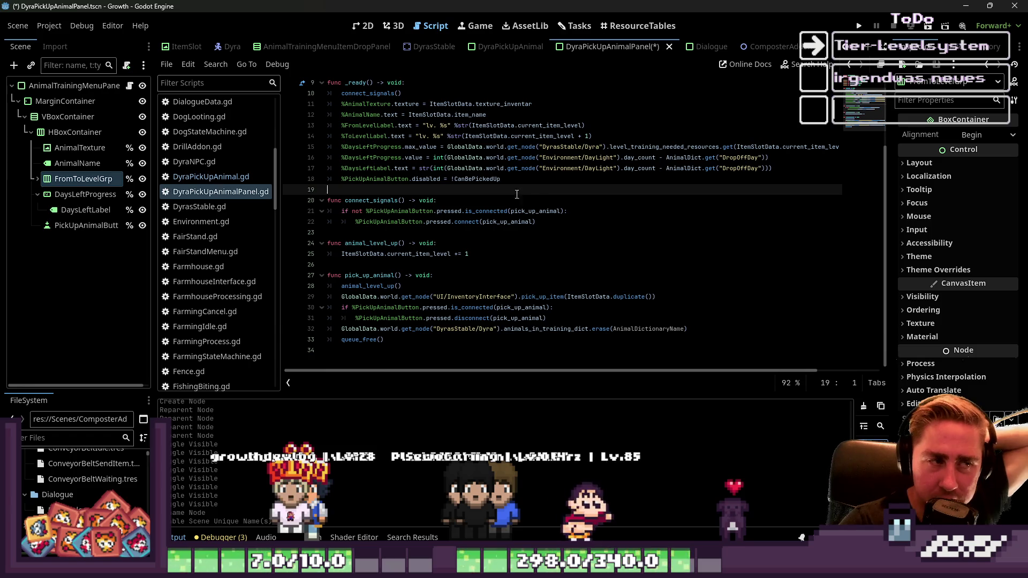
click(776, 167)
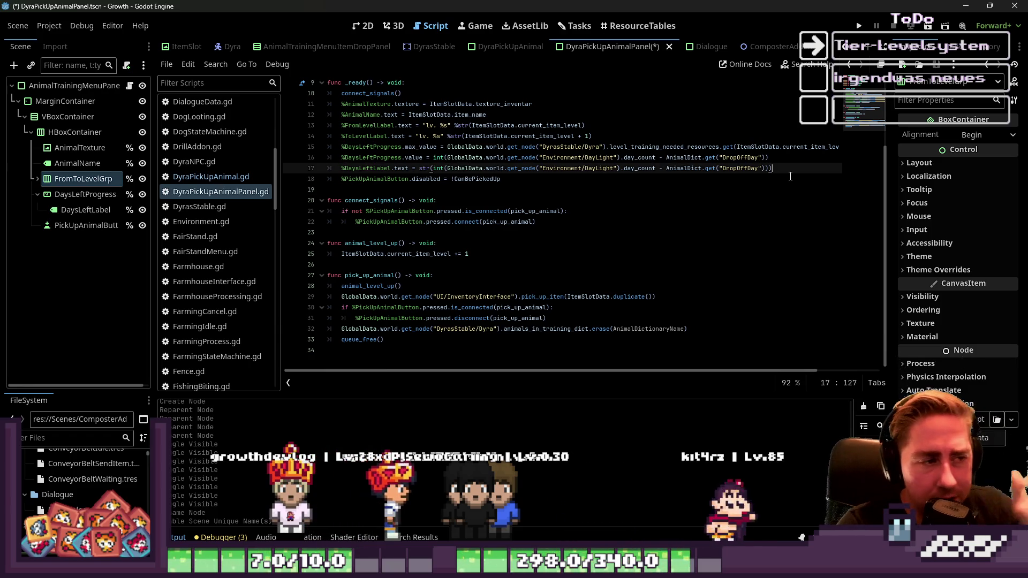
key(Return)
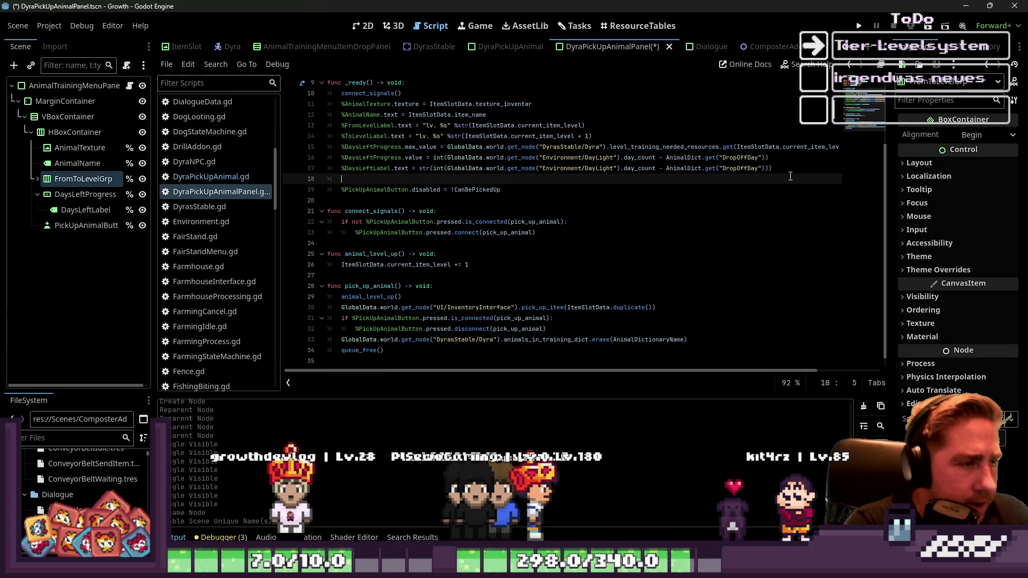
text(%From)
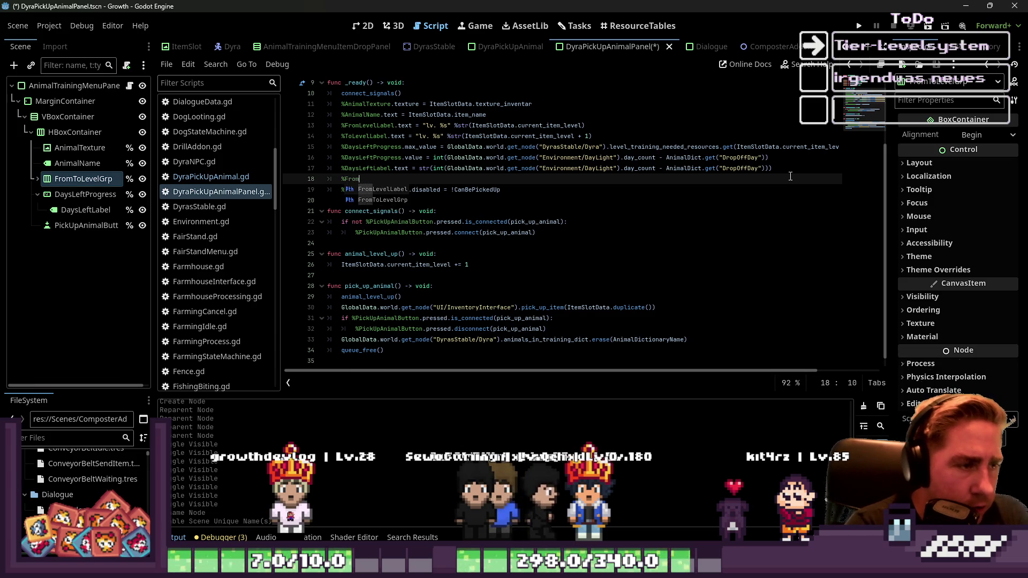
key(Down)
key(Return)
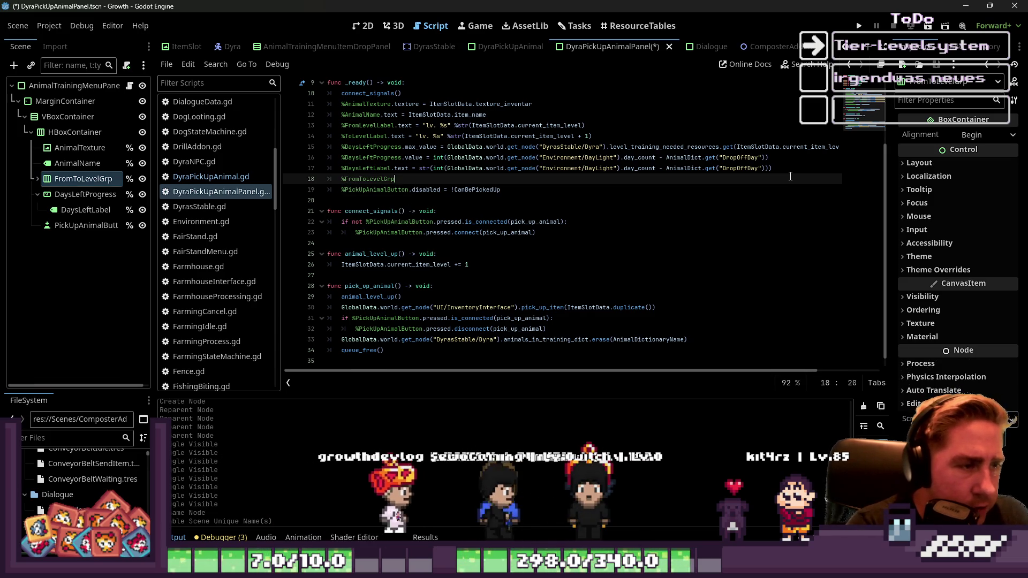
text(.)
key(shift+Home)
key(ctrl+z)
key(ctrl+z)
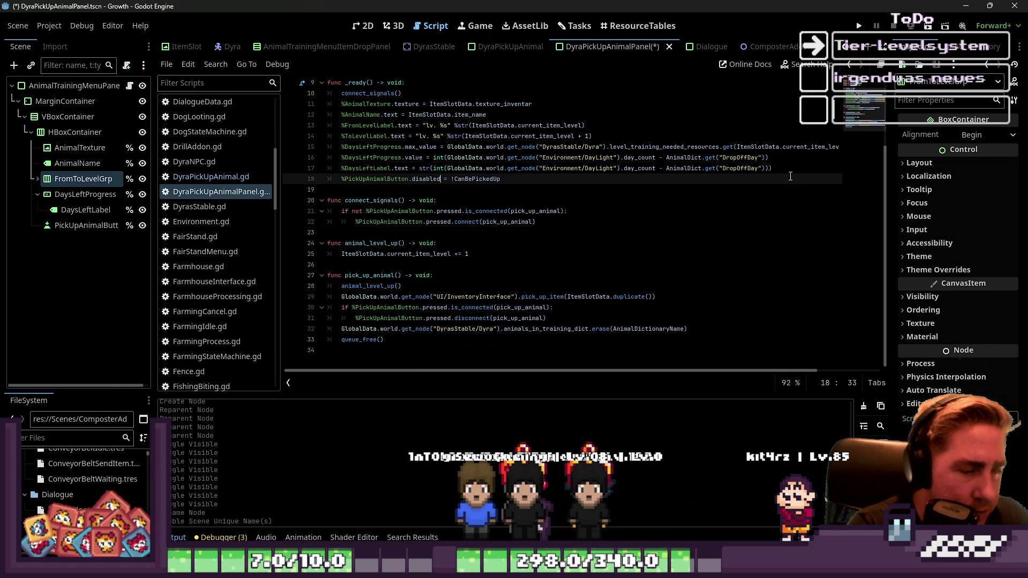
Step: Add 'if CanBePickedUp:' below the ready code, begin its indented body, and hide FromToLevelGrp
key(Down)
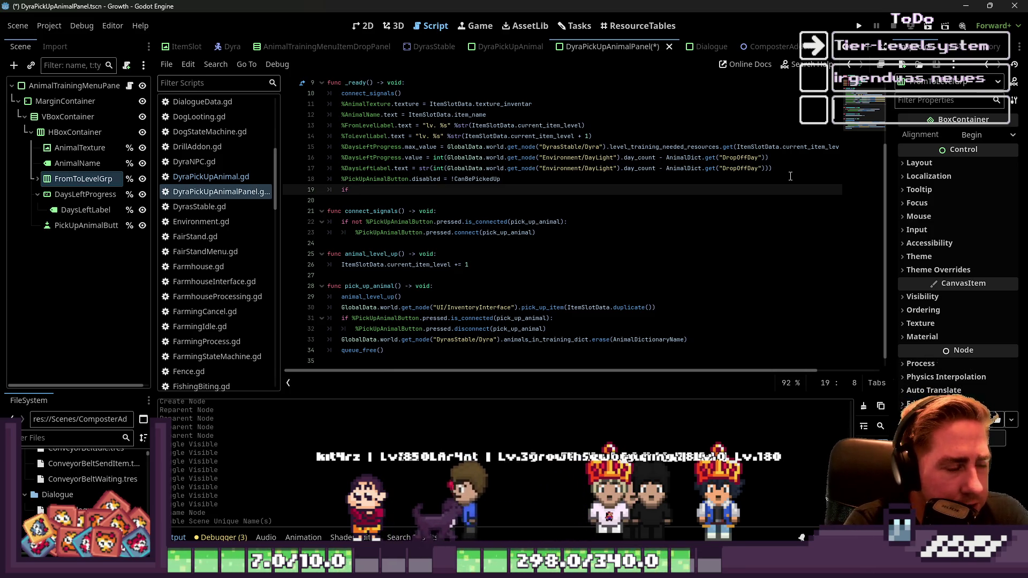
text(f can)
key(Return)
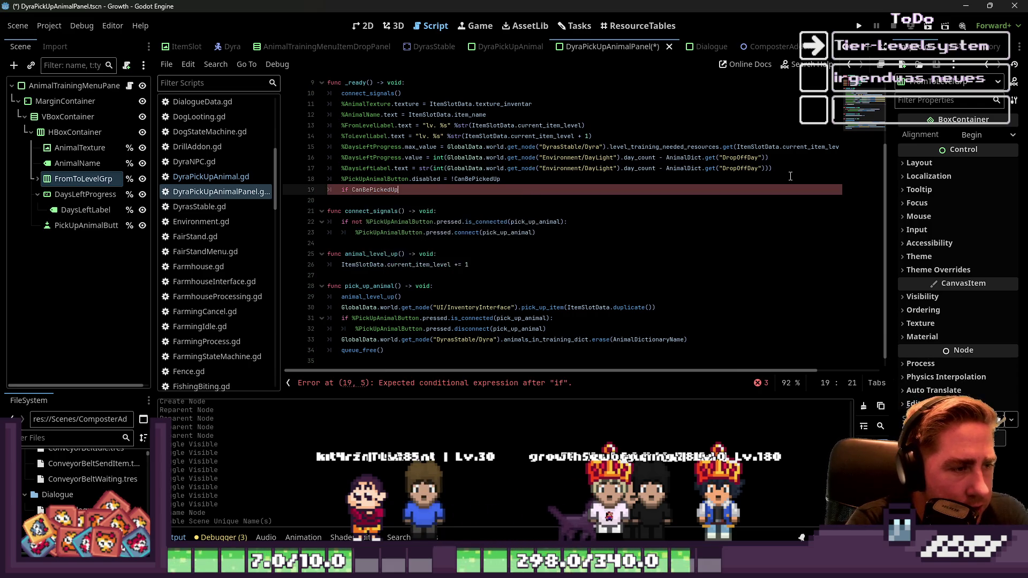
text(:)
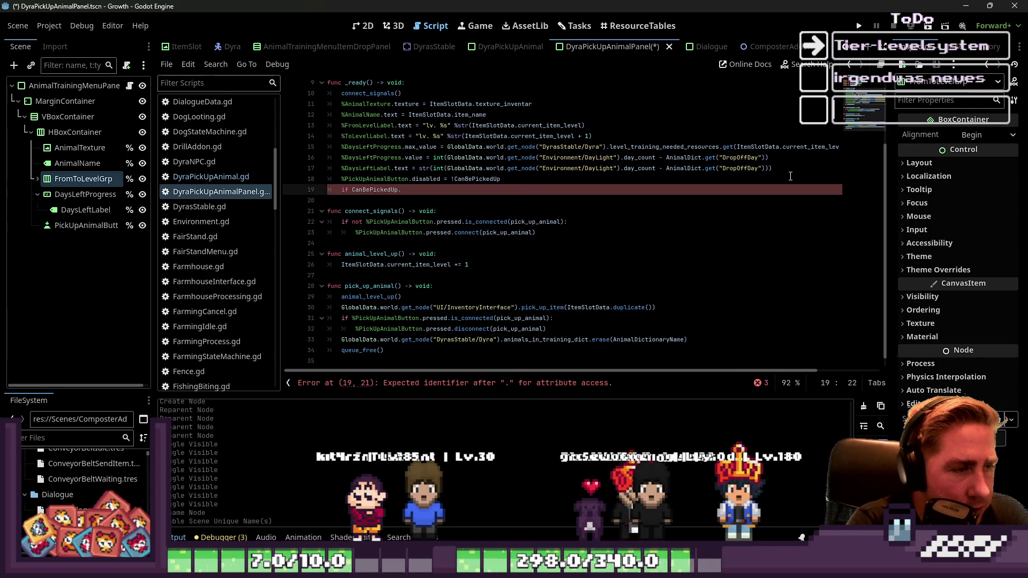
key(BackSpace)
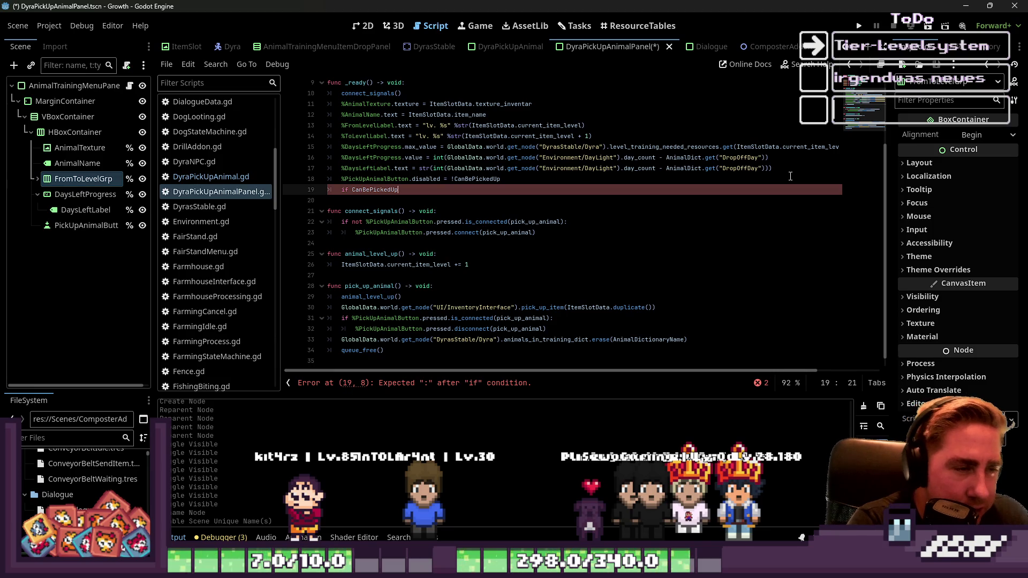
text(:)
key(Return)
text(current_item_level)
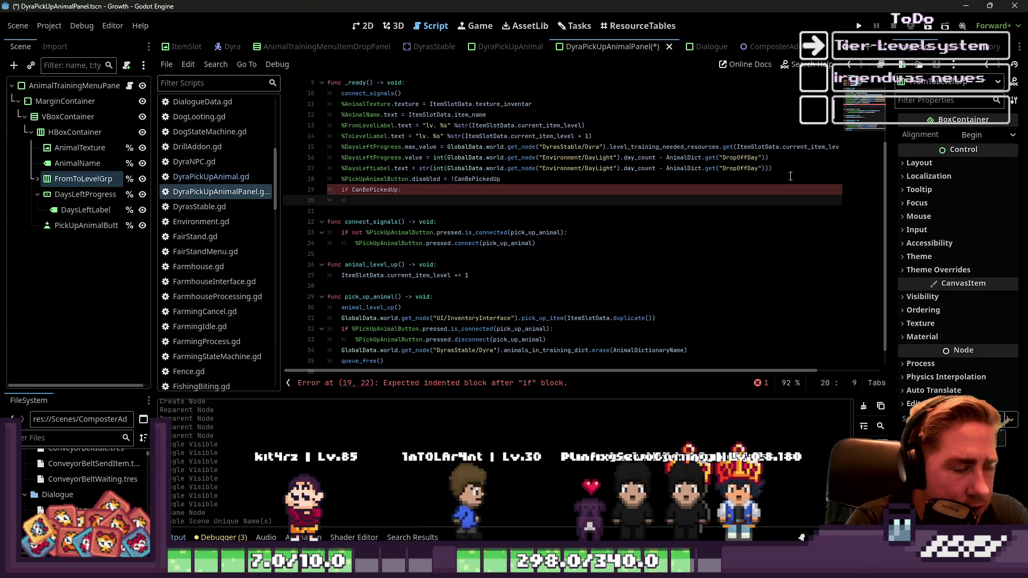
click(142, 179)
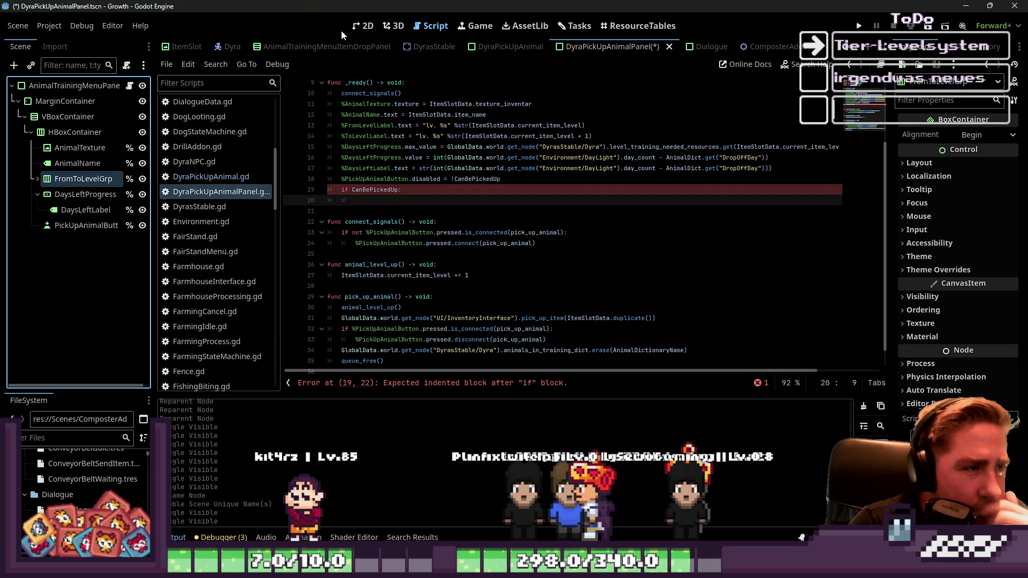
Step: In the 2D view, toggle visibility of the arrow, lv.3 and lv.4 children to preview the panel
click(355, 31)
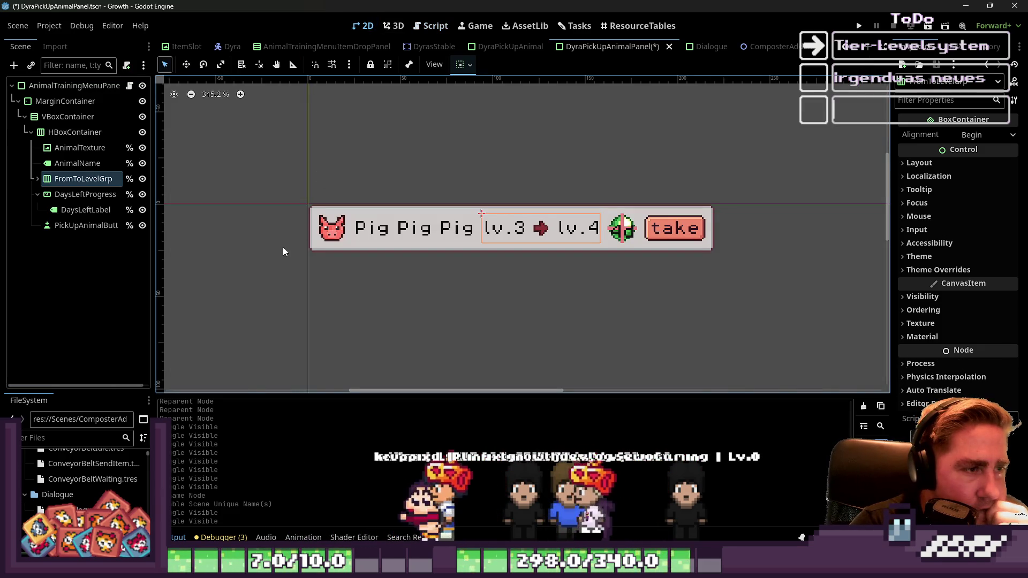
click(38, 179)
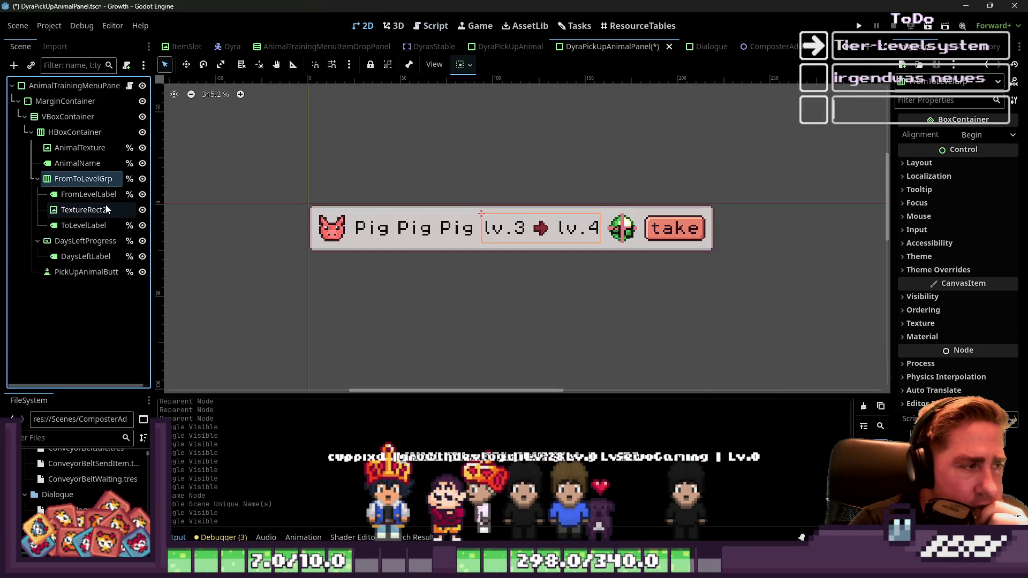
click(142, 210)
click(142, 225)
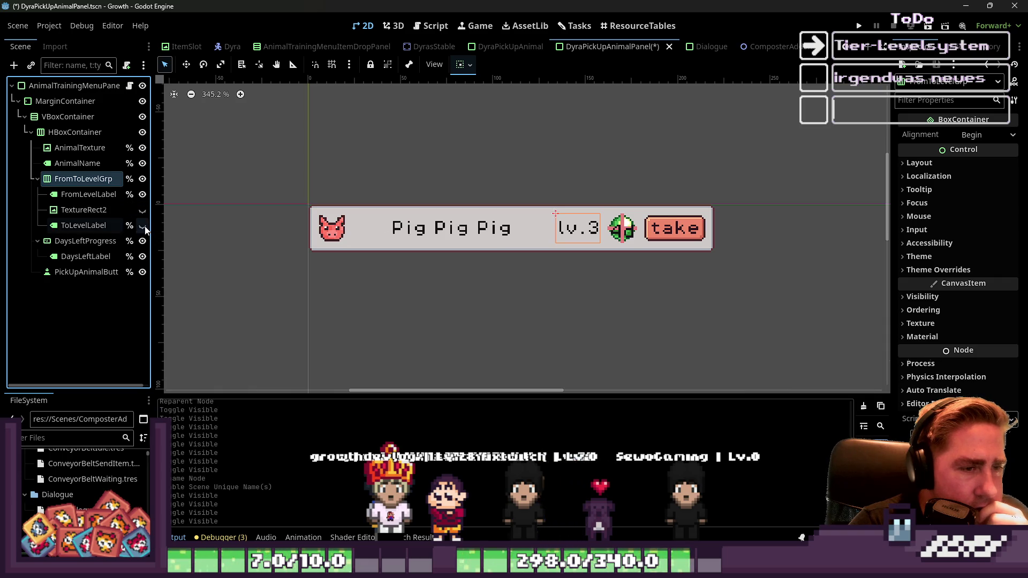
click(142, 225)
click(142, 210)
click(143, 194)
click(143, 210)
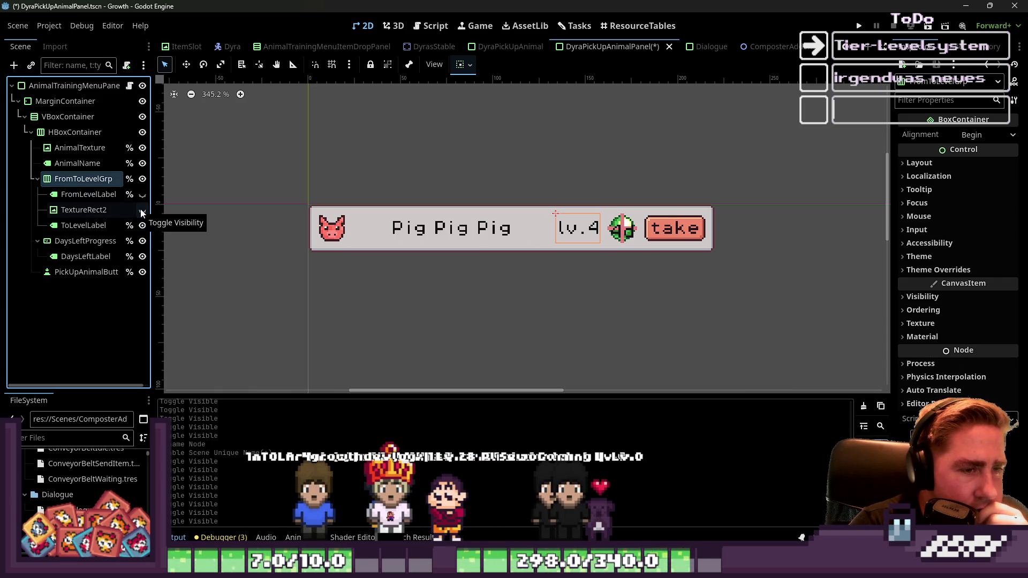
click(141, 209)
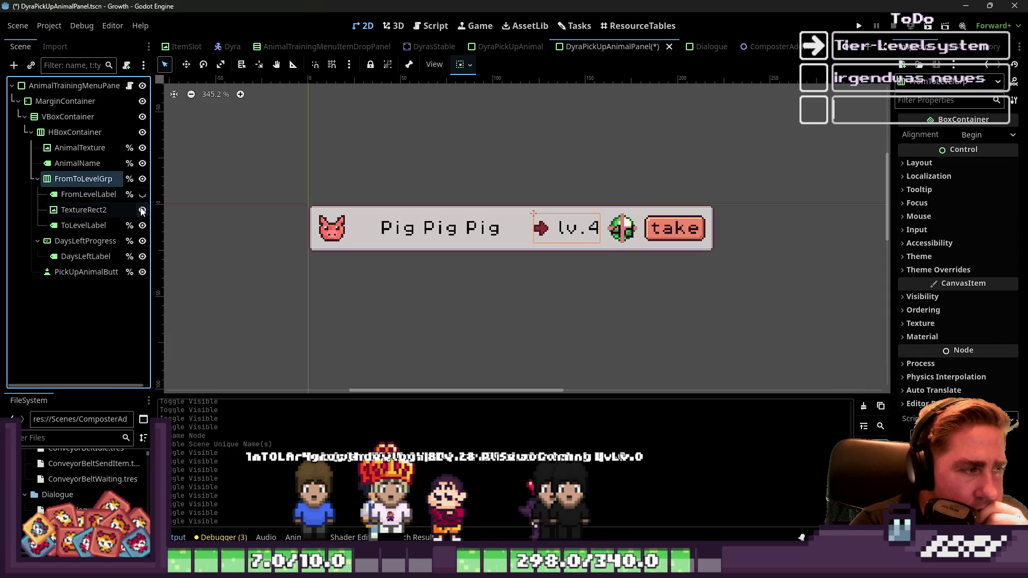
click(143, 195)
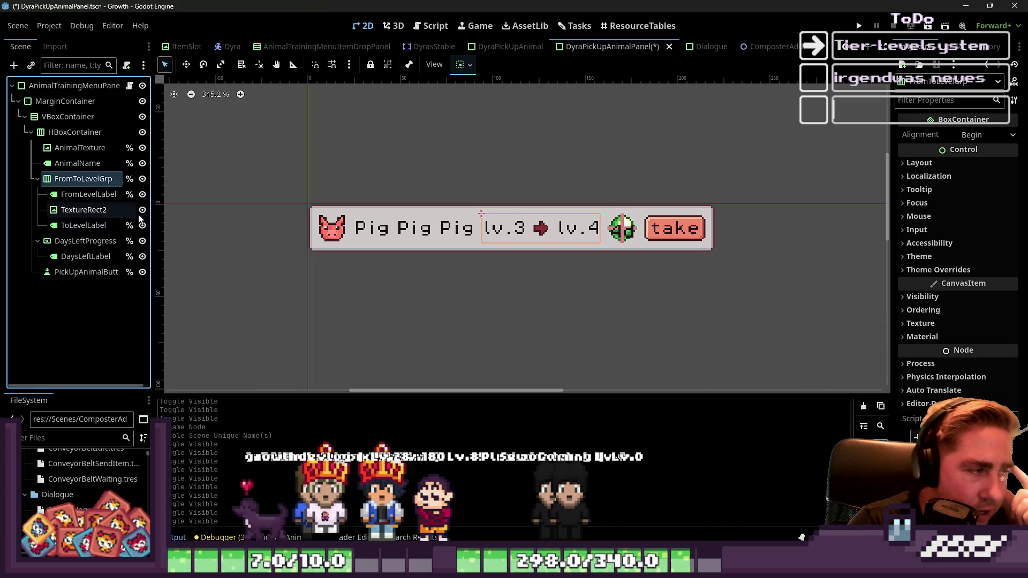
click(141, 194)
click(142, 210)
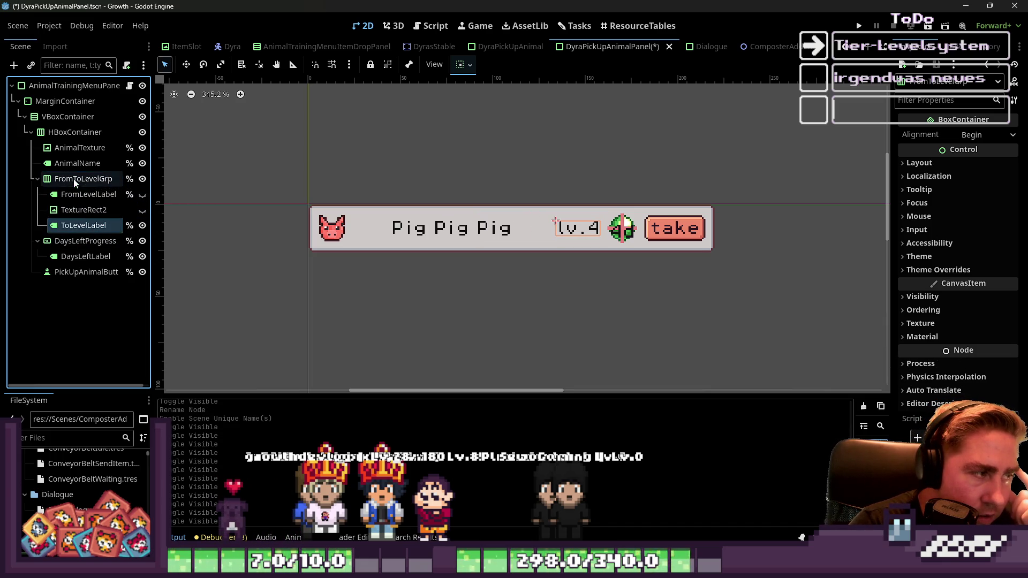
Step: Move ToLevelLabel out of the level group so it sits right after it
mouse_move(63, 170)
mouse_down()
mouse_move(55, 147)
mouse_move(64, 133)
mouse_up()
drag(65, 270, 47, 229)
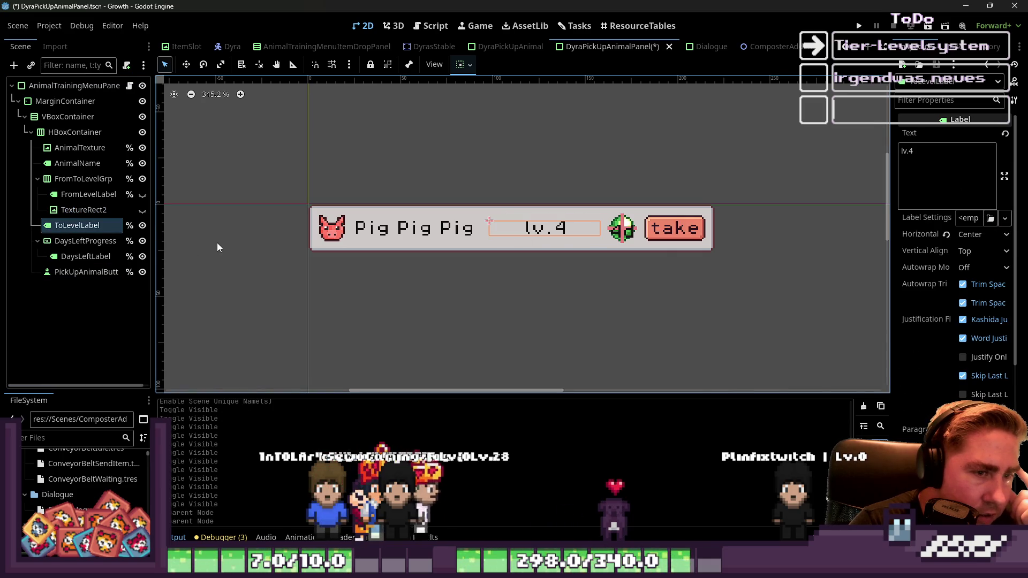
click(142, 194)
click(142, 210)
click(142, 179)
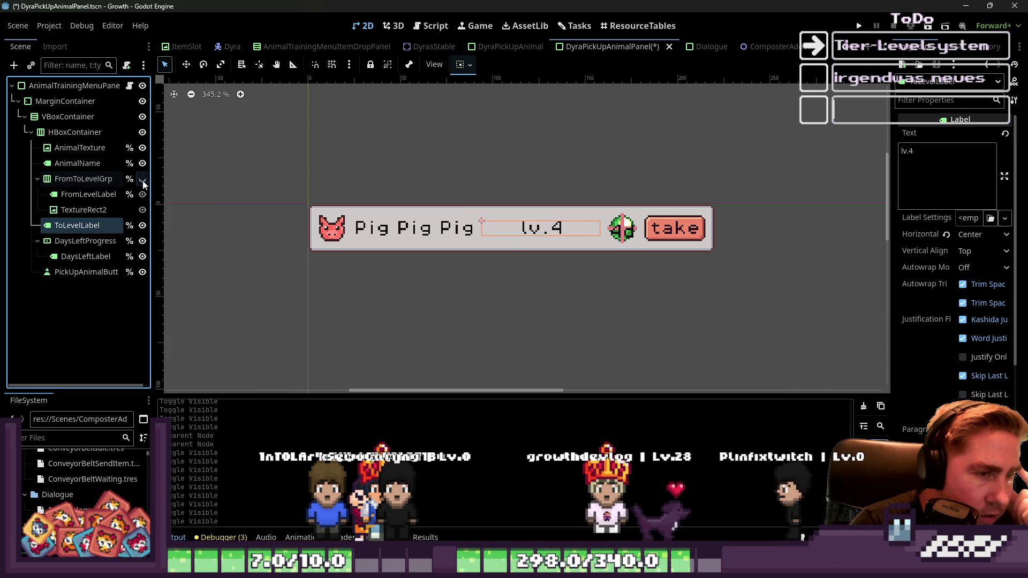
click(142, 180)
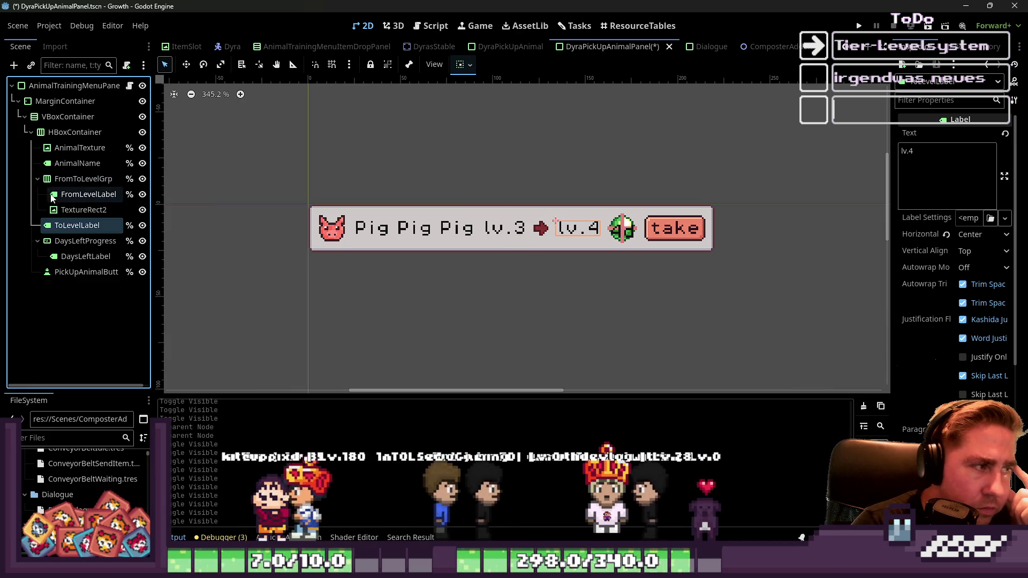
click(37, 179)
Step: Rename the level group to FromLevelGrp and hide it so only lv.4 shows
click(83, 179)
key(F2)
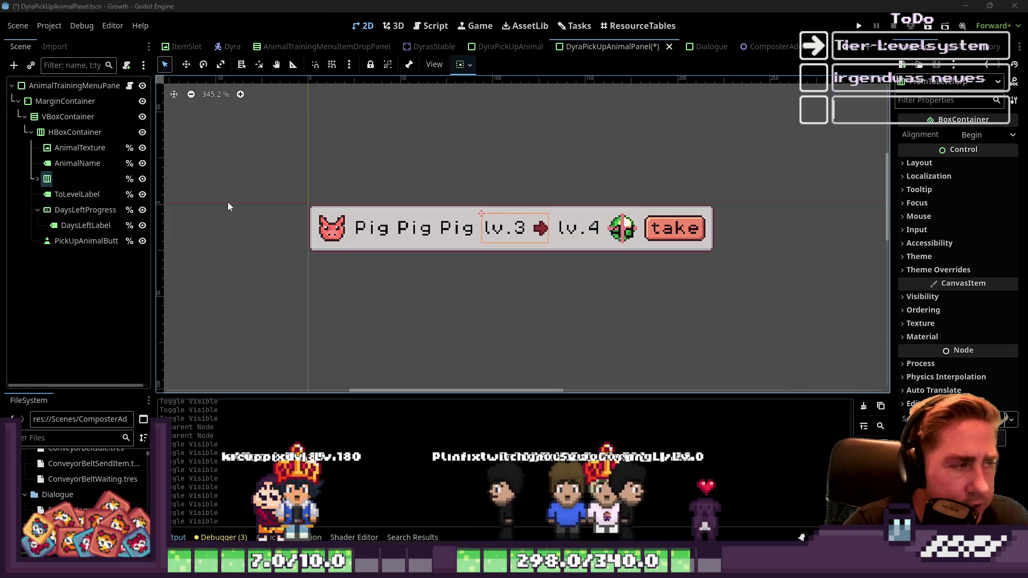
text(FromLevelGrou)
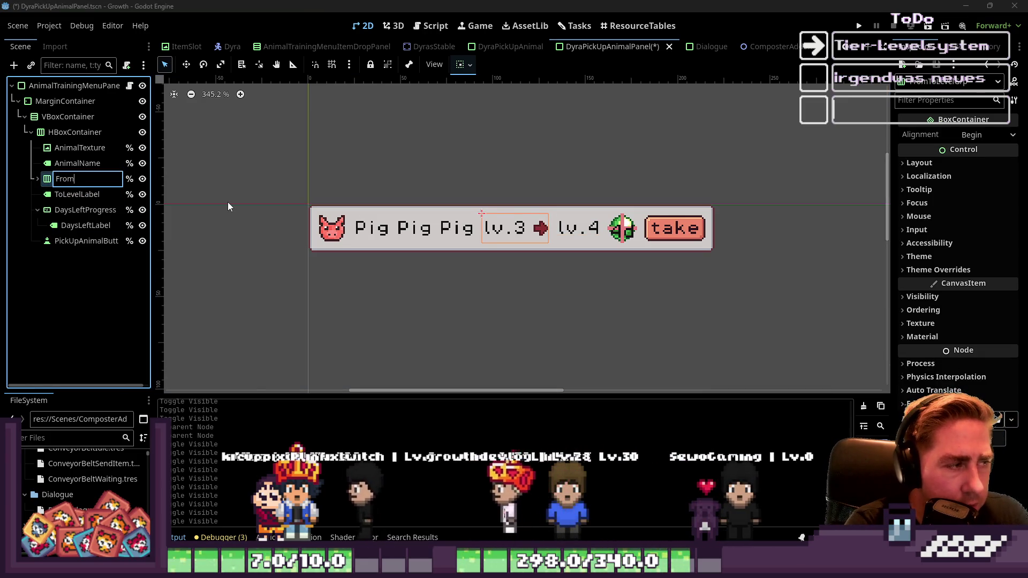
key(BackSpace)
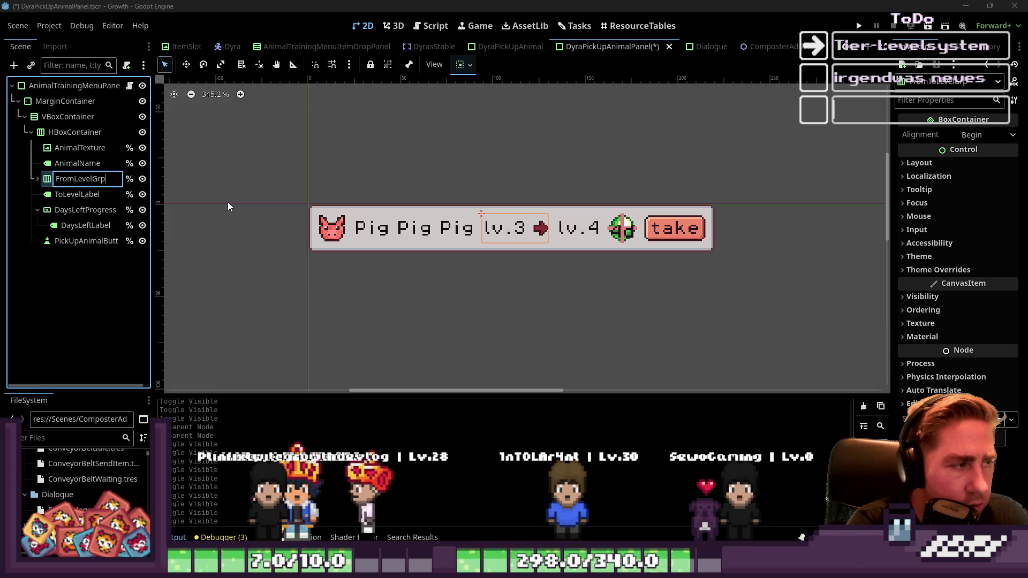
text(p)
key(Return)
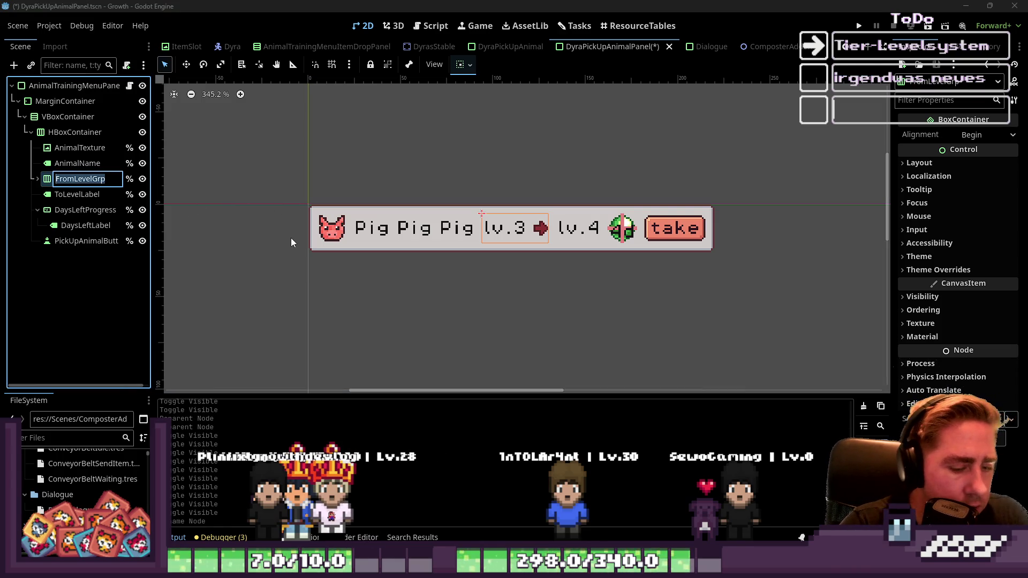
click(142, 179)
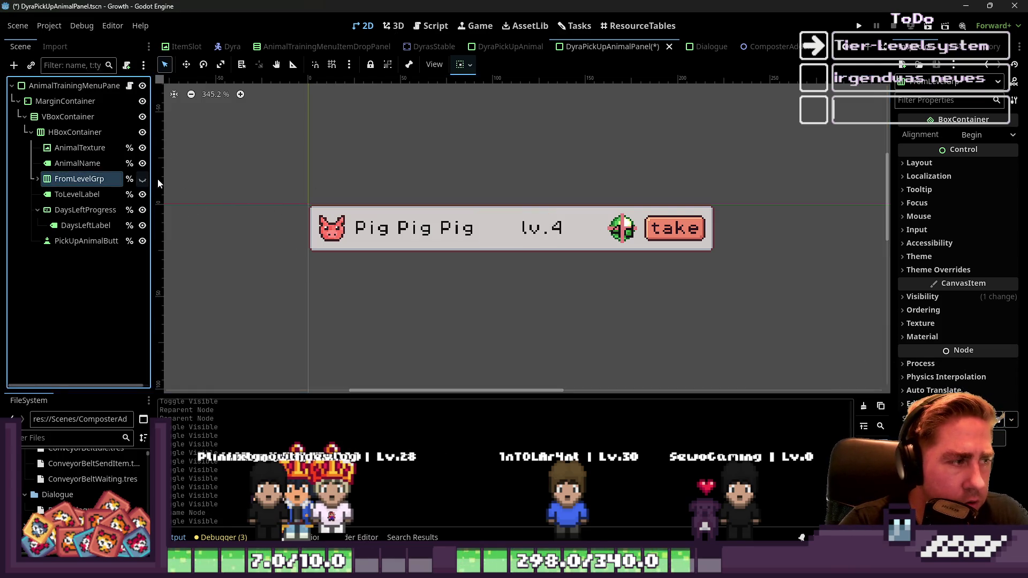
click(435, 26)
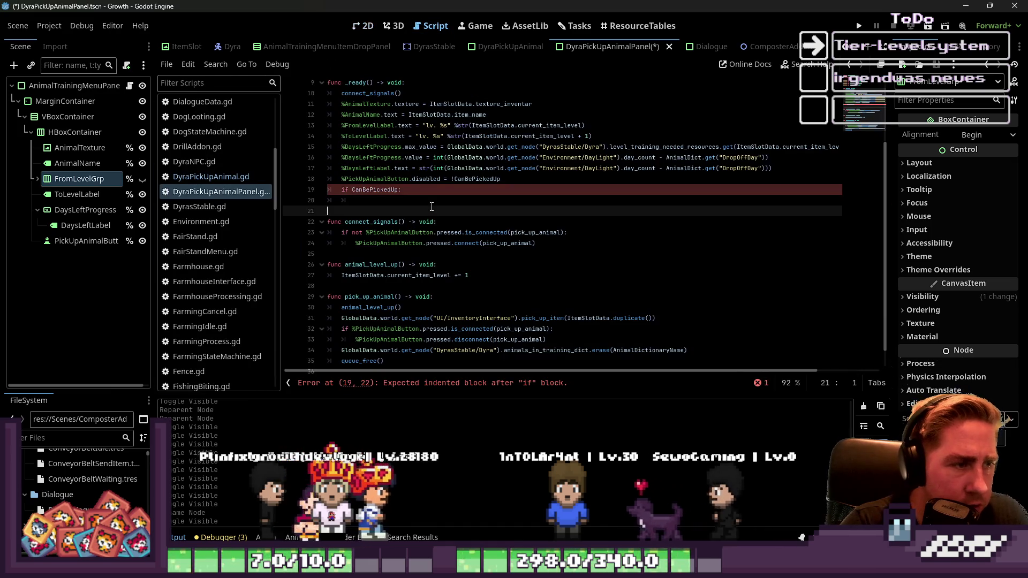
Step: Add '%FromLevelGrp.hide()' under 'if CanBePickedUp:' and save with Ctrl+S
double_click(387, 190)
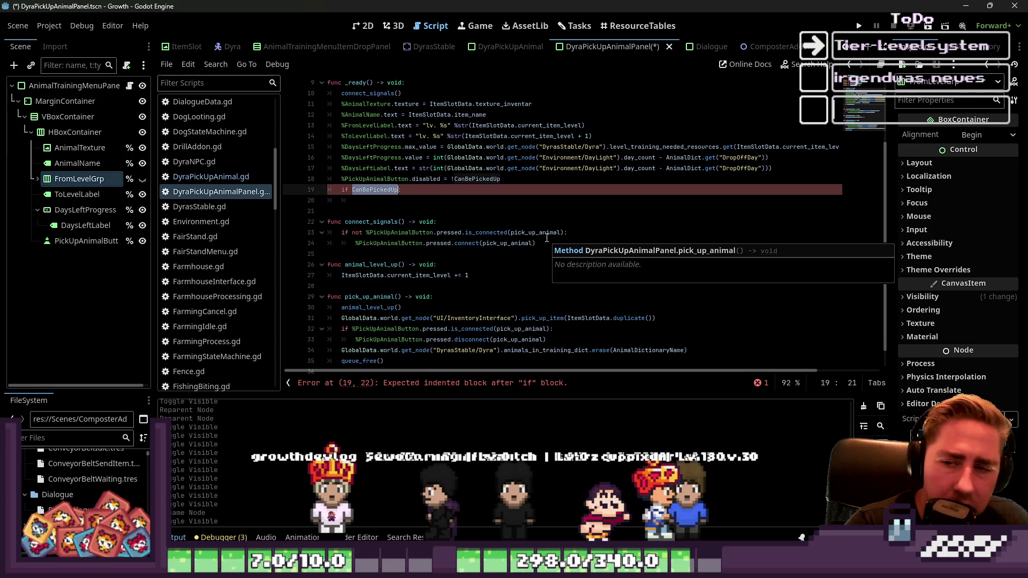
key(Return)
text(%FromLevelGrp)
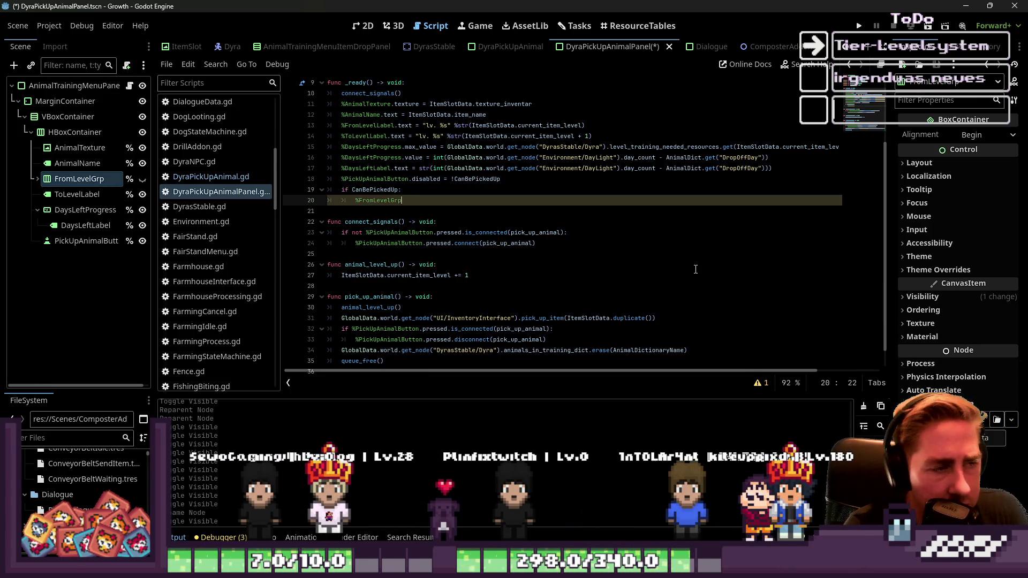
text(.hide()
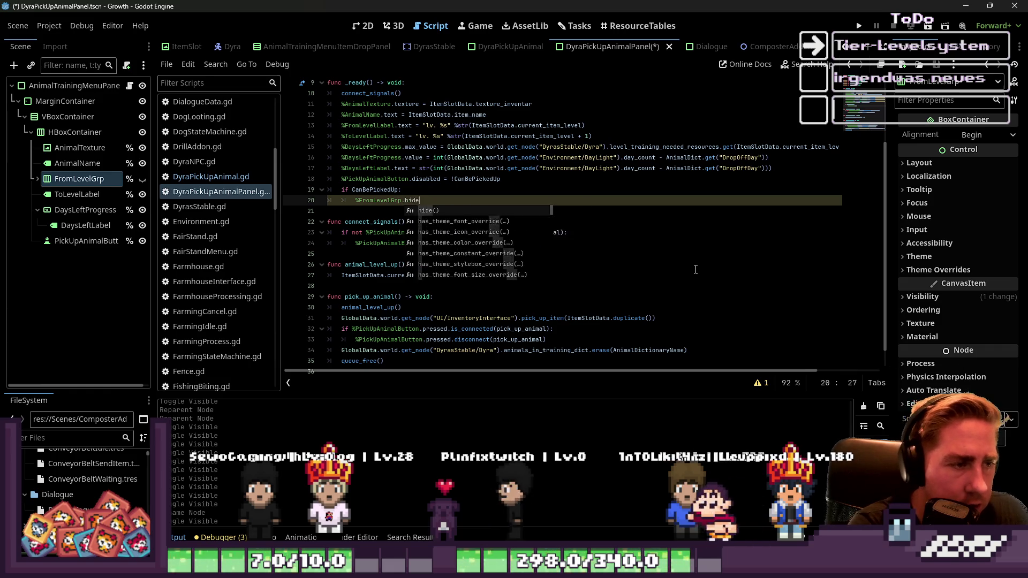
key(Return)
key(Down)
key(Up)
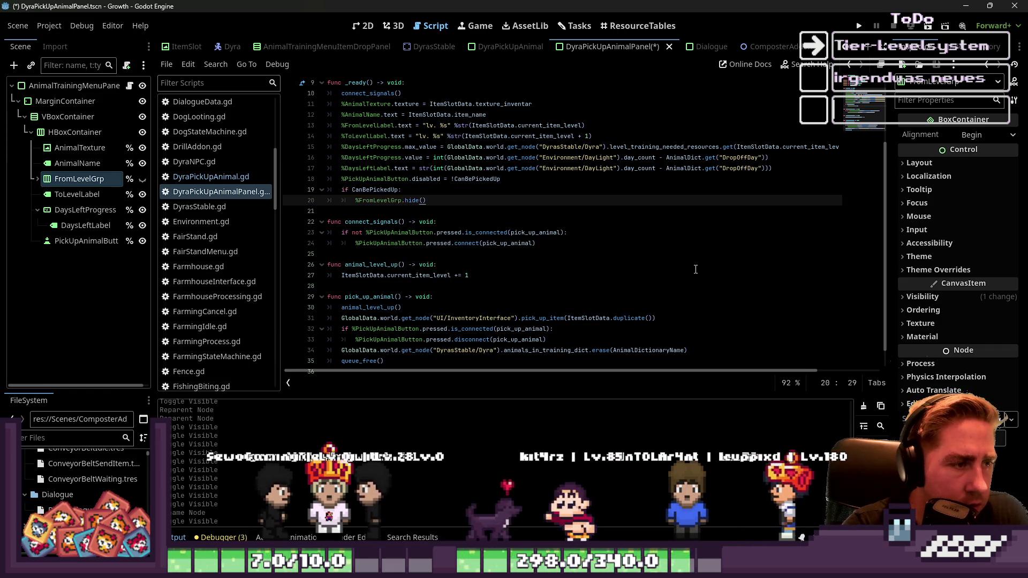
key(ctrl+s)
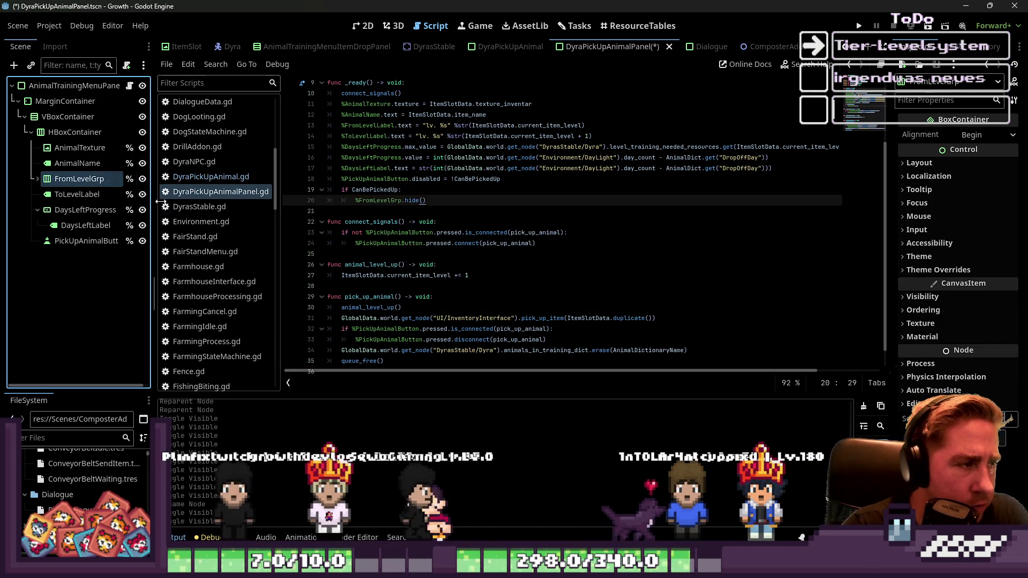
click(523, 211)
key(ctrl+s)
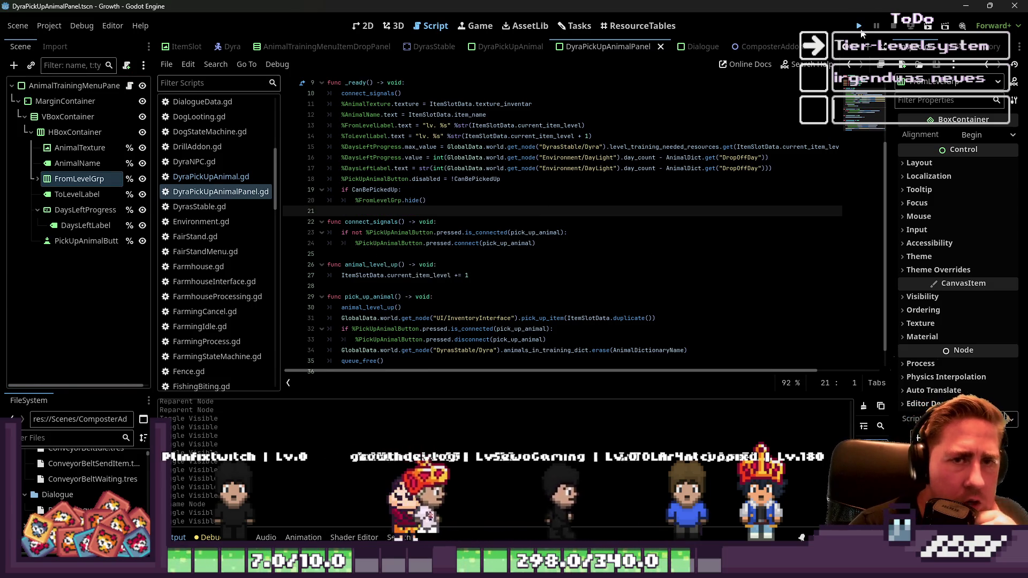
Step: Run the game and start a new game with a character named 'qwe'
click(859, 26)
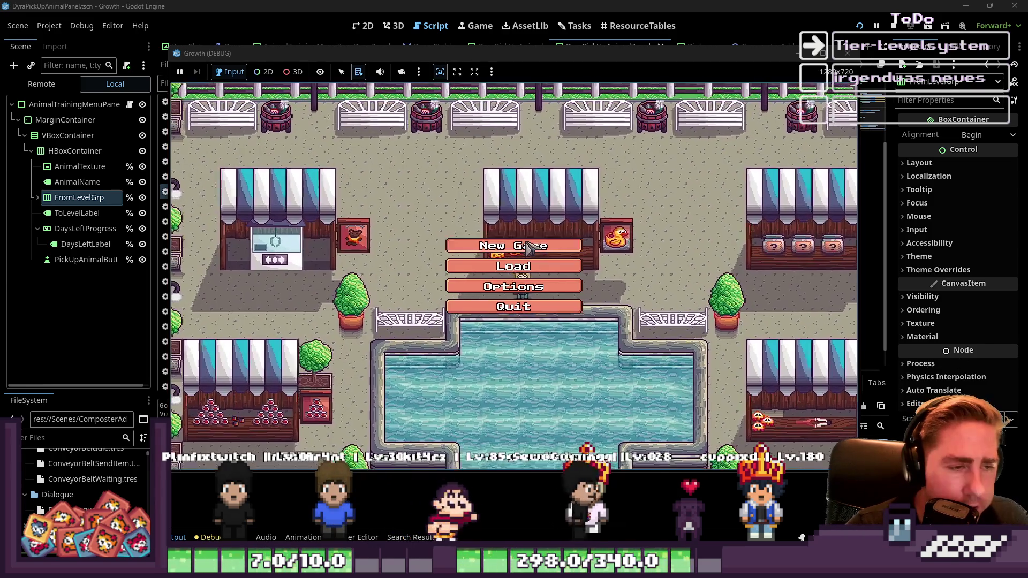
click(473, 289)
text(qwe)
click(479, 364)
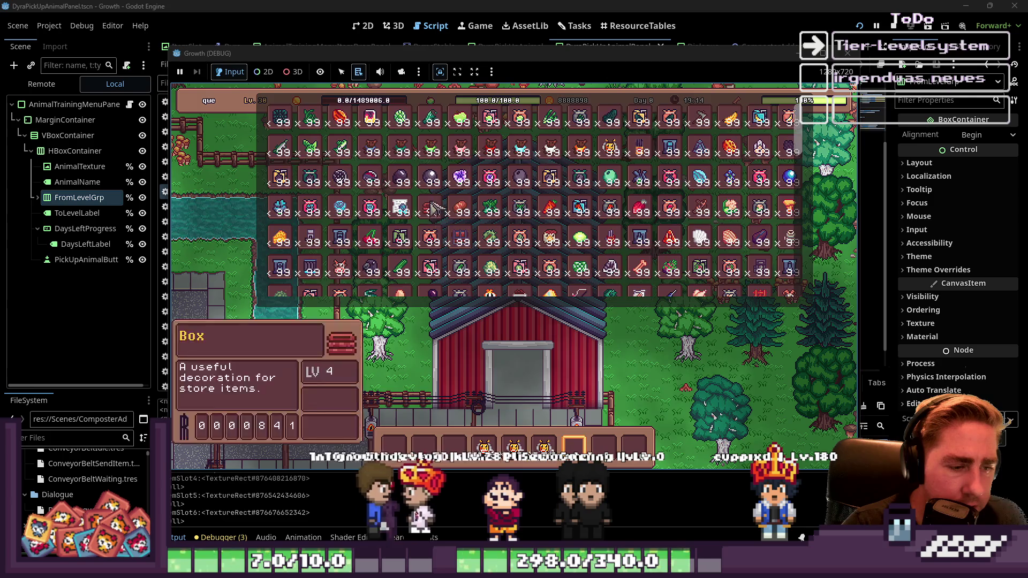
scroll(434, 208, down, 10)
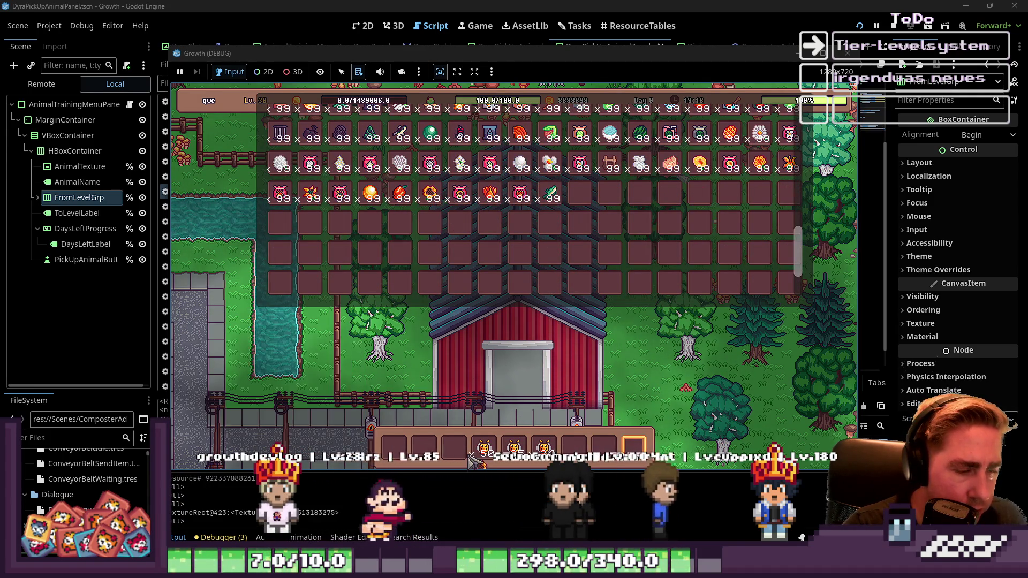
Step: Walk into the barn, start the first bee's training, then close the panel and return to the editor
key(i)
key(s)
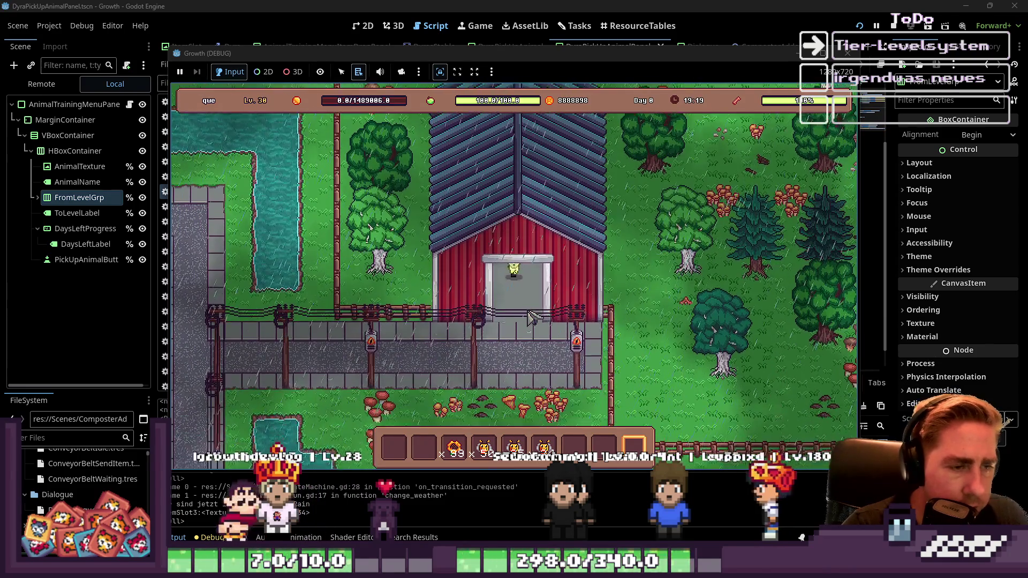
key(w)
key(e)
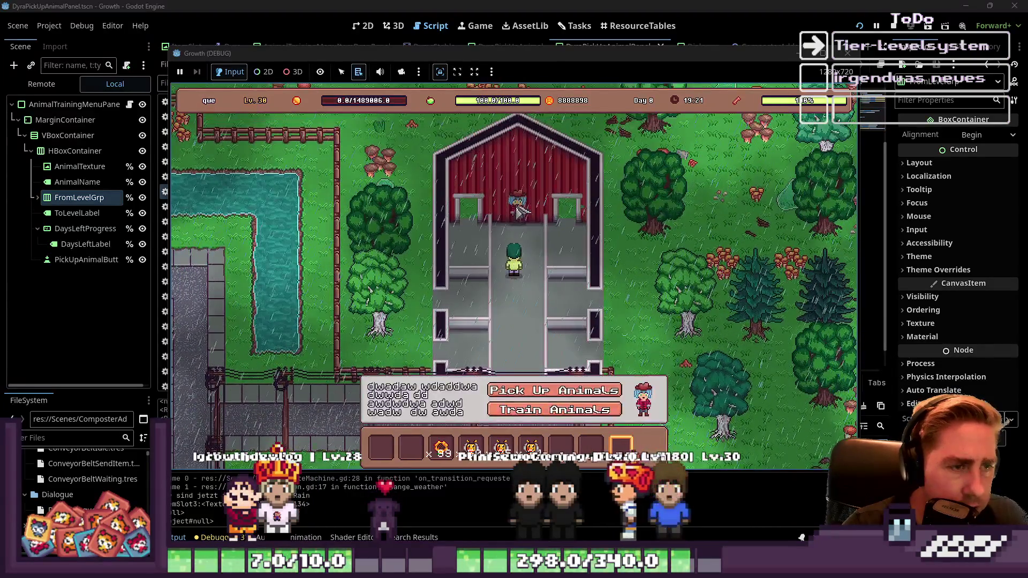
click(558, 411)
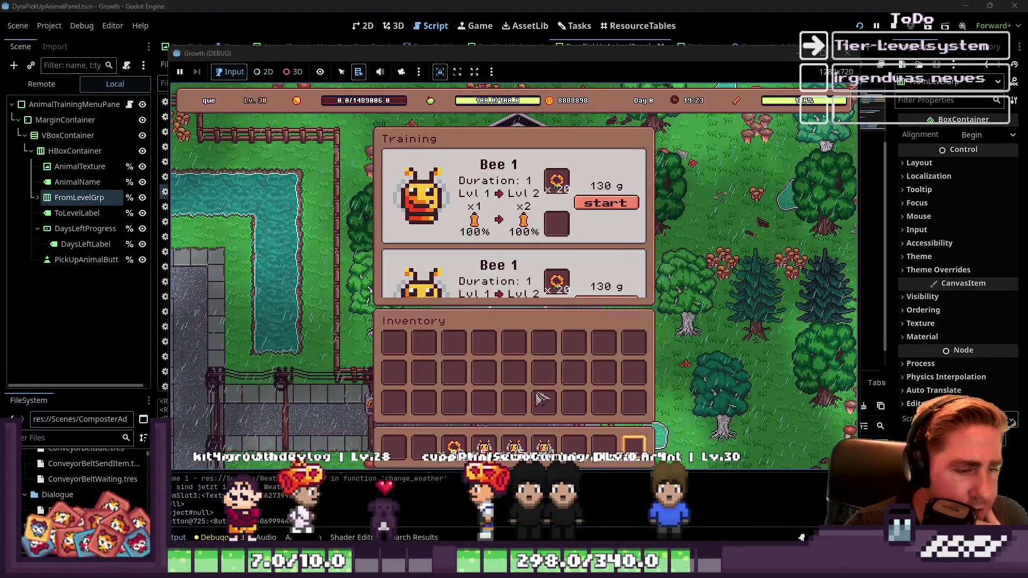
click(616, 206)
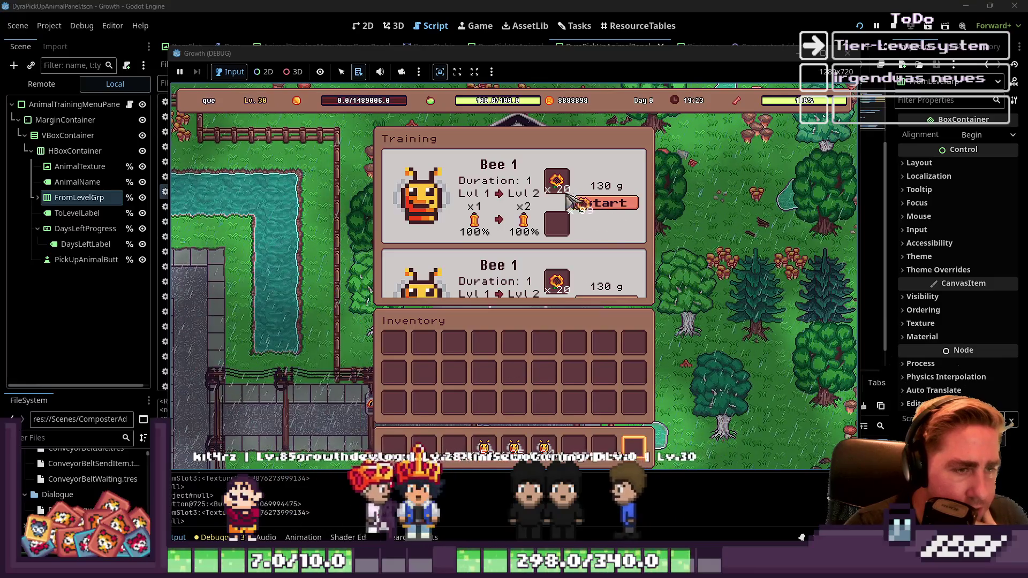
click(623, 215)
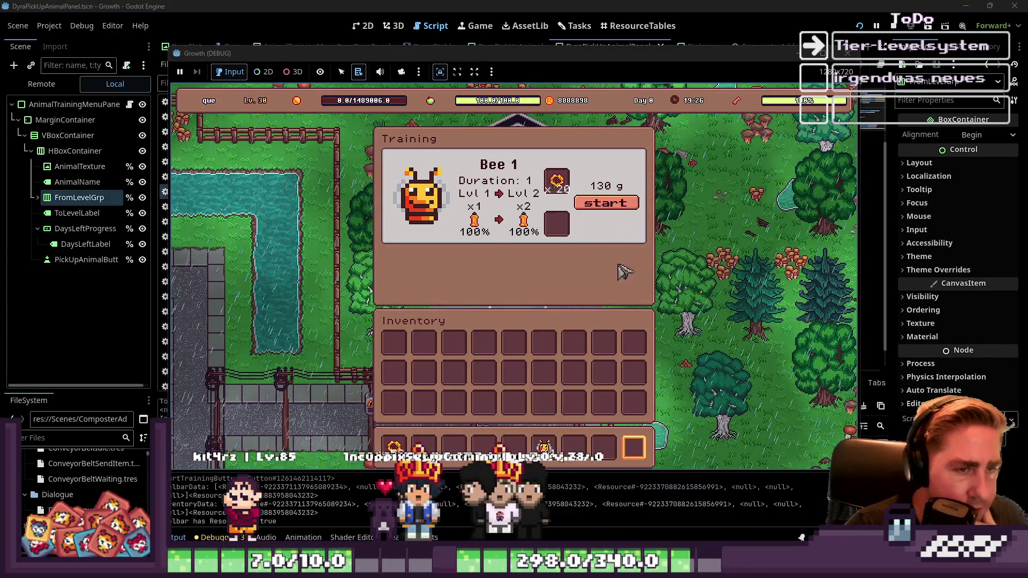
key(Escape)
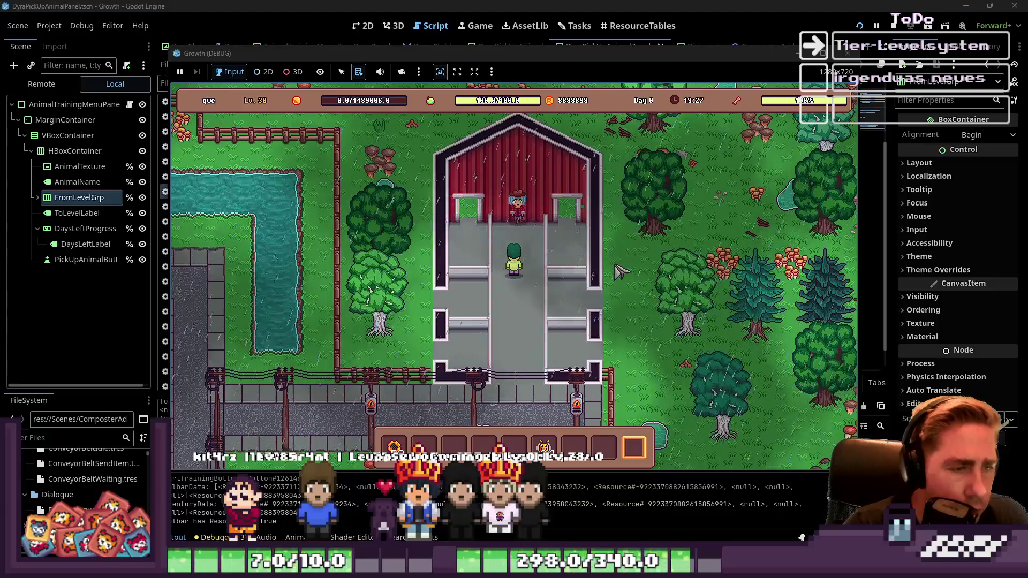
click(36, 97)
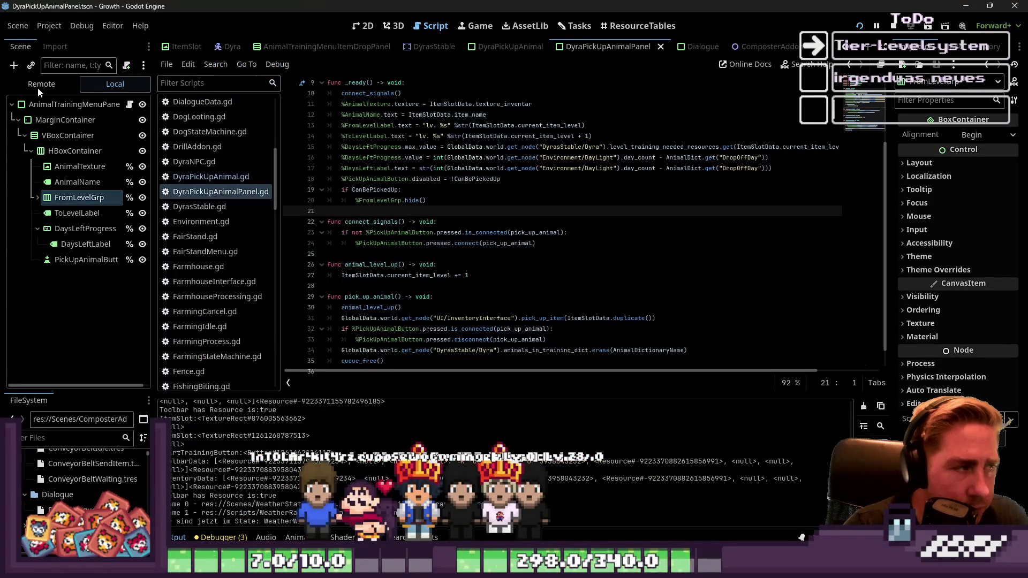
Step: Show the Remote scene tree with world expanded, then open the game's Pick Up Animals panel
click(42, 86)
click(17, 183)
scroll(107, 284, down, 5)
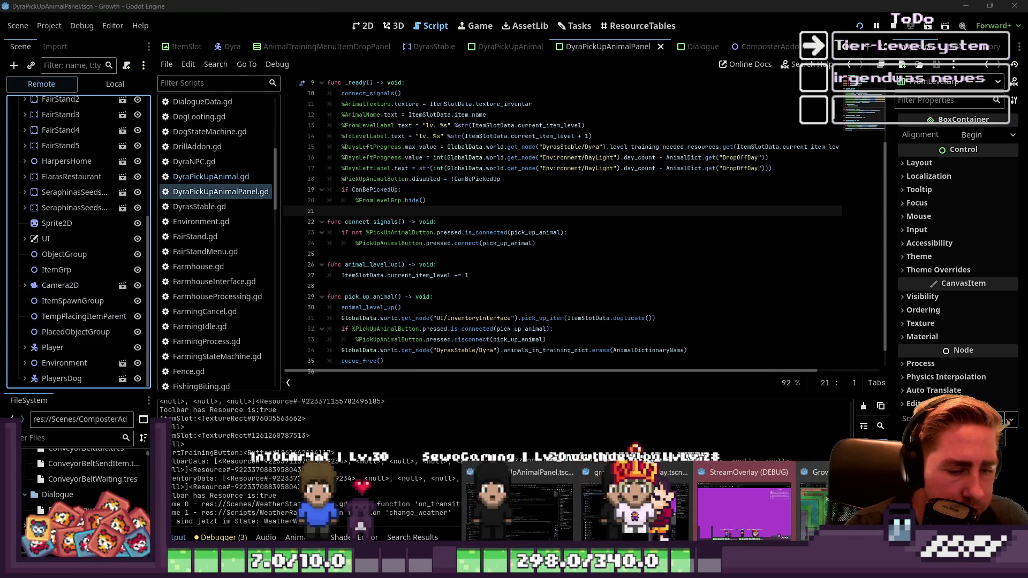
key(alt+Tab)
click(530, 217)
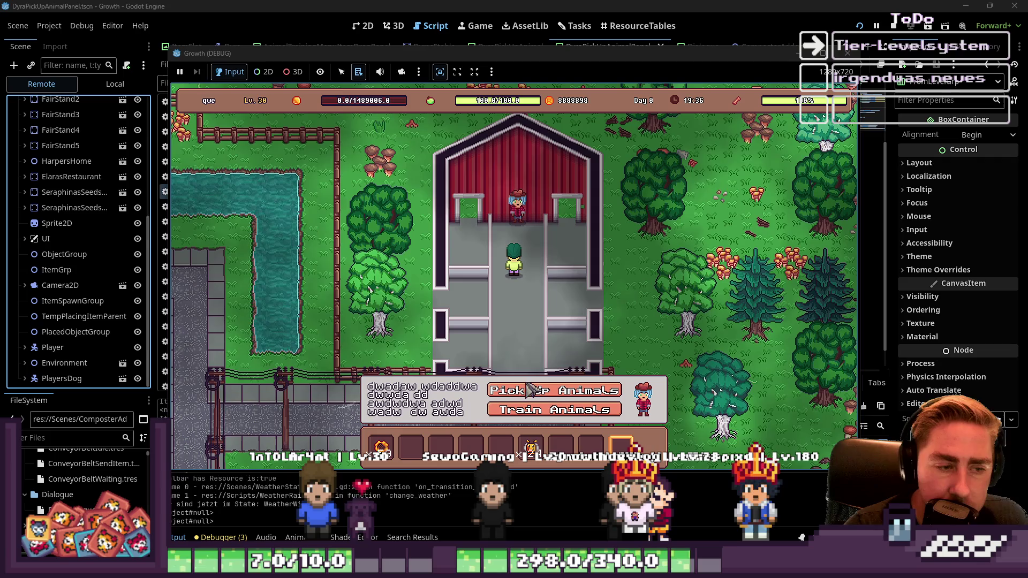
click(535, 394)
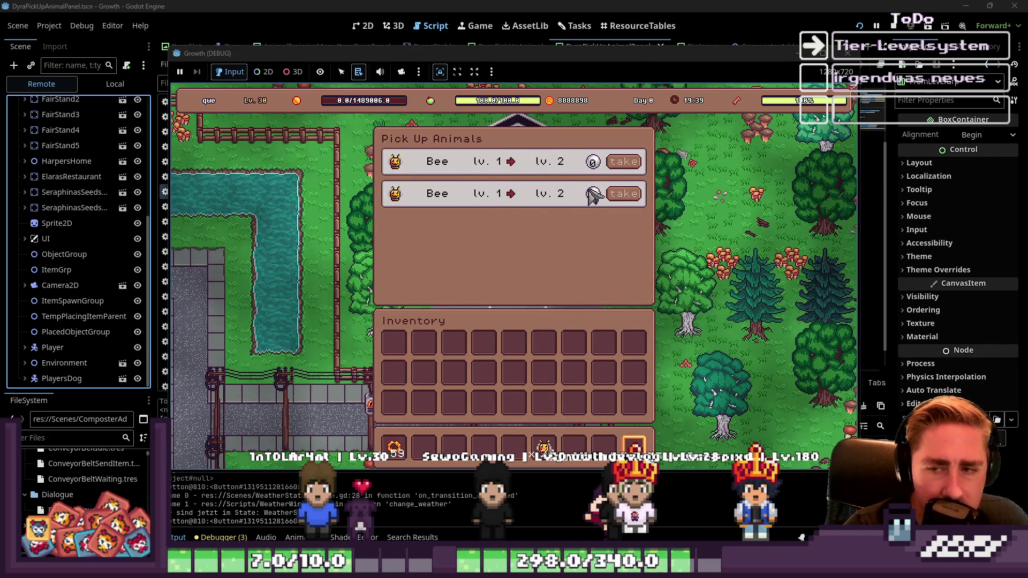
Step: Expand Environment and inspect the live DayLight node, showing Day Count 34
click(591, 4)
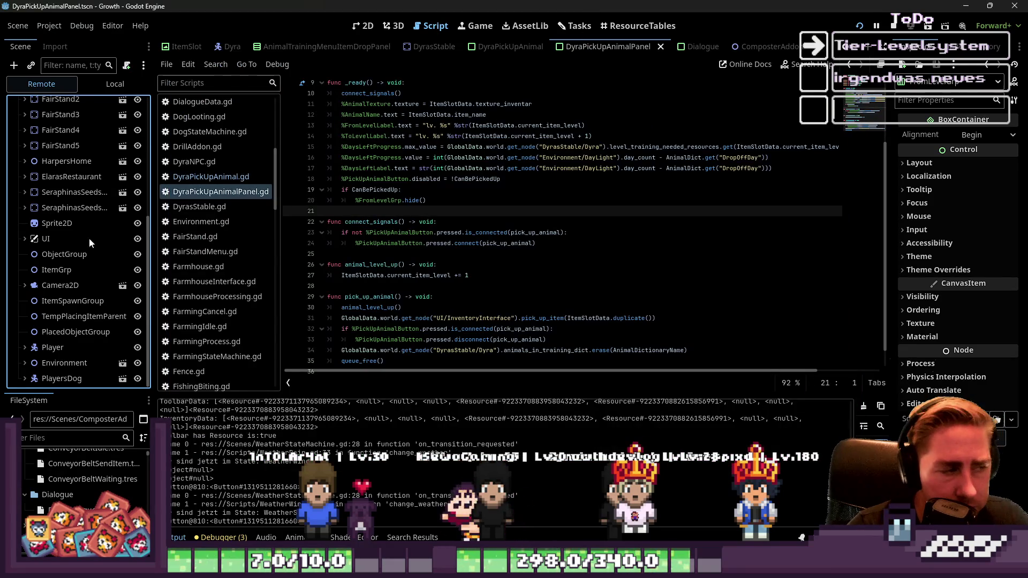
click(25, 363)
scroll(81, 348, down, 2)
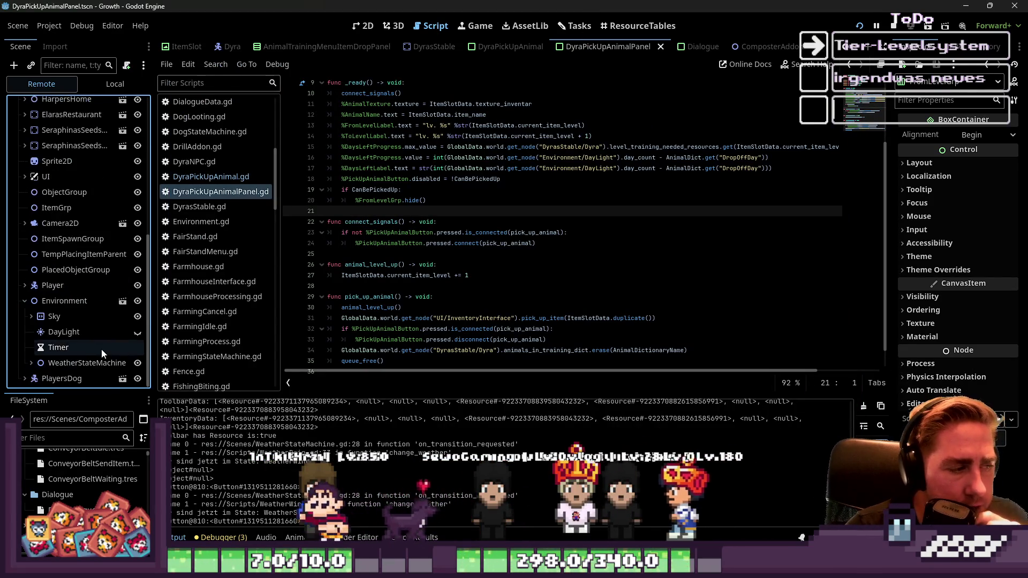
click(79, 341)
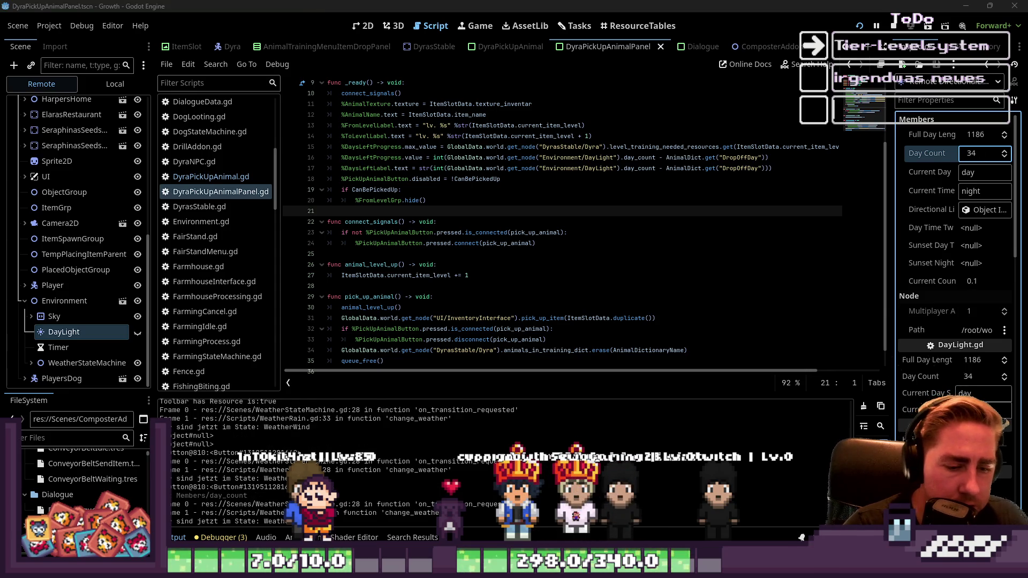
key(alt+Tab)
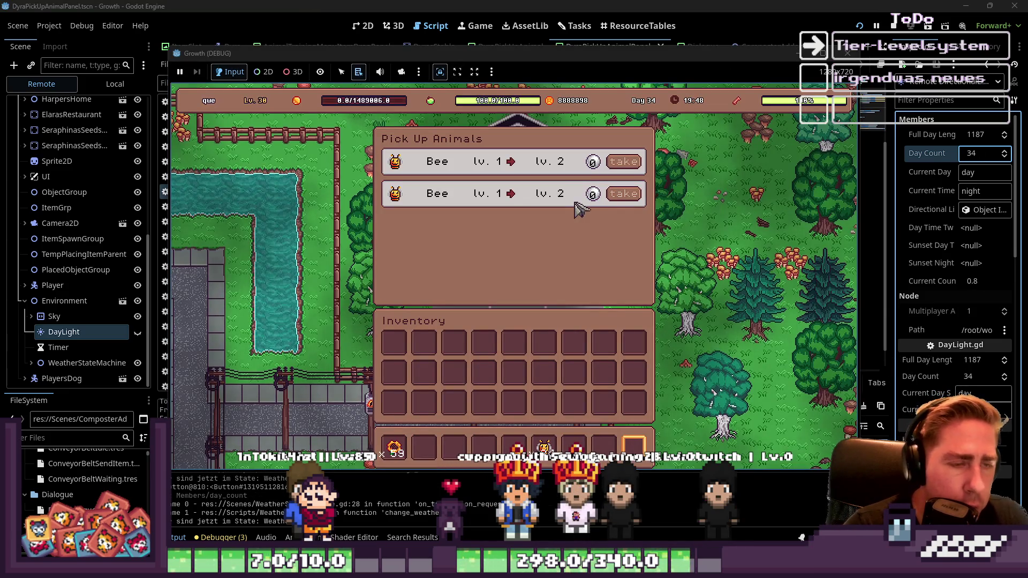
Step: Reopen Pick Up Animals, take both level 2 Bees, and close the panels with Esc
key(Escape)
key(e)
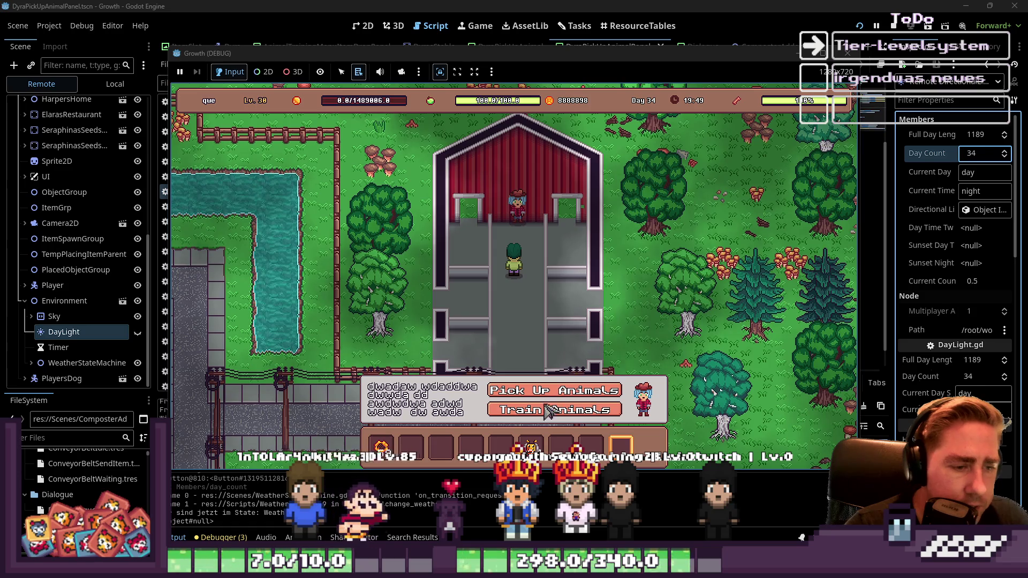
click(586, 390)
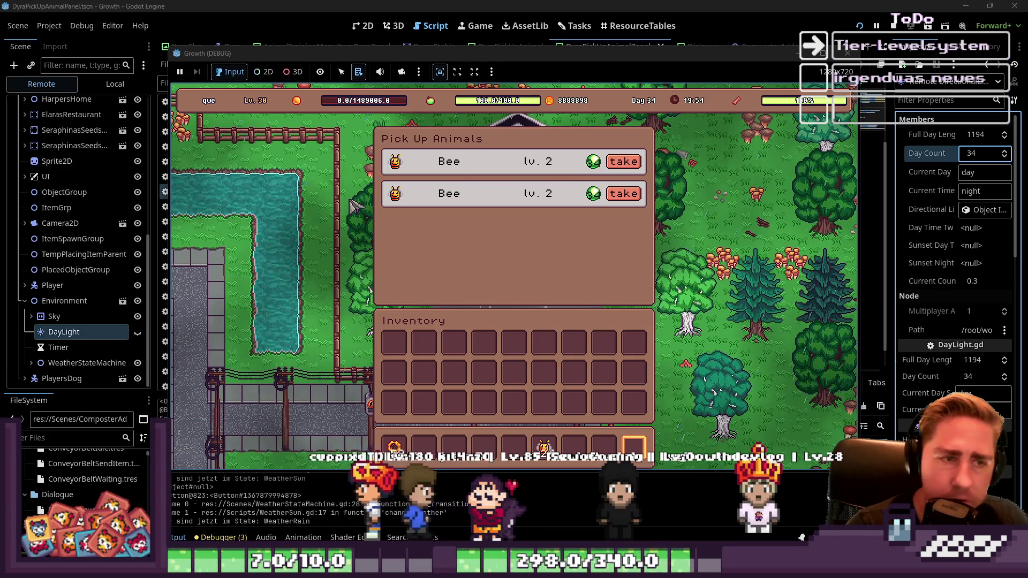
click(623, 162)
click(623, 161)
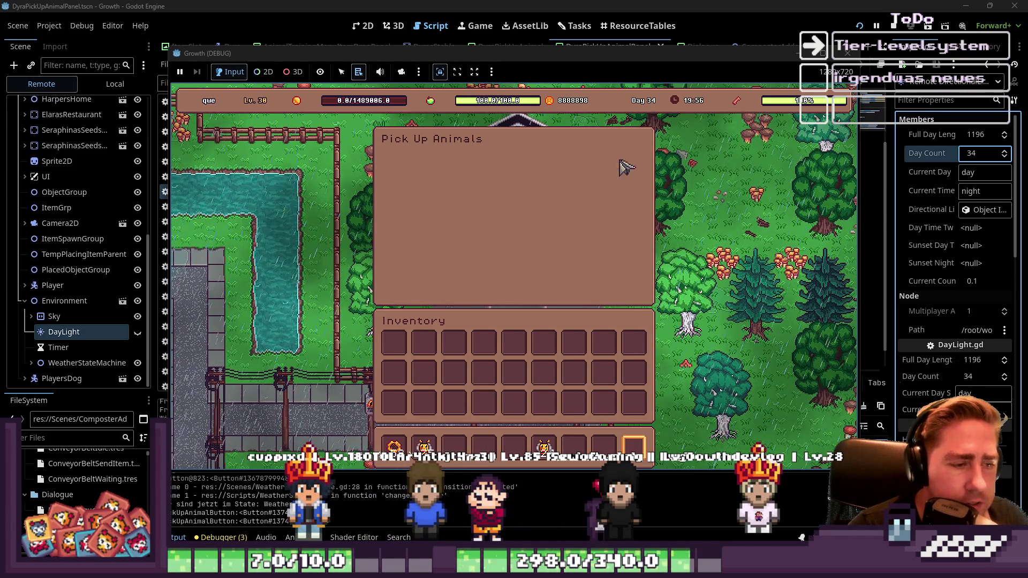
drag(424, 448, 467, 464)
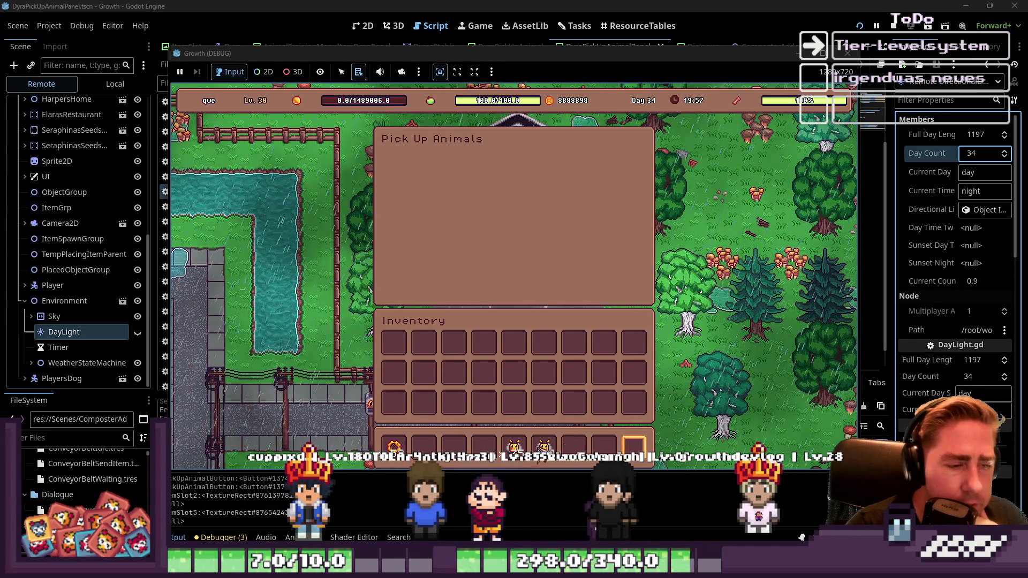
key(Escape)
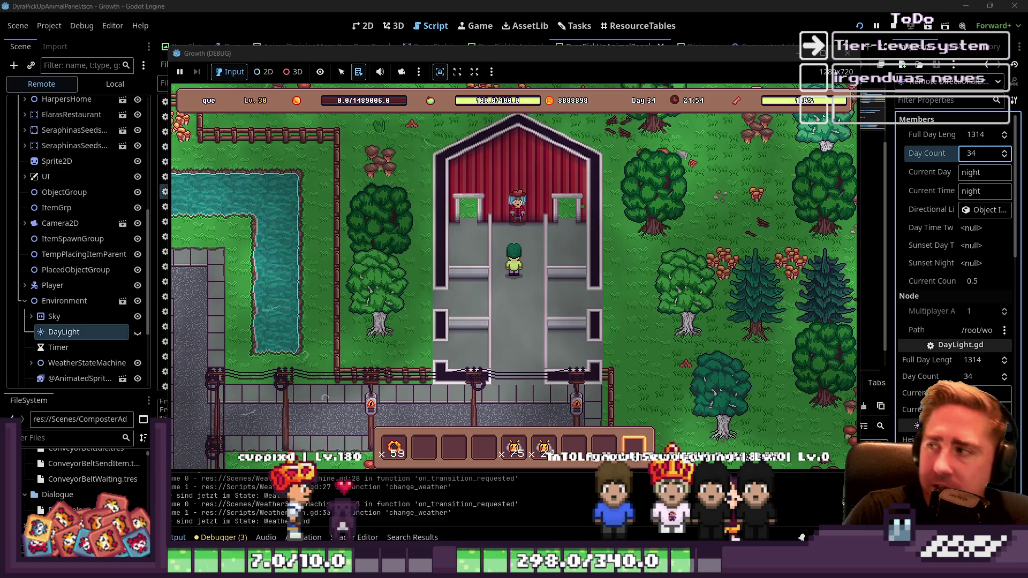
Step: Shift the game window, toggle the inventory, and stop the game with F8
mouse_move(387, 52)
mouse_down()
mouse_move(436, 61)
mouse_move(435, 49)
mouse_up()
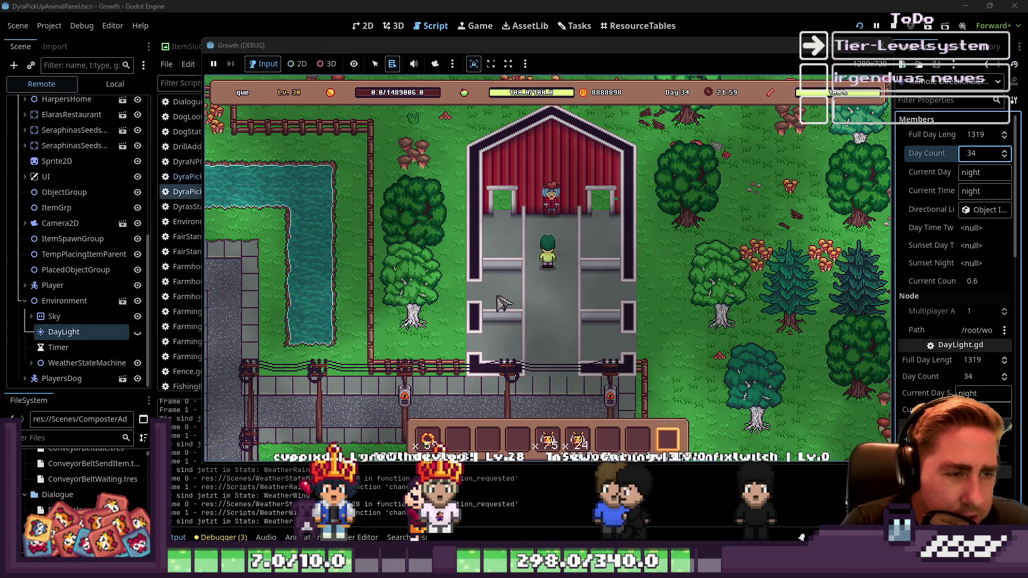
key(i)
key(i)
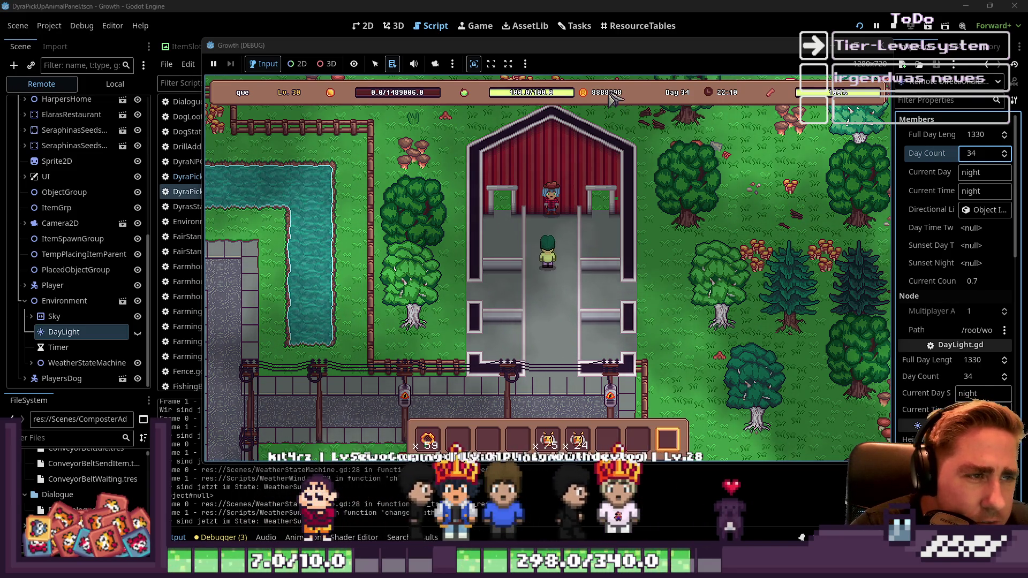
key(F8)
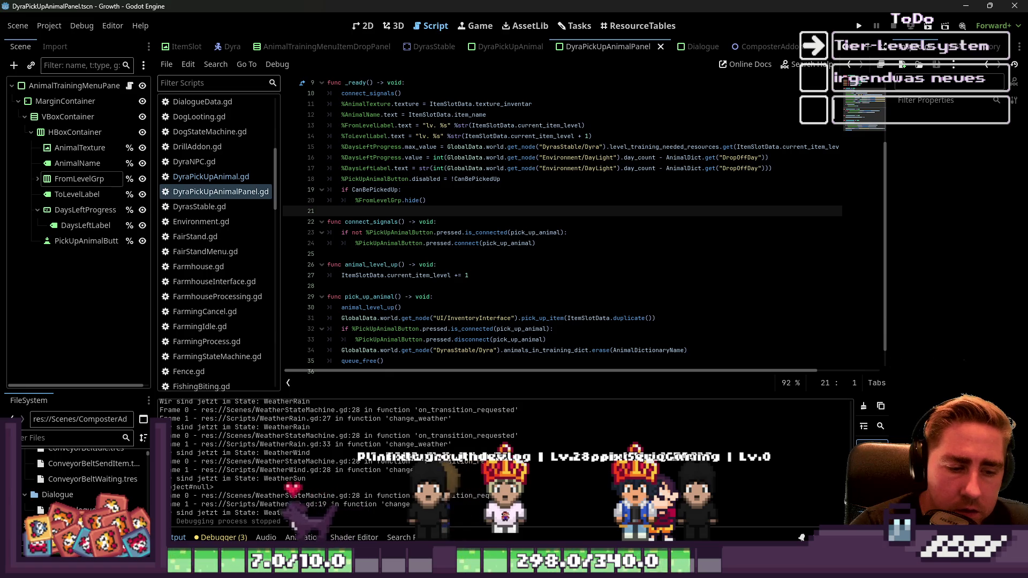
Step: Relaunch the game, create a new character named 'dsa', and start walking
click(401, 189)
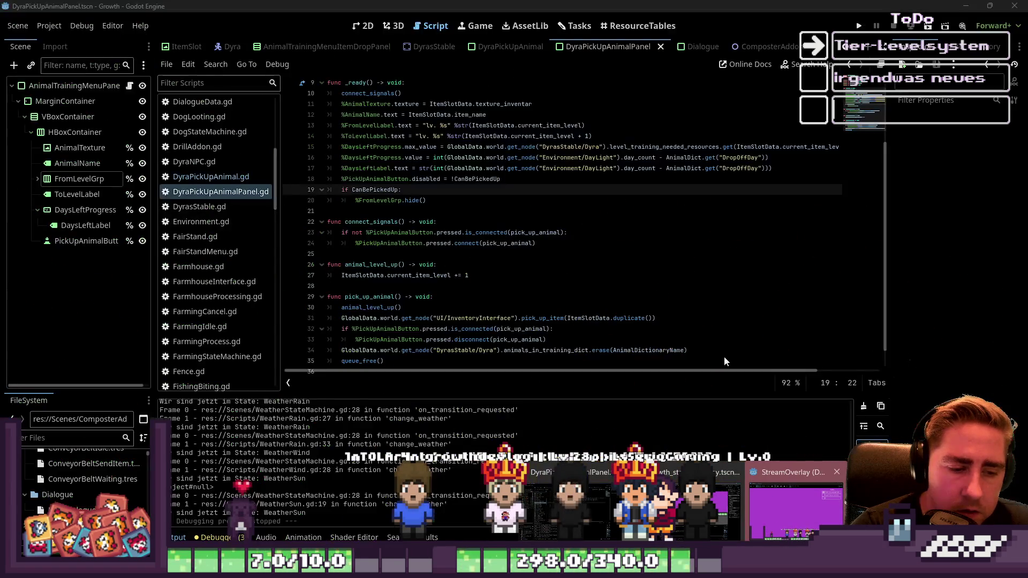
click(859, 25)
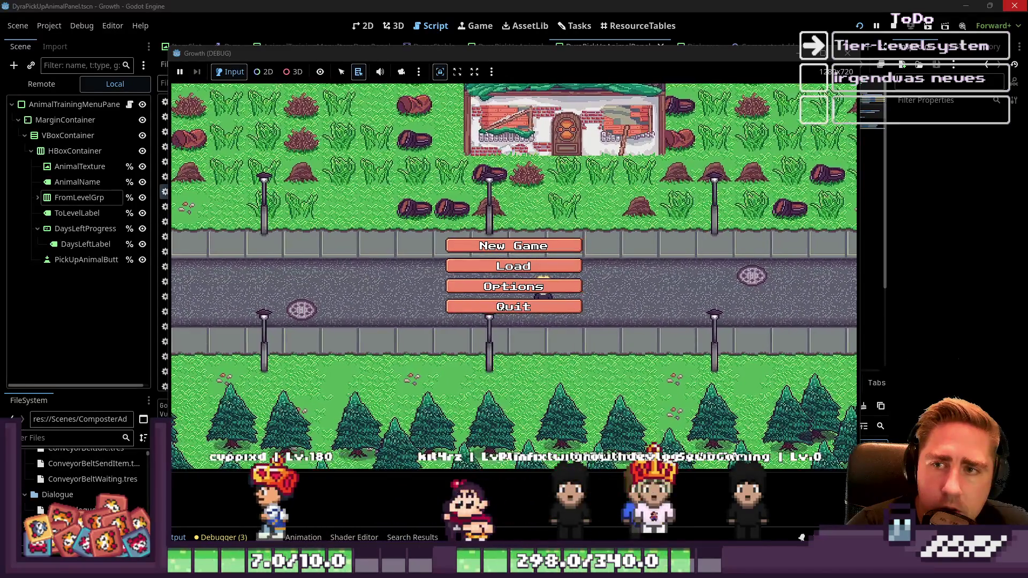
click(498, 246)
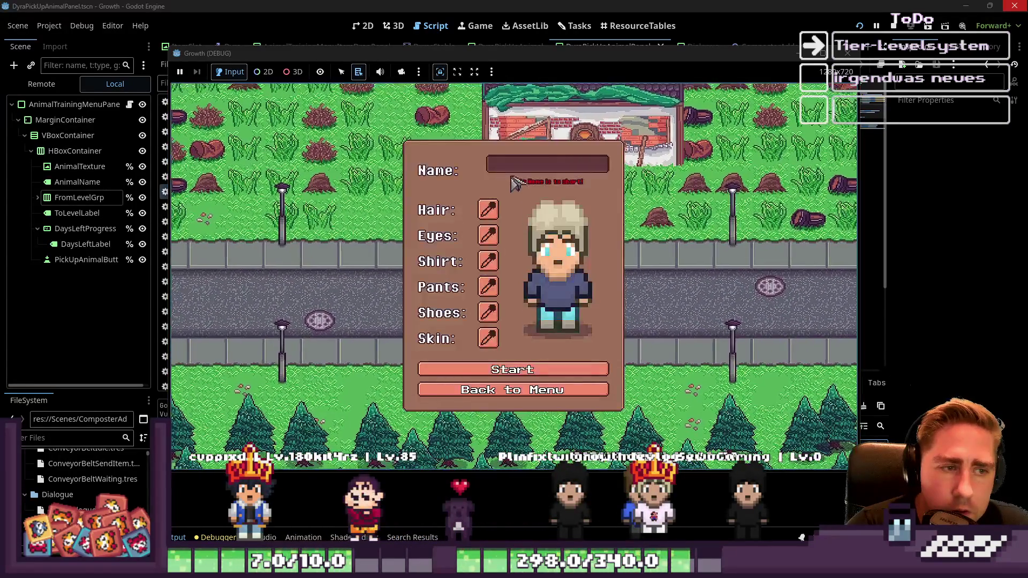
text(dsa)
click(503, 365)
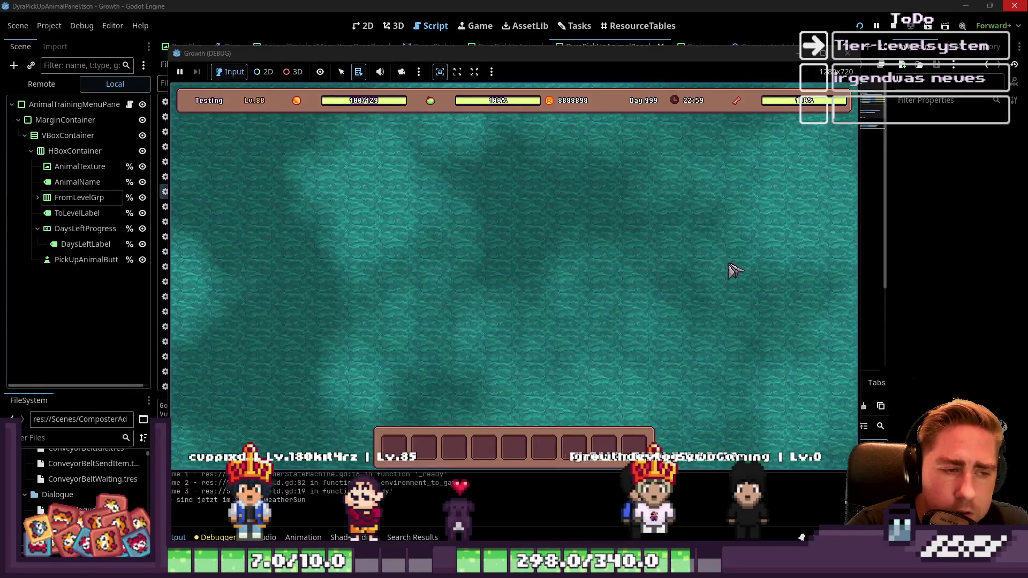
key(s)
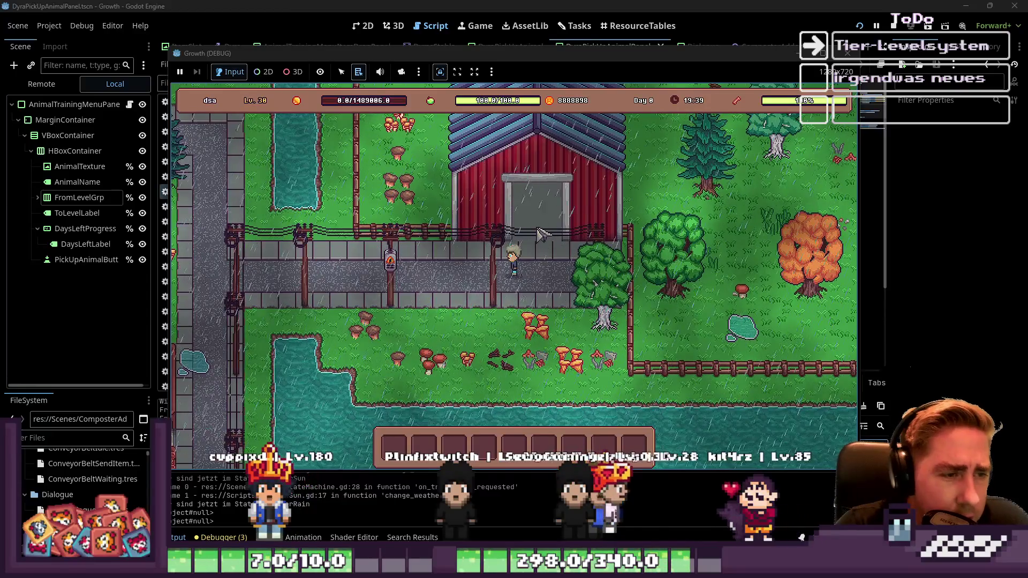
Step: Walk into the barn, briefly open and close the storage grid, and step back in
key(w)
key(e)
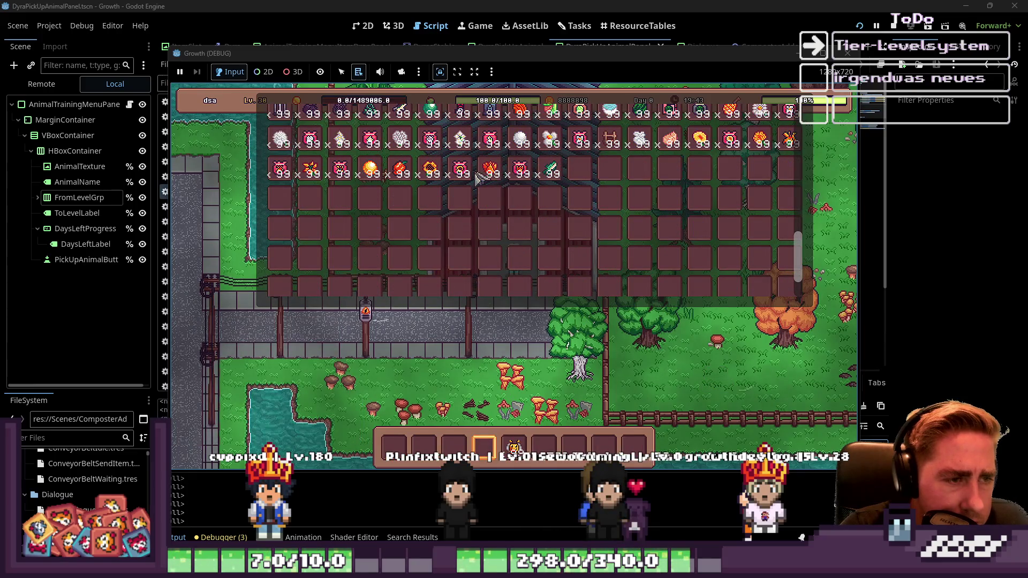
key(e)
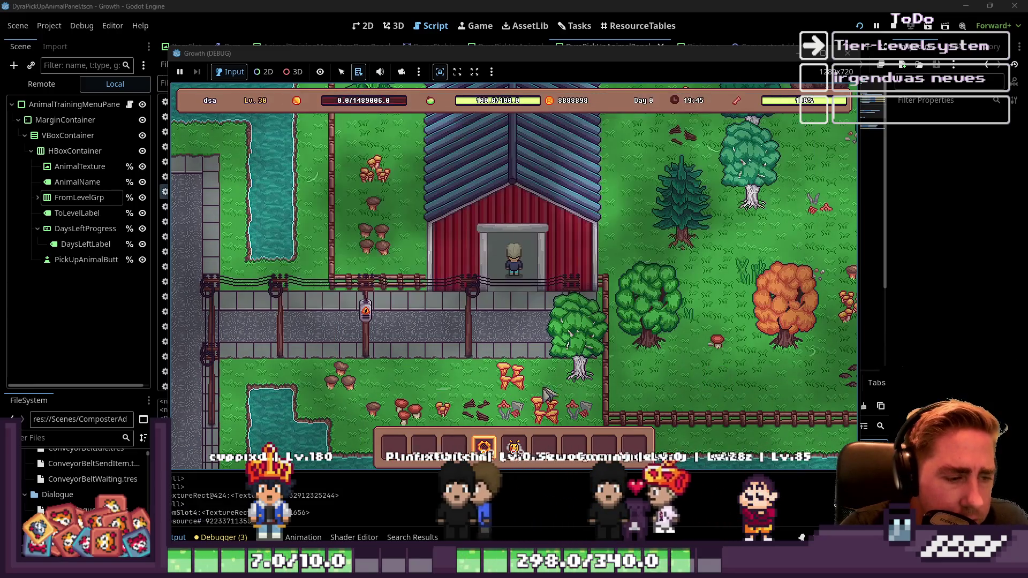
key(s)
key(w)
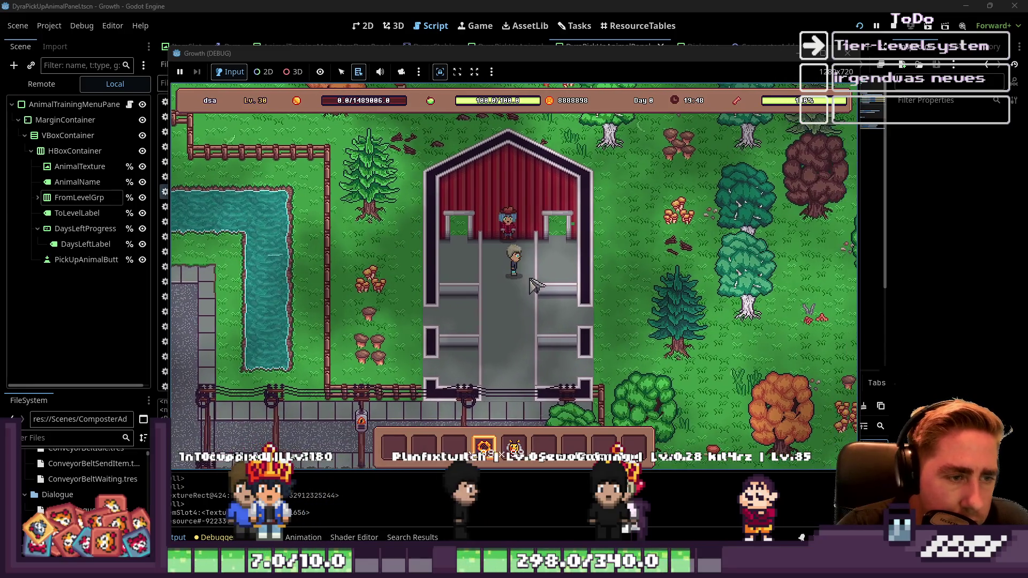
Step: Train Bee 1 with sunflowers via the barn keeper, then show the editor's Remote scene tree
click(527, 244)
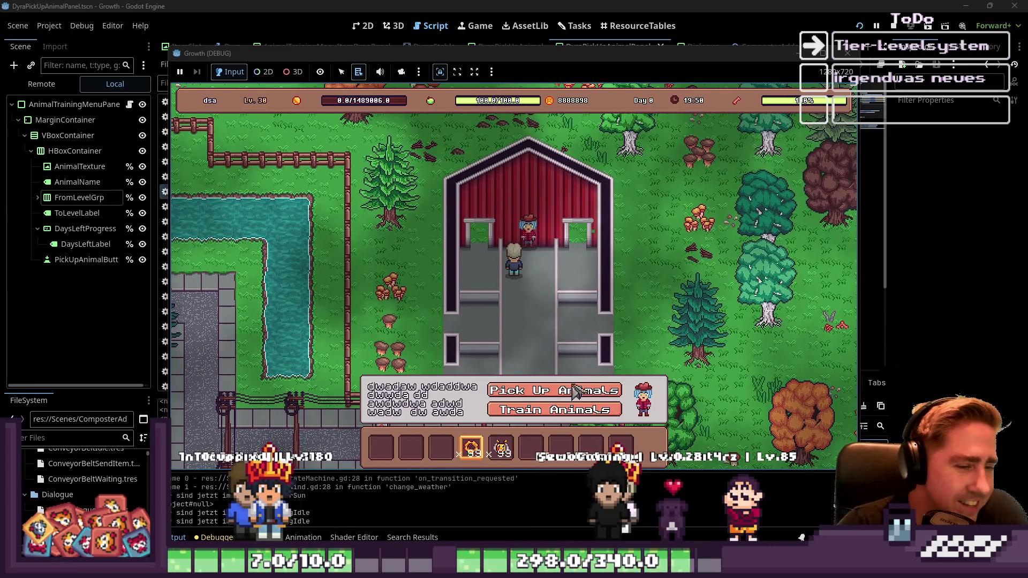
click(537, 410)
mouse_move(483, 450)
mouse_down()
mouse_move(518, 257)
mouse_move(556, 225)
mouse_up()
click(611, 204)
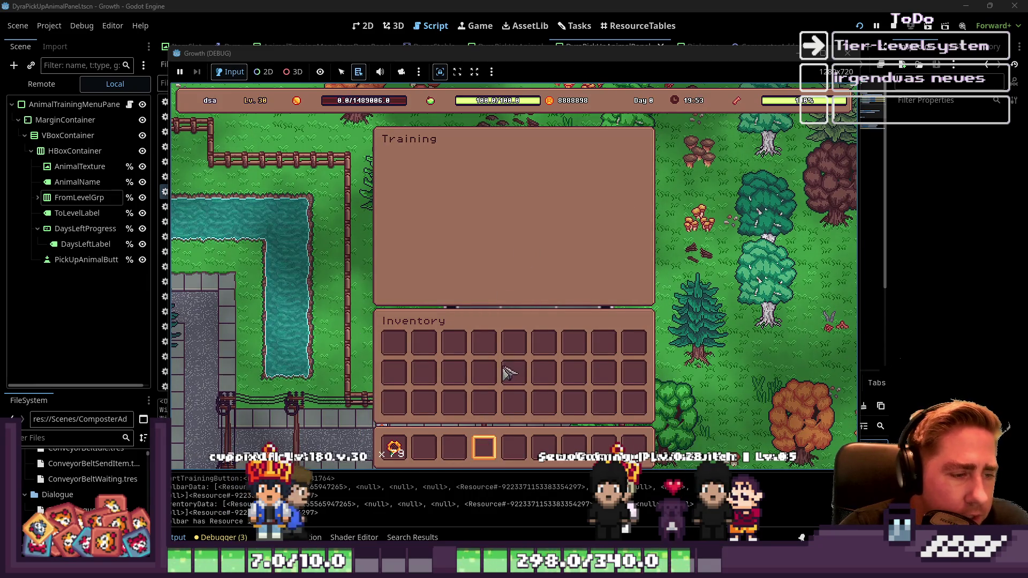
click(27, 83)
click(40, 84)
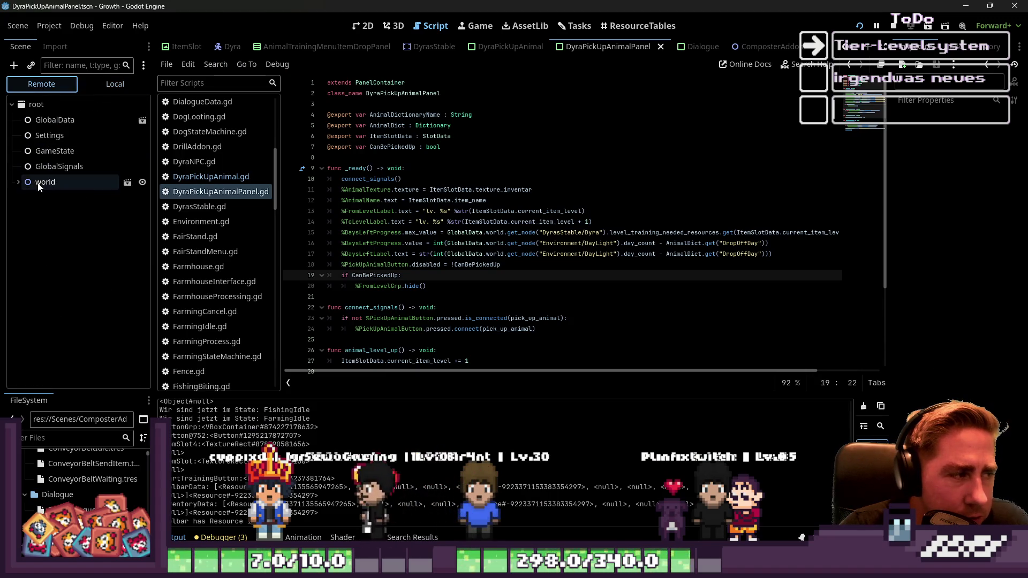
Step: Inspect the live Player node, then drag the splitter right to widen the code area
click(15, 181)
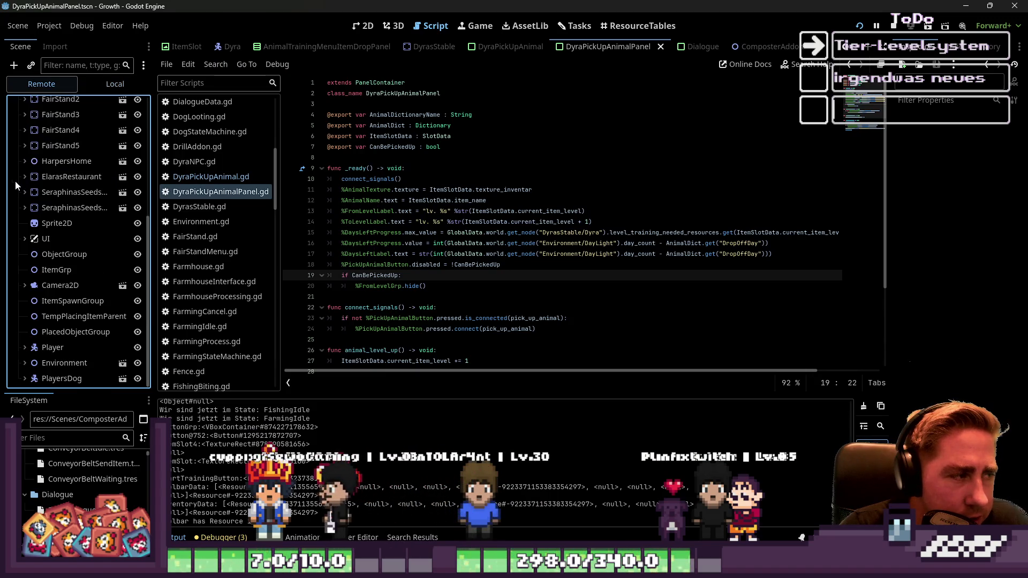
click(52, 348)
drag(889, 193, 752, 192)
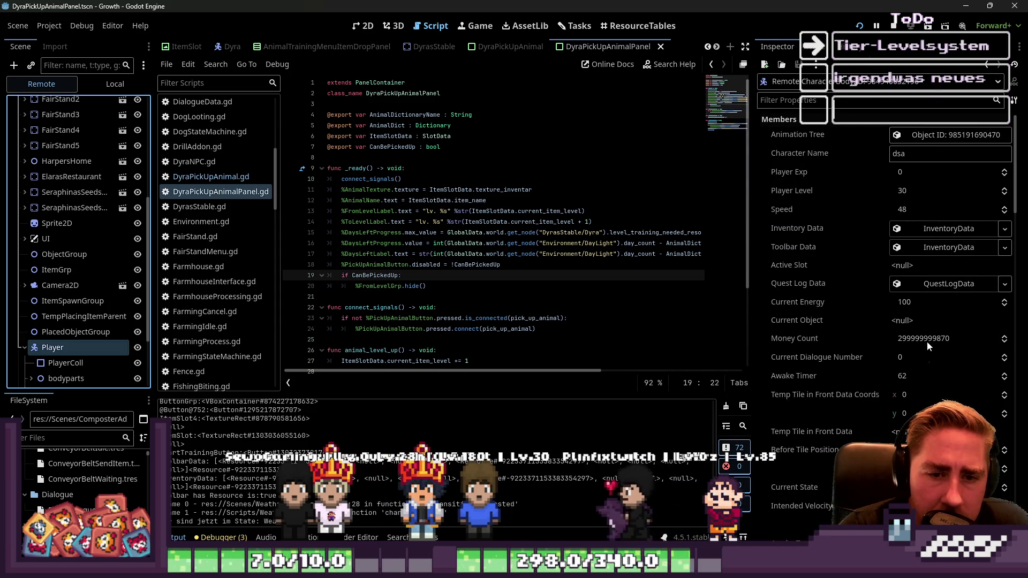
mouse_move(908, 345)
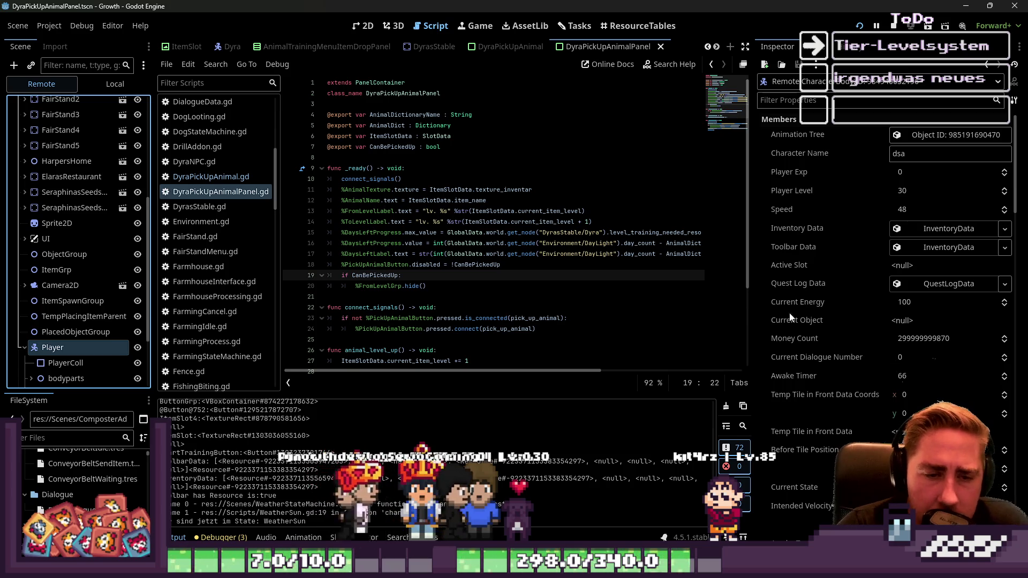
drag(752, 188, 863, 185)
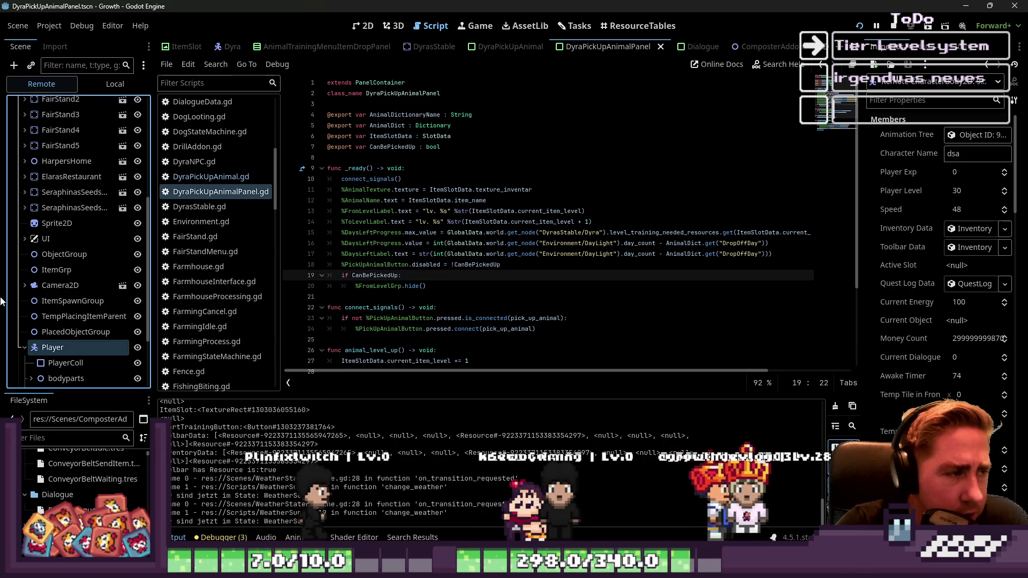
click(605, 232)
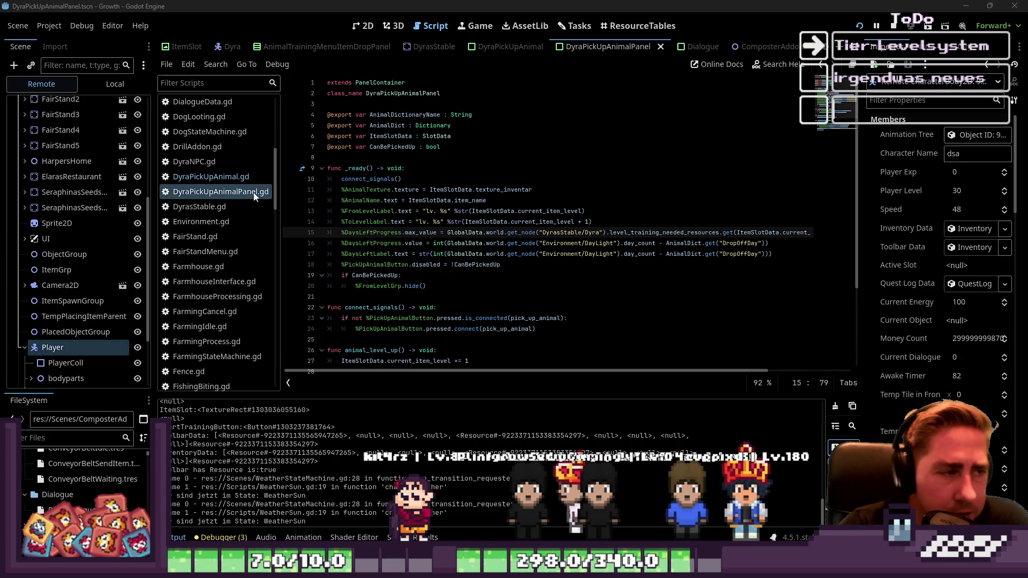
Step: Drag the script-list splitter left to widen the code area, then place the caret on line 12
drag(280, 194, 234, 195)
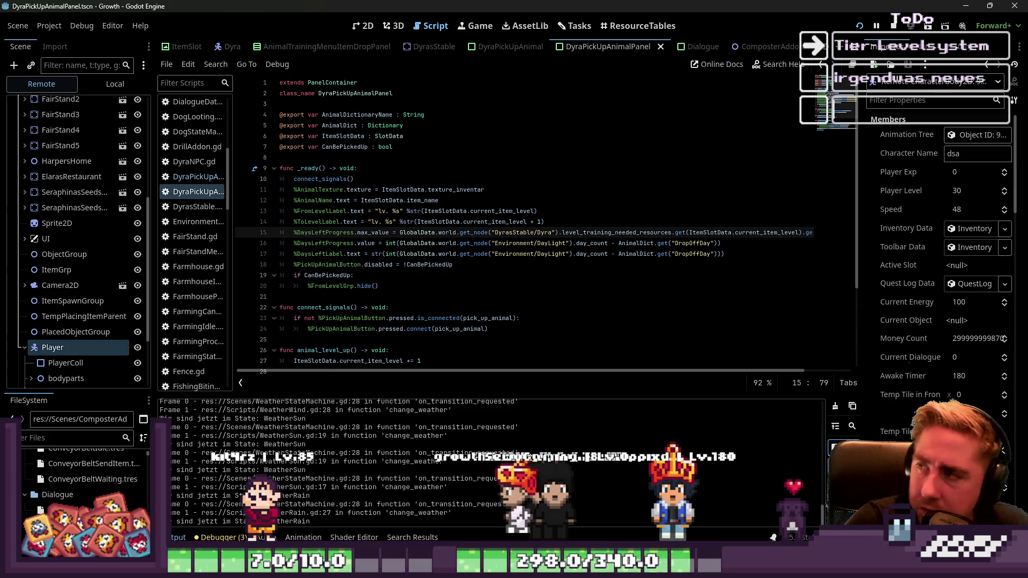
click(398, 201)
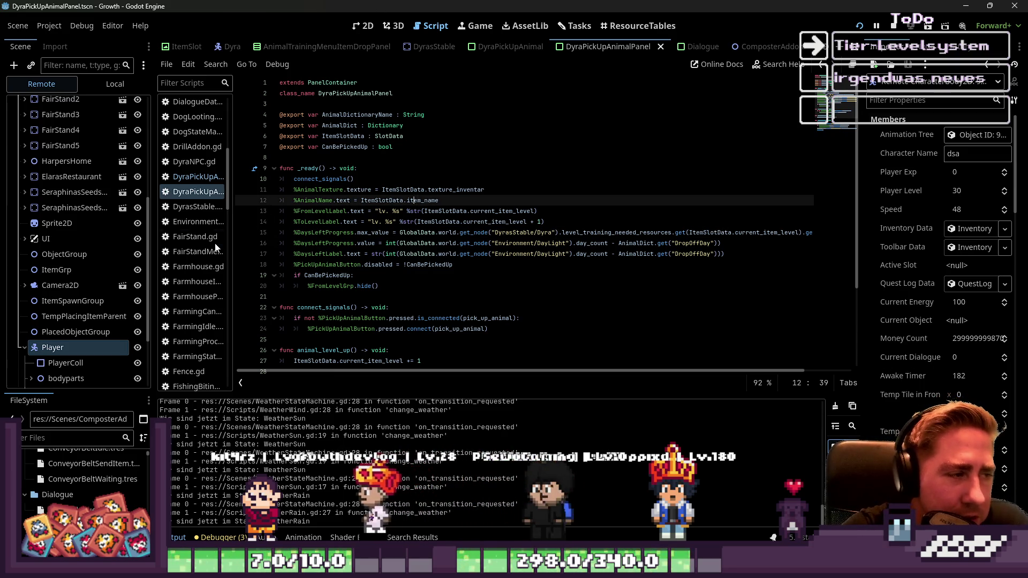
Step: Widen the script list, open Player.gd and locate the money_count declaration
drag(229, 247, 278, 248)
scroll(215, 247, down, 15)
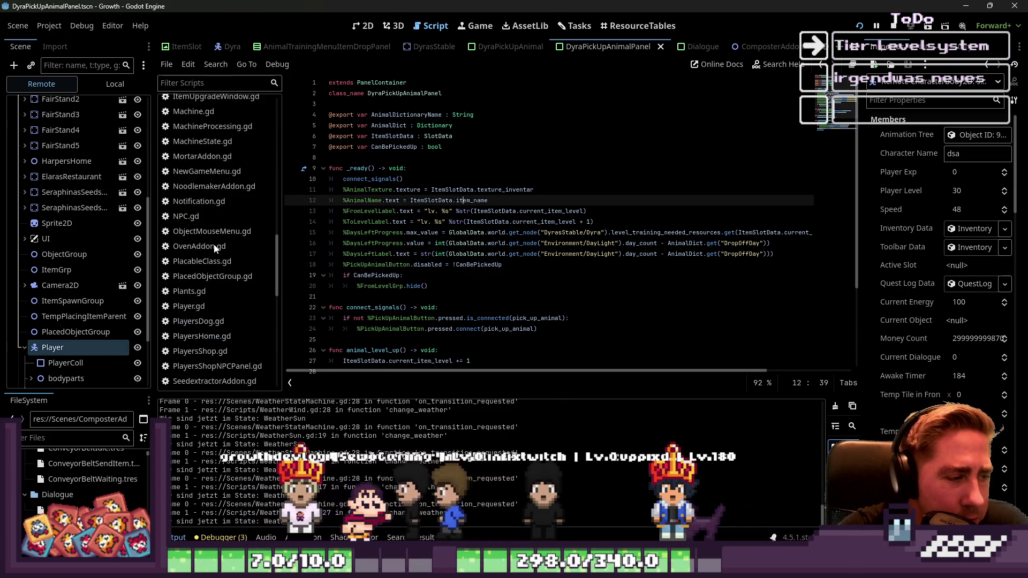
scroll(209, 225, up, 1)
click(210, 159)
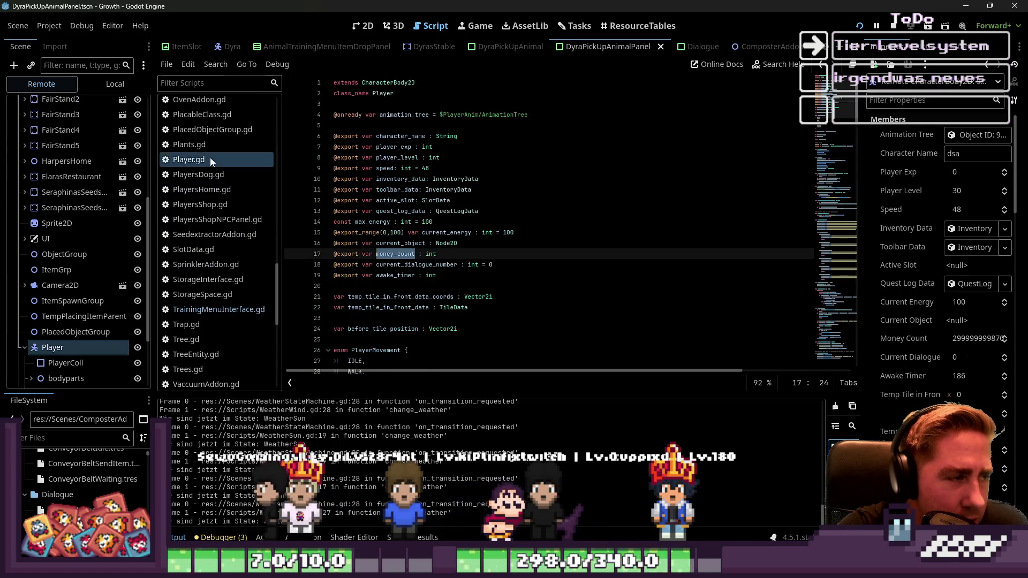
click(538, 195)
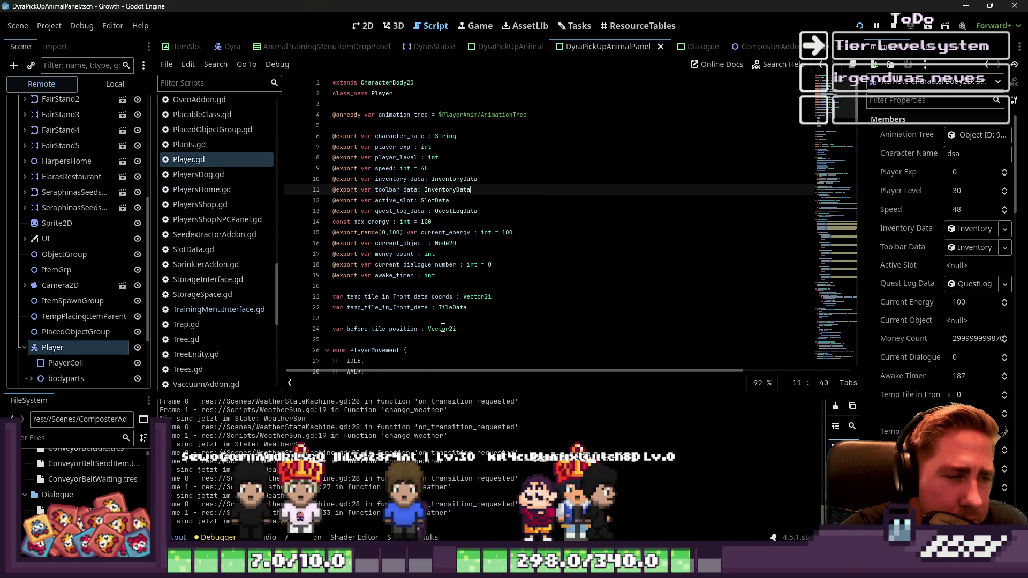
click(406, 288)
click(434, 277)
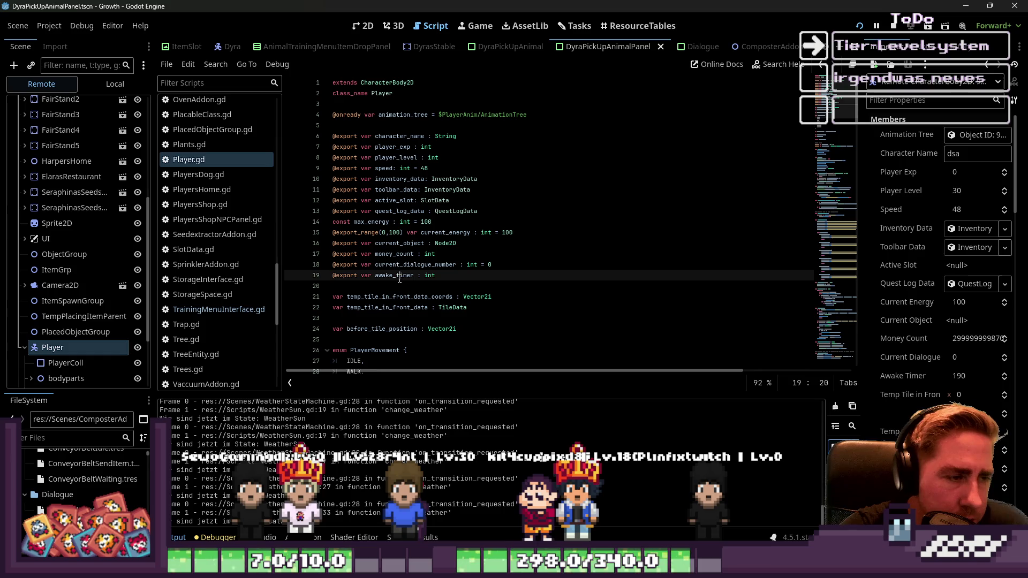
scroll(400, 273, down, 2)
click(414, 190)
scroll(452, 203, down, 11)
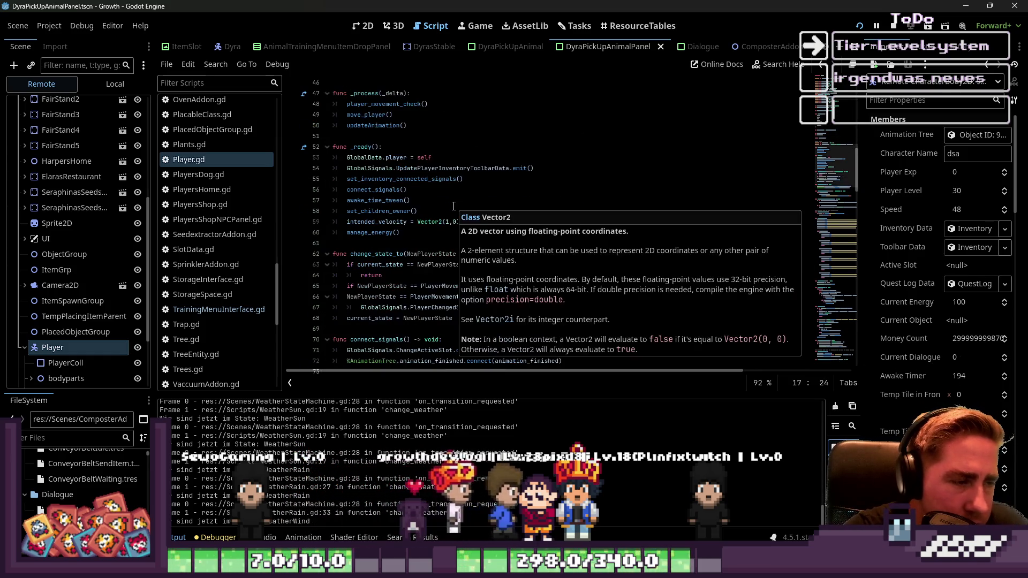
scroll(453, 205, down, 5)
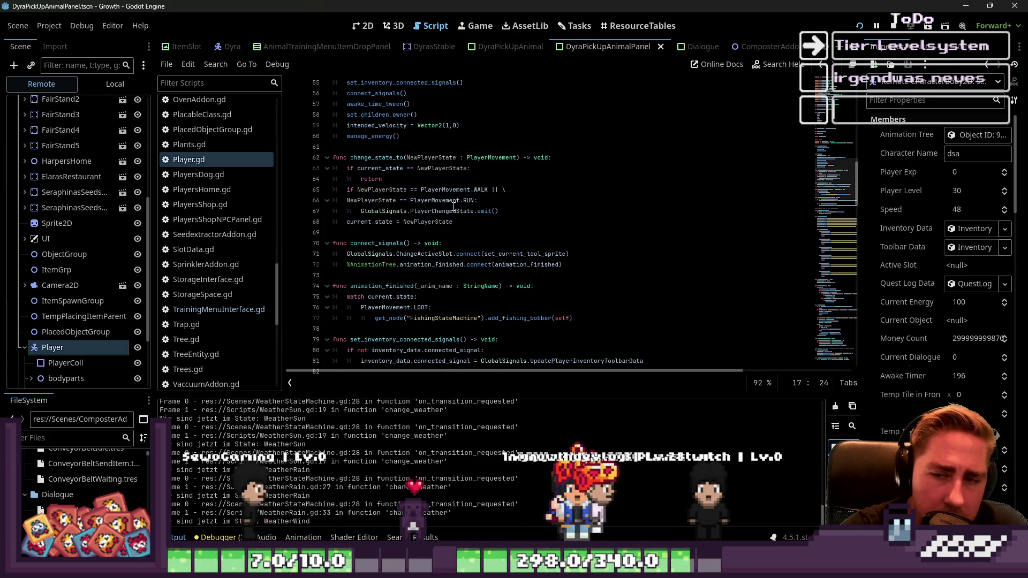
scroll(454, 205, down, 18)
scroll(453, 207, up, 10)
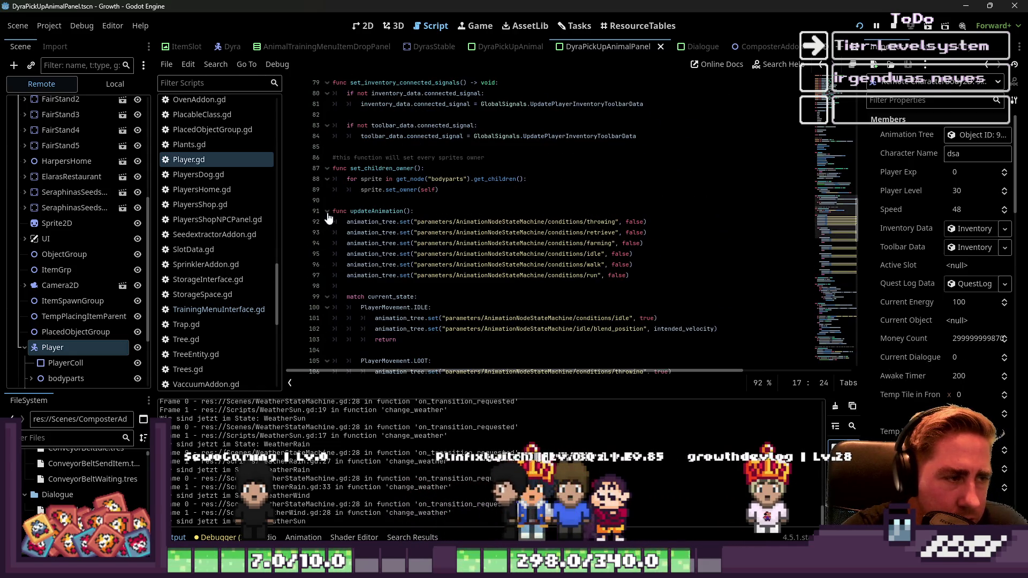
Step: Collapse updateAnimation and move to the end of the change_state_to function
click(327, 211)
click(442, 236)
scroll(442, 236, up, 2)
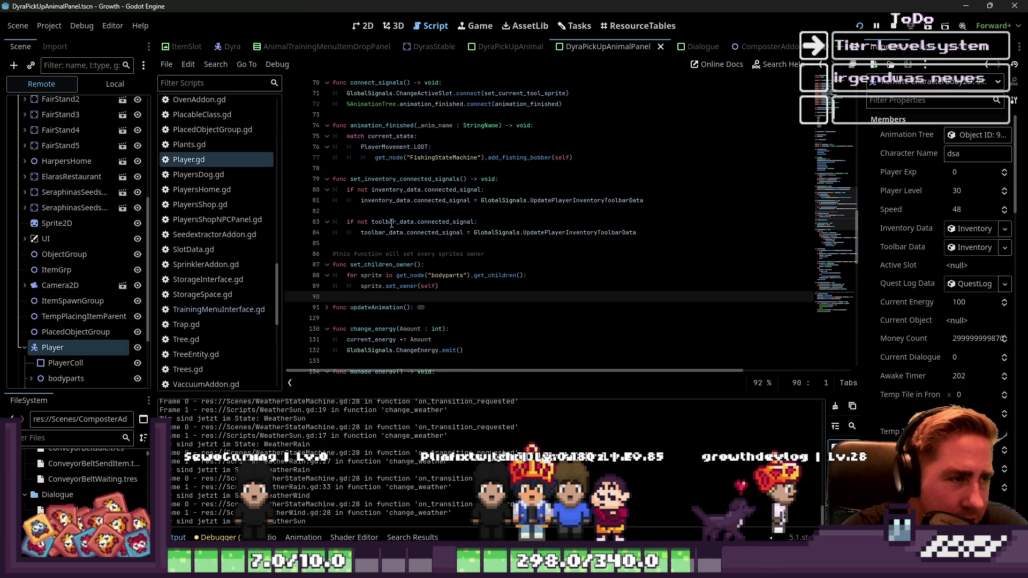
click(373, 256)
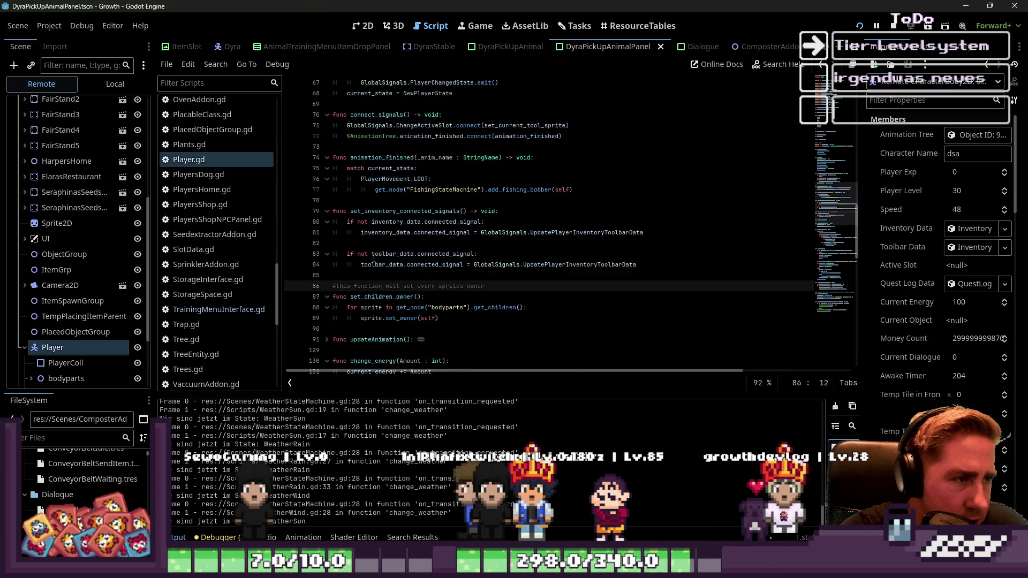
scroll(373, 255, up, 6)
click(380, 189)
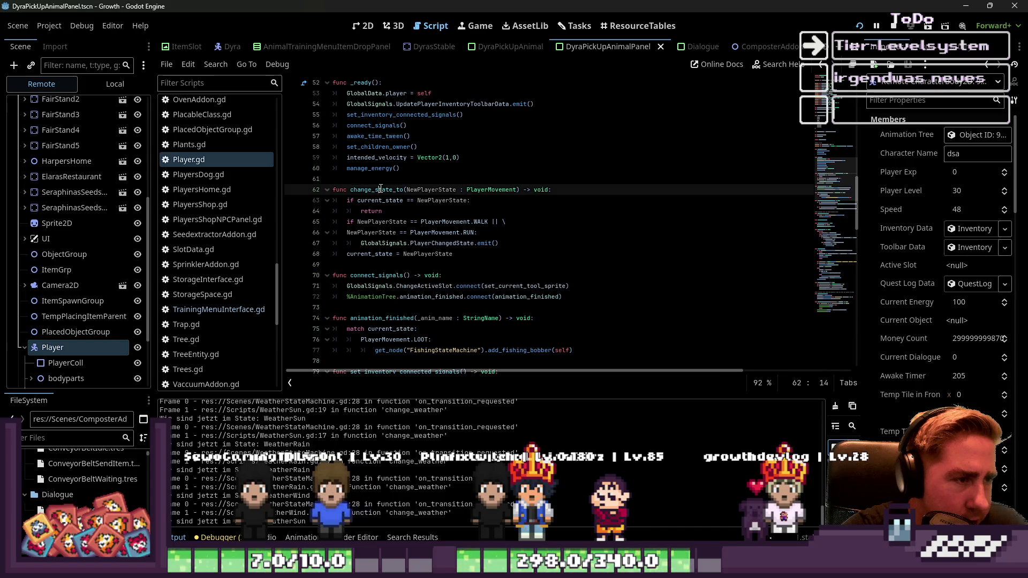
click(371, 264)
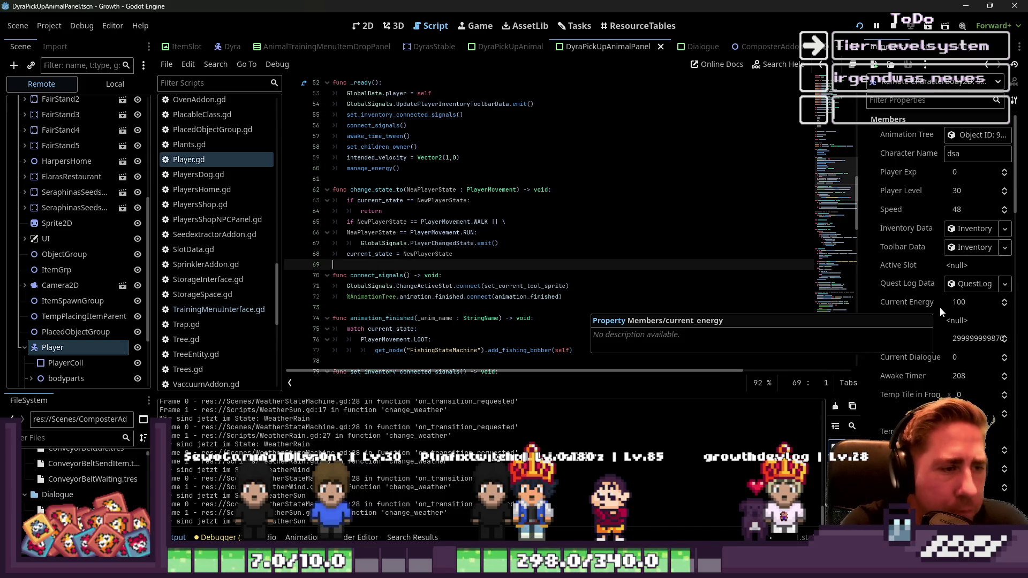
Step: Add a change_money_count(value : int) -> void function header below change_state_to
key(Return)
text(func)
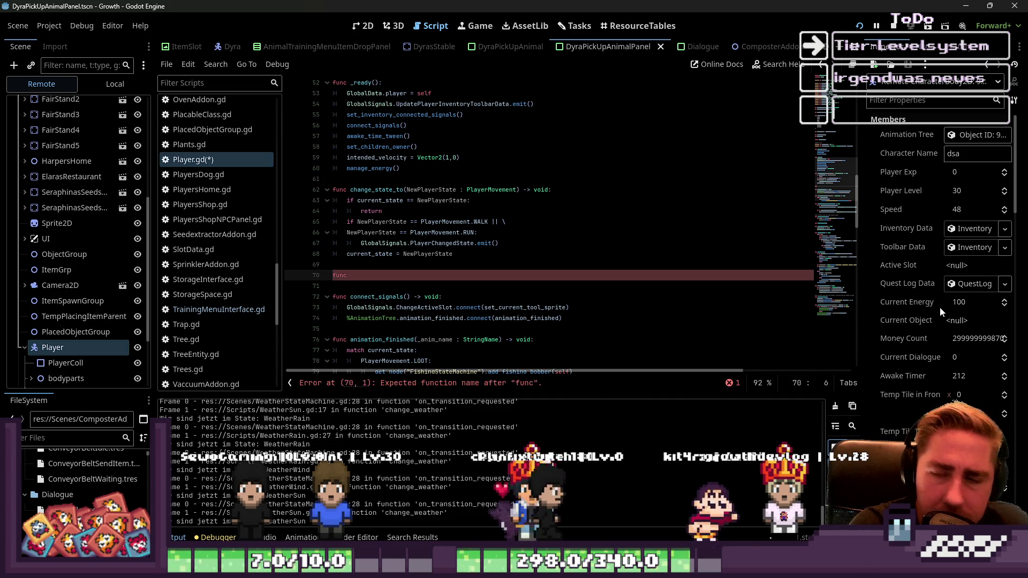
text(ch)
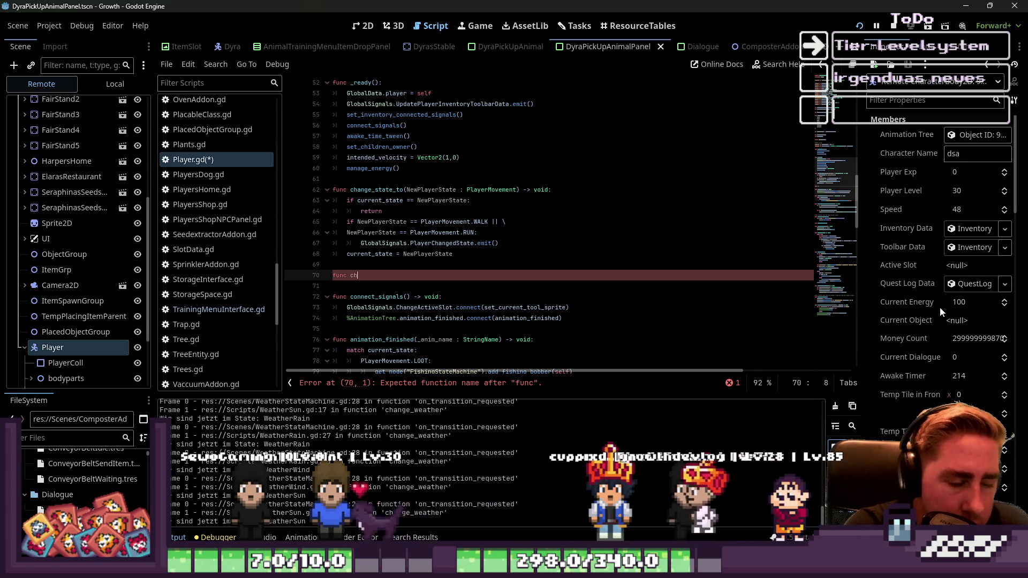
text(ange_moun)
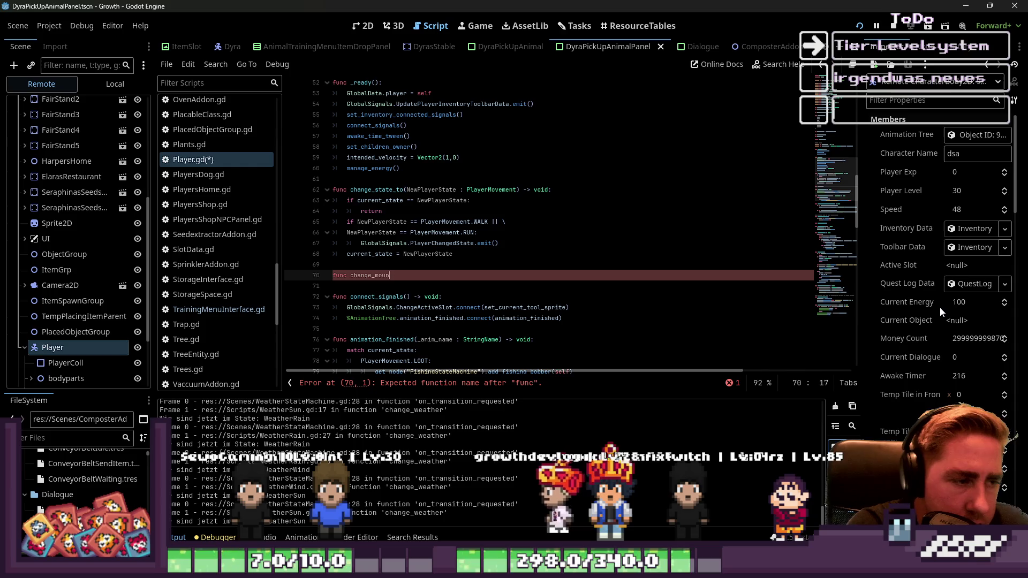
key(BackSpace)
key(BackSpace)
text(ney)
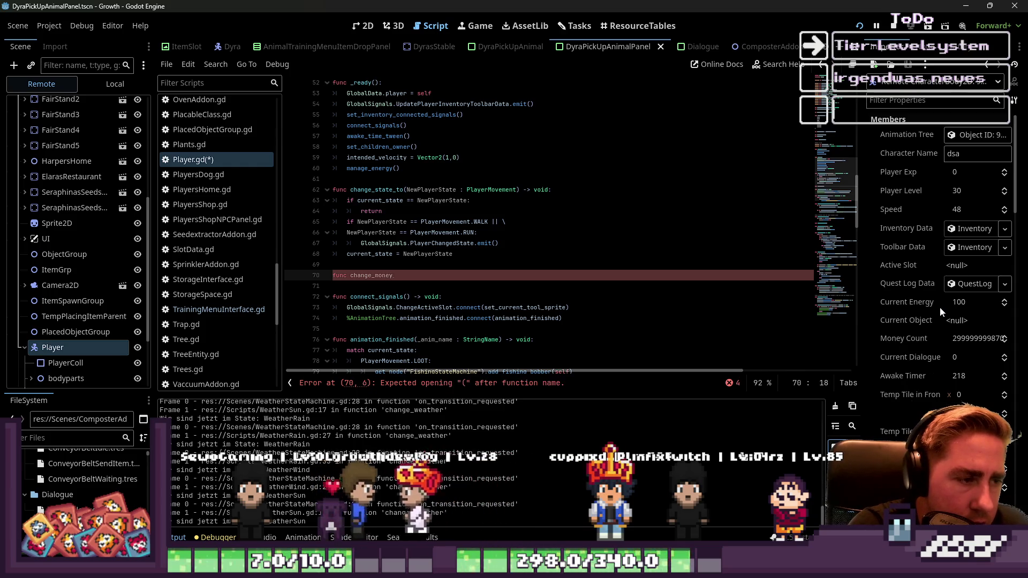
text(_count() -)
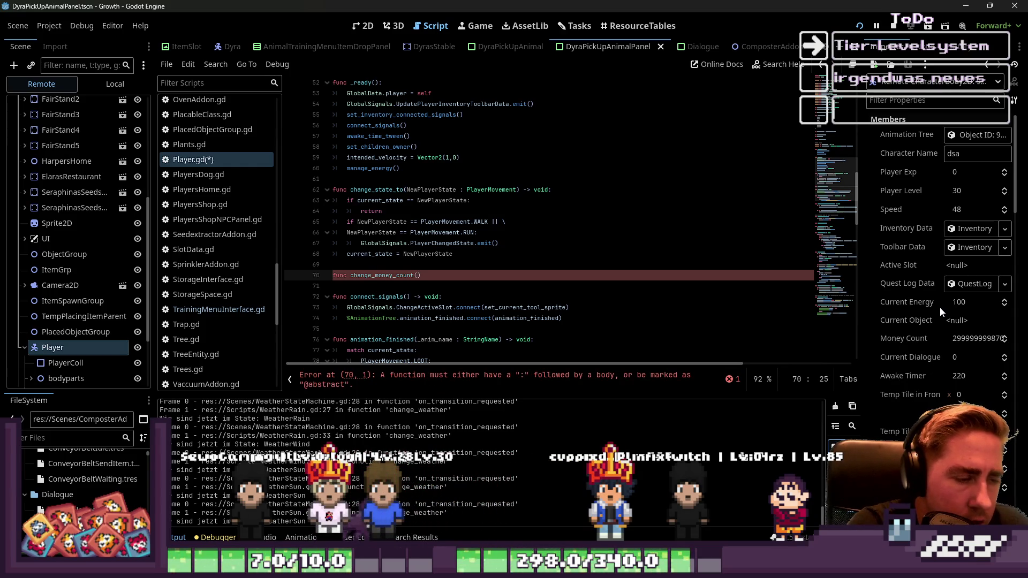
text(> void)
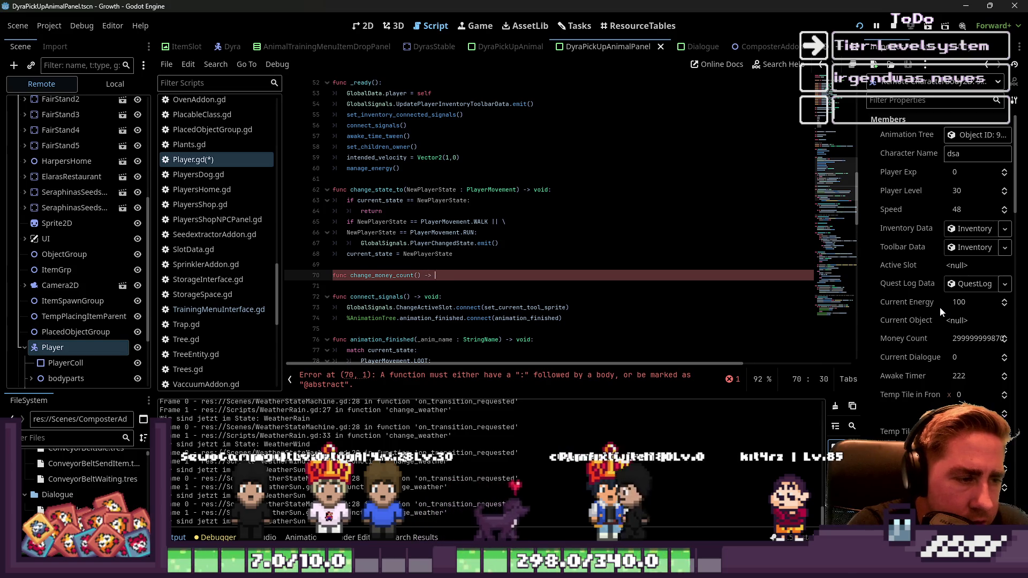
text(:)
key(Return)
text(pass)
key(Return)
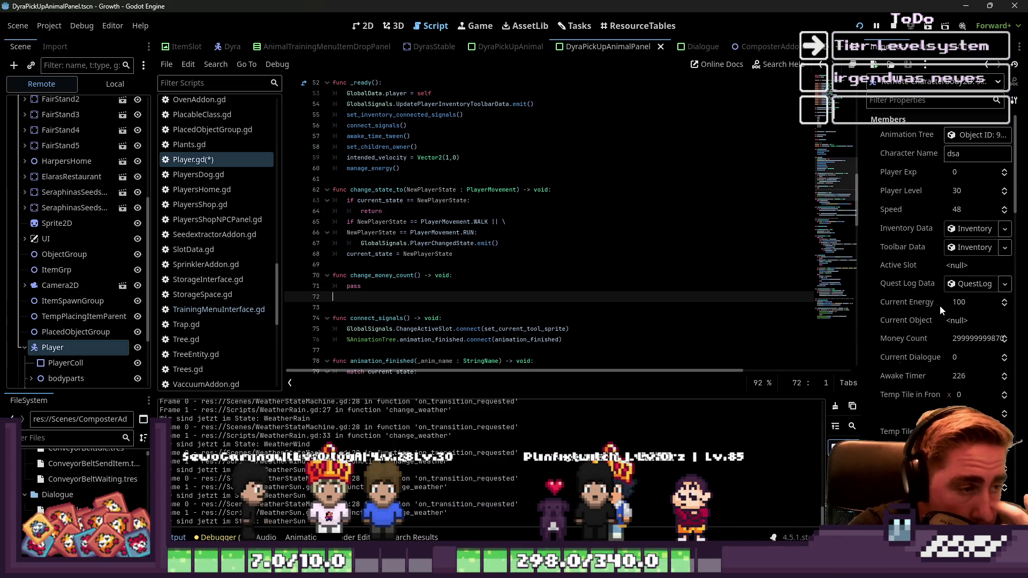
key(Left)
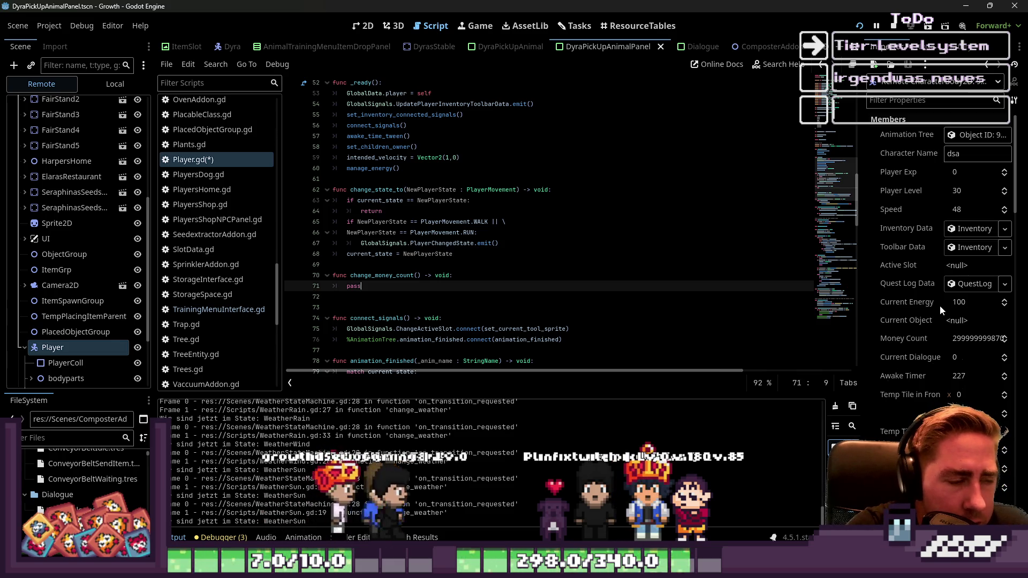
key(Up)
key(ctrl+Right)
key(ctrl+Right)
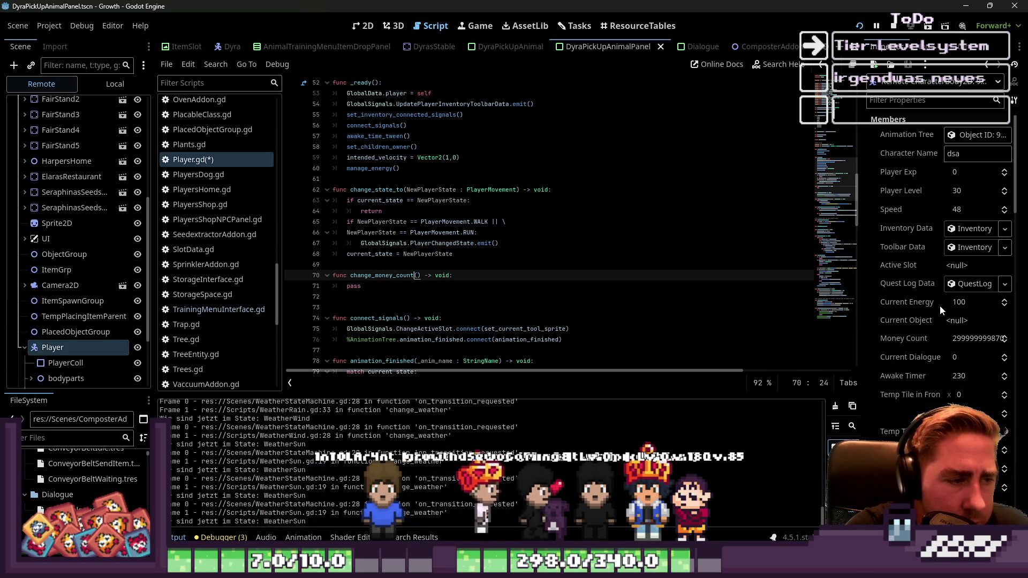
text(value : int)
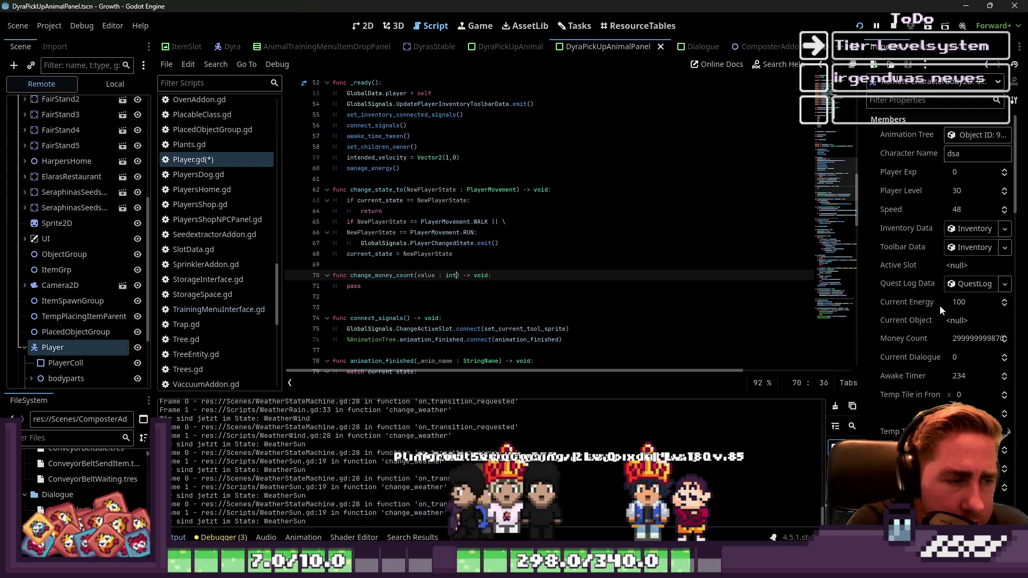
Step: Replace the pass placeholder with money_count += value as the function body
key(Down)
key(BackSpace)
key(BackSpace)
key(BackSpace)
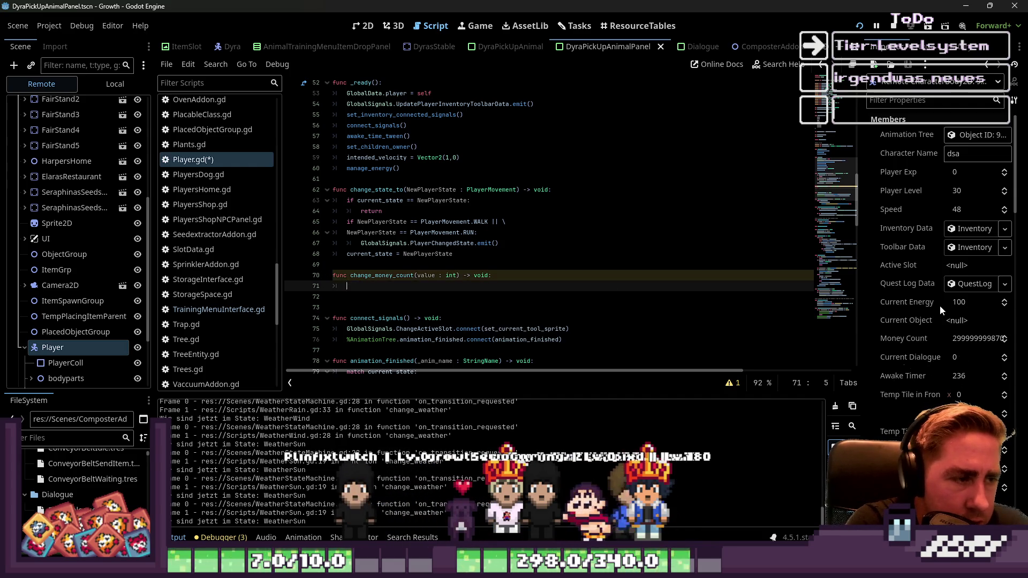
text(money_count )
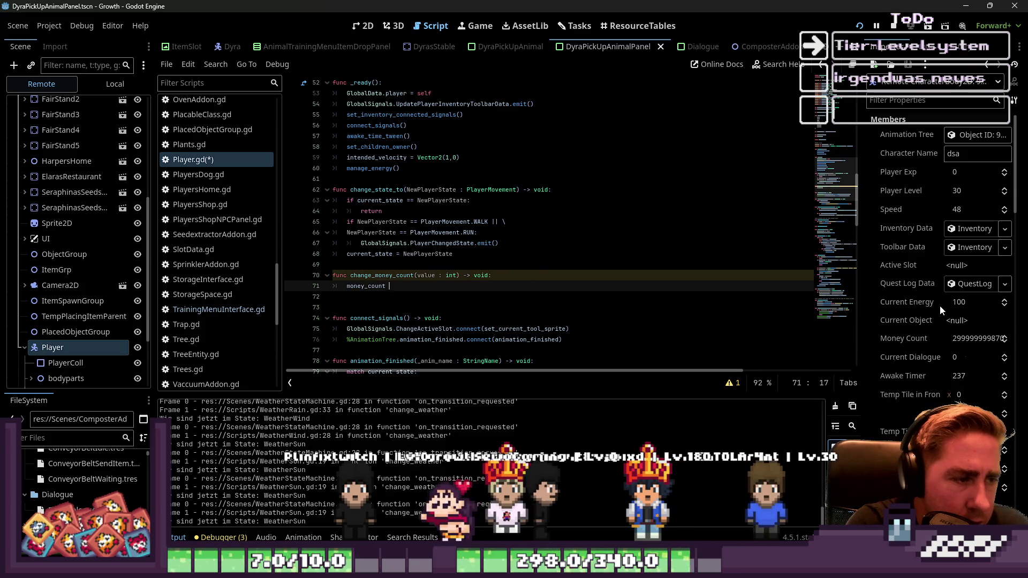
text(+)
text(+= valu)
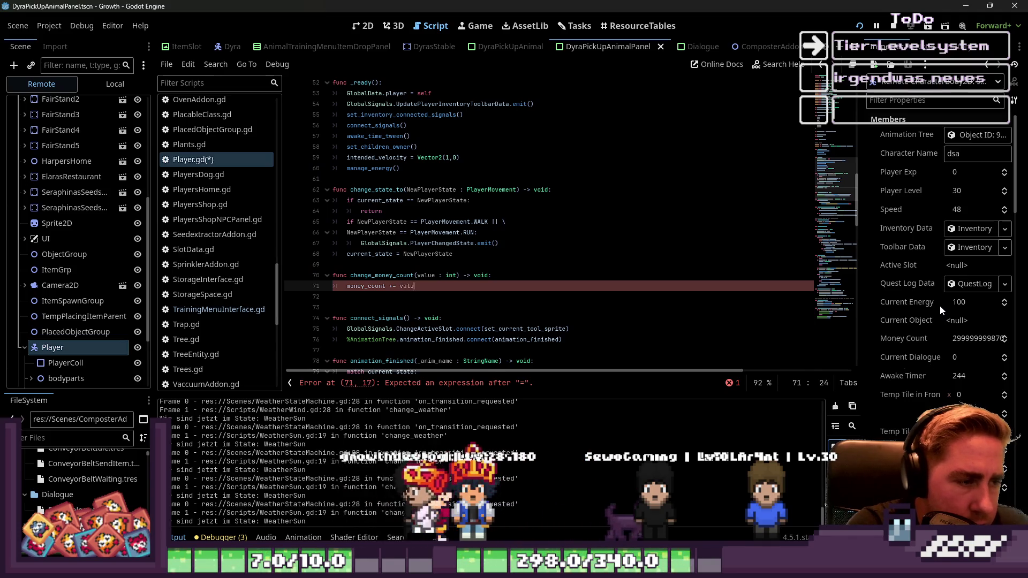
text(e)
key(Return)
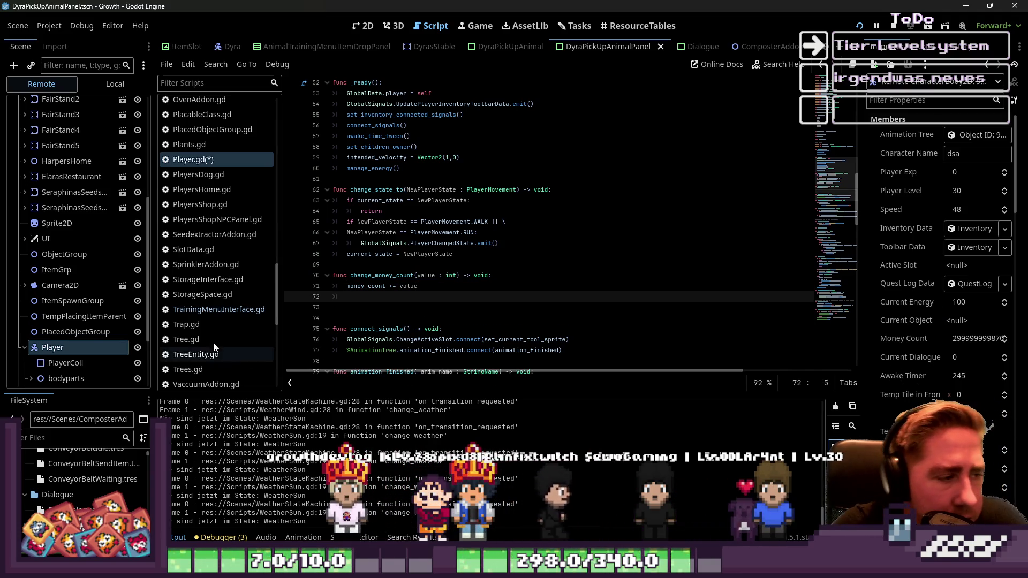
scroll(214, 347, up, 15)
scroll(214, 256, down, 10)
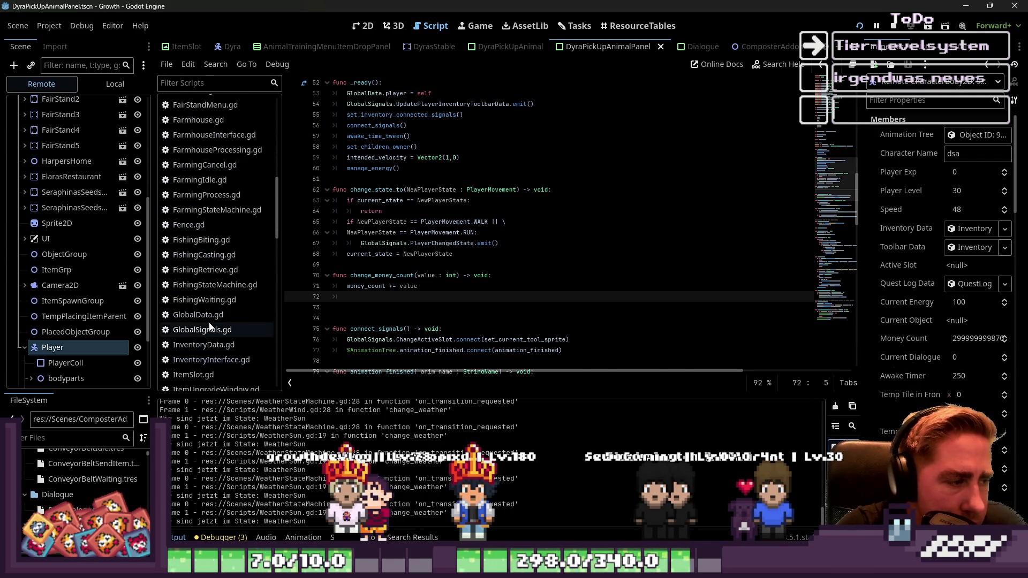
Step: In GlobalSignals.gd, add signal MoneyCountChanged() below the ChangeEnergy signal
click(210, 328)
click(439, 275)
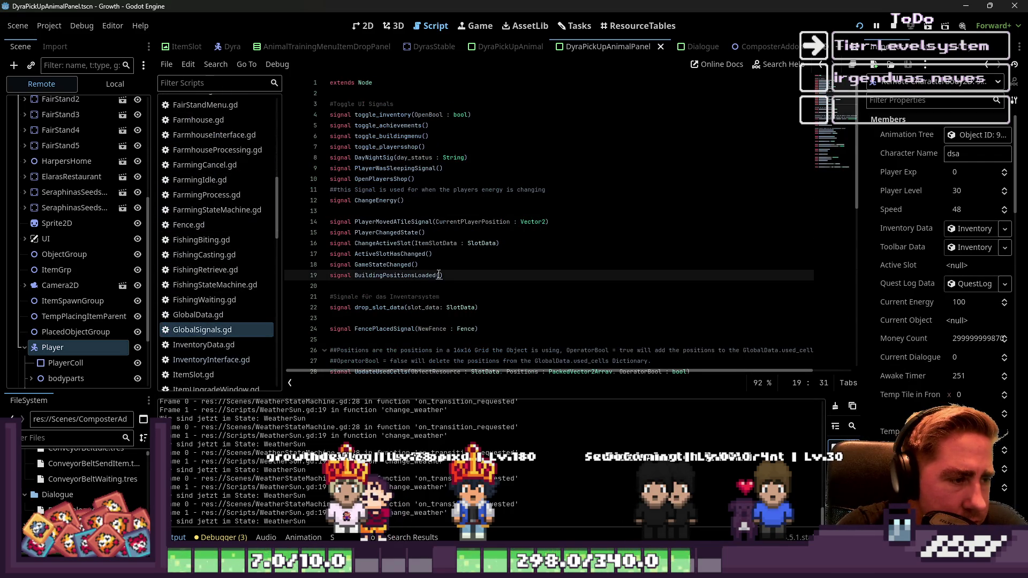
click(409, 206)
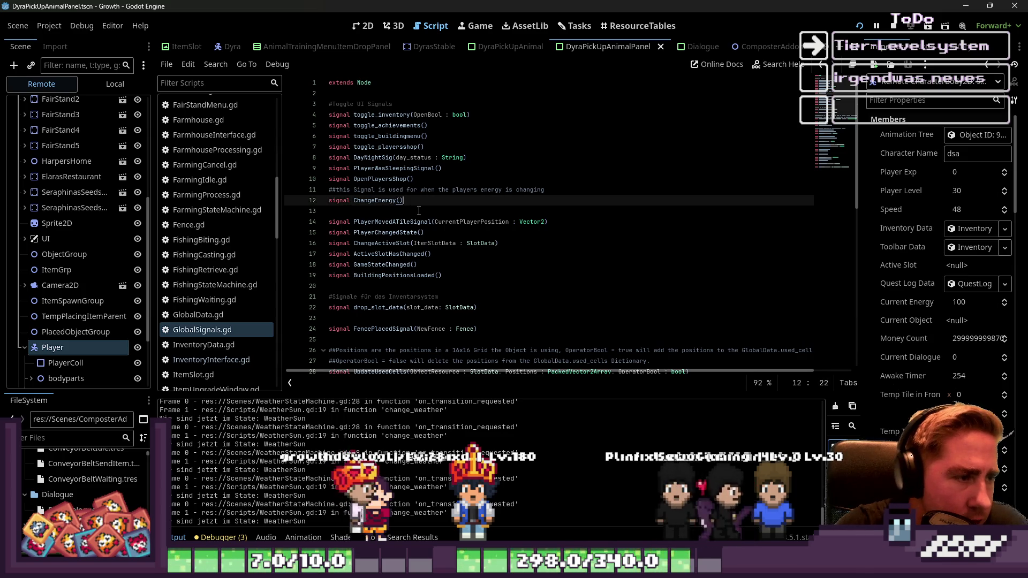
key(Return)
text(signal Change)
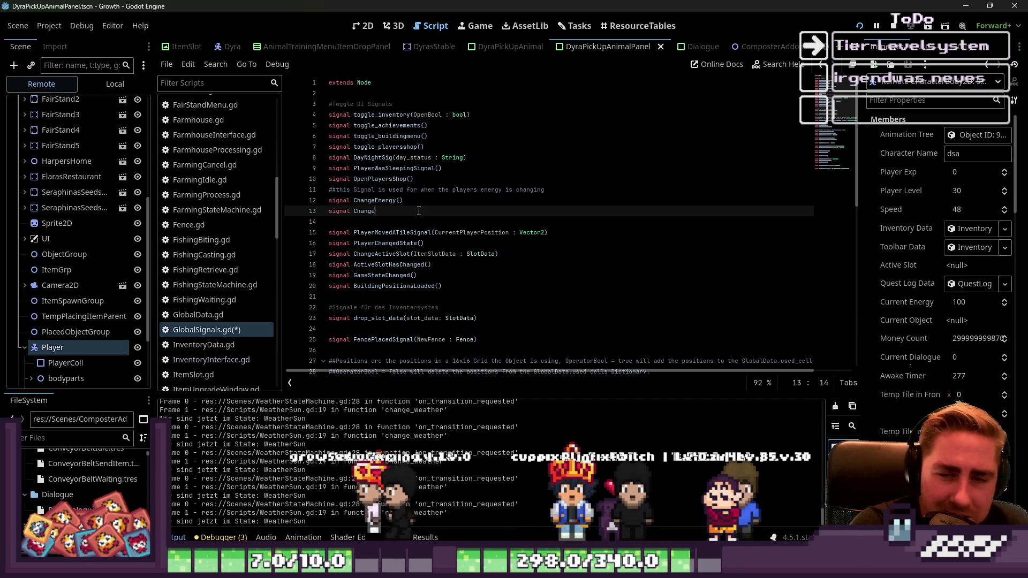
text(Mo)
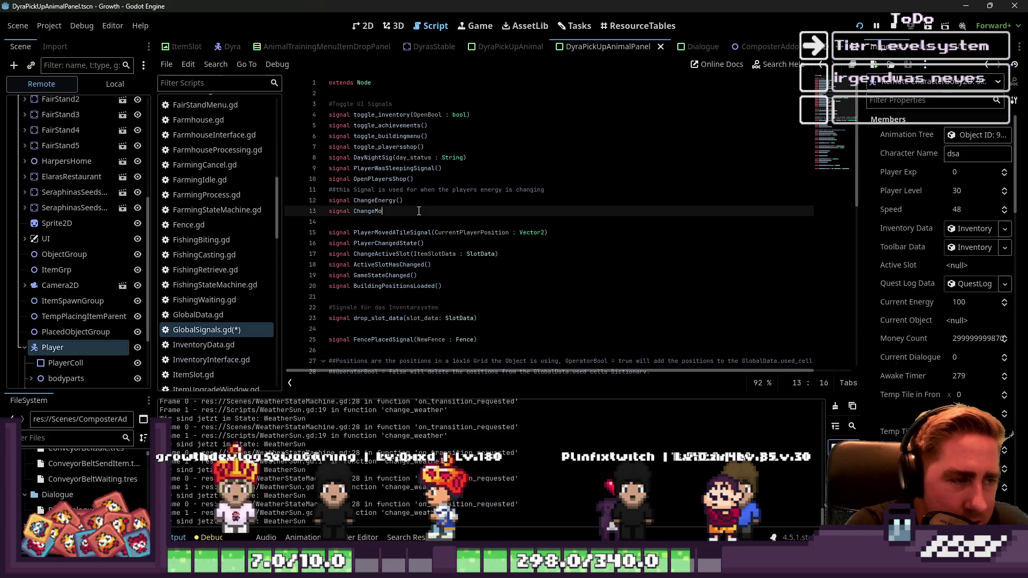
text(neyCount()
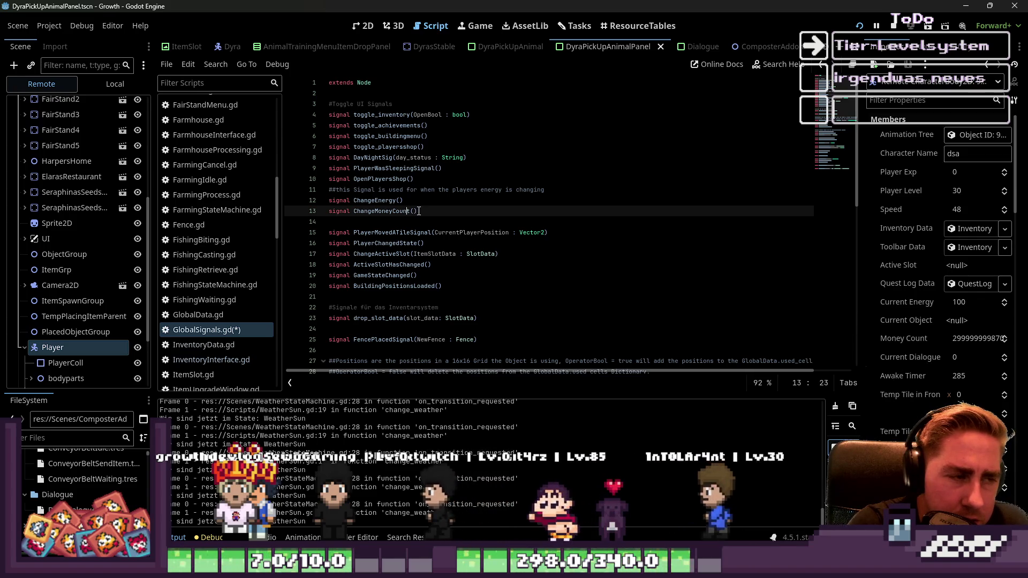
key(ctrl+z)
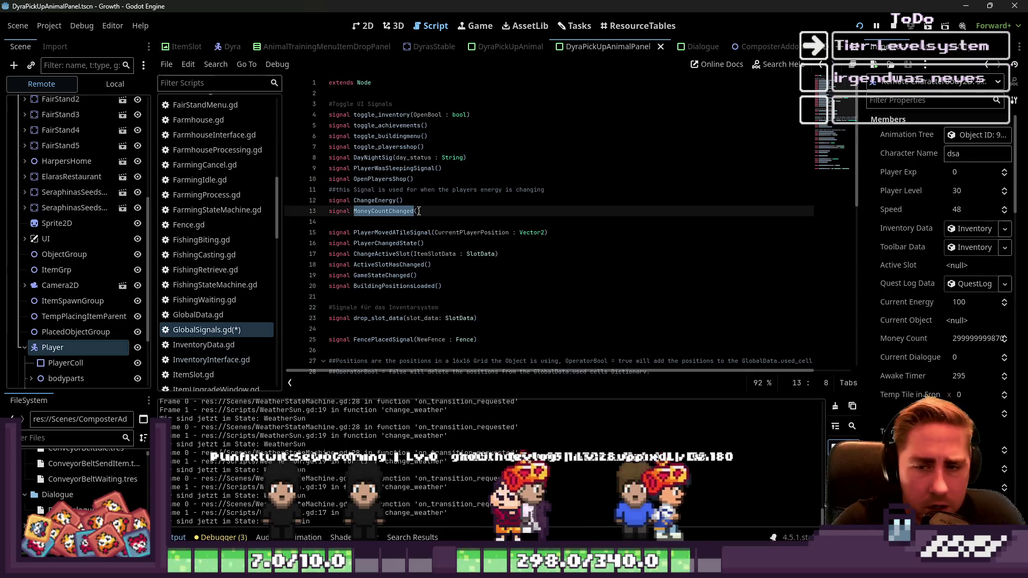
key(End)
Step: Save GlobalSignals.gd and switch back to Player.gd
key(ctrl+s)
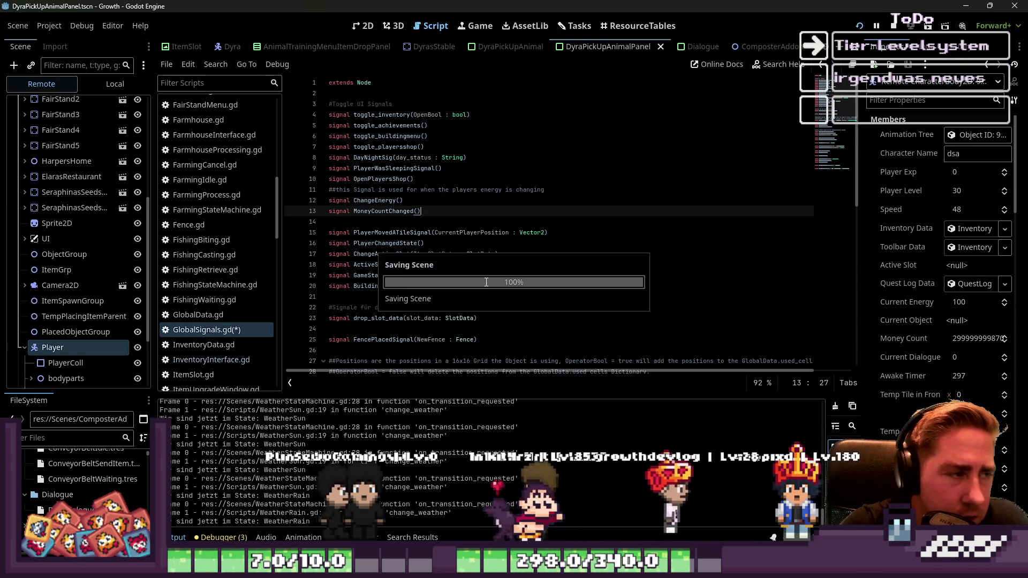
scroll(180, 234, up, 3)
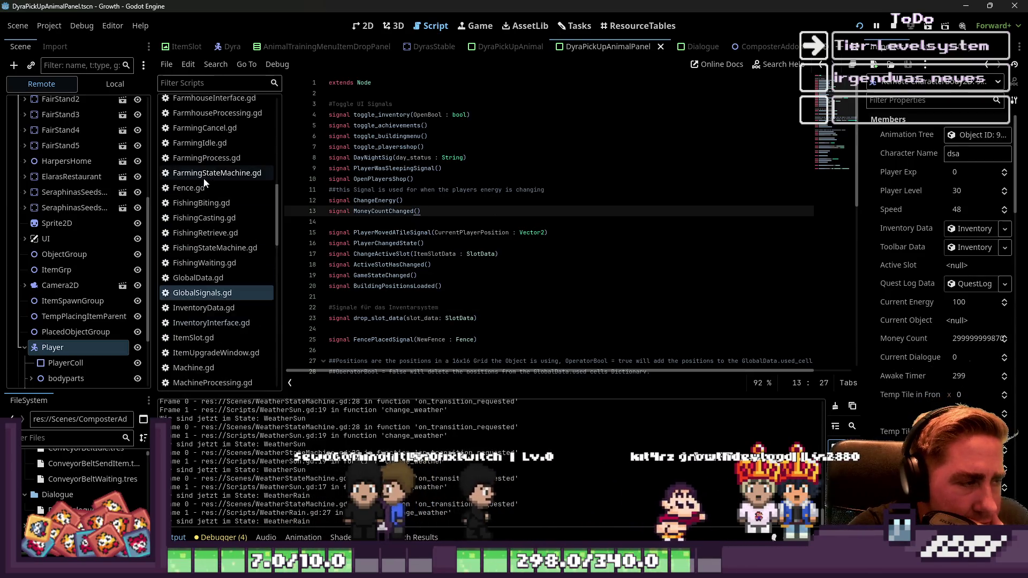
scroll(205, 182, up, 5)
scroll(207, 188, down, 15)
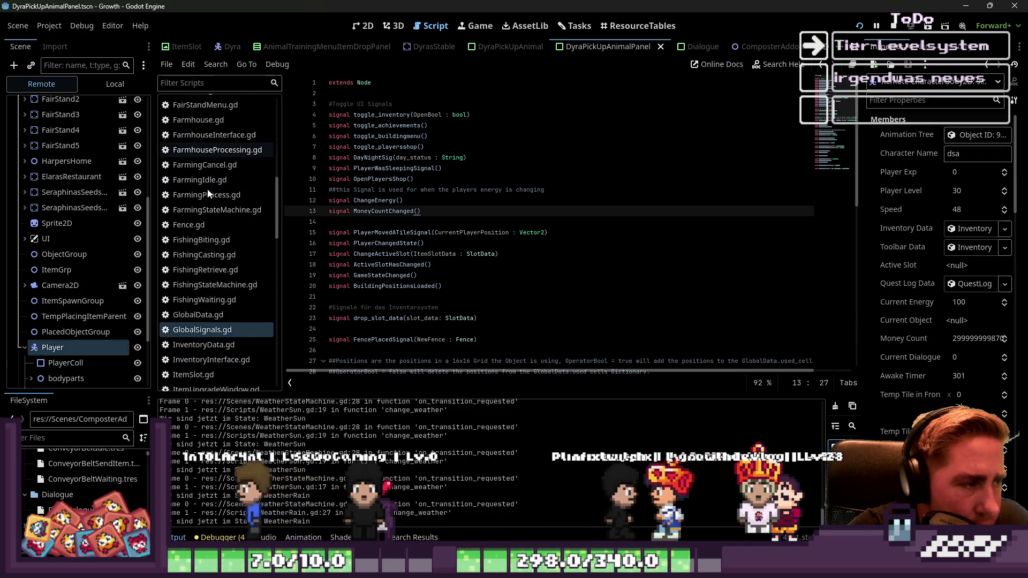
scroll(208, 184, up, 2)
click(188, 159)
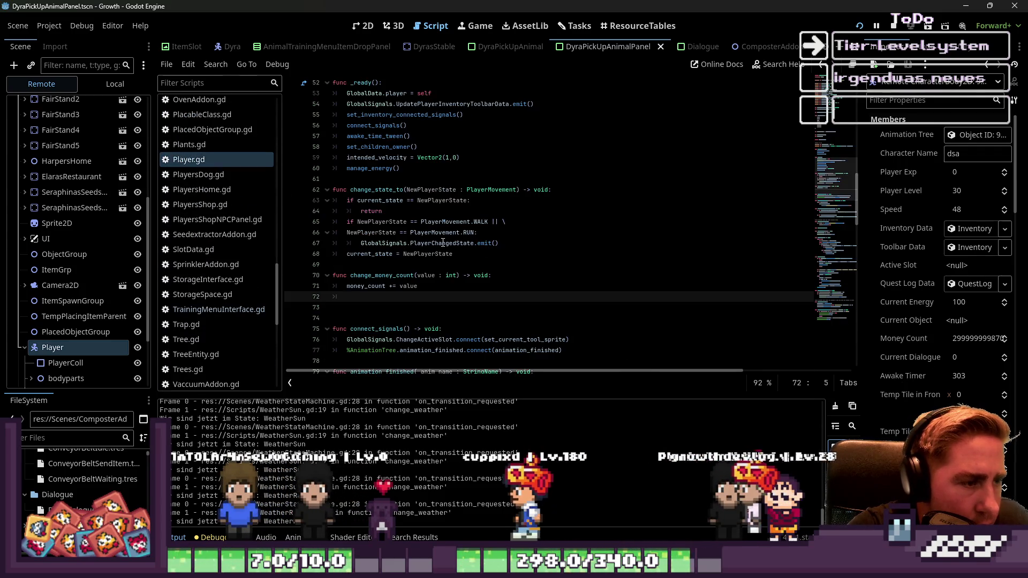
Step: Add GlobalSignals.MoneyCountChanged.emit() on the line after money_count += value in change_money_count
click(415, 262)
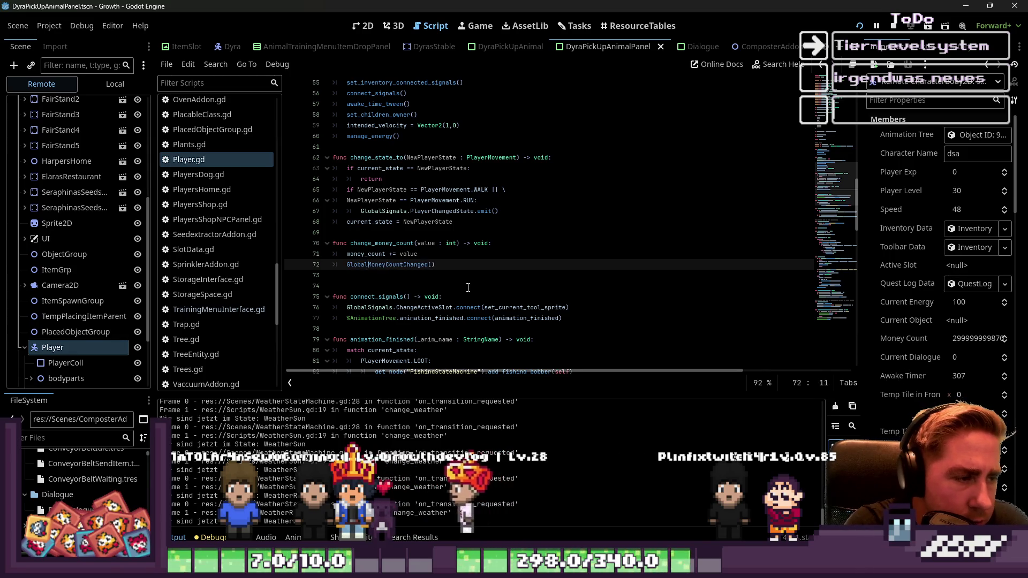
text(Signals.)
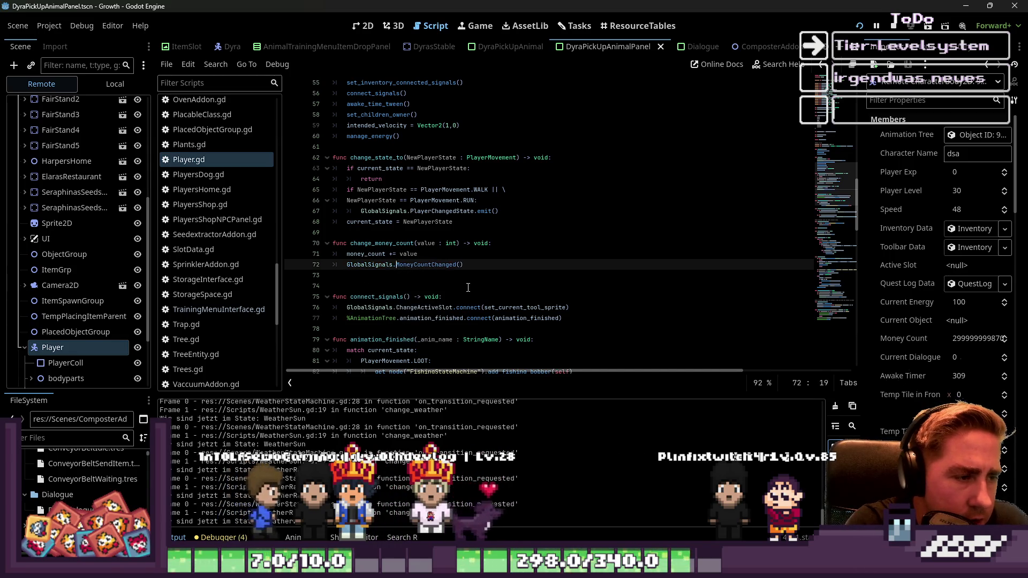
key(ctrl+Right)
text(()
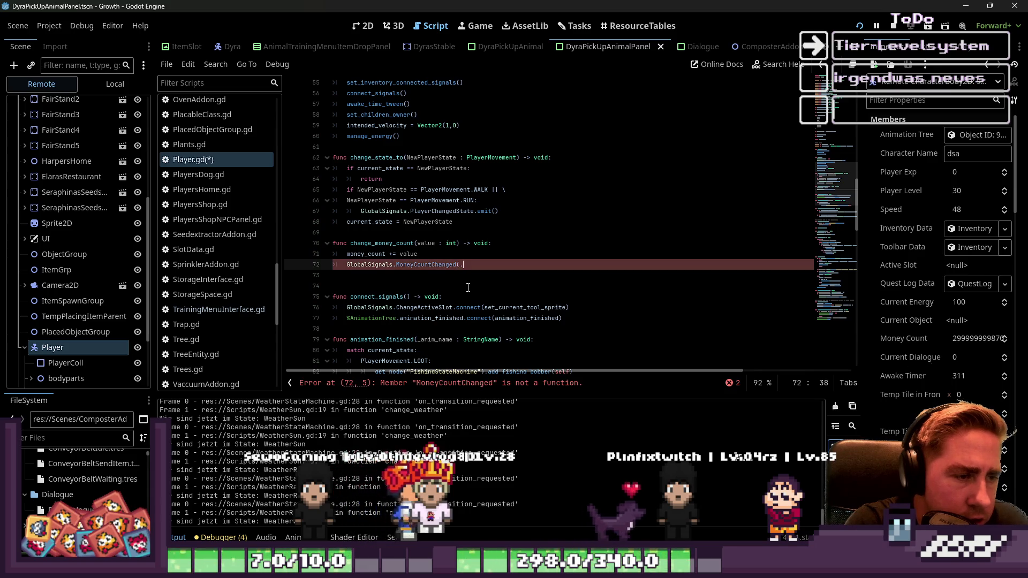
text(emit()
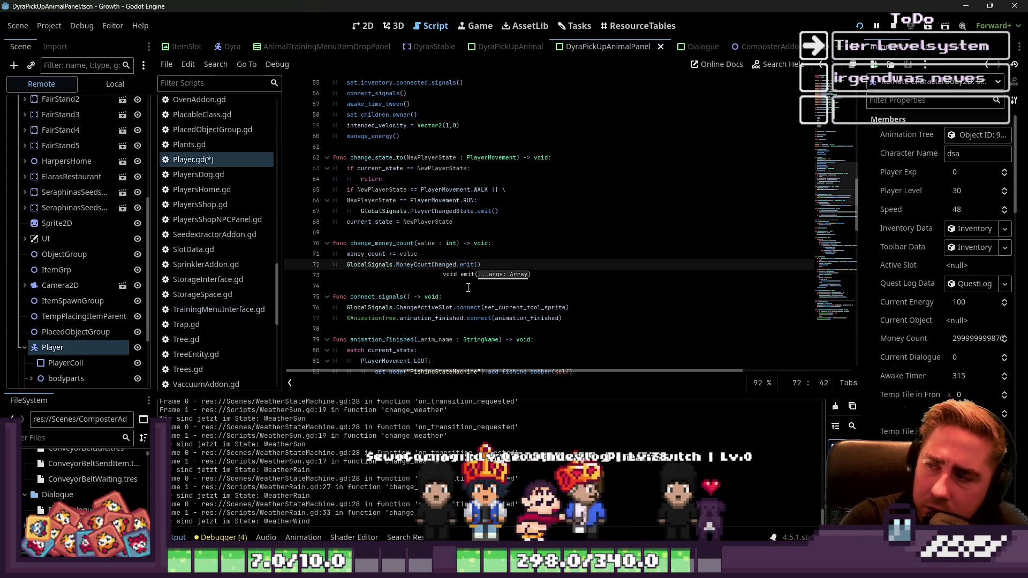
key(ctrl+Left)
key(ctrl+Left)
key(ctrl+Left)
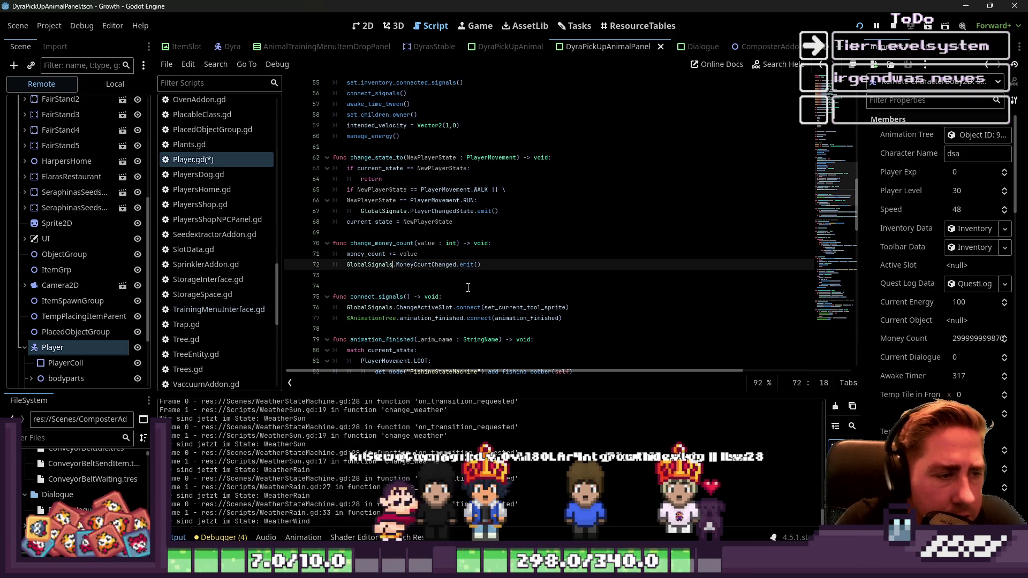
click(358, 276)
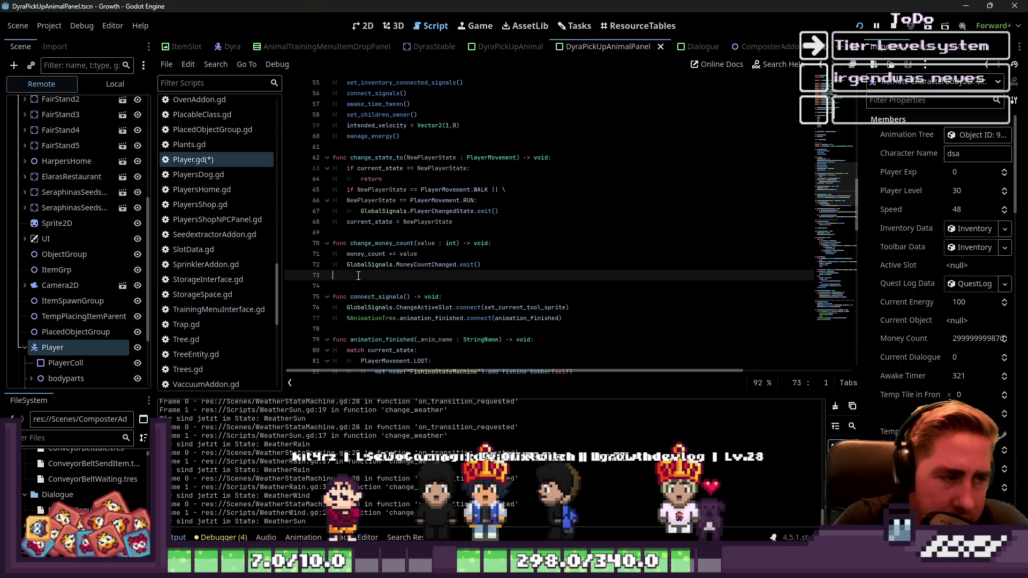
click(393, 252)
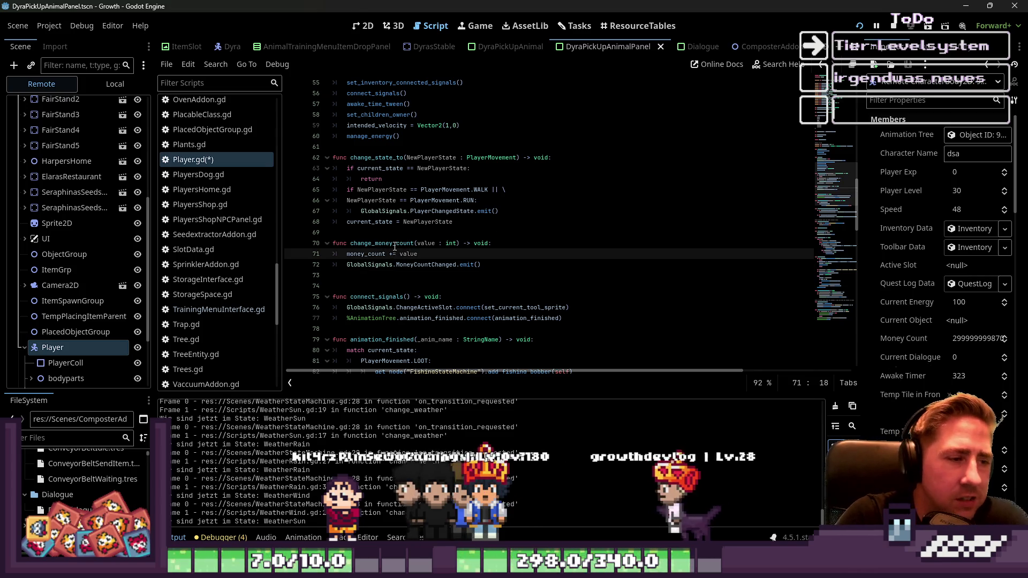
double_click(402, 245)
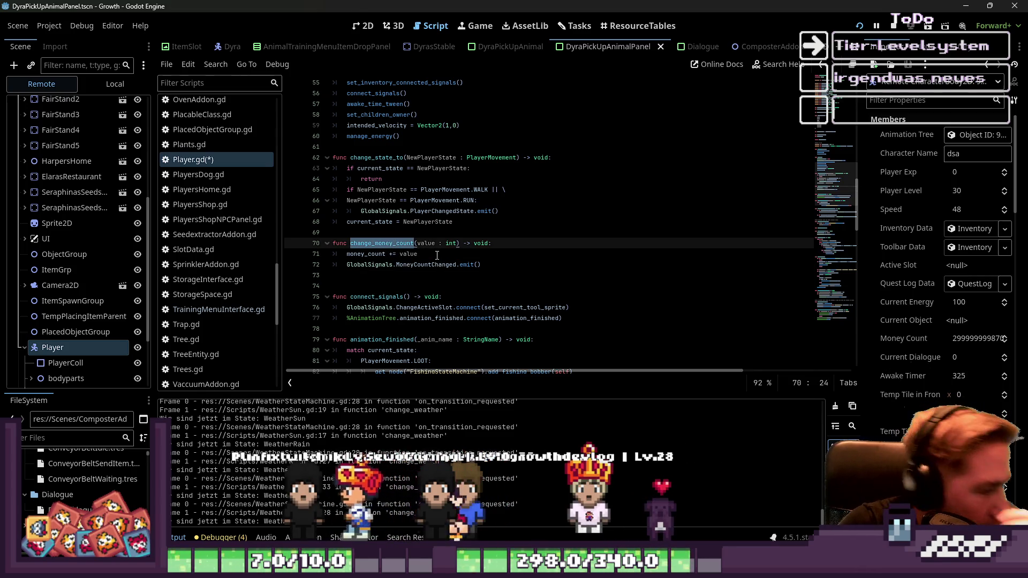
click(450, 266)
double_click(394, 245)
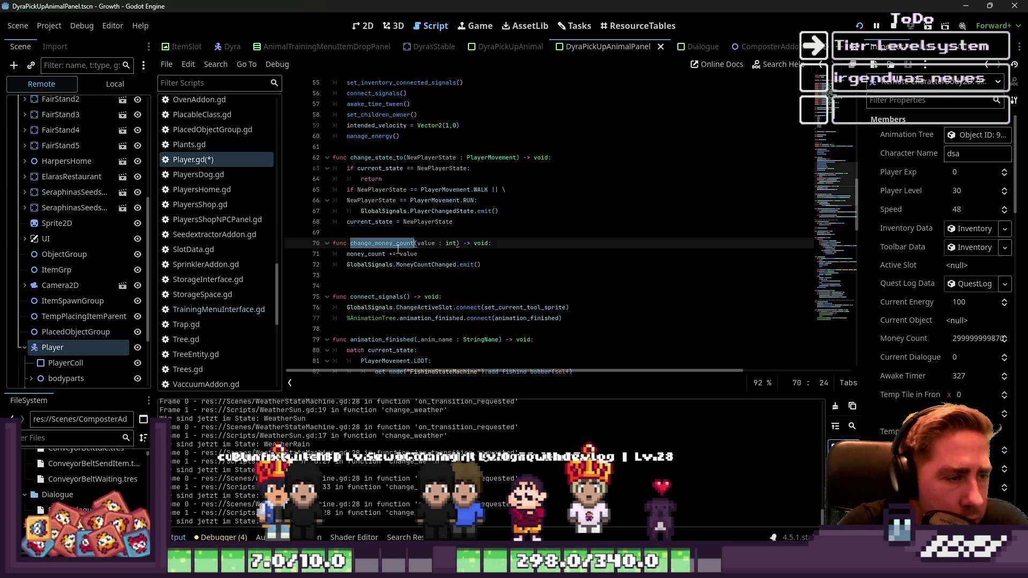
scroll(209, 290, up, 10)
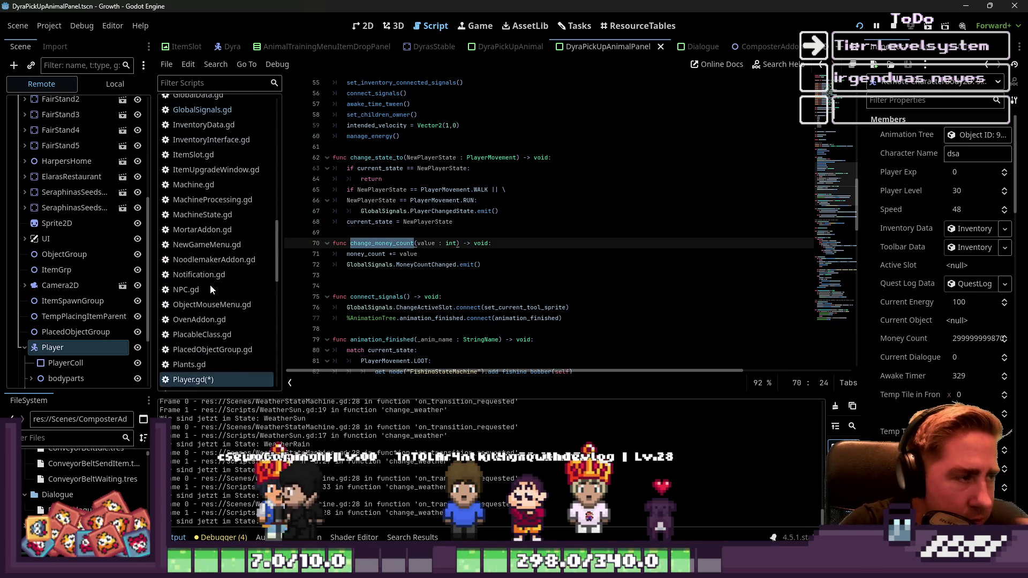
Step: Check GlobalSignals, then return to Player.gd and save it
click(202, 186)
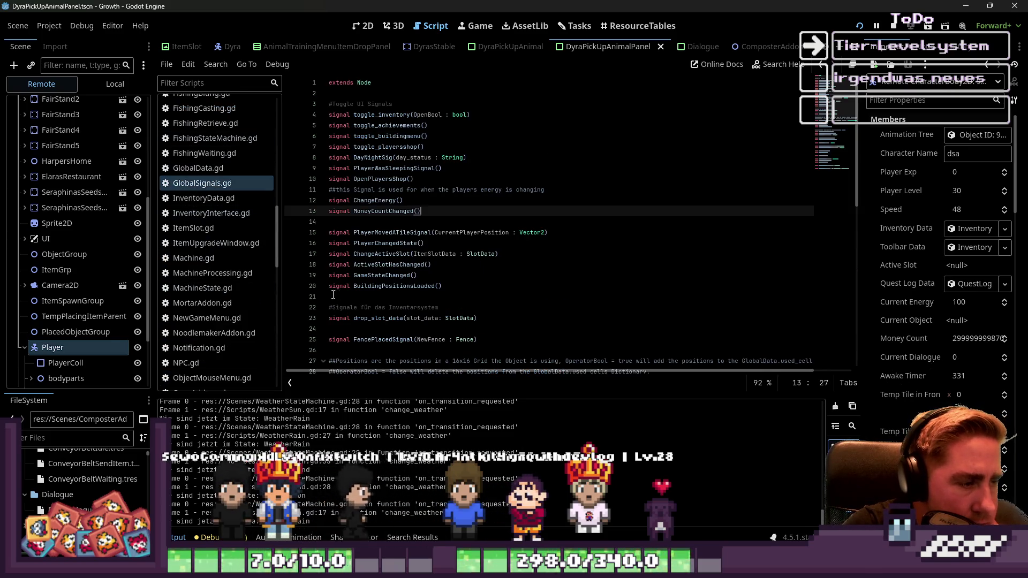
scroll(216, 224, down, 8)
click(216, 185)
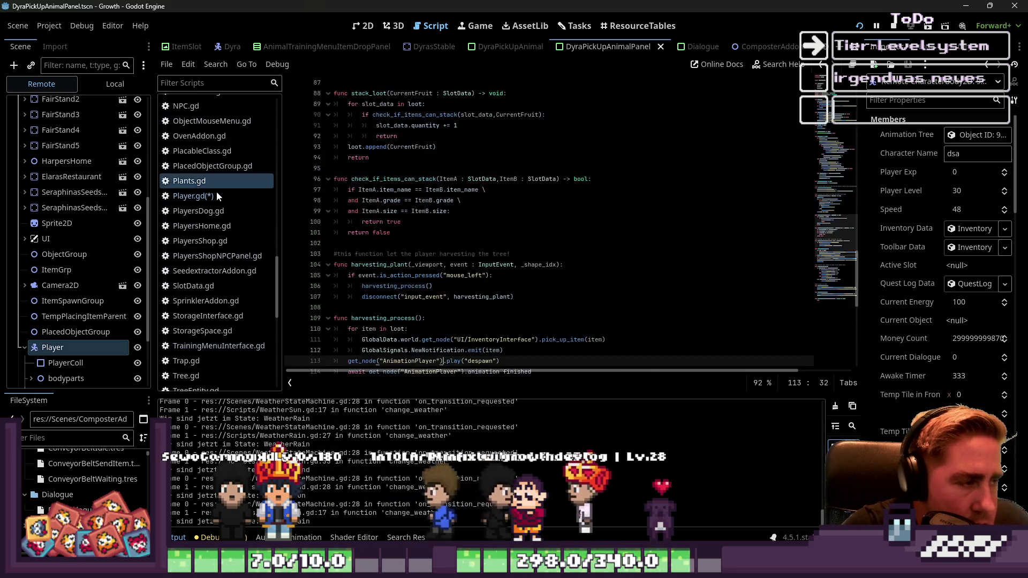
click(216, 196)
key(ctrl+s)
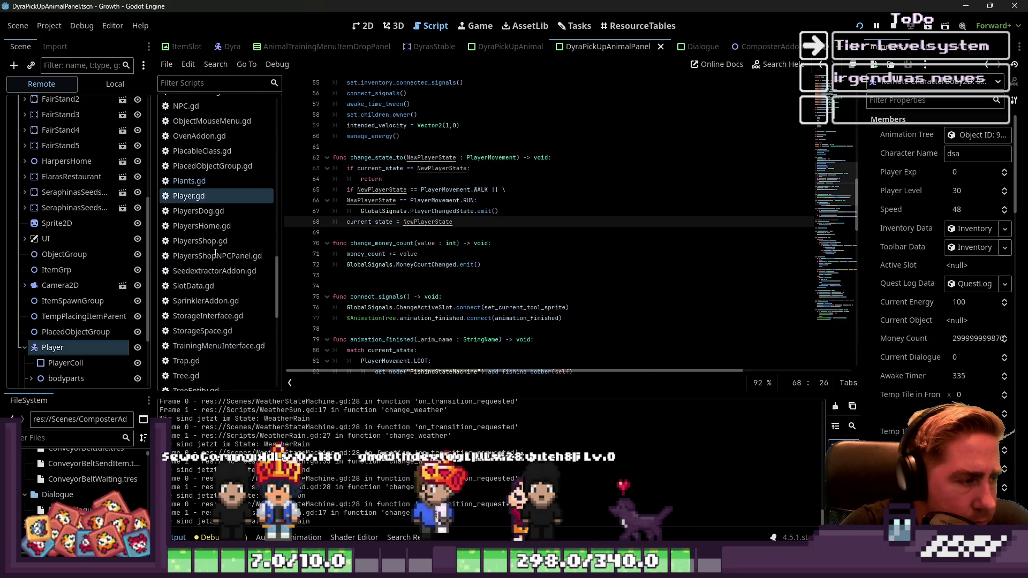
Step: Open TrainingMenuInterface.gd from the script list
scroll(215, 255, down, 5)
scroll(215, 253, up, 15)
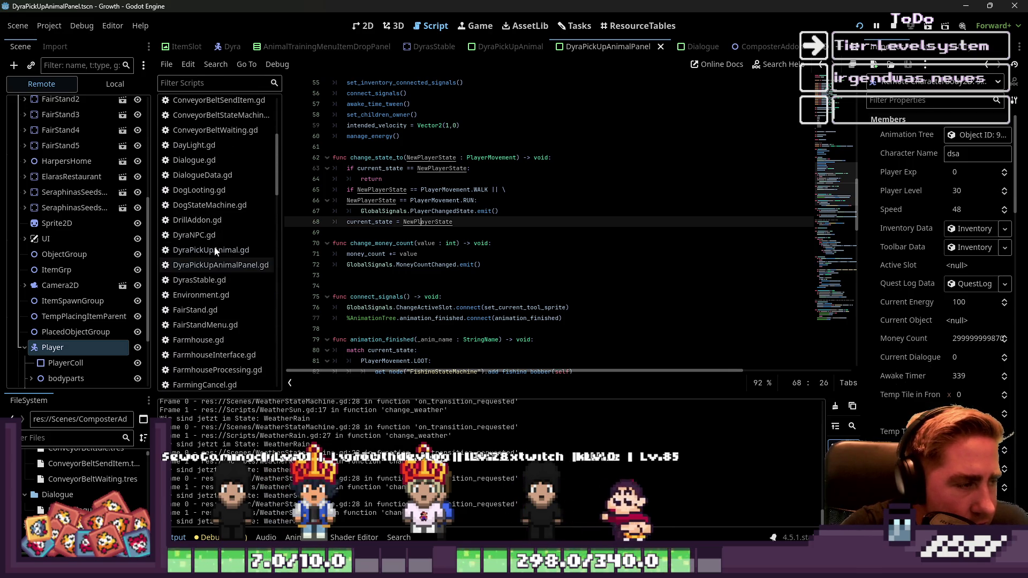
scroll(214, 254, down, 20)
scroll(214, 259, down, 2)
click(209, 274)
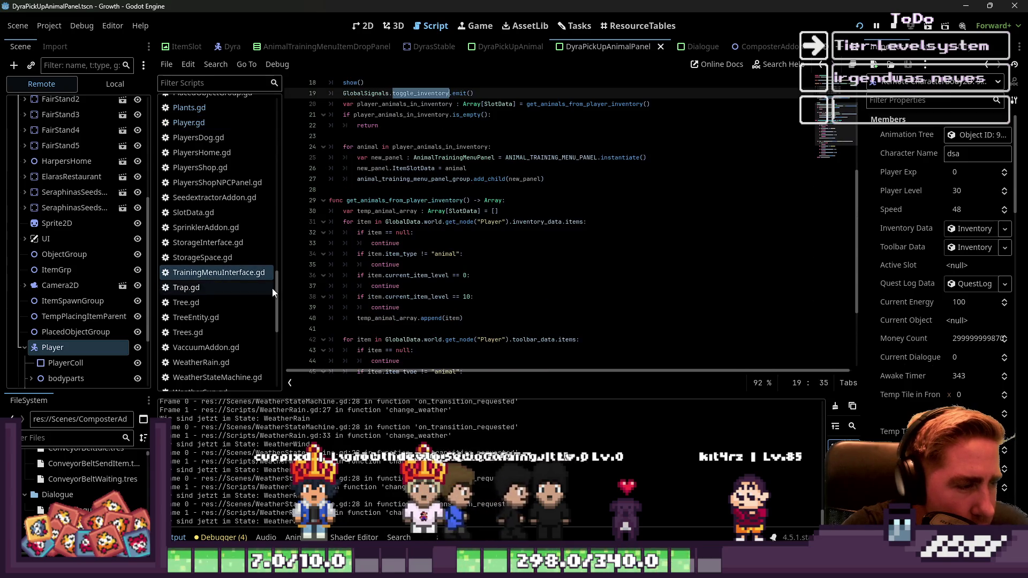
scroll(222, 277, up, 20)
click(227, 109)
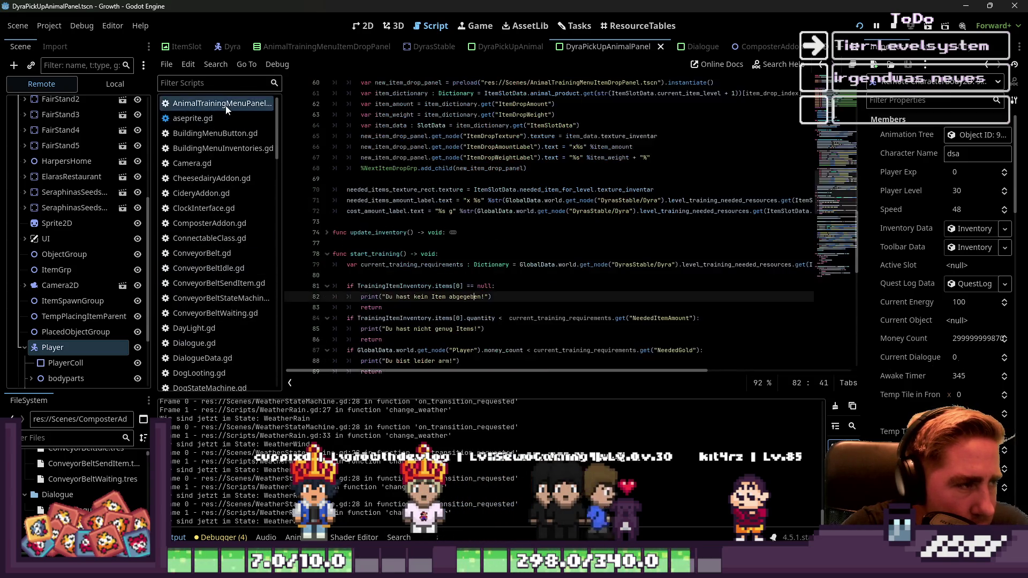
scroll(493, 194, down, 8)
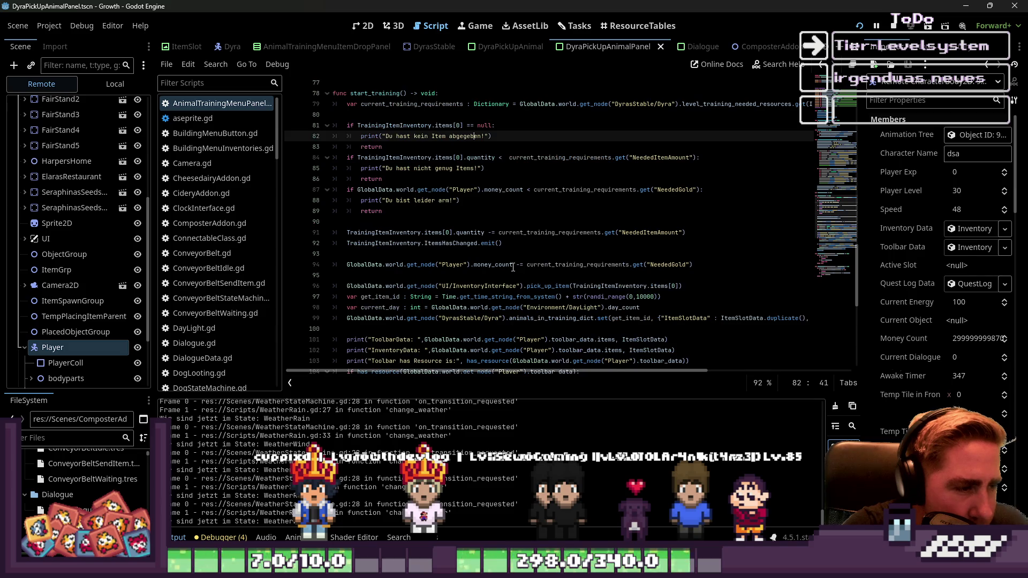
scroll(506, 257, down, 1)
click(496, 275)
scroll(487, 241, up, 5)
double_click(474, 168)
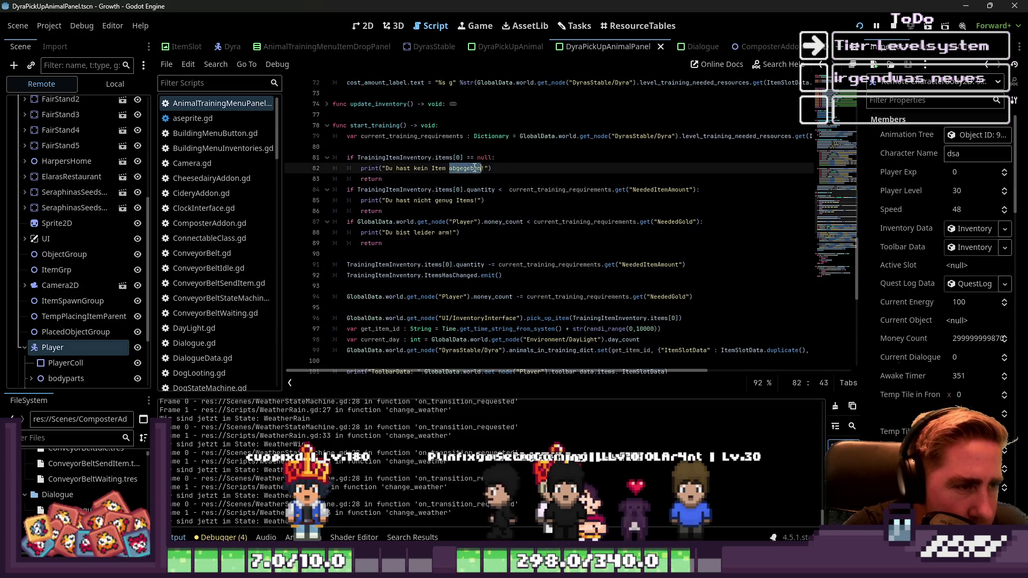
click(460, 201)
scroll(418, 268, down, 5)
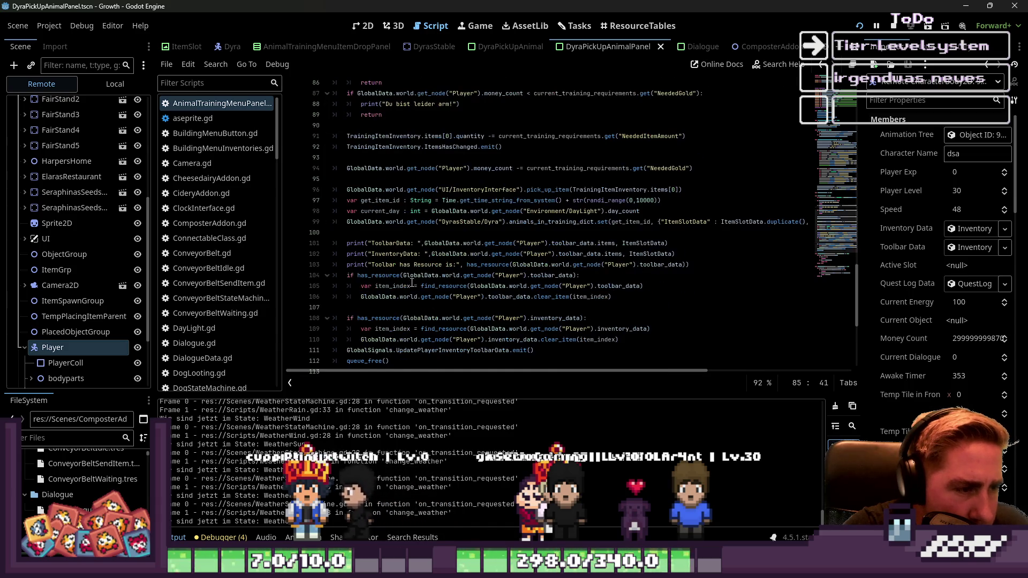
scroll(448, 287, down, 1)
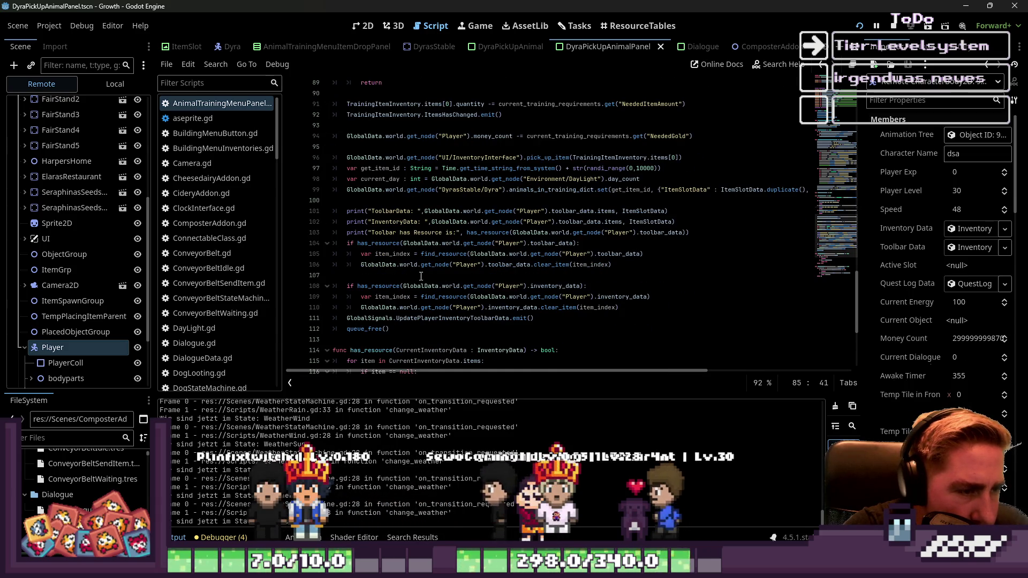
double_click(489, 272)
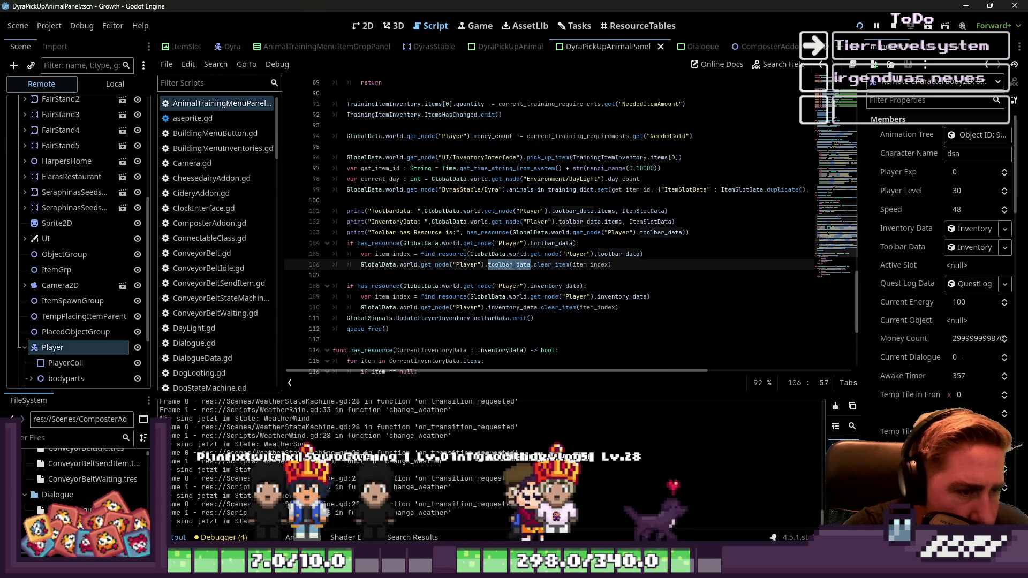
double_click(446, 244)
scroll(465, 271, down, 1)
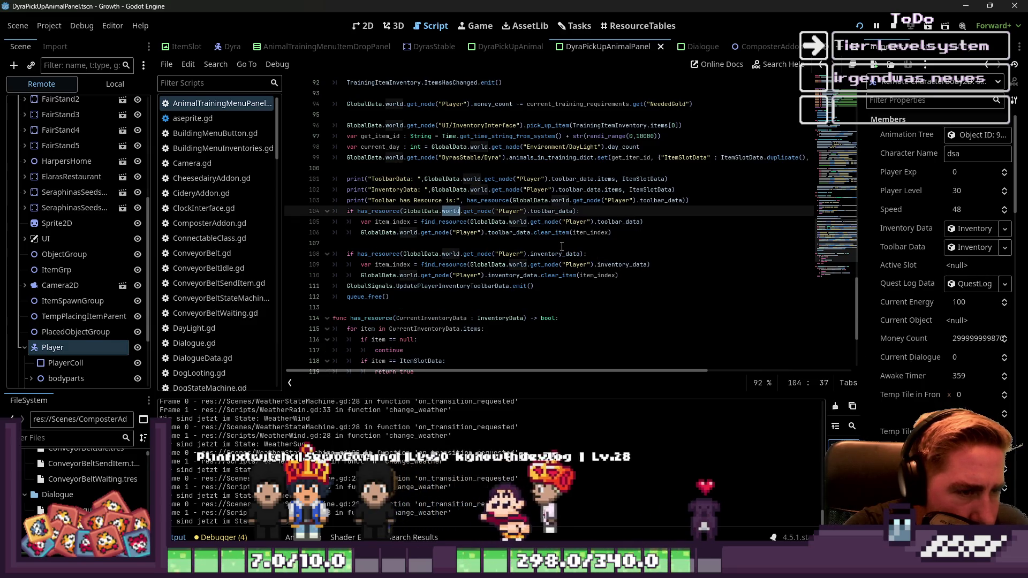
scroll(526, 229, down, 1)
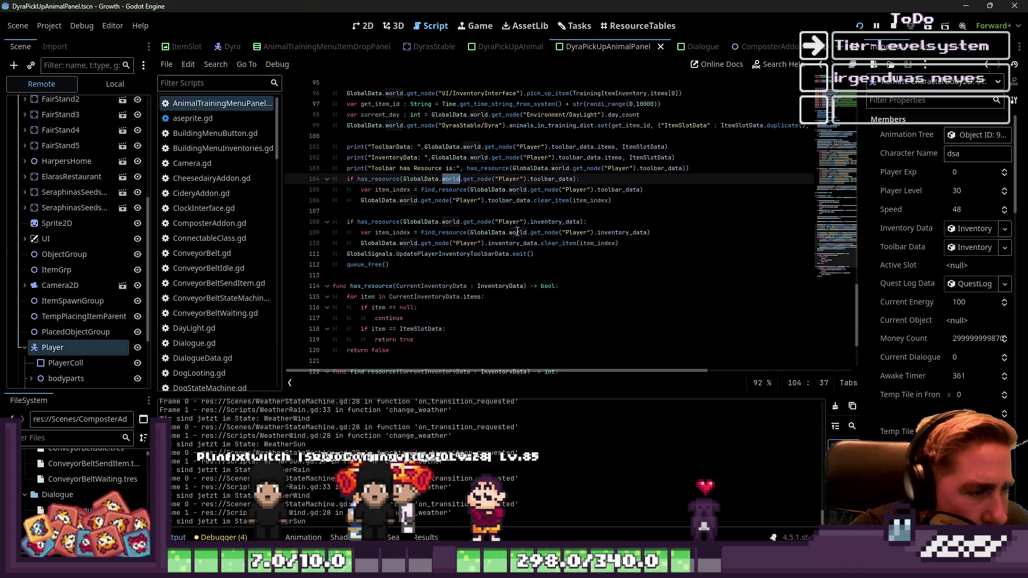
scroll(476, 246, up, 1)
scroll(465, 225, up, 1)
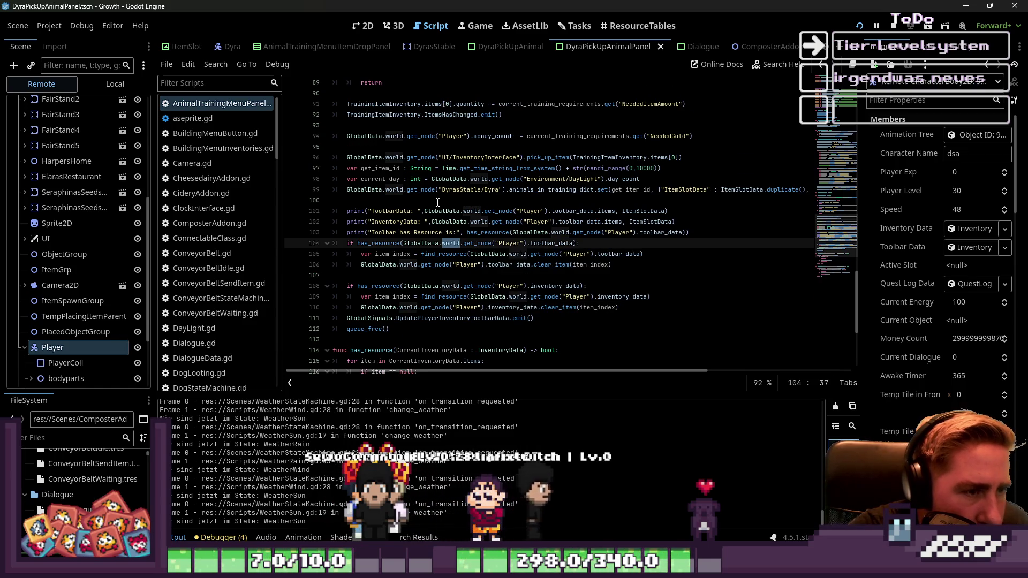
Step: Replace line 94's money_count subtraction with change_money_count(-current_training_requirements.get("NeededGold"))
click(499, 137)
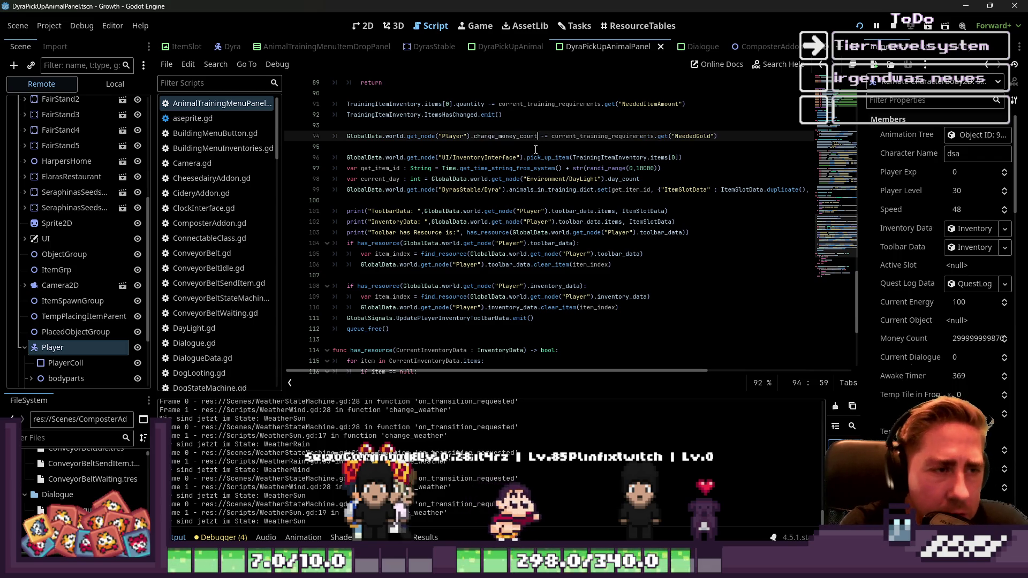
key(ctrl+d)
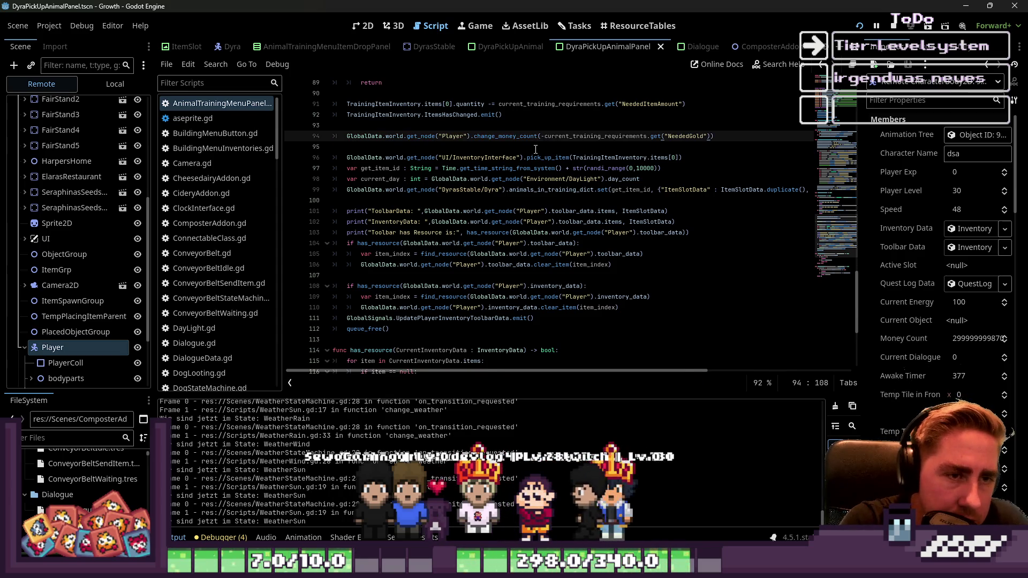
key(Up)
key(Up)
key(Down)
key(Down)
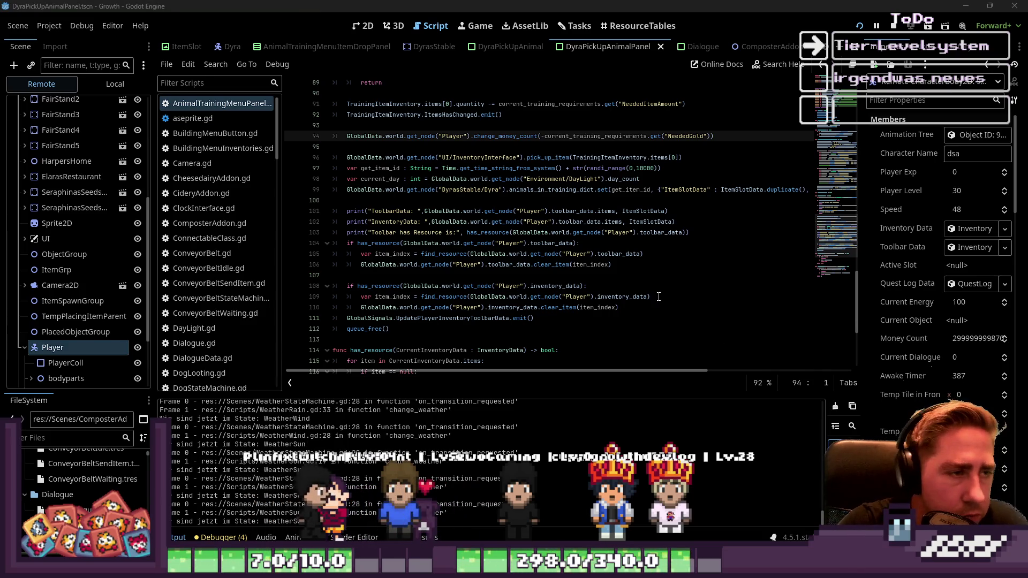
click(485, 157)
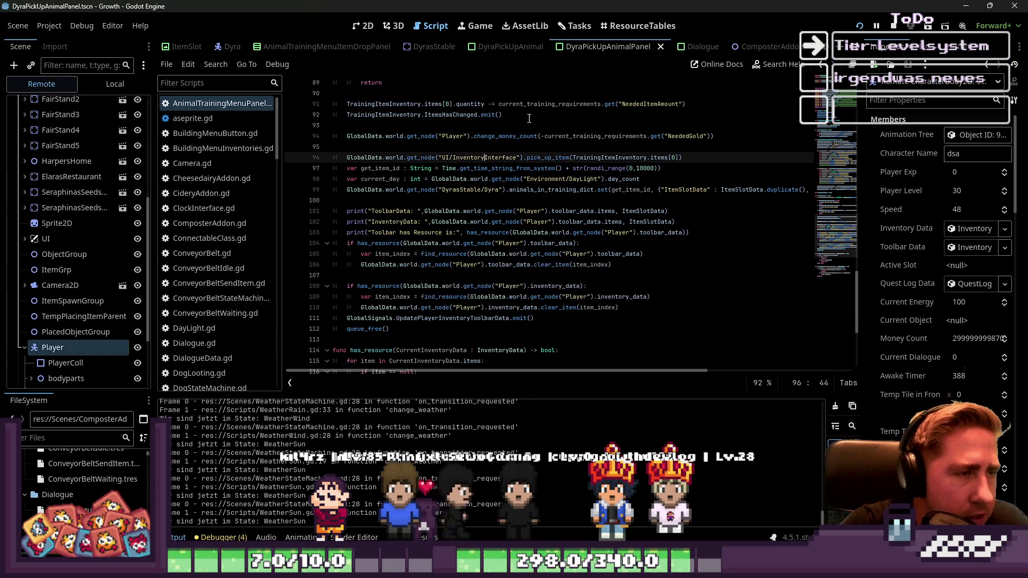
scroll(224, 241, down, 5)
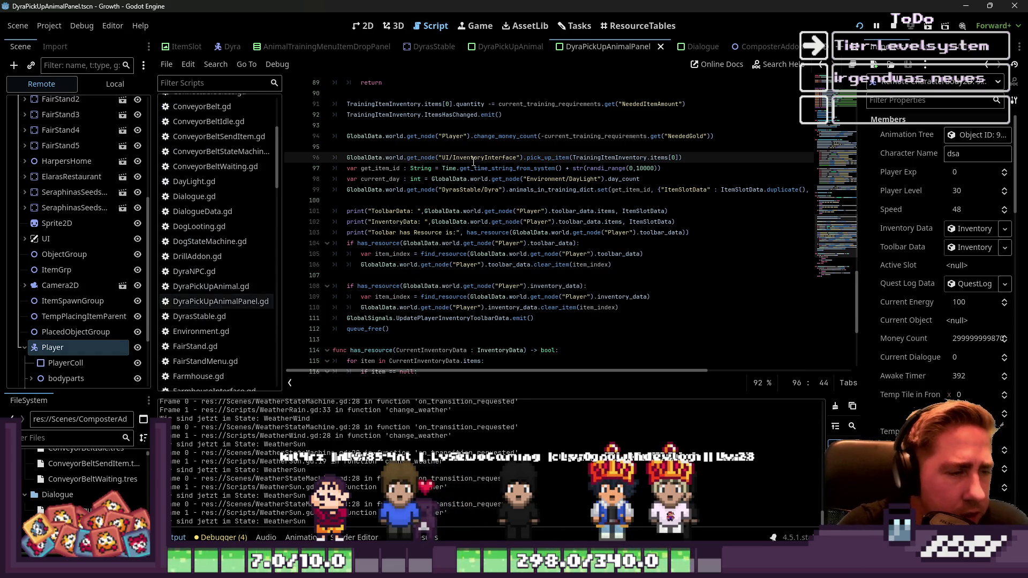
double_click(484, 136)
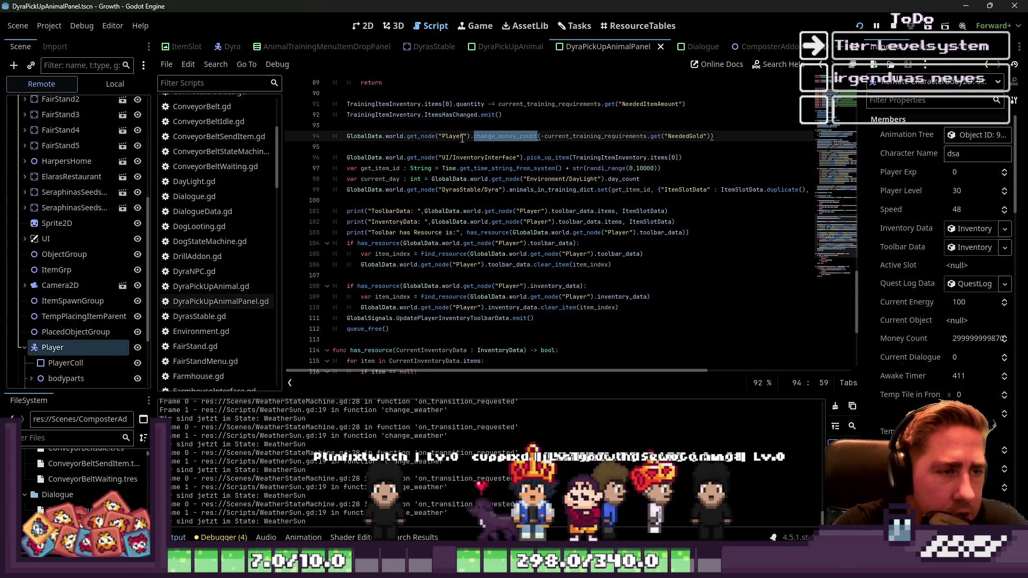
Step: Review the new change_money_count call on line 94 and open ClockInterface.gd
scroll(462, 138, up, 2)
click(498, 201)
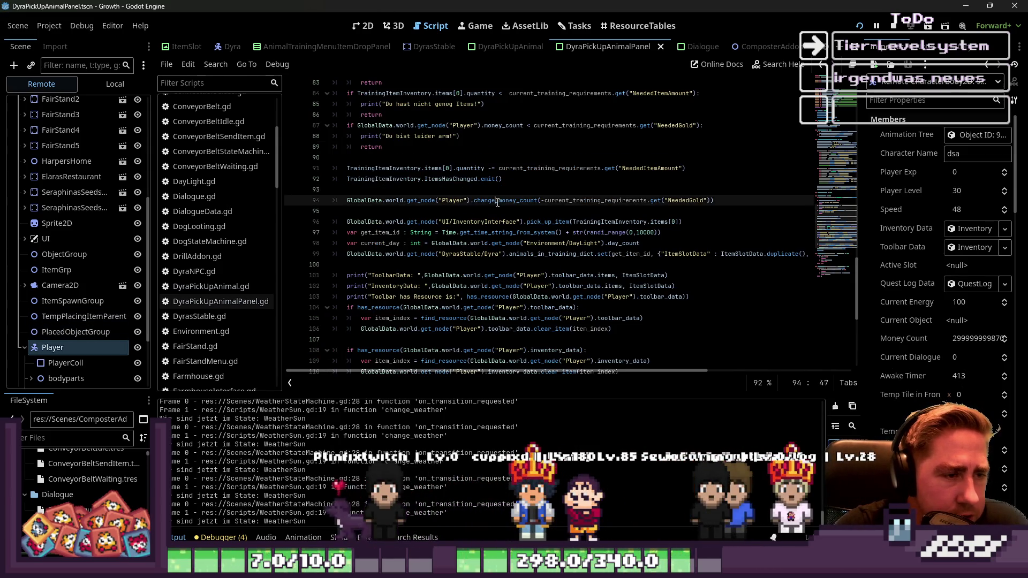
scroll(225, 185, up, 5)
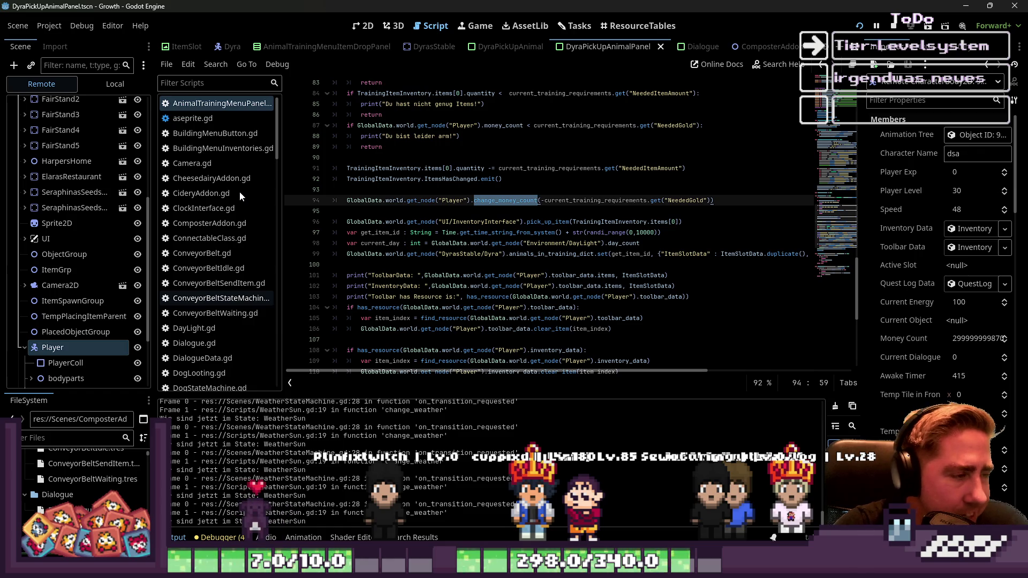
scroll(243, 186, down, 10)
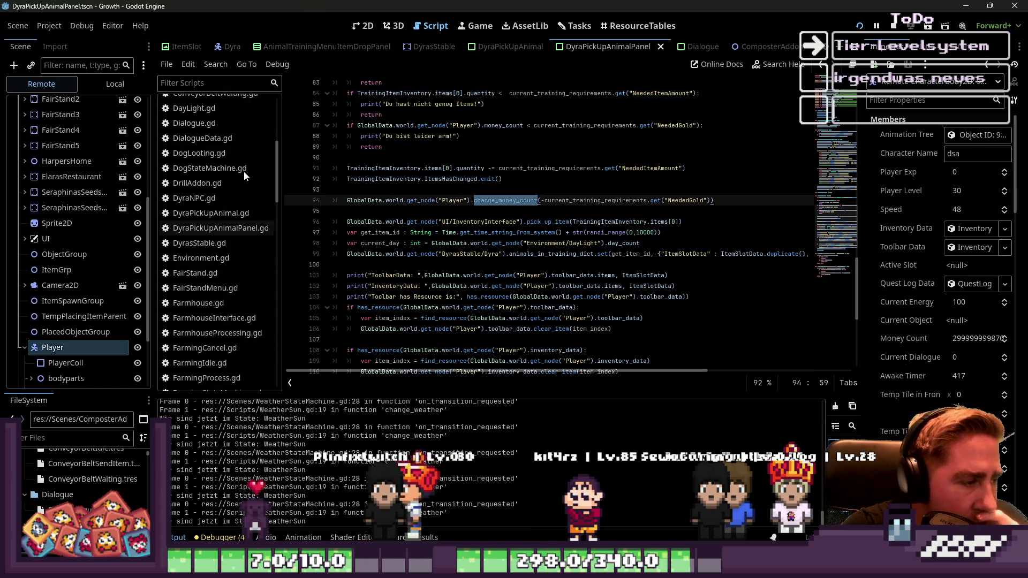
scroll(243, 184, up, 10)
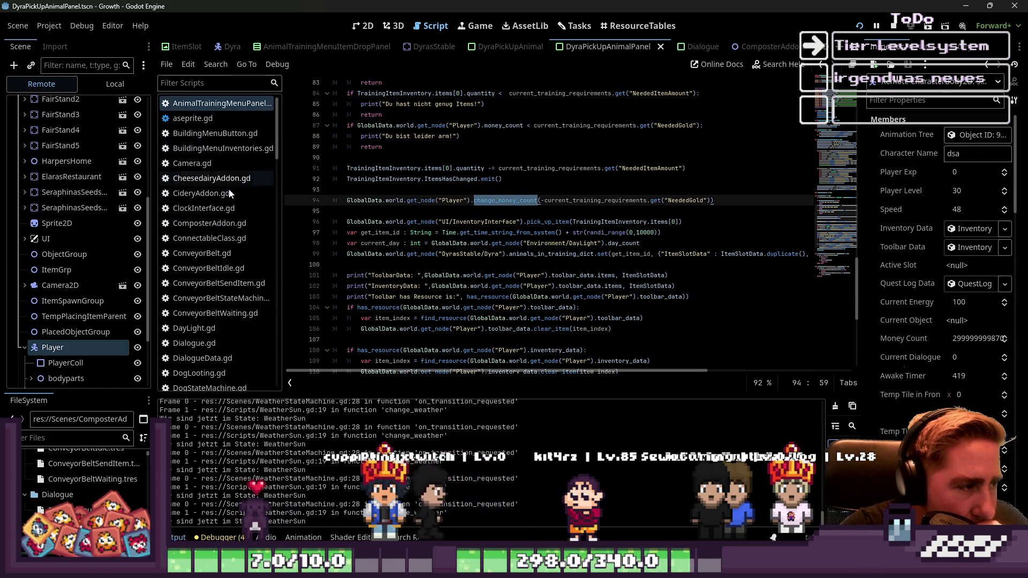
click(217, 208)
Step: Delete the weather_setter function on lines 35–36 along with its leftover empty line
scroll(428, 207, up, 5)
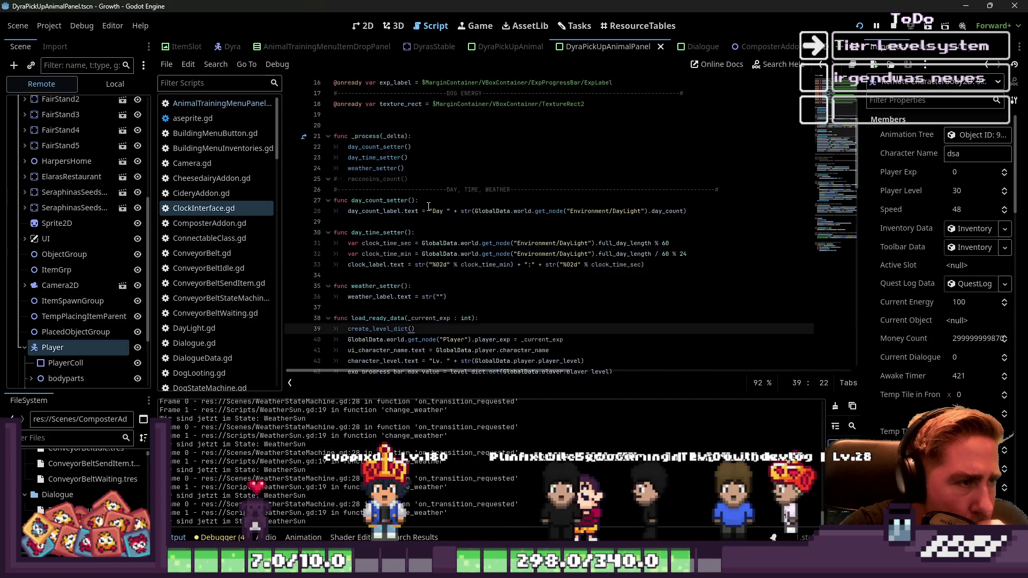
scroll(407, 230, up, 1)
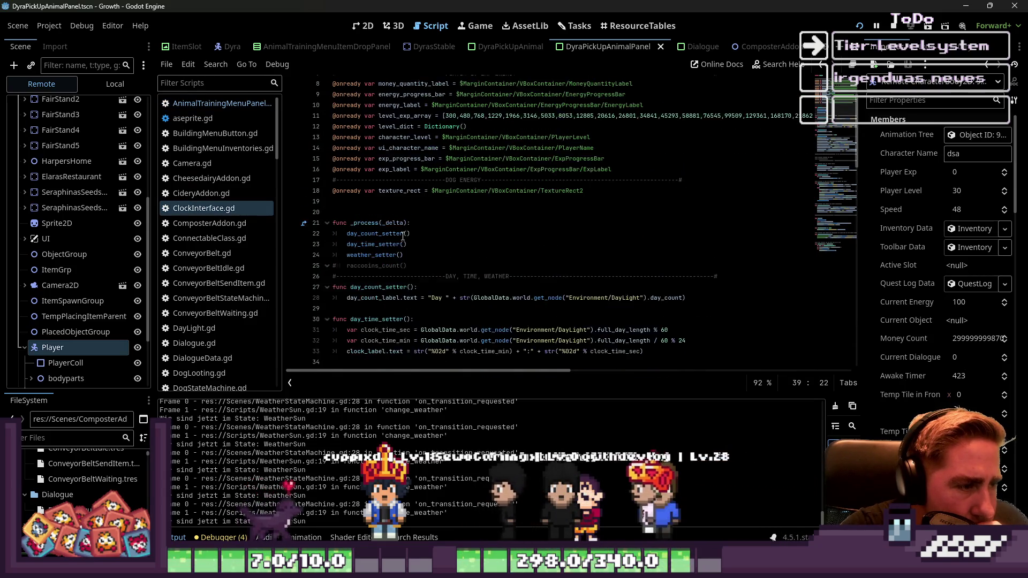
click(375, 264)
click(364, 275)
click(359, 287)
click(362, 296)
scroll(366, 295, down, 5)
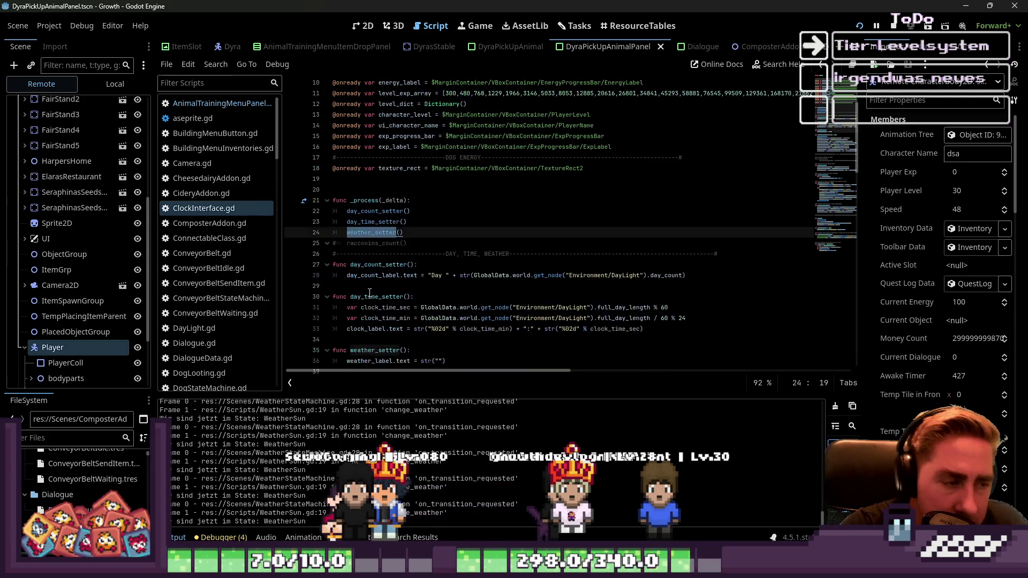
scroll(369, 292, down, 1)
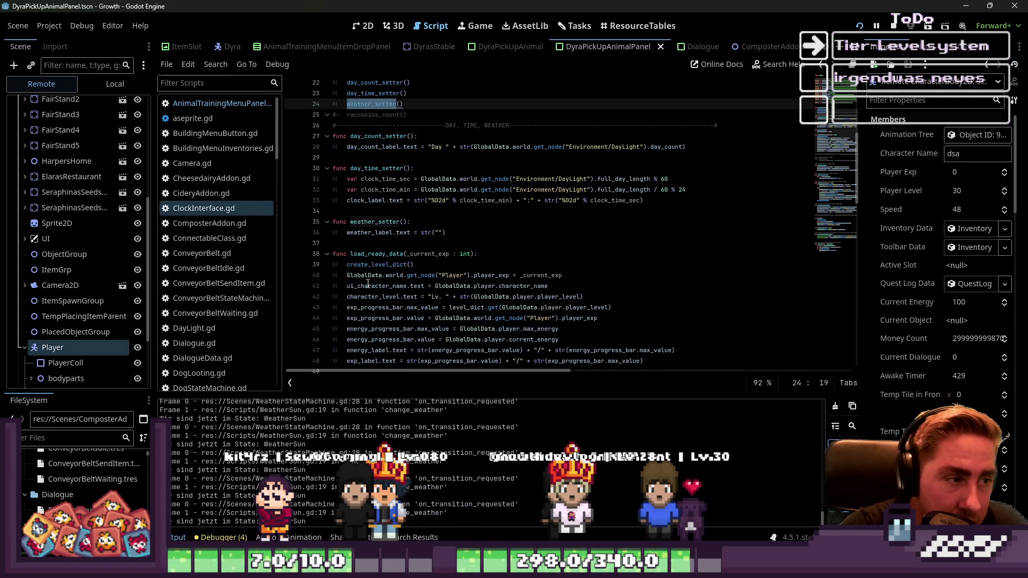
mouse_move(366, 267)
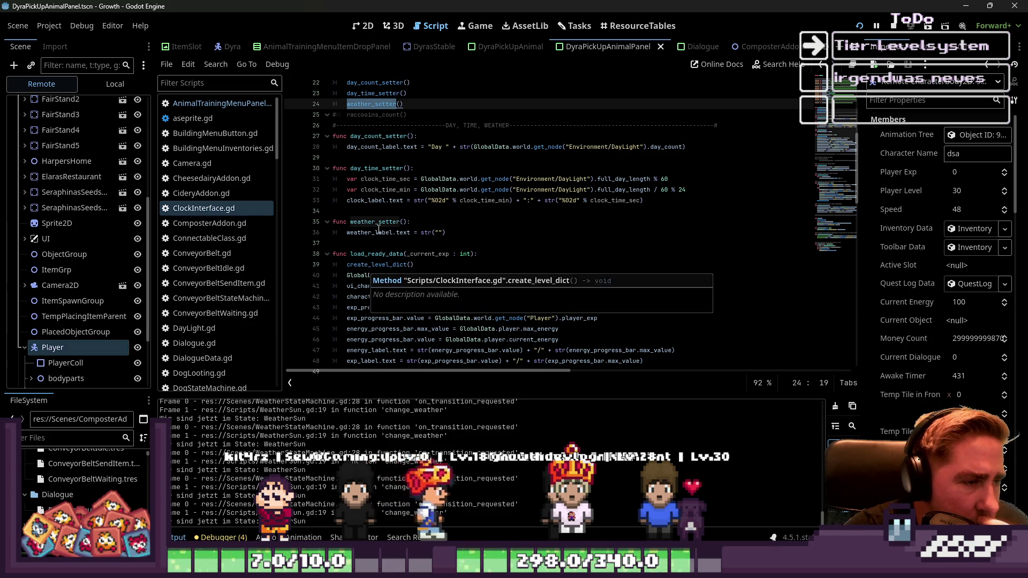
drag(353, 244, 321, 225)
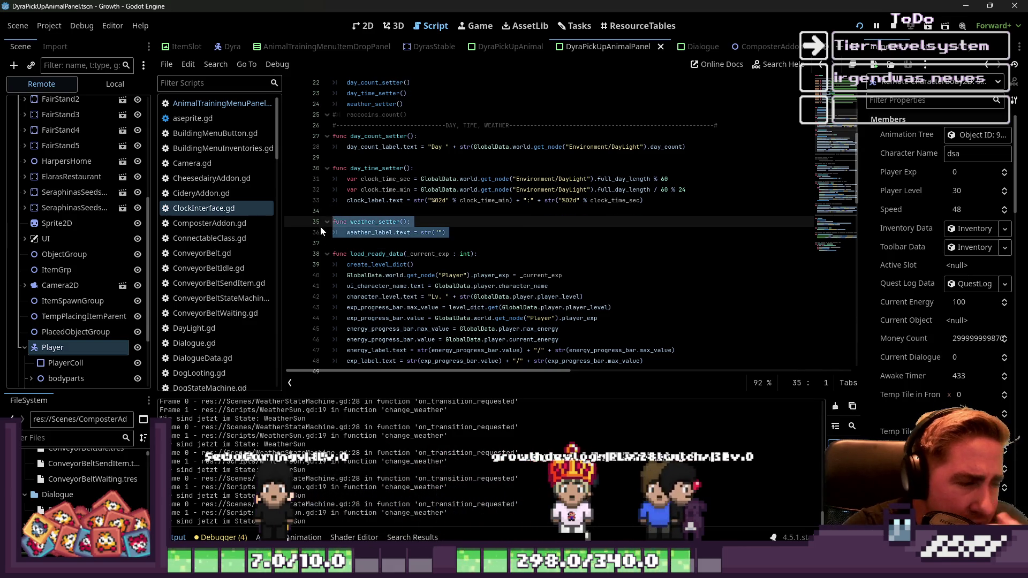
key(Delete)
key(Delete)
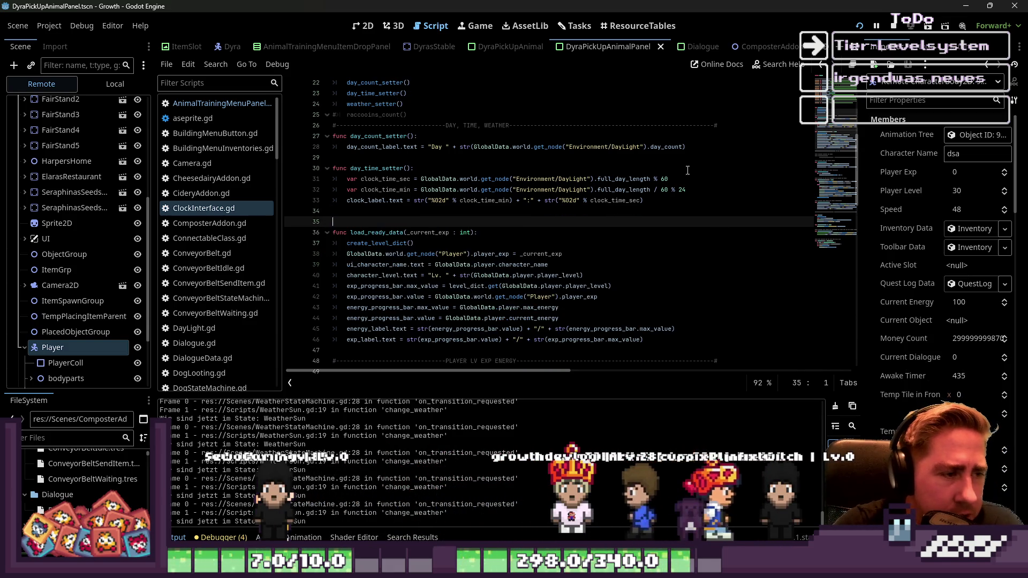
key(BackSpace)
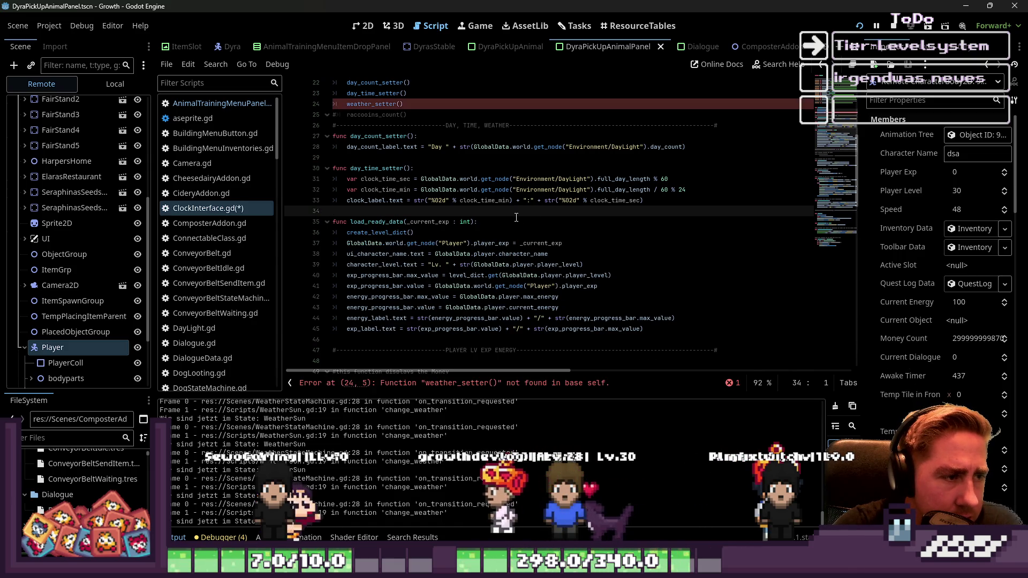
Step: Delete the weather_setter() call on line 24 inside _process
click(403, 104)
drag(403, 103, 297, 102)
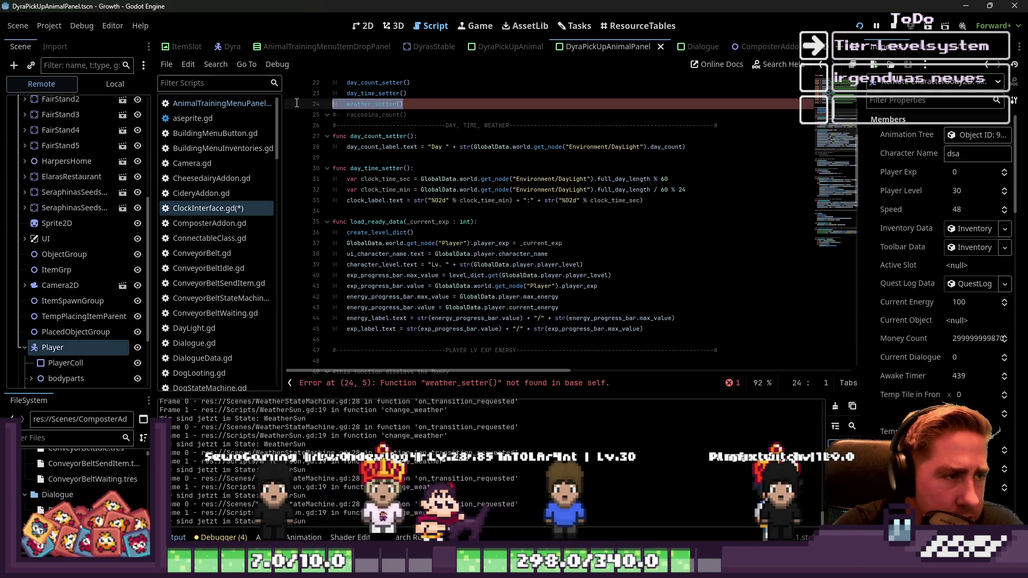
key(BackSpace)
scroll(499, 178, up, 7)
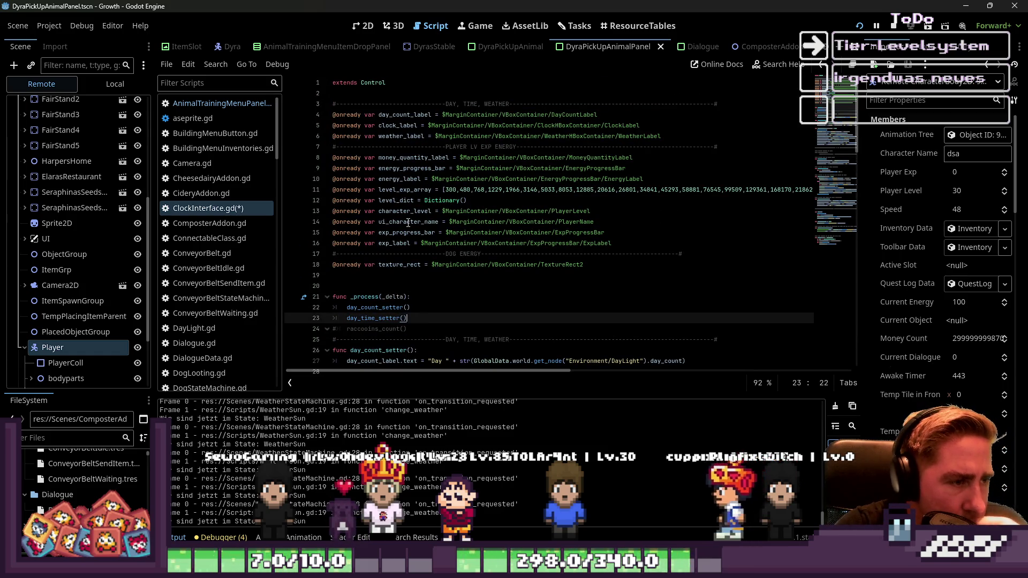
Step: Uncomment the money-display lines 48–50 in ClockInterface.gd
double_click(408, 223)
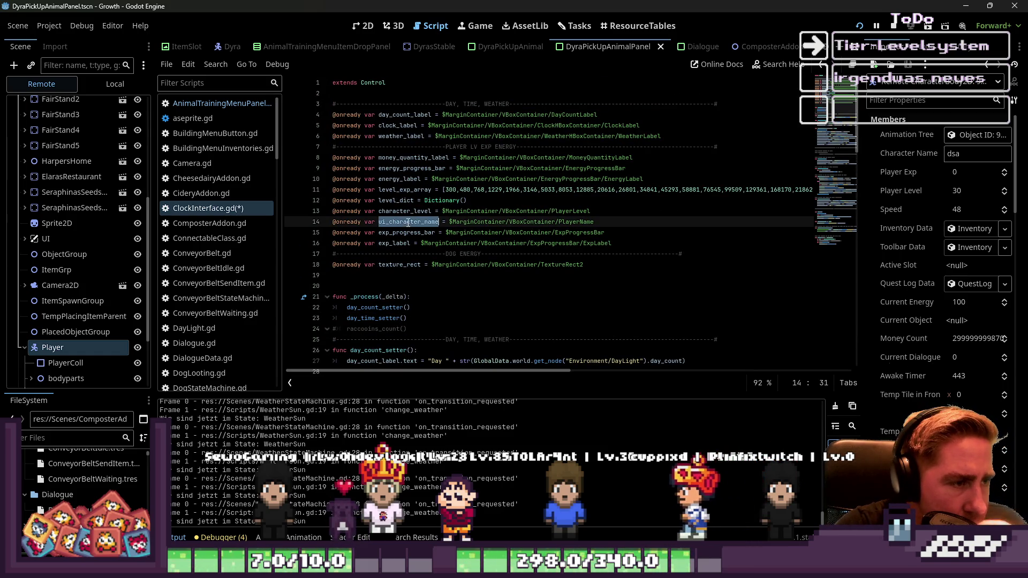
click(403, 157)
scroll(403, 157, down, 8)
scroll(403, 157, down, 3)
click(363, 253)
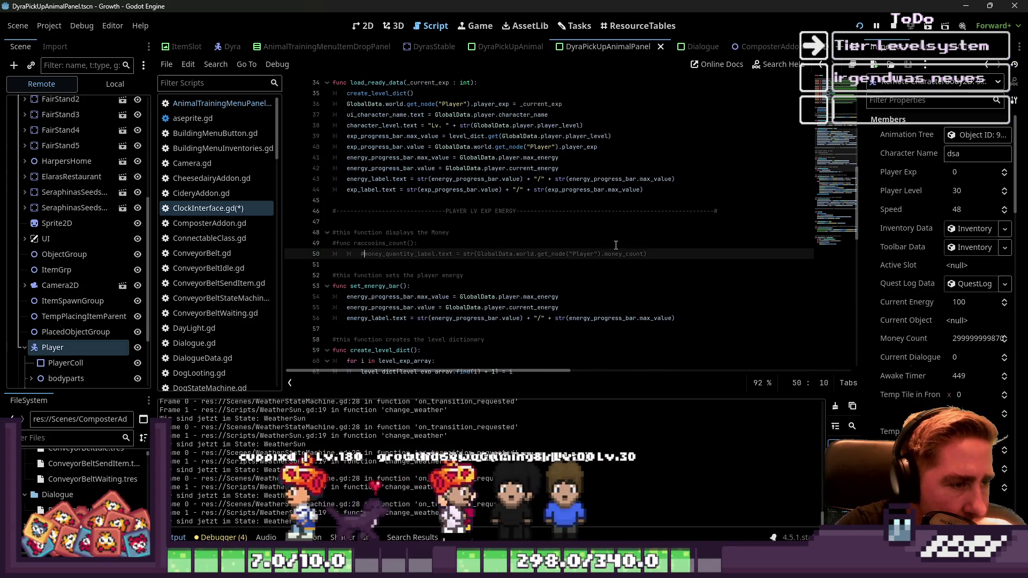
drag(649, 254, 304, 236)
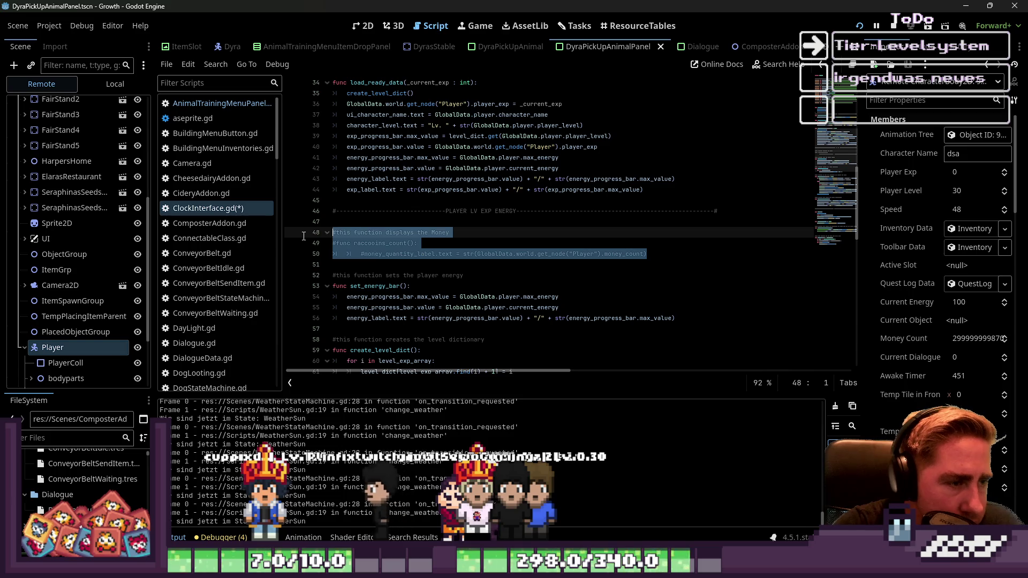
key(ctrl+k)
click(461, 254)
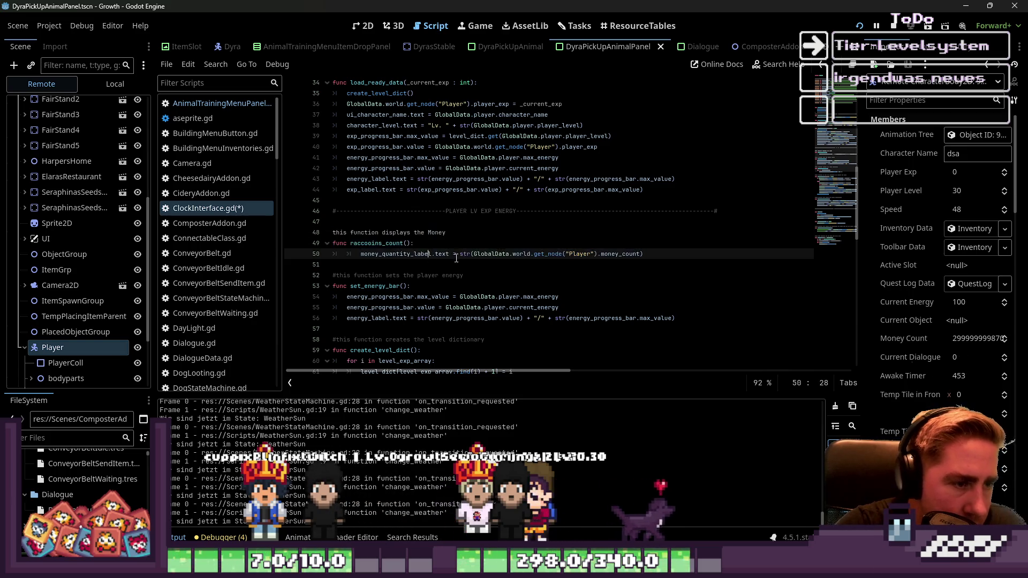
Step: Delete the stray 'this function displays the Money' comment line above raccoons_count
click(420, 243)
key(alt+Up)
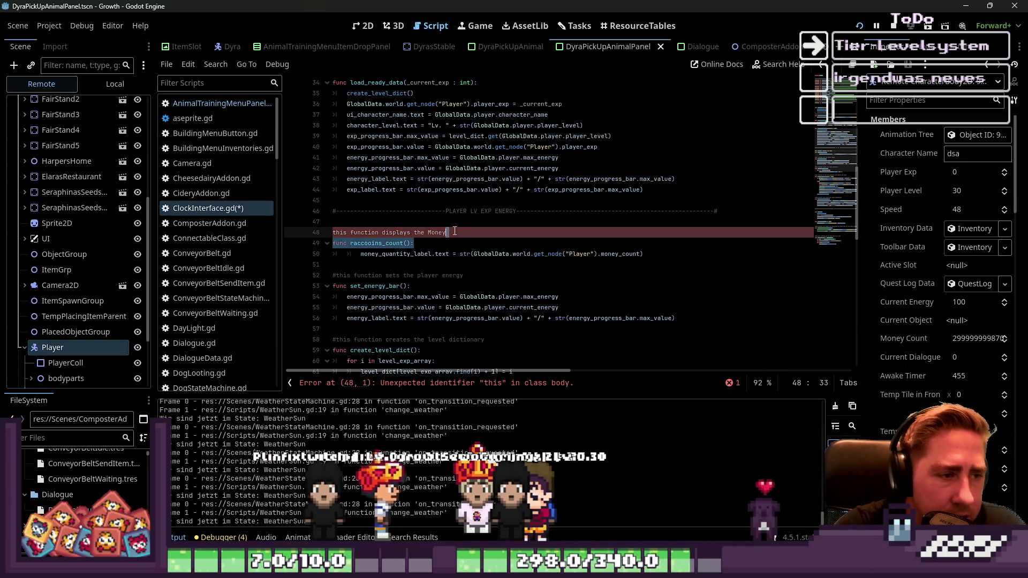
key(Up)
key(Down)
key(alt+Down)
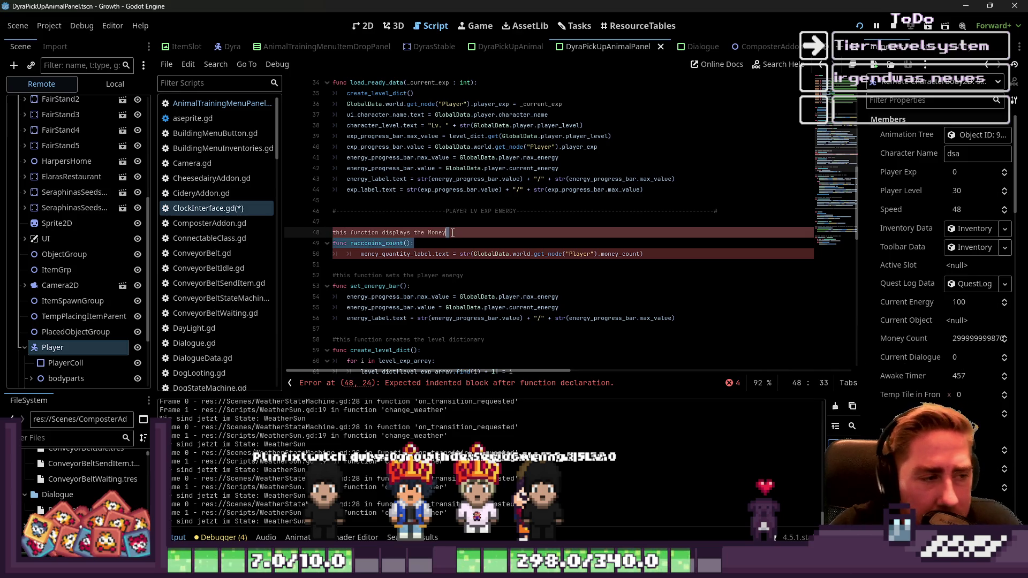
click(457, 234)
drag(346, 212, 333, 222)
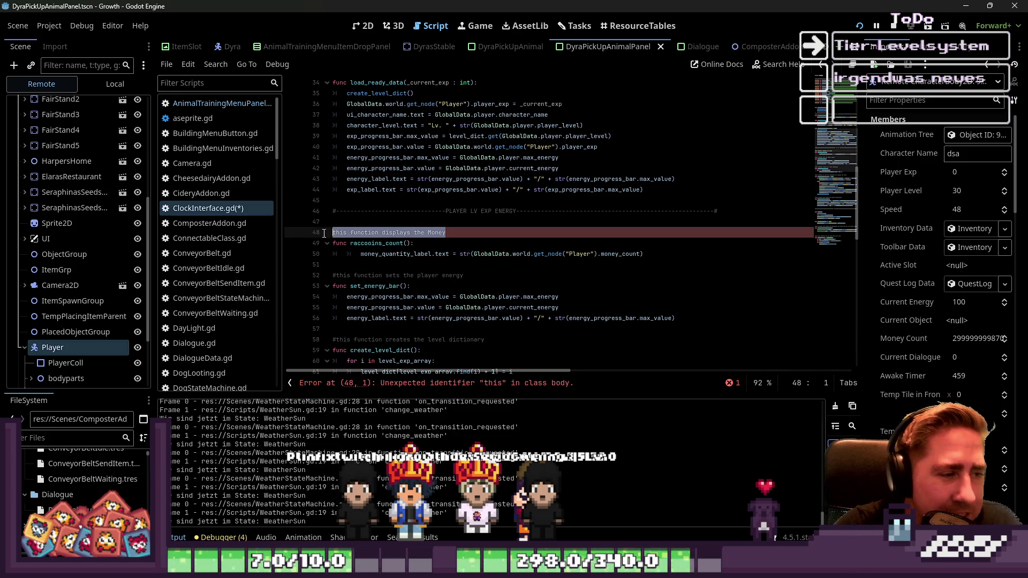
key(BackSpace)
Step: Remove the raccoons_count() call from _process, leaving day_count_setter and day_time_setter
scroll(449, 210, up, 4)
scroll(449, 210, up, 3)
click(378, 190)
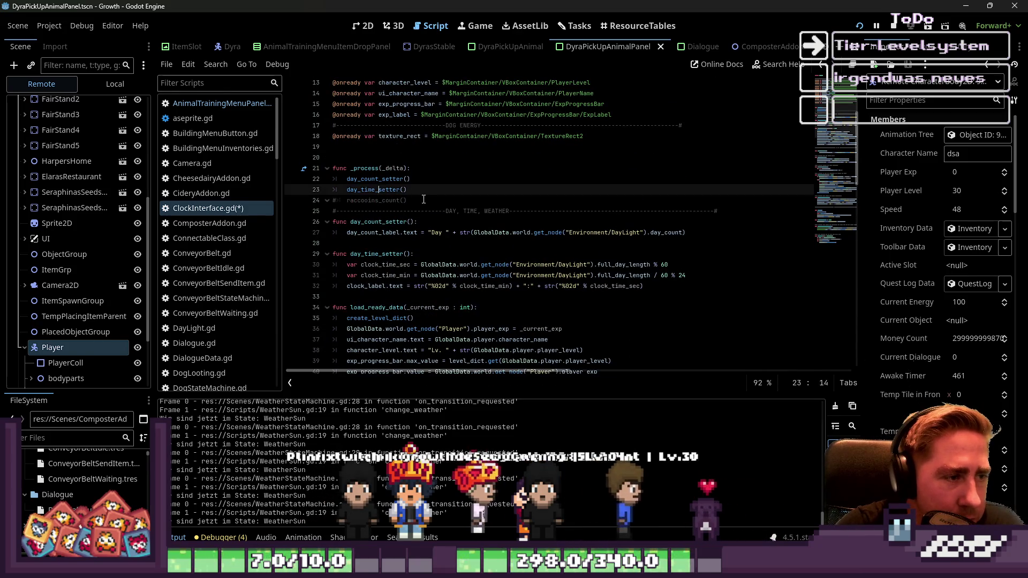
click(431, 203)
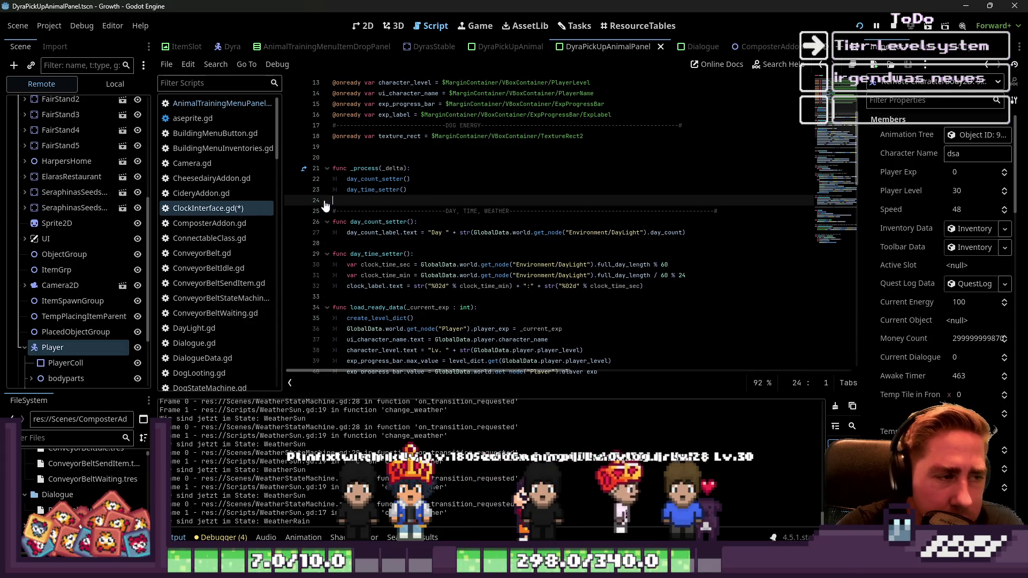
key(BackSpace)
key(Return)
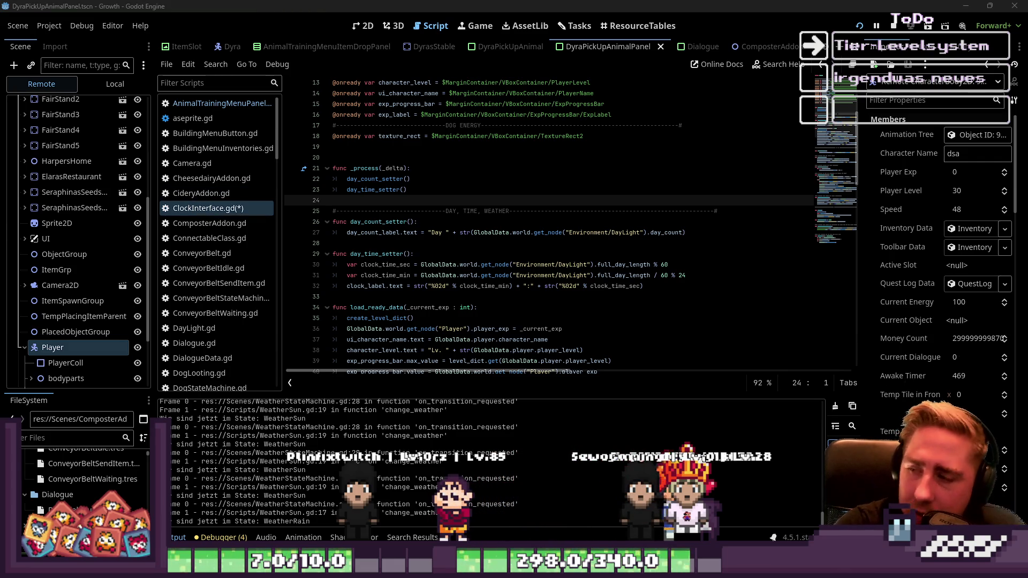
scroll(786, 157, down, 6)
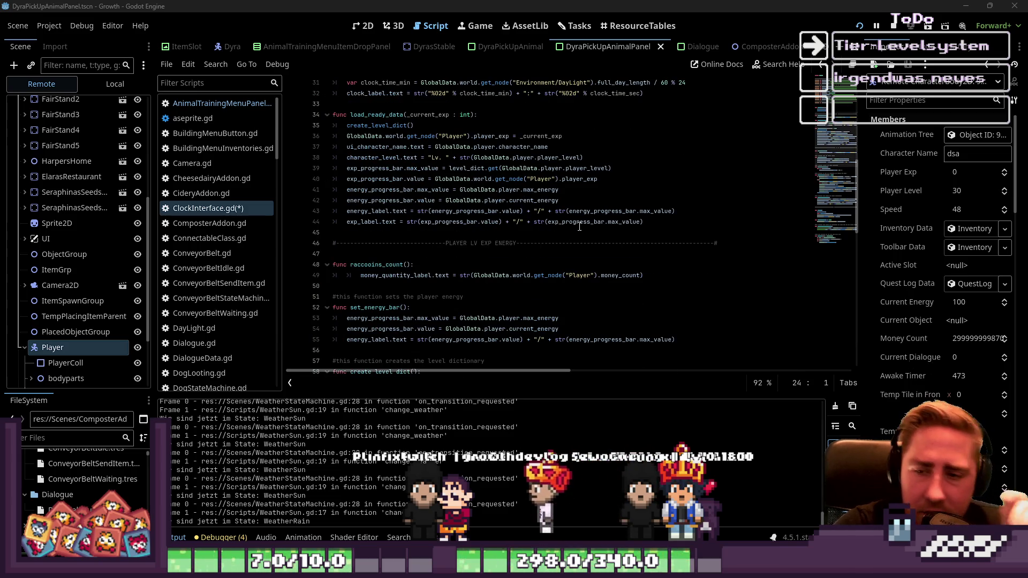
click(381, 265)
click(401, 265)
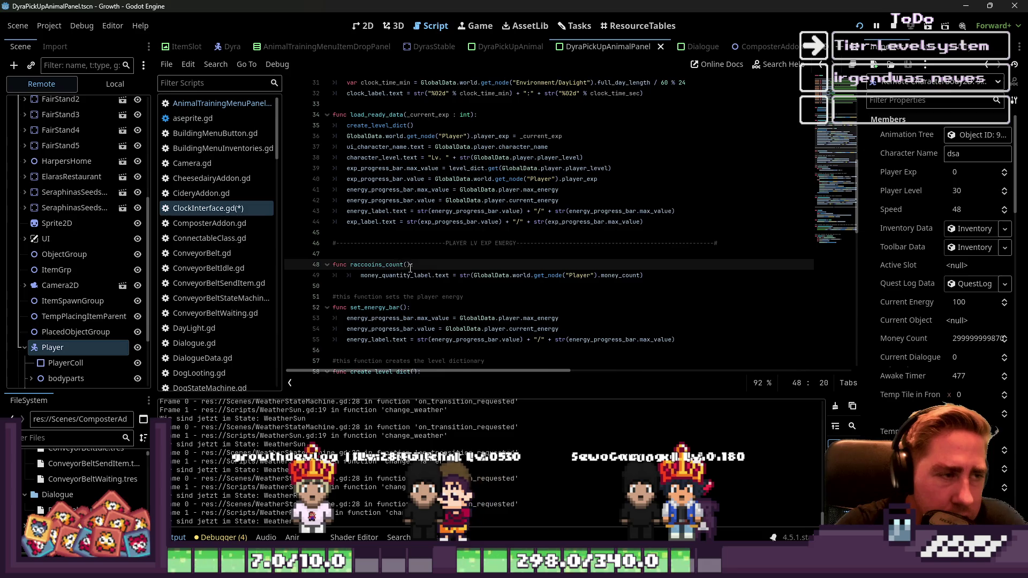
scroll(410, 266, up, 6)
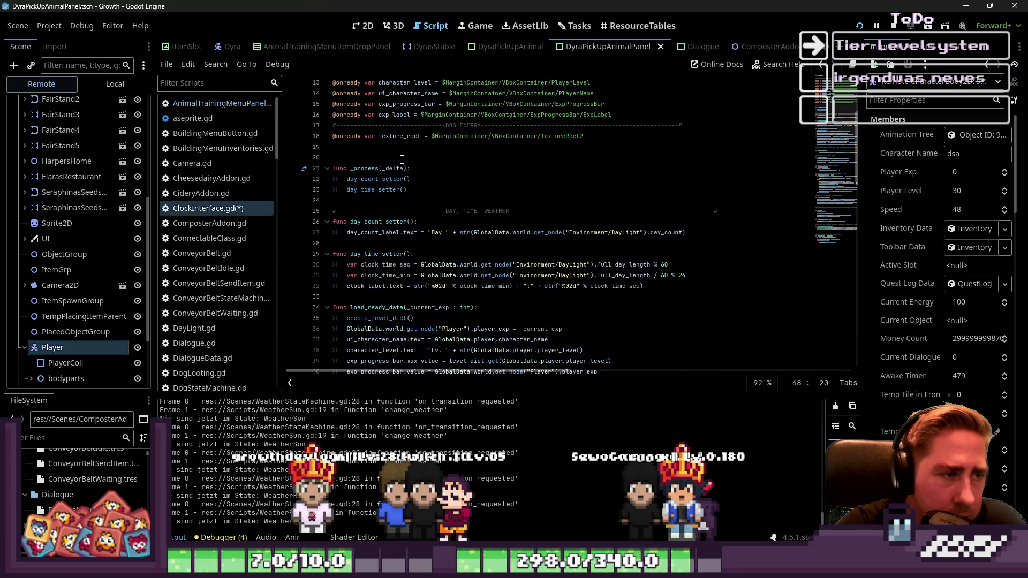
Step: Add a _ready() function above _process that calls connect_signals()
click(402, 160)
key(Return)
key(Up)
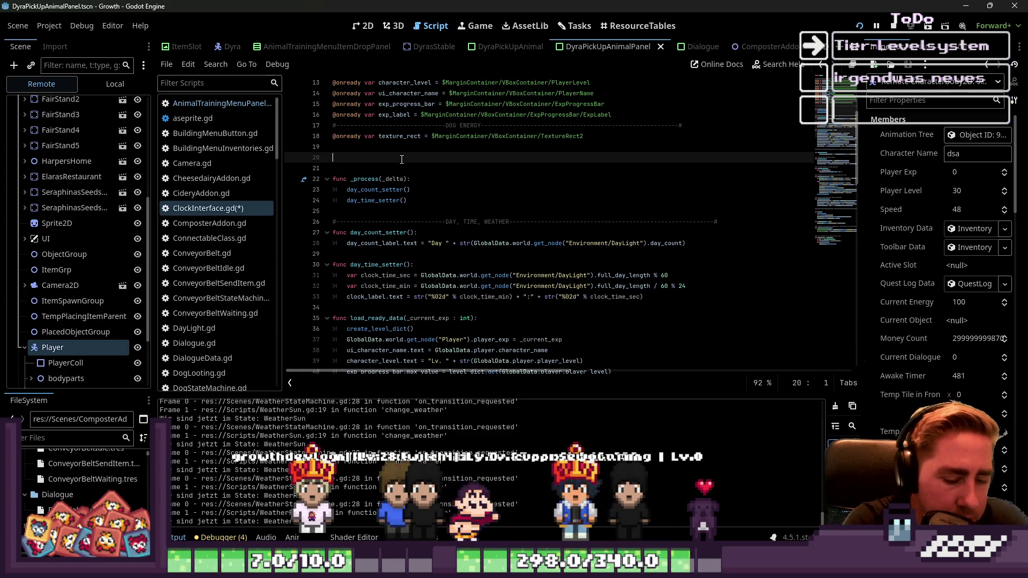
key(BackSpace)
key(BackSpace)
text(nc )
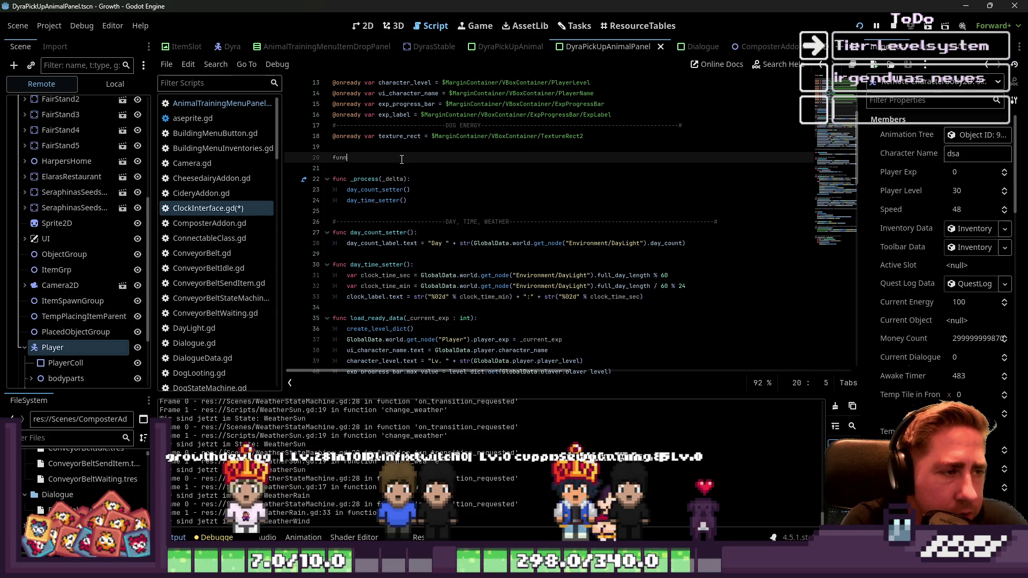
text(_ready() -> void:)
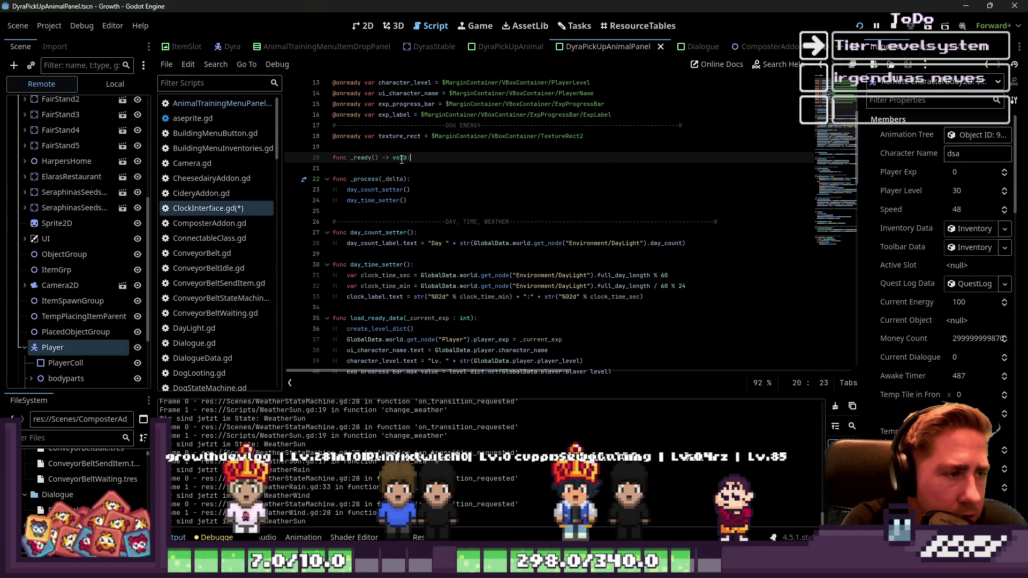
key(Return)
key(BackSpace)
key(BackSpace)
key(BackSpace)
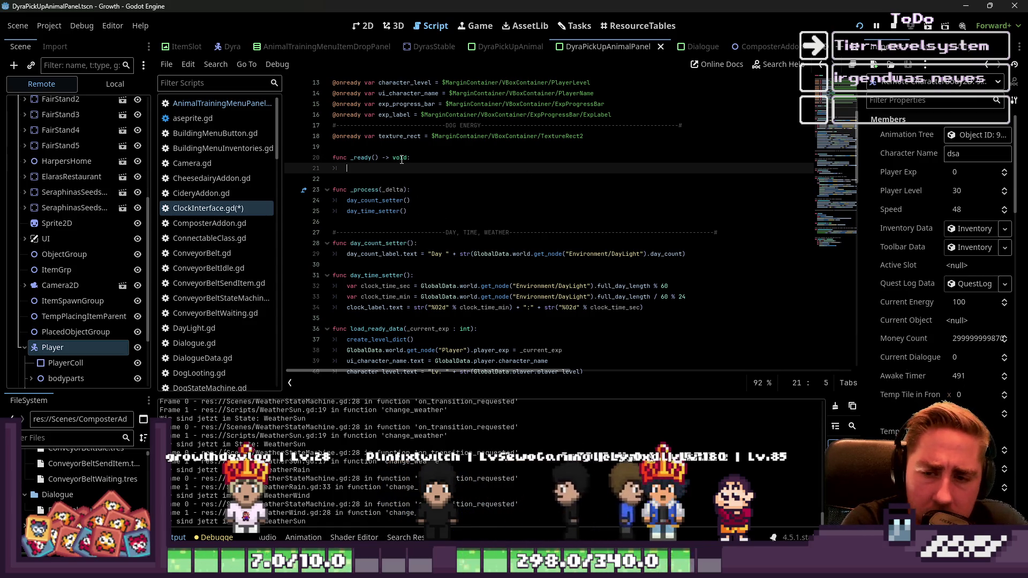
text(connect_s)
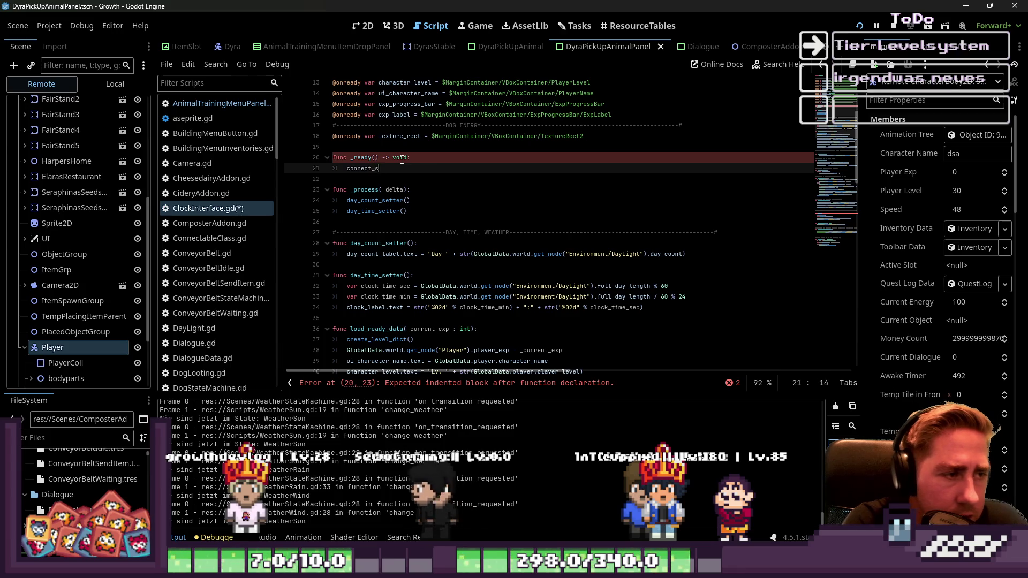
text(nal)
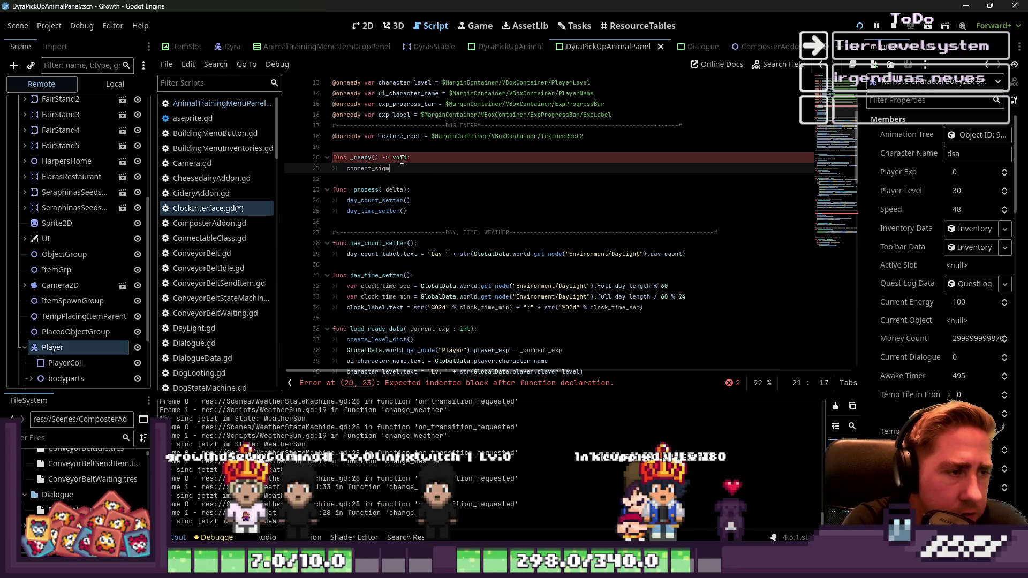
key(Return)
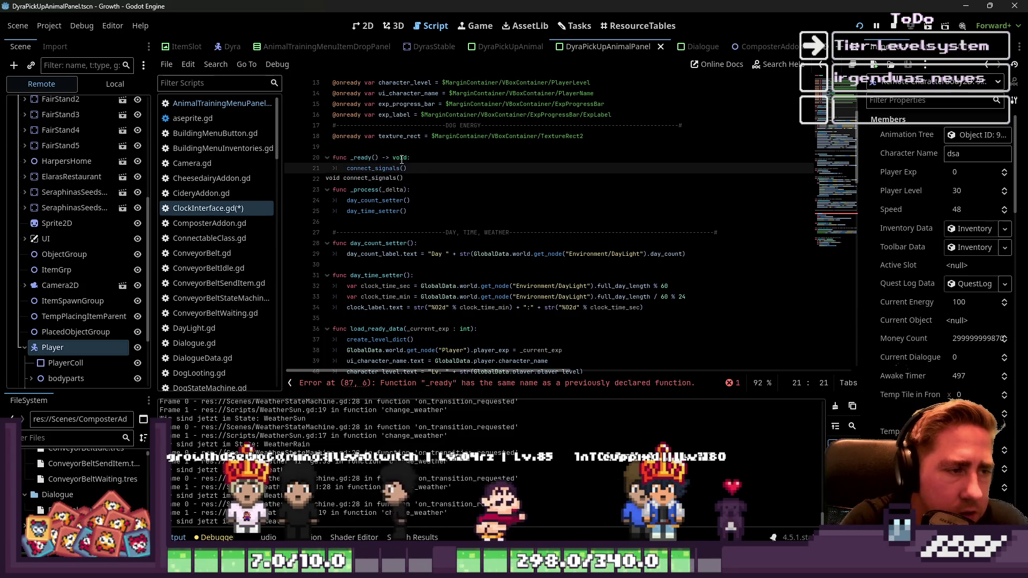
key(shift+Home)
Step: Add a connect_signals() -> void function containing GlobalSignals.MoneyCountChanged.connect()
key(Down)
key(Down)
key(Down)
key(Return)
key(Return)
key(Up)
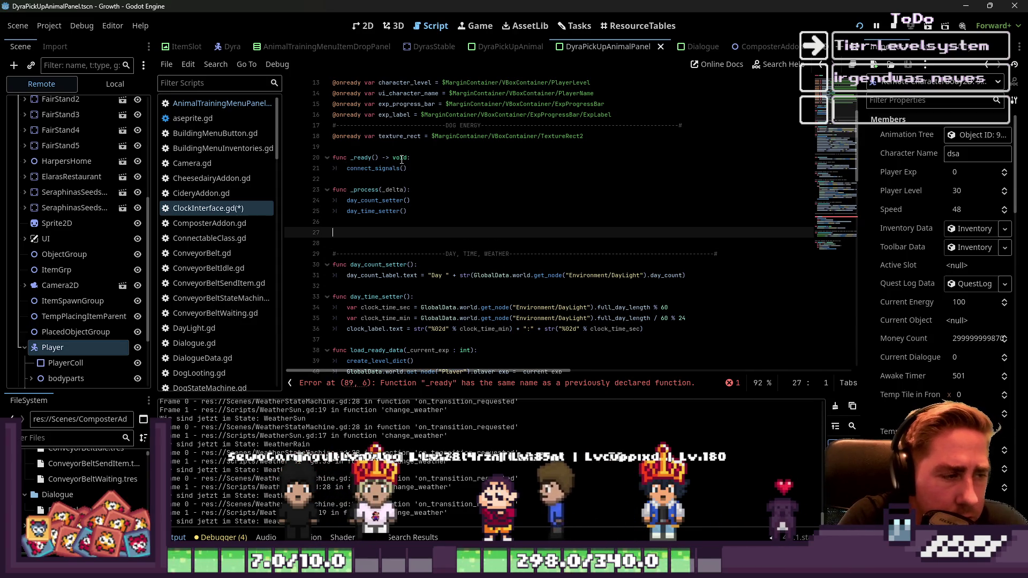
text(fun)
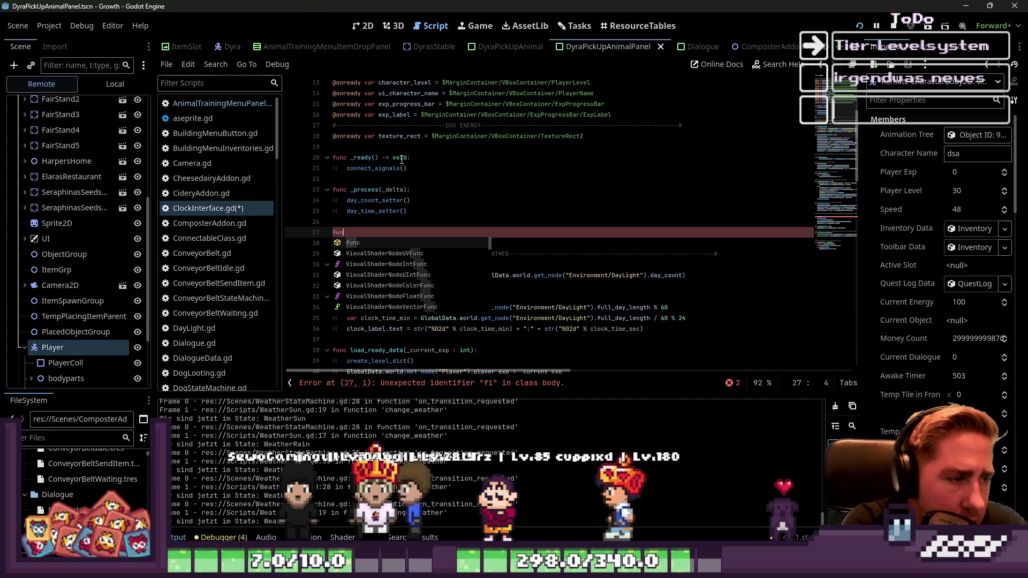
text(c connect_signals() -> v)
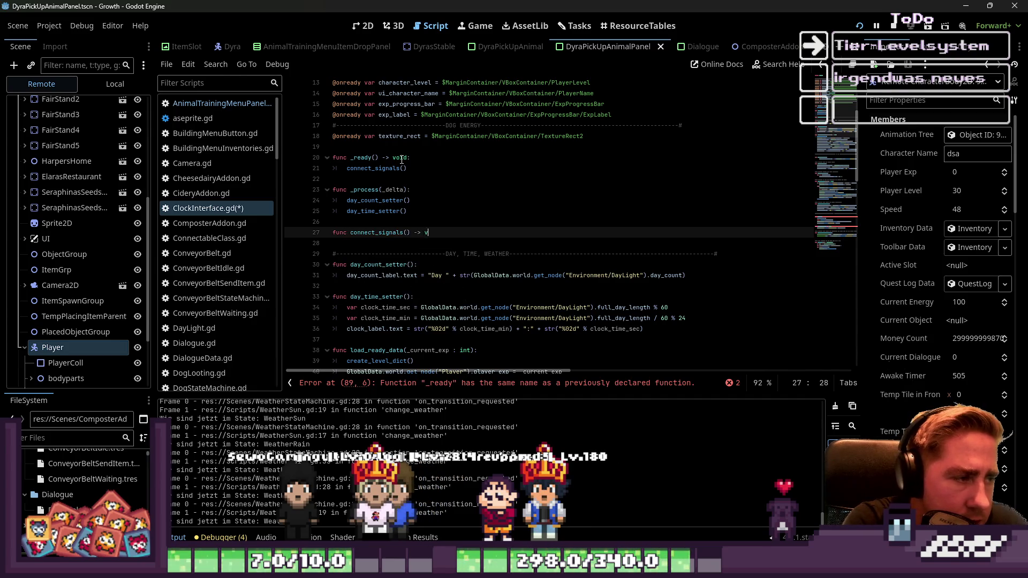
text(oid:)
key(Return)
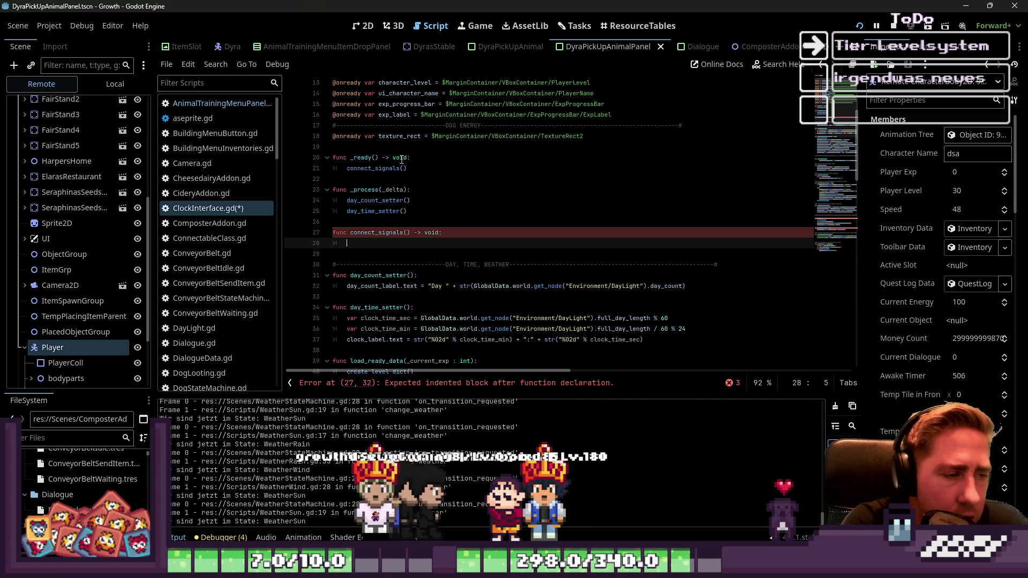
text(Glo)
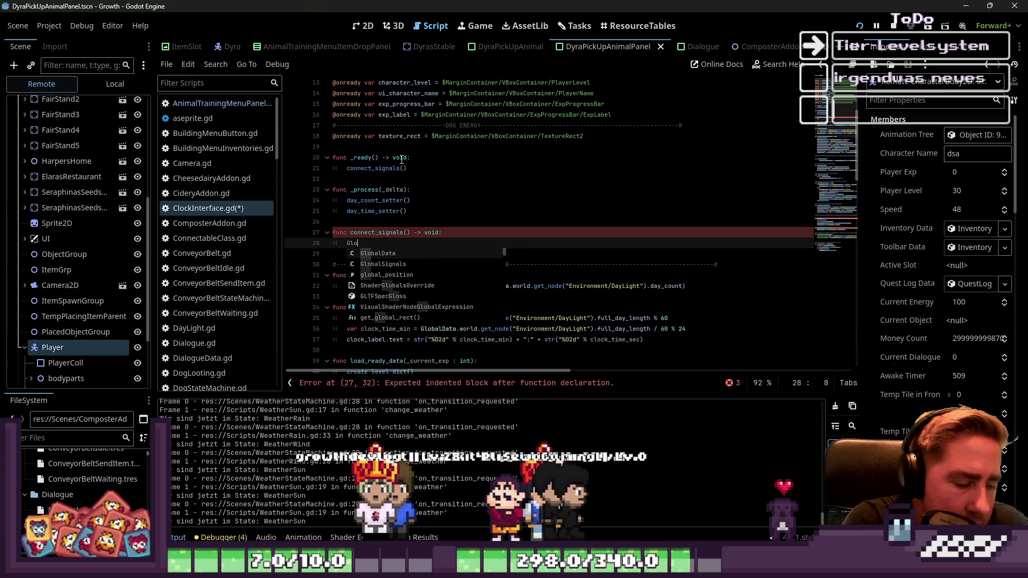
text(balSignals.M)
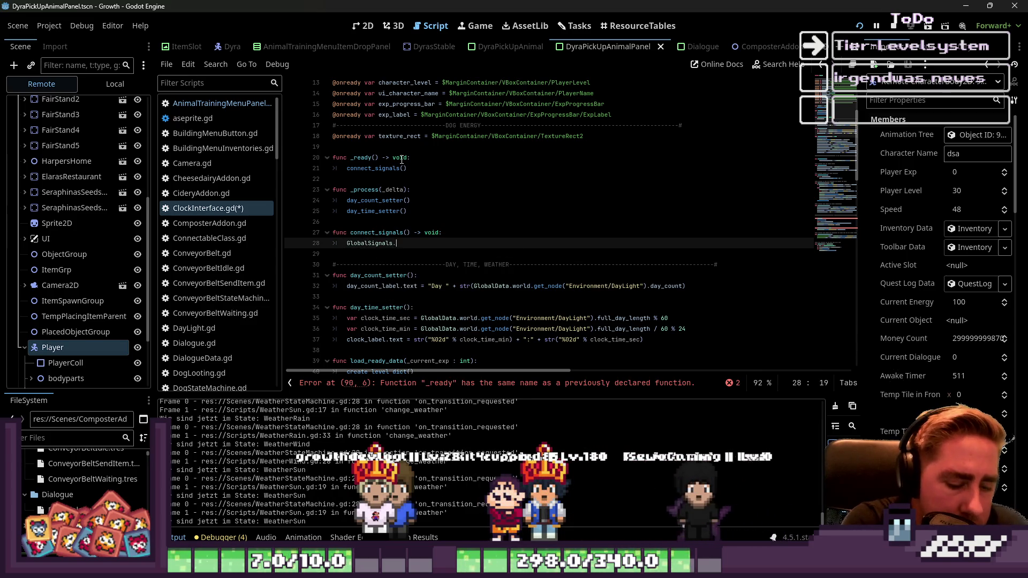
key(Return)
text(.co)
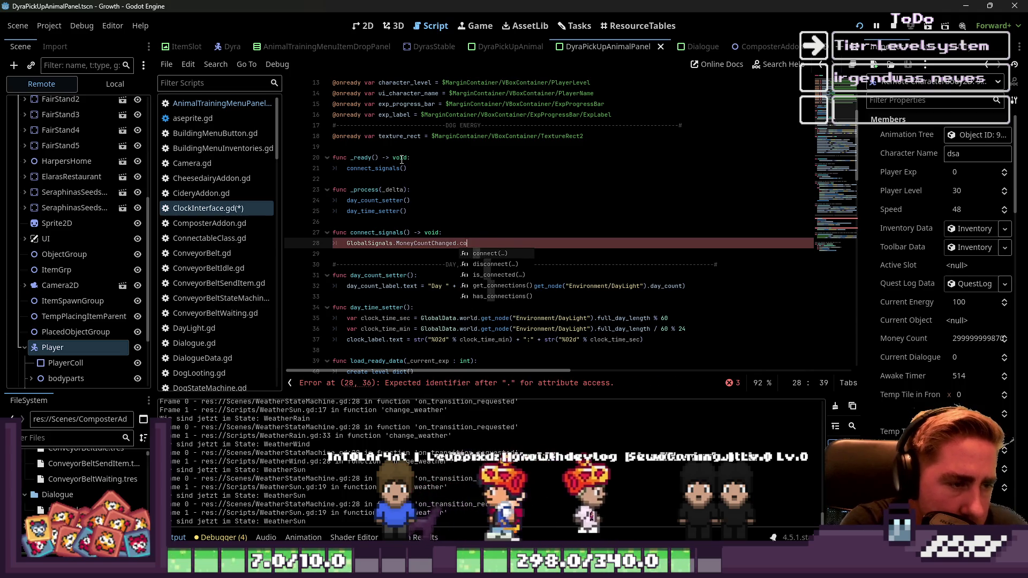
key(Return)
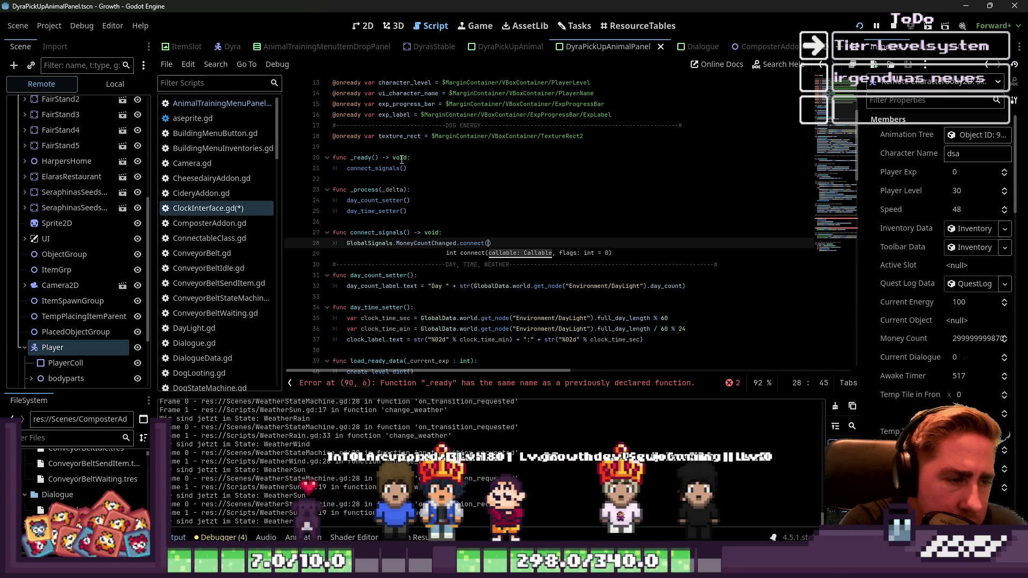
scroll(407, 172, down, 10)
click(390, 190)
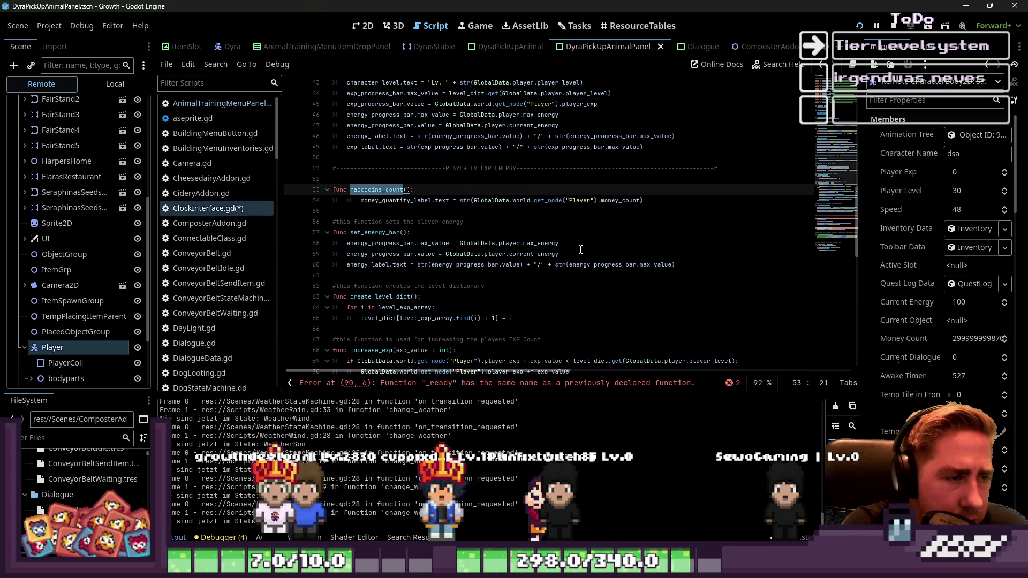
Step: Rename the raccoons count label function to money_count_label and shrink the code text
text(ney)
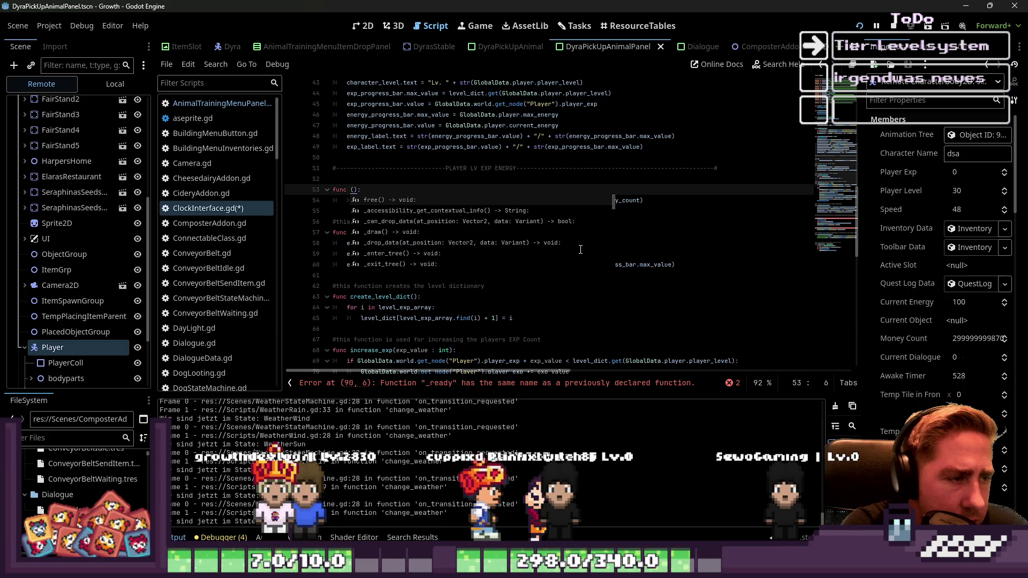
text(_count_labwe)
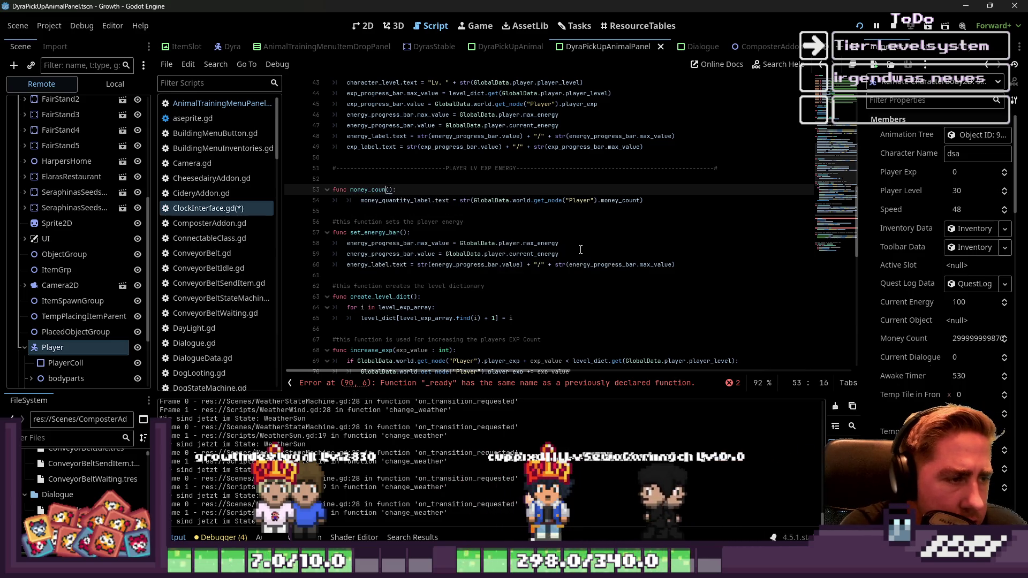
key(BackSpace)
key(BackSpace)
text(el)
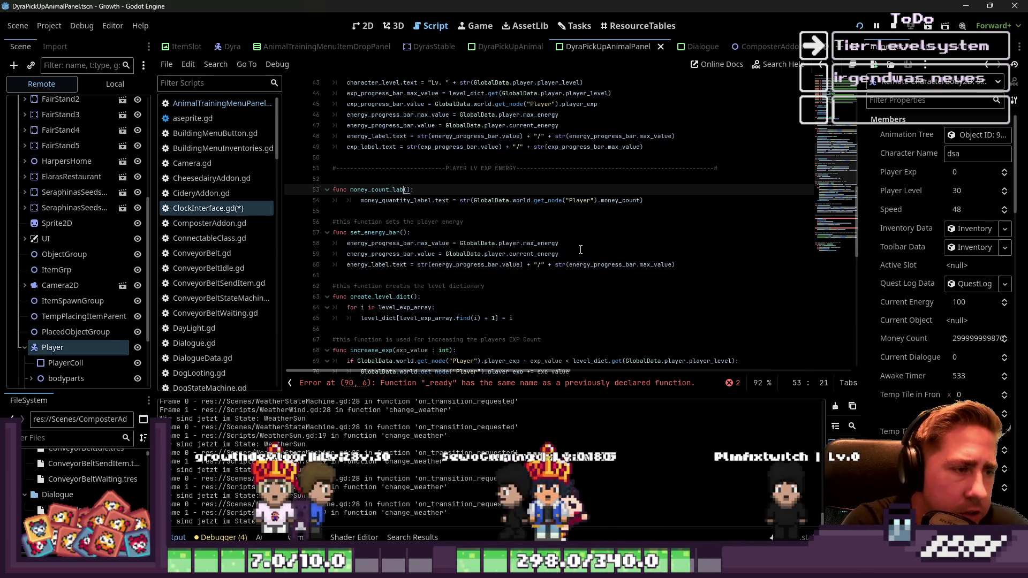
key(ctrl+minus)
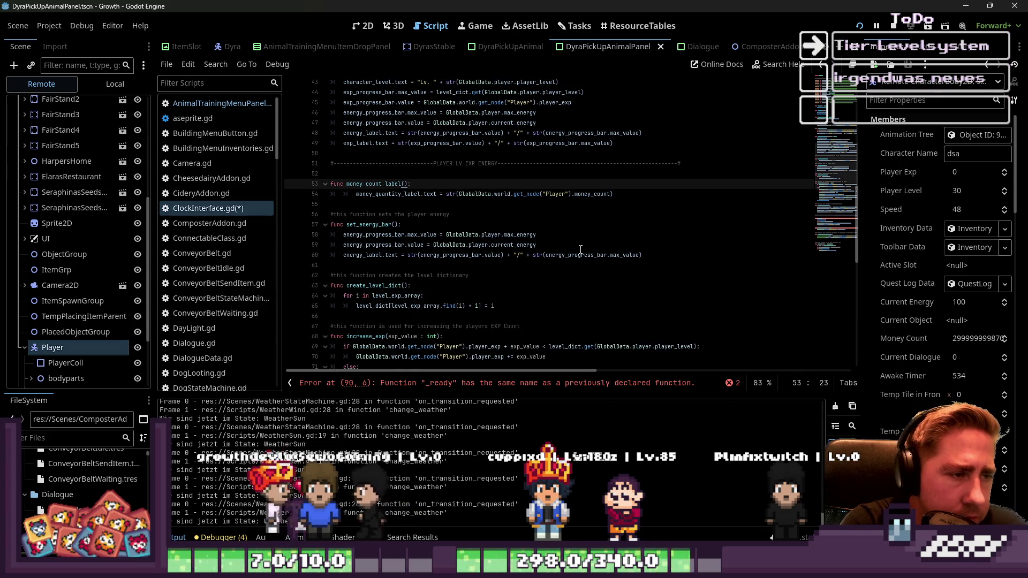
scroll(580, 249, down, 1)
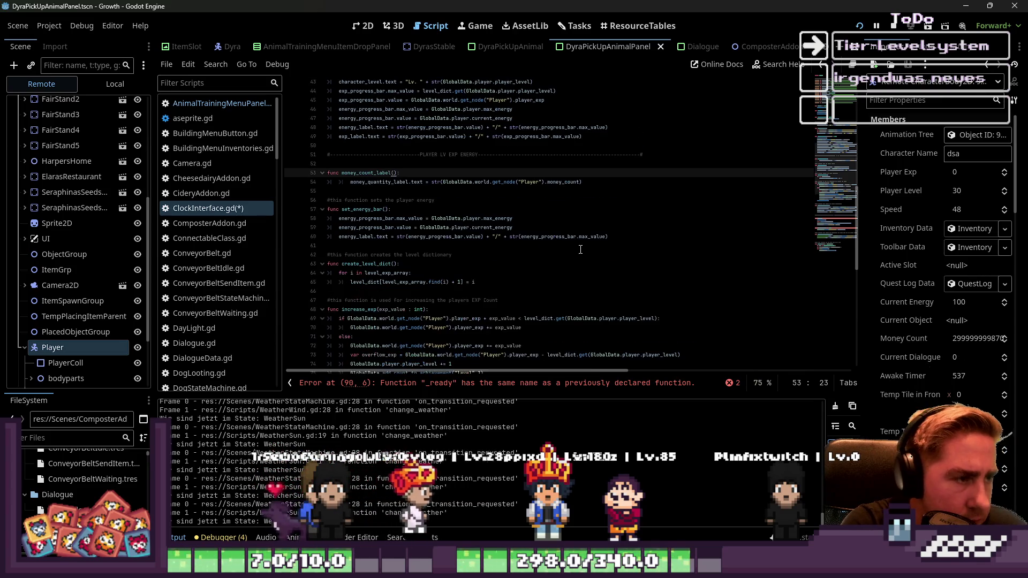
key(BackSpace)
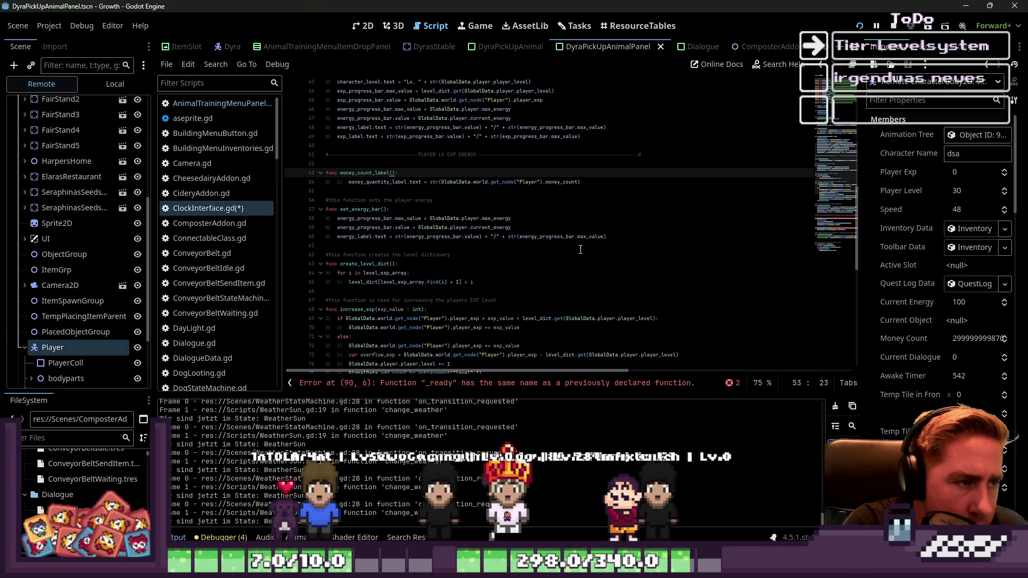
scroll(580, 249, down, 1)
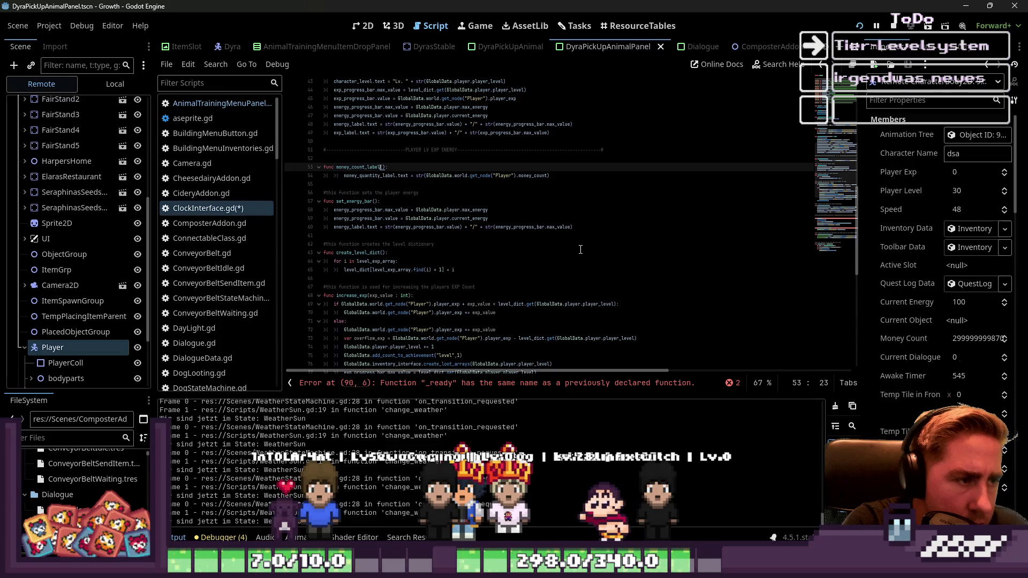
scroll(578, 248, up, 3)
scroll(575, 247, up, 2)
Step: Give the function a -> void return type and finish renaming it to update_money_count_label
click(447, 217)
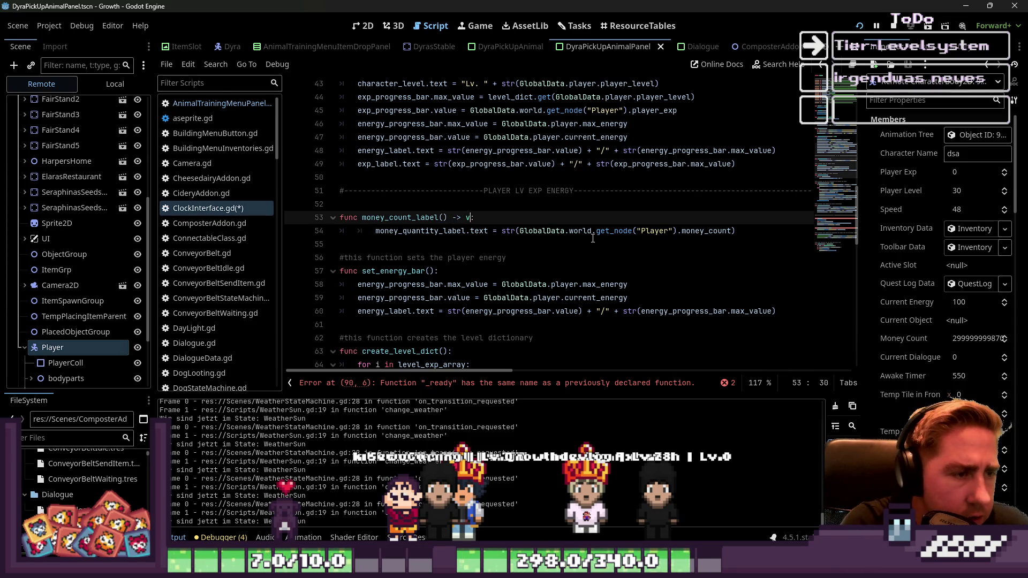
text(oid)
key(Left)
key(Left)
key(Left)
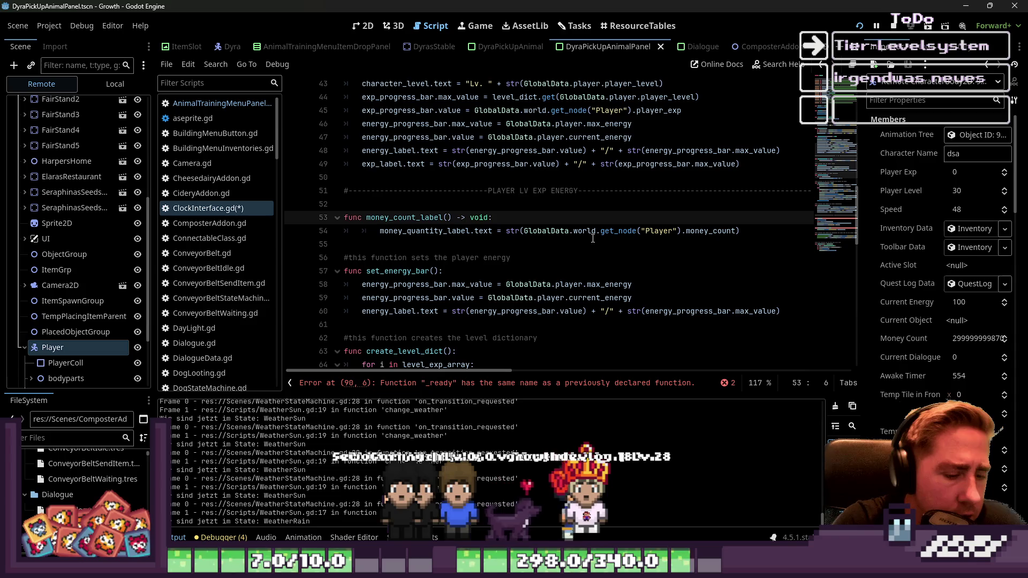
text(ate_)
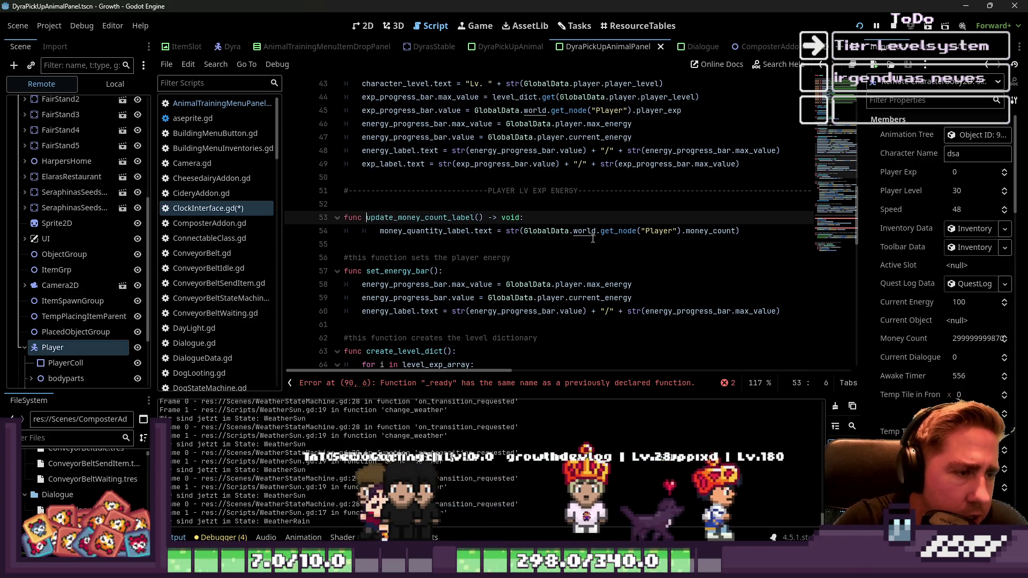
key(ctrl+d)
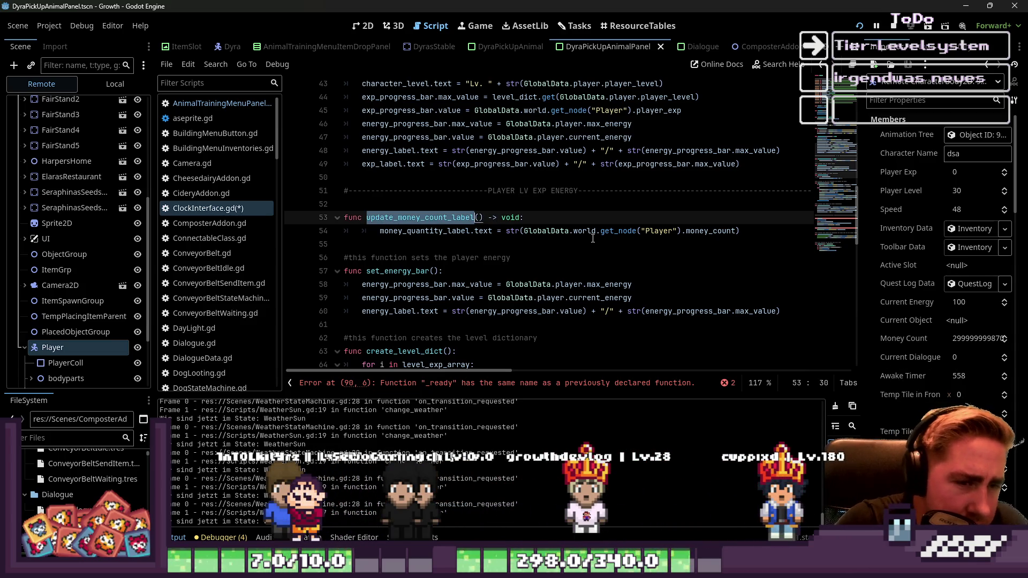
click(593, 237)
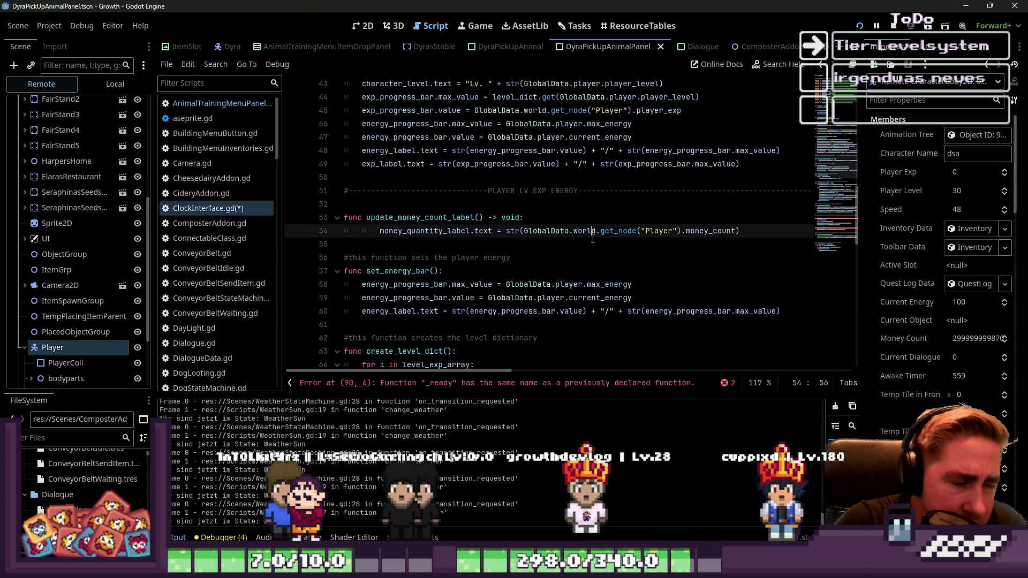
click(512, 218)
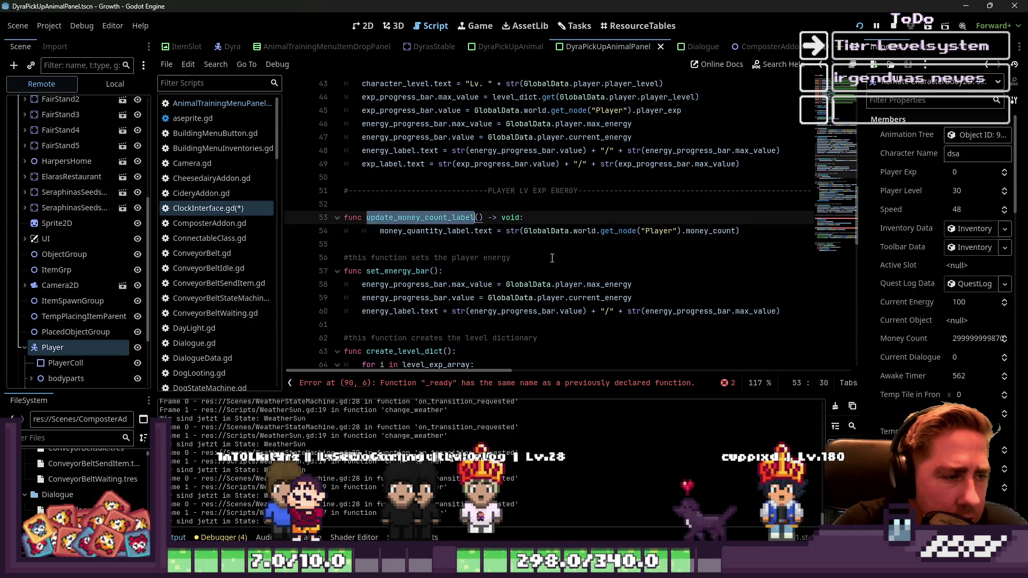
scroll(552, 258, up, 10)
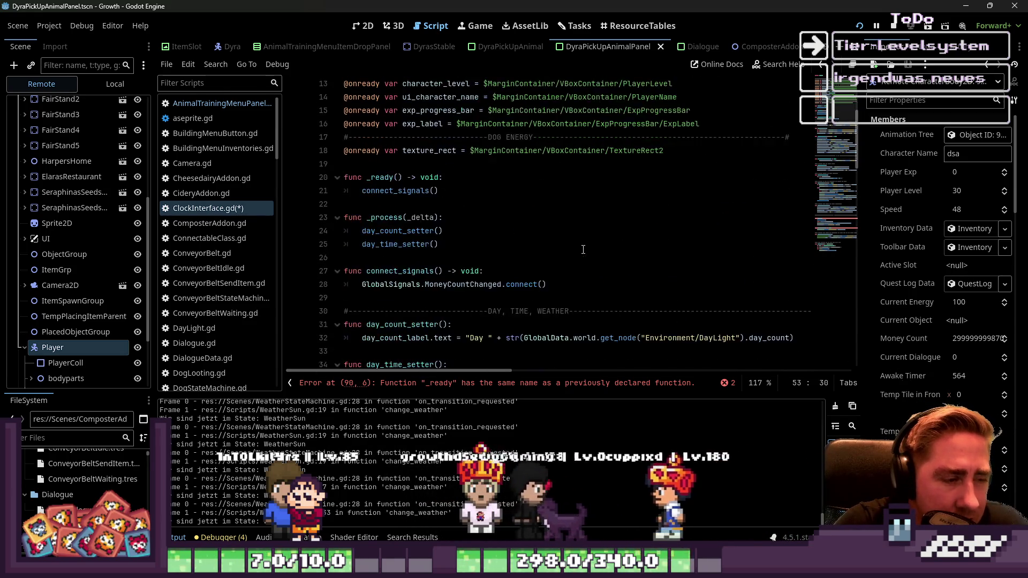
scroll(583, 249, down, 4)
Step: Pass update_money_count_label into MoneyCountChanged.connect() and save ClockInterface.gd
click(542, 124)
text(update_money_count_label)
click(567, 114)
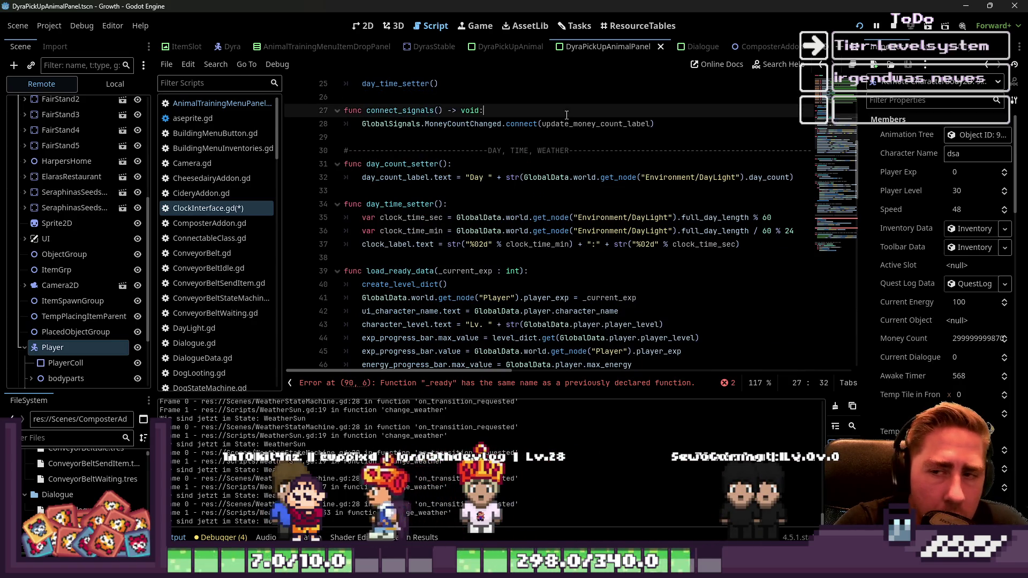
click(455, 130)
click(512, 272)
scroll(511, 272, up, 4)
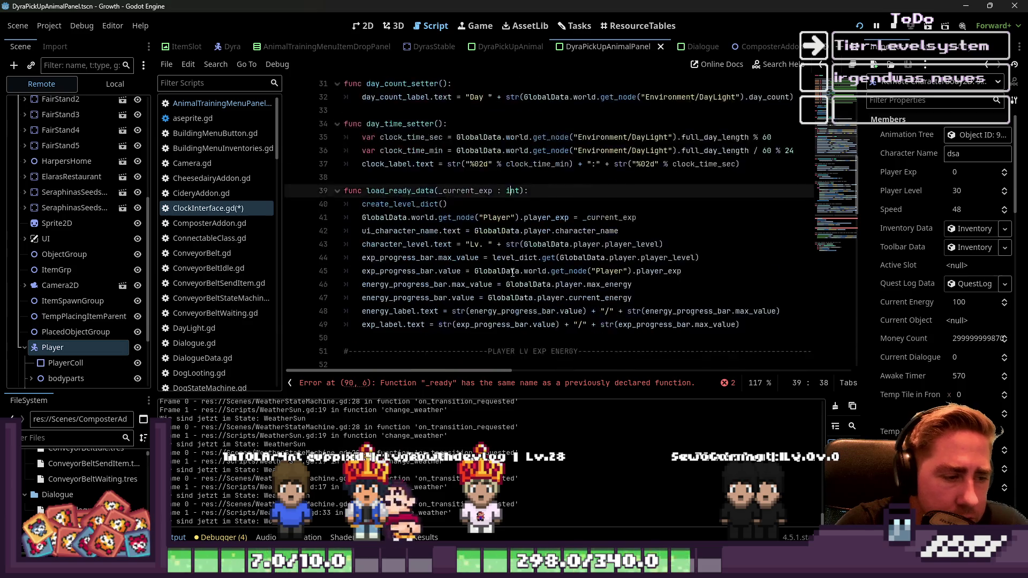
click(408, 244)
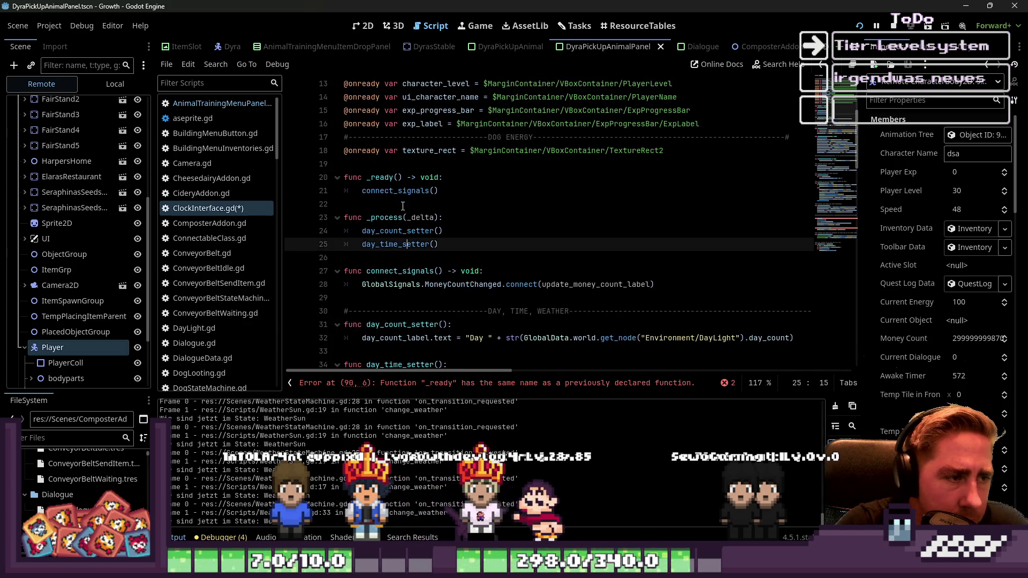
scroll(410, 272, down, 3)
scroll(498, 189, down, 3)
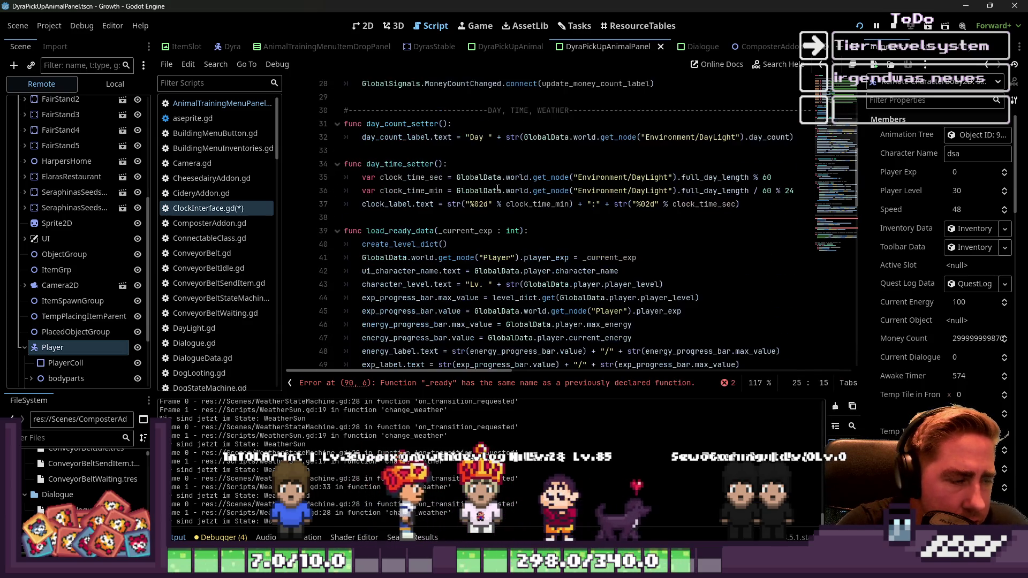
click(479, 183)
key(ctrl+s)
scroll(258, 232, down, 10)
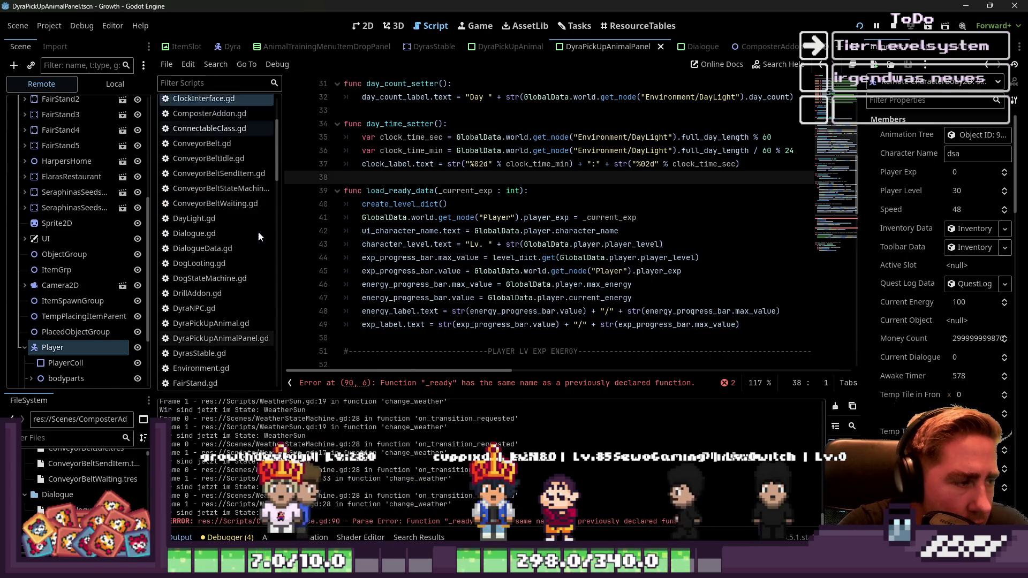
scroll(258, 232, down, 10)
Step: Open Player.gd and move to the end of its _ready function
click(198, 306)
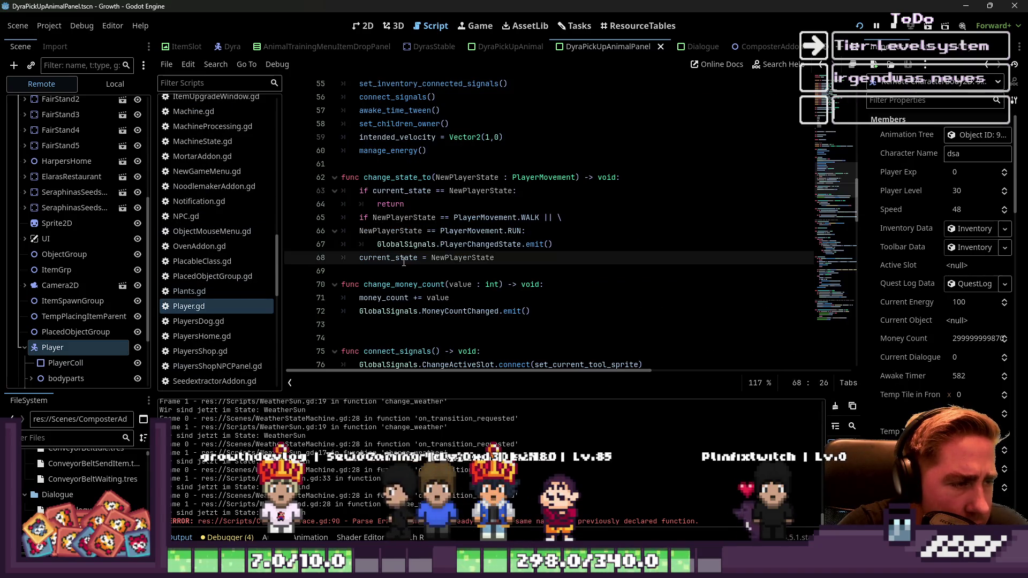
click(410, 217)
scroll(418, 209, up, 2)
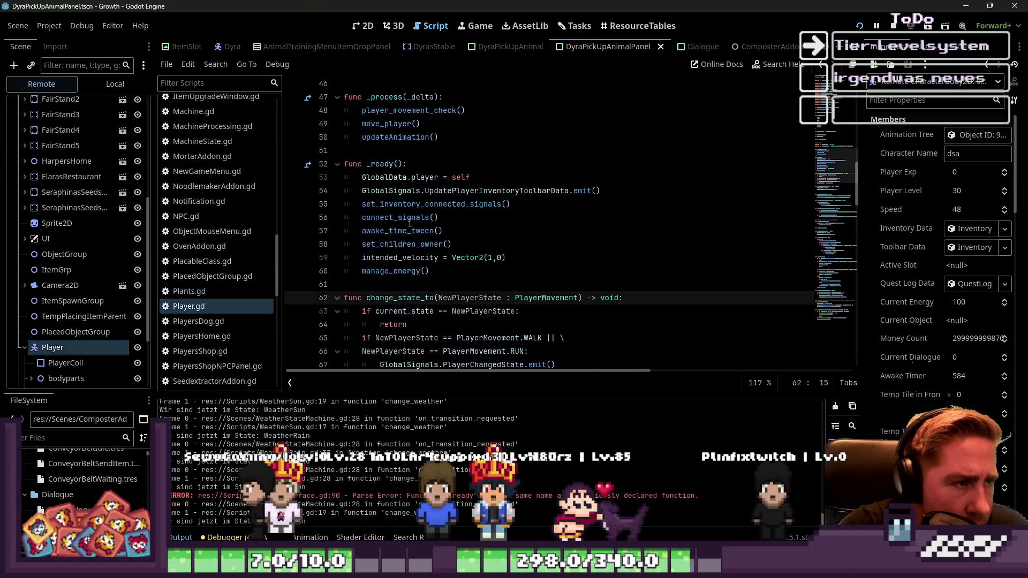
click(436, 167)
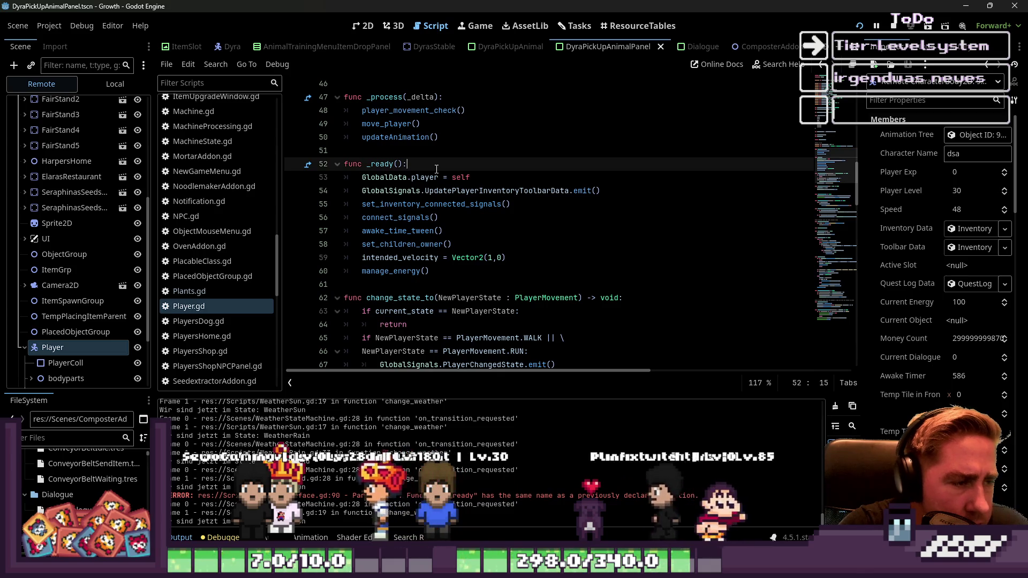
scroll(436, 169, down, 1)
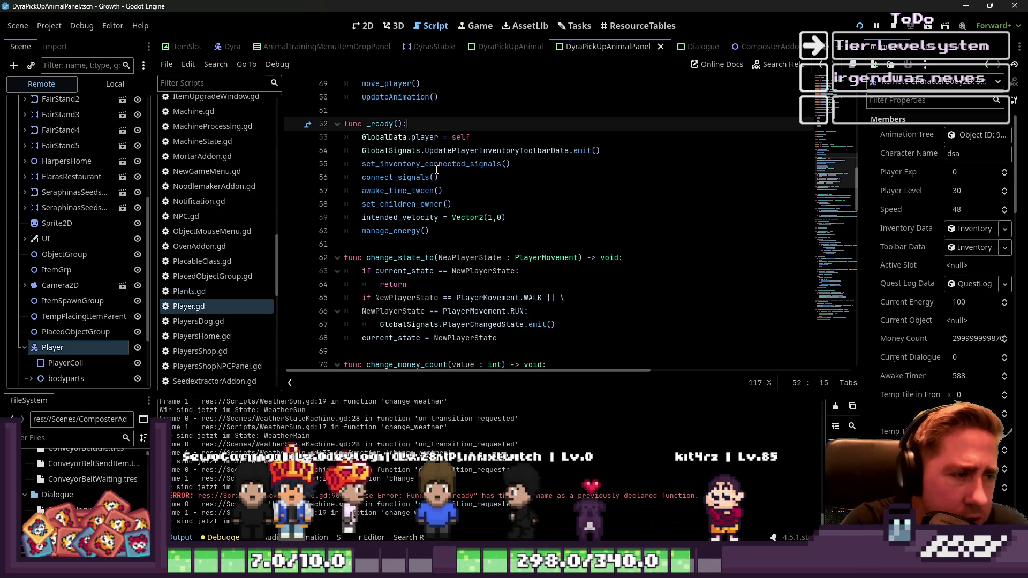
key(Down)
key(Down)
key(Down)
key(Up)
key(Up)
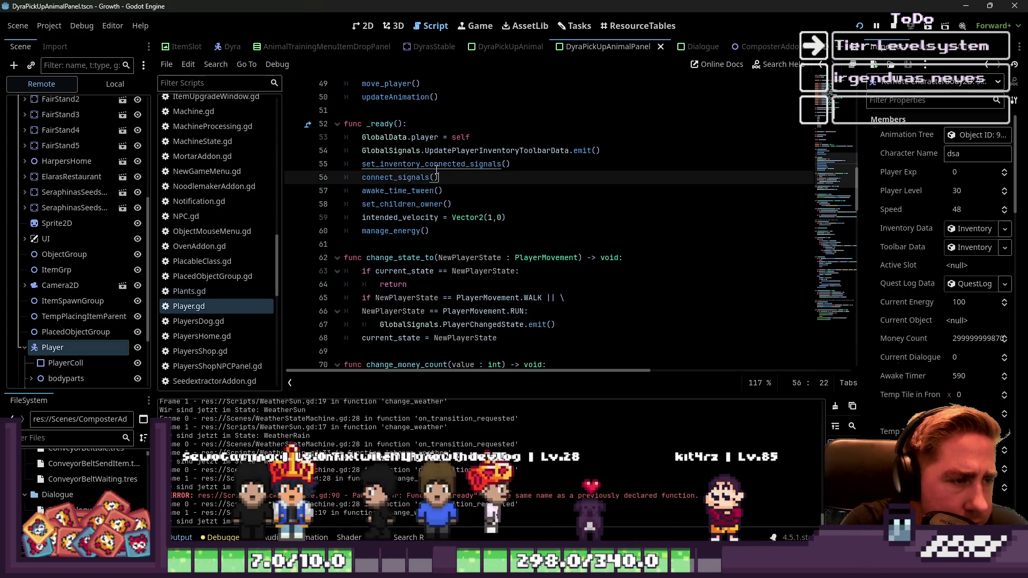
key(Down)
key(Down)
key(Down)
Step: Append GlobalSignals.MoneyCountChanged.emit() to _ready and restart the running game
key(Return)
key(Up)
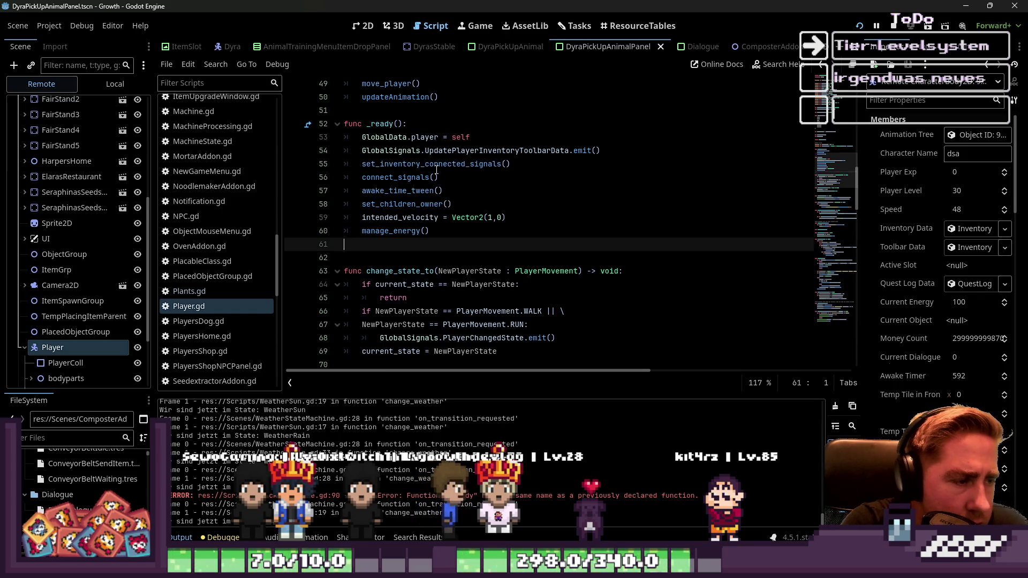
key(BackSpace)
key(BackSpace)
key(BackSpace)
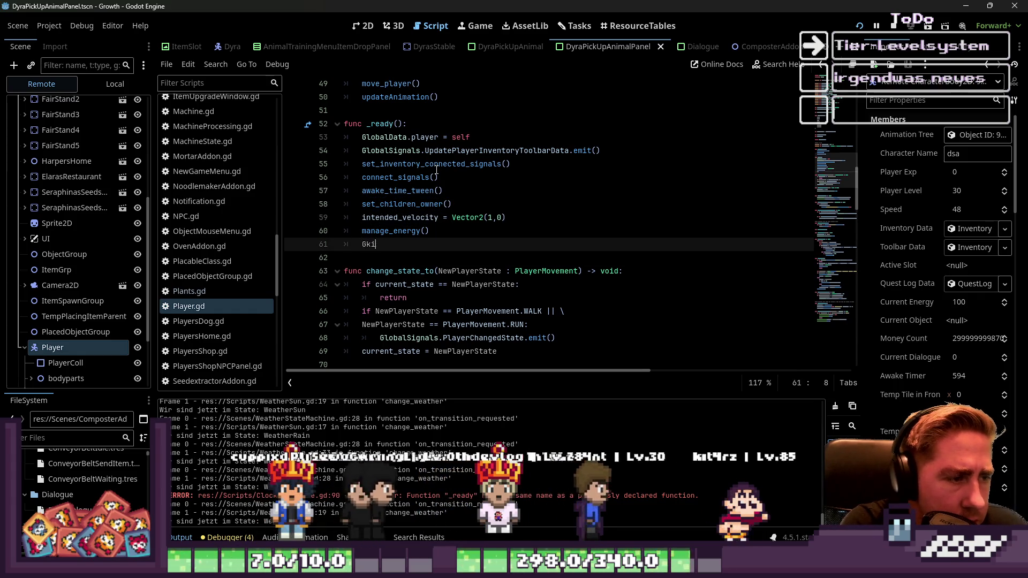
text(l)
text(lSui)
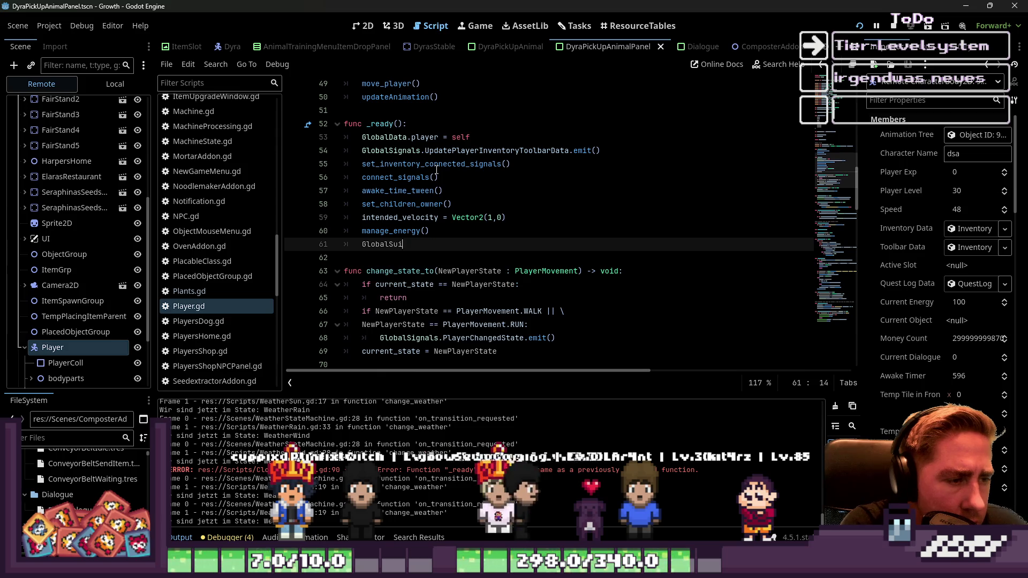
key(BackSpace)
key(BackSpace)
text(ignals.)
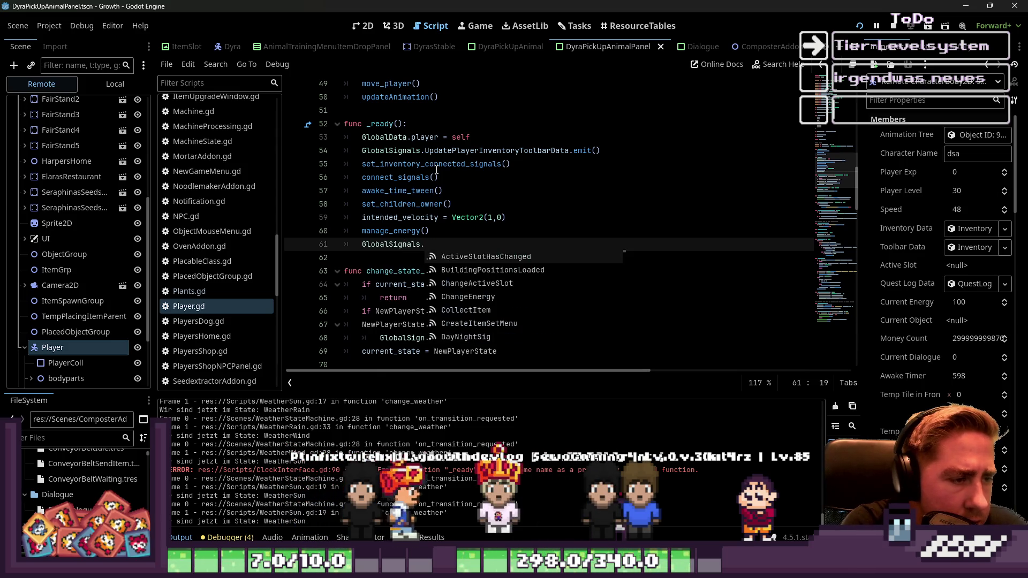
text(money)
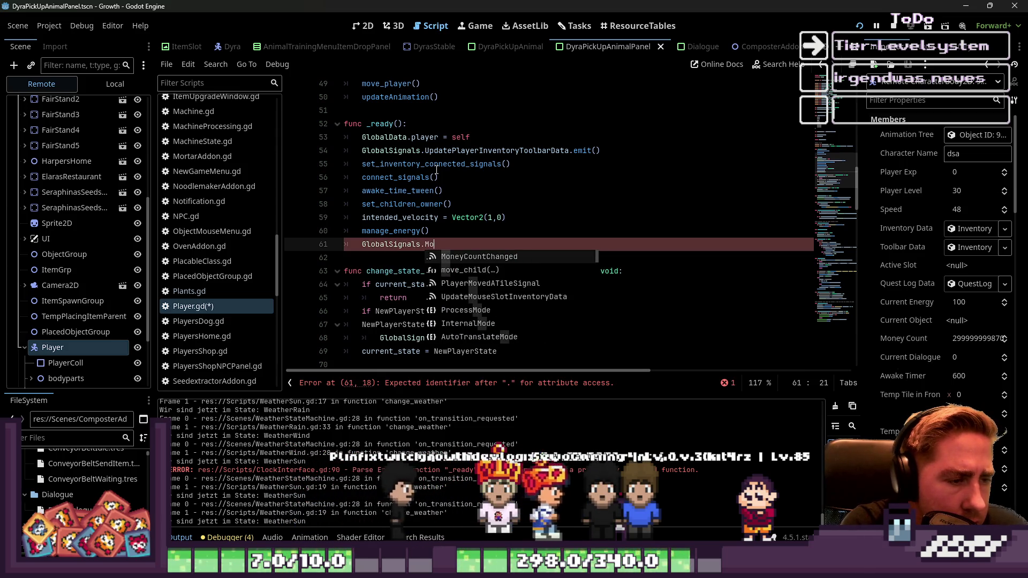
key(Return)
text(.e)
key(Return)
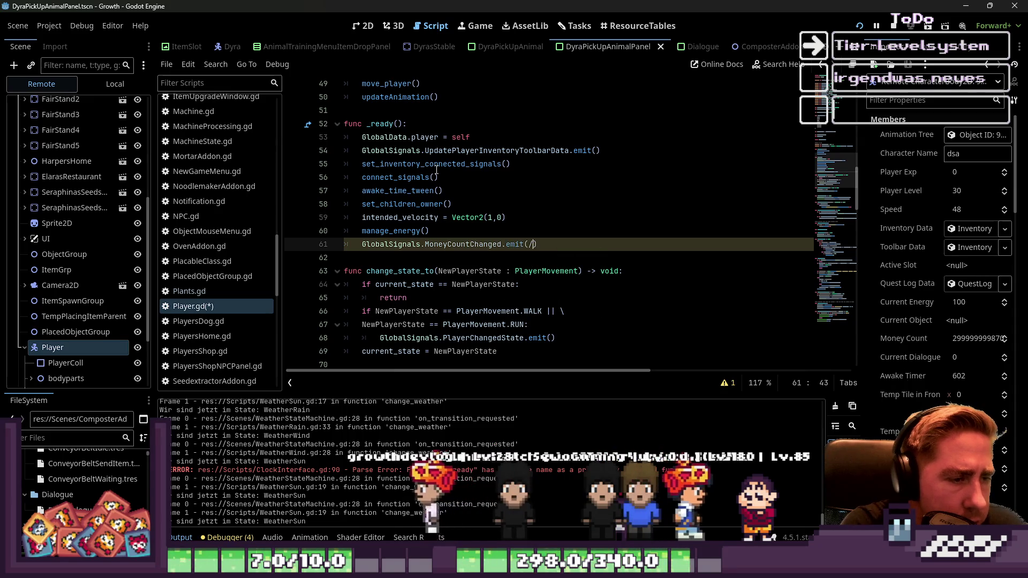
click(588, 216)
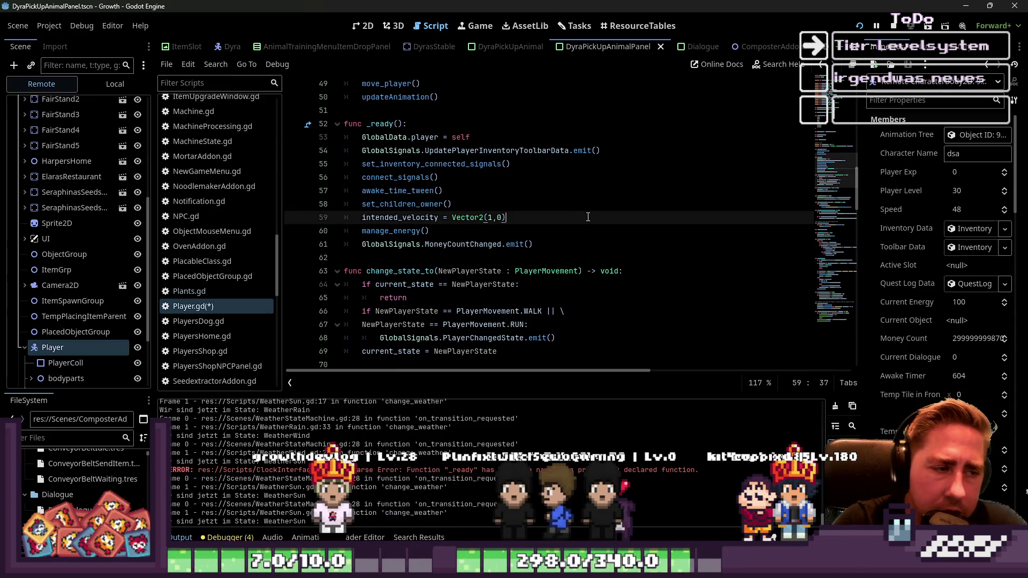
click(860, 26)
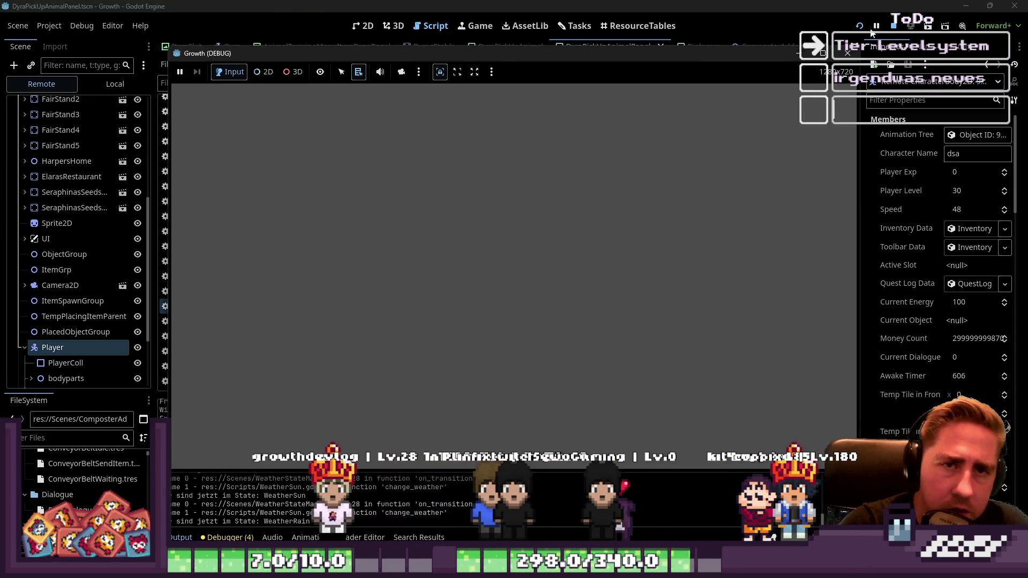
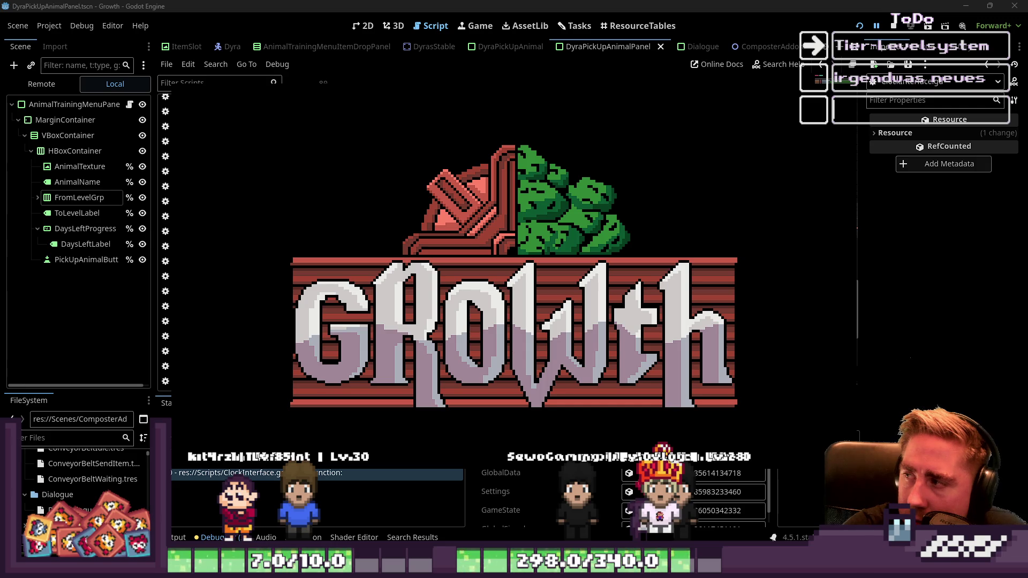
Step: Run the game, which stops on the duplicate _ready error in ClockInterface.gd
click(903, 24)
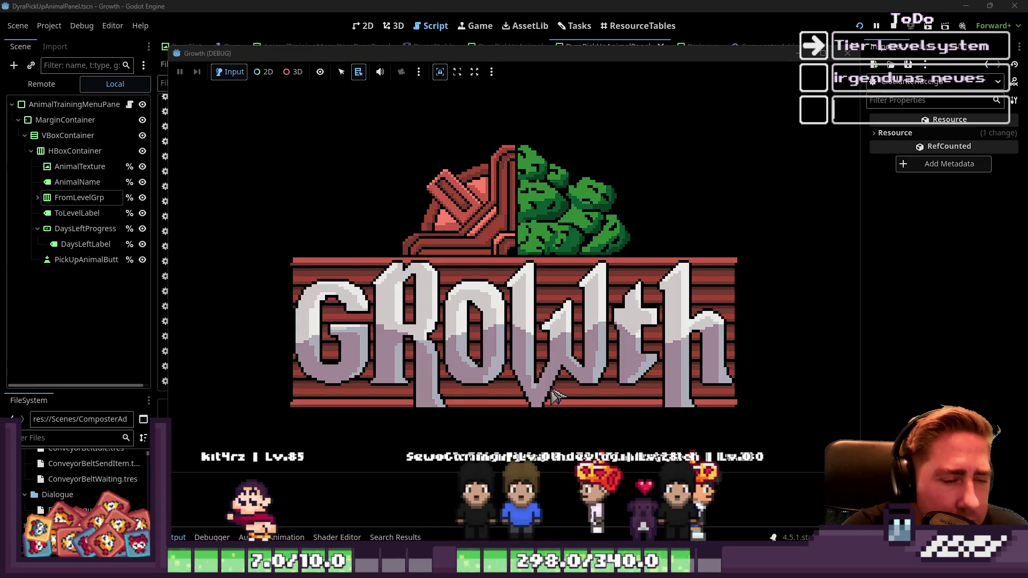
click(432, 281)
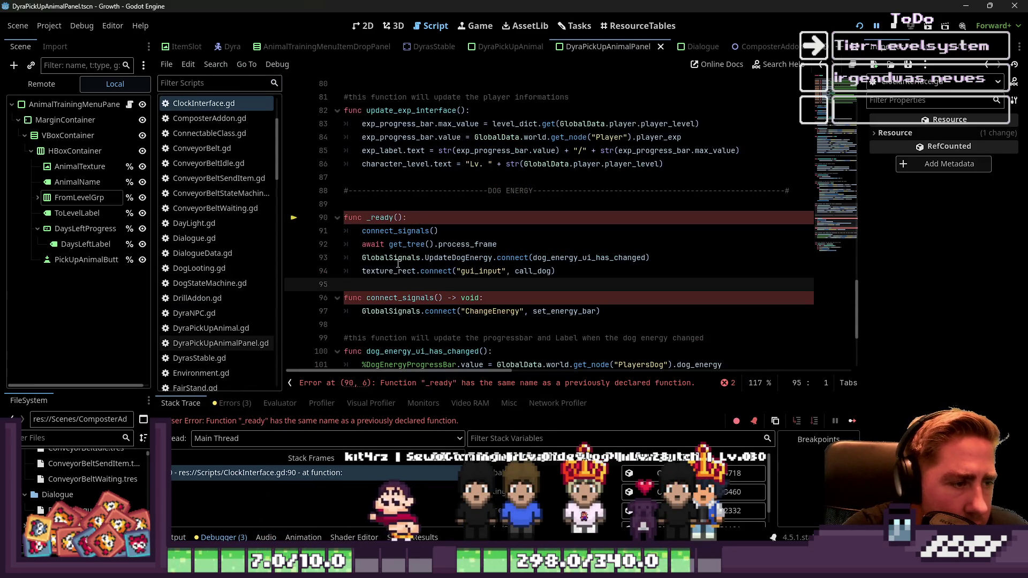
mouse_move(398, 263)
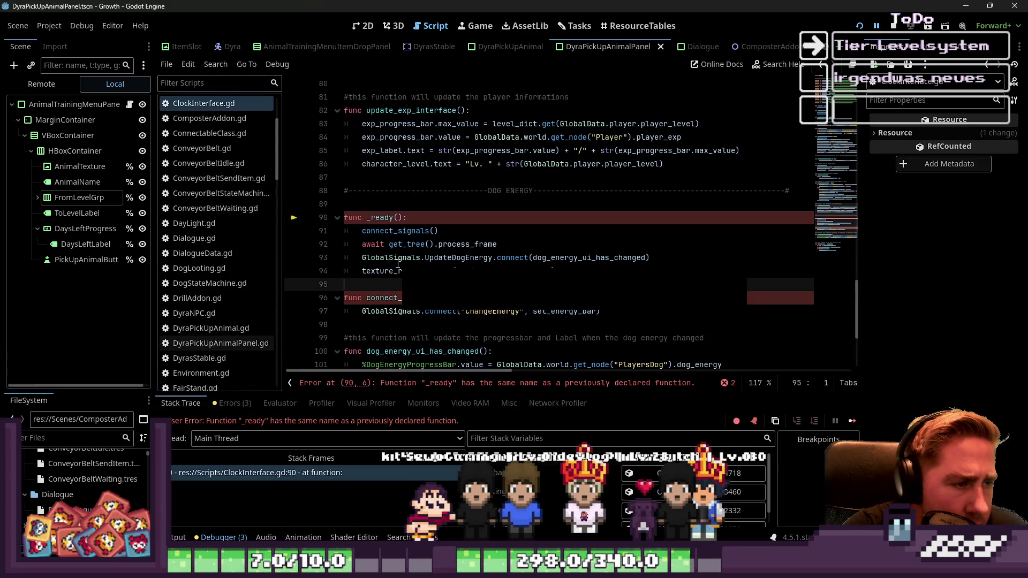
Step: Delete the second dog-energy _ready and connect_signals functions at lines 90–97
click(405, 218)
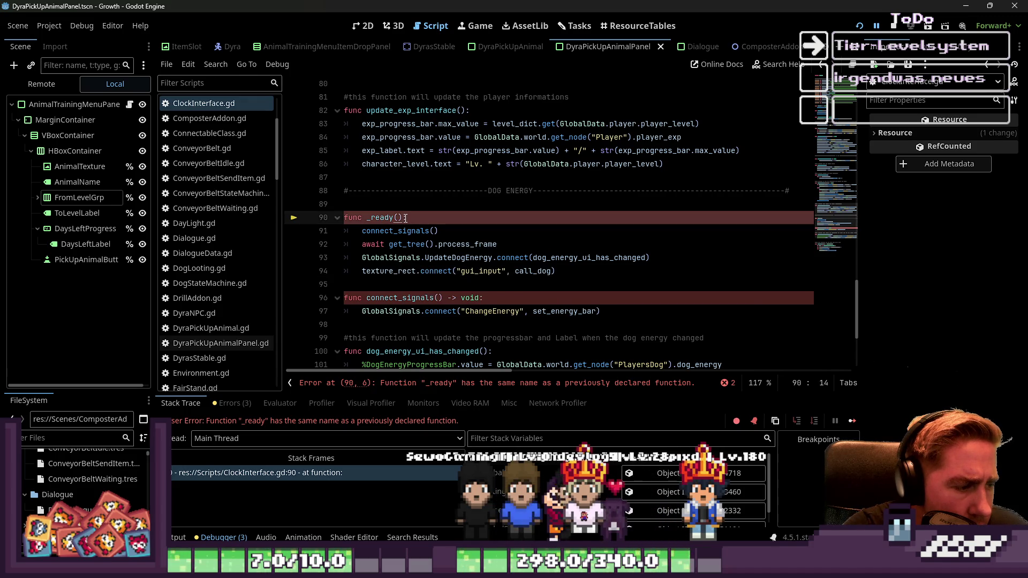
scroll(400, 242, up, 10)
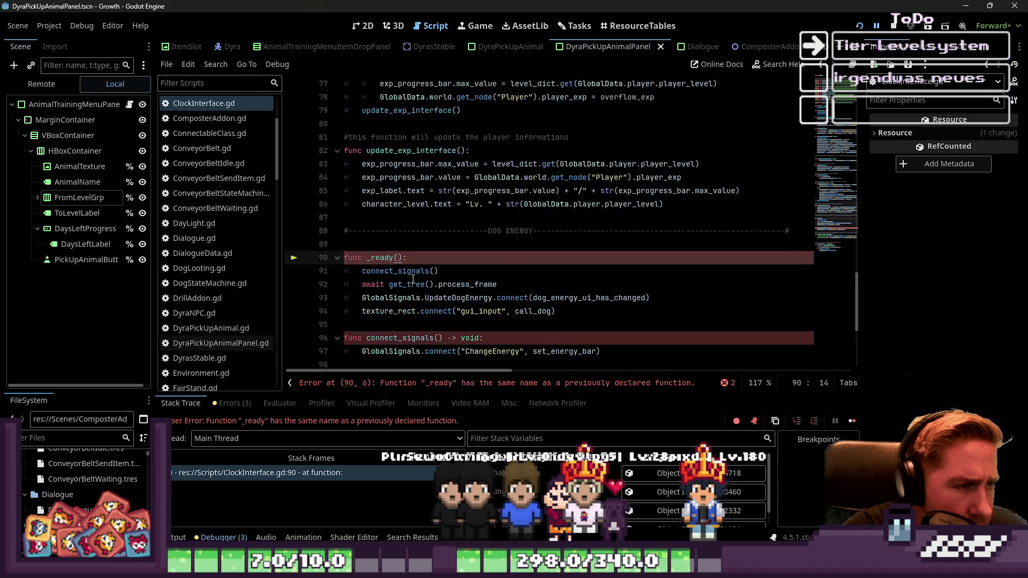
scroll(413, 279, down, 12)
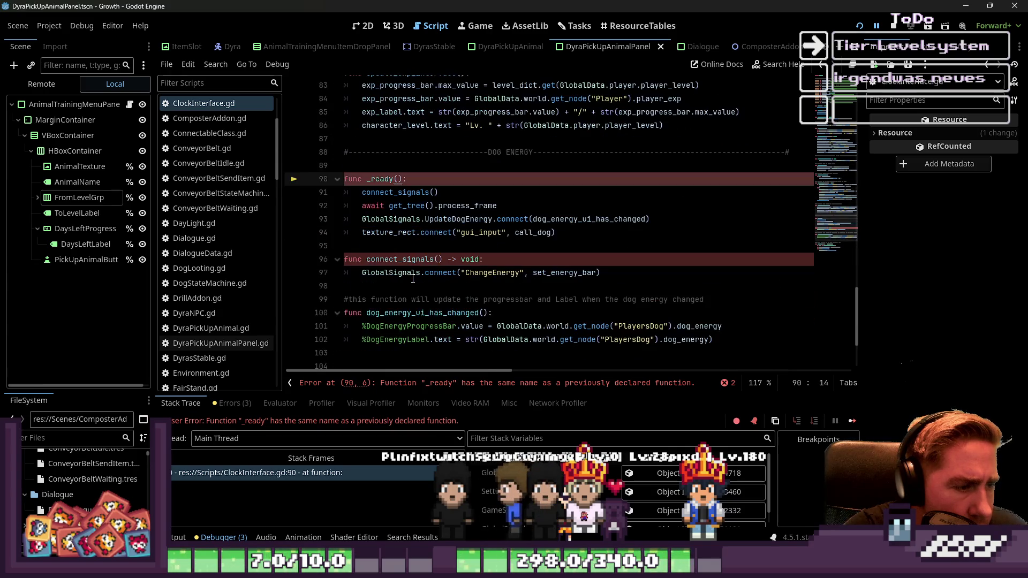
key(Down)
key(Down)
key(Down)
key(shift+Up)
key(shift+Up)
key(shift+Up)
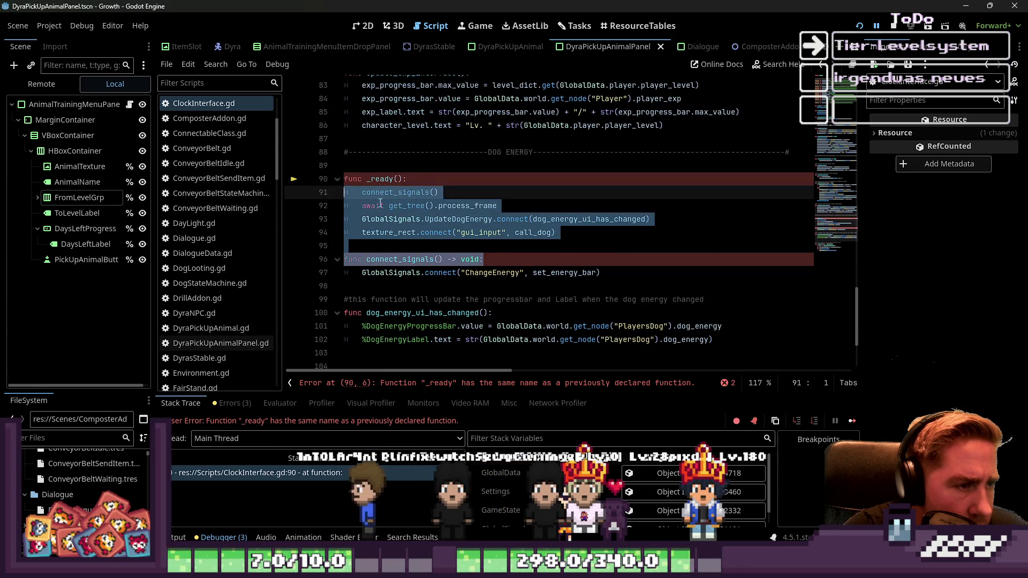
key(shift+Down)
key(shift+Down)
key(shift+Down)
mouse_move(630, 267)
mouse_down()
mouse_move(471, 249)
mouse_move(345, 190)
mouse_up()
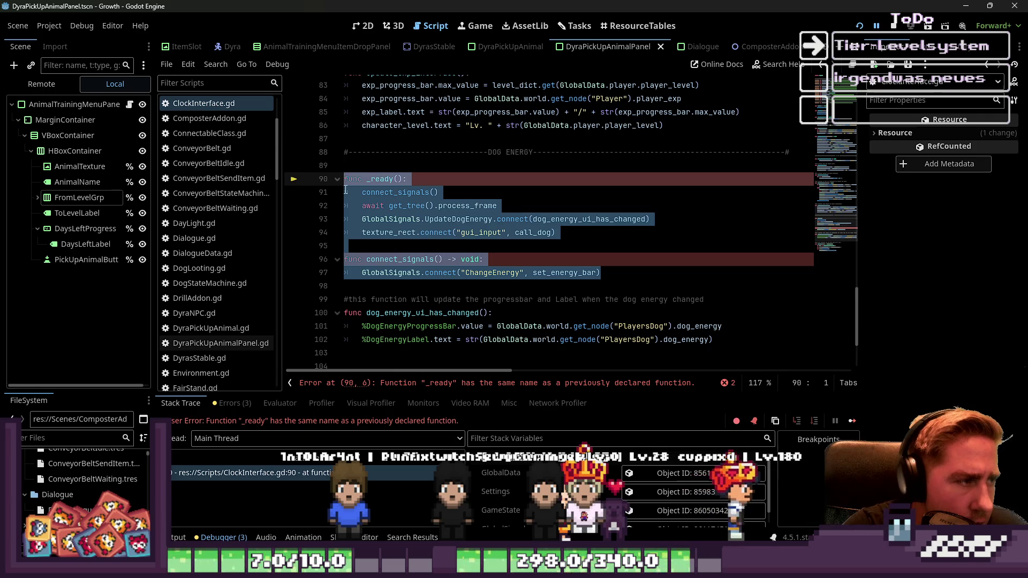
key(Delete)
key(BackSpace)
key(BackSpace)
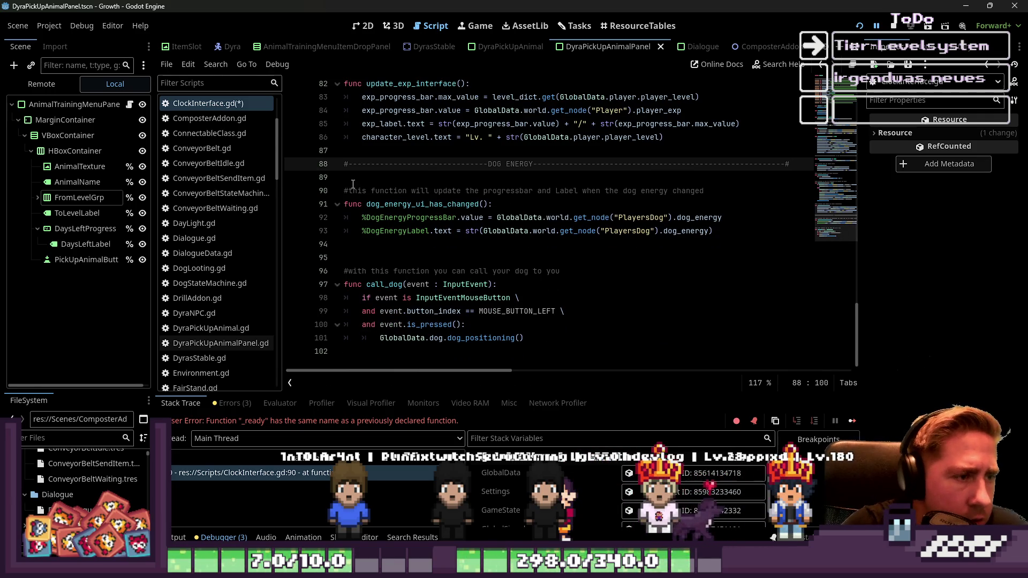
Step: Put the dog-energy _ready and connect_signals block back at lines 90–97, matching the saved script
click(353, 182)
scroll(353, 184, up, 20)
scroll(547, 135, down, 6)
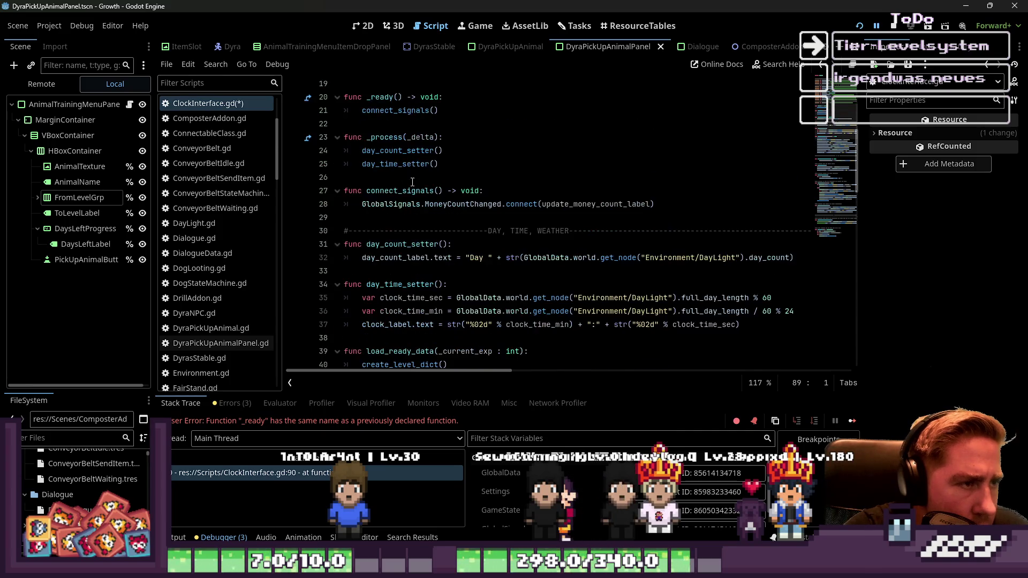
scroll(412, 182, up, 2)
click(354, 206)
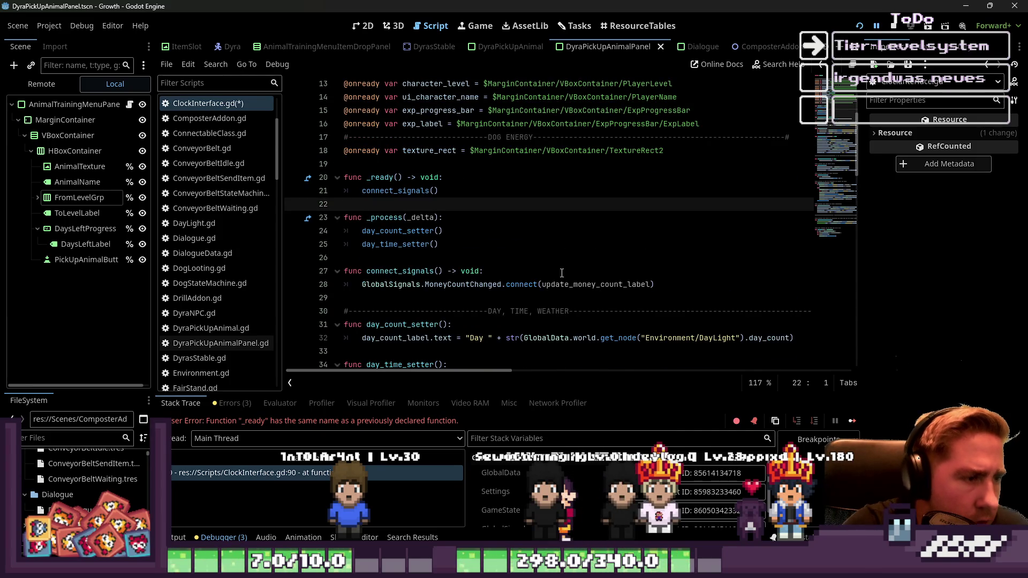
key(ctrl+z)
key(ctrl+z)
key(ctrl+z)
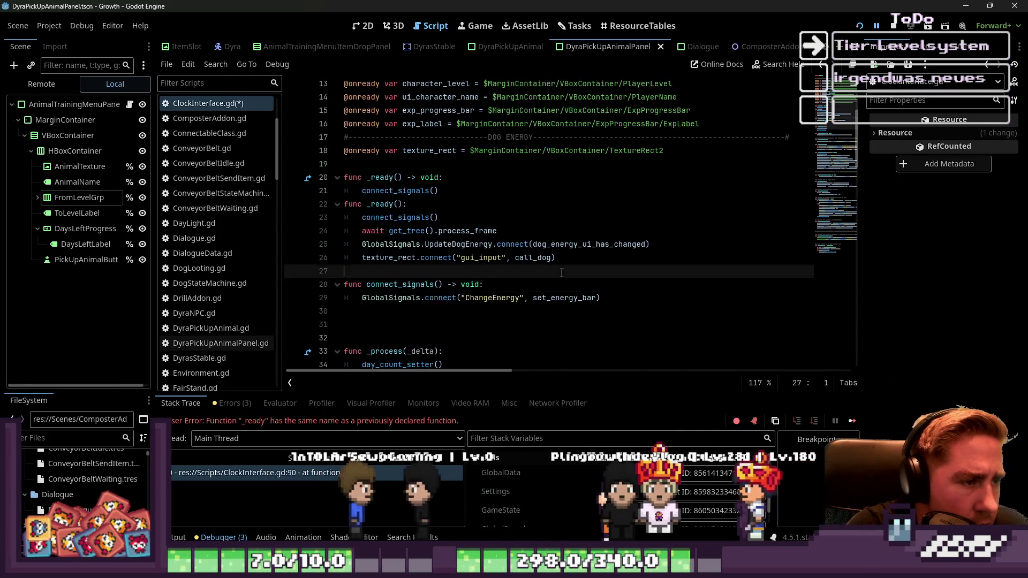
key(Up)
key(Up)
key(Up)
key(Up)
key(Up)
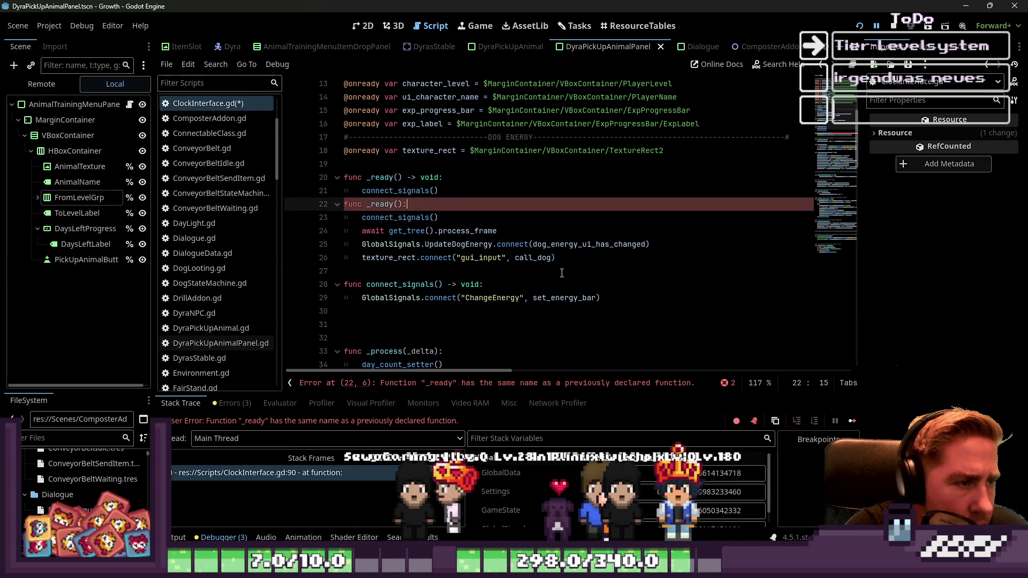
key(Down)
key(Down)
key(Down)
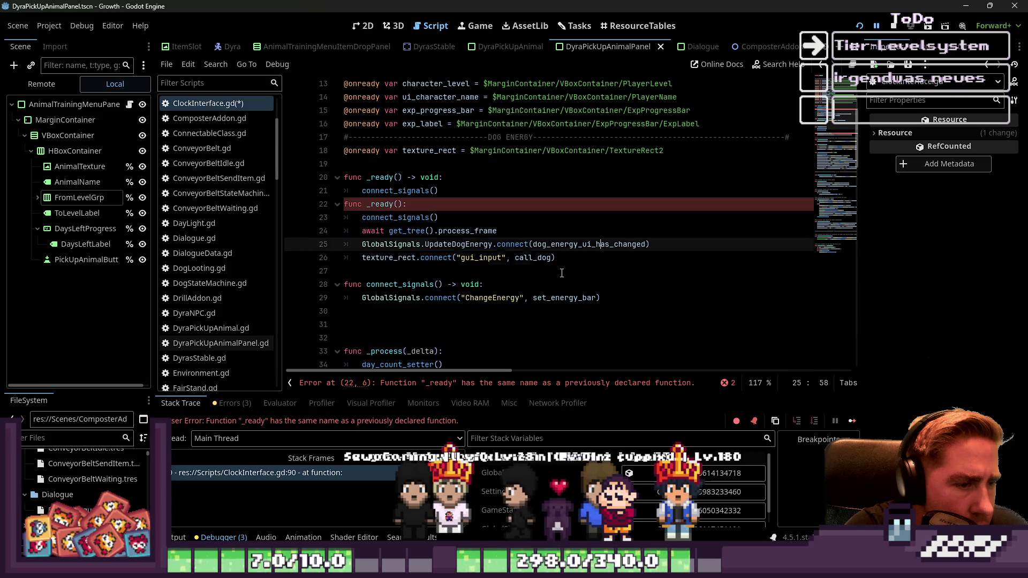
key(shift+Up)
key(shift+Up)
key(shift+Up)
key(alt+Down)
key(alt+Down)
key(alt+Down)
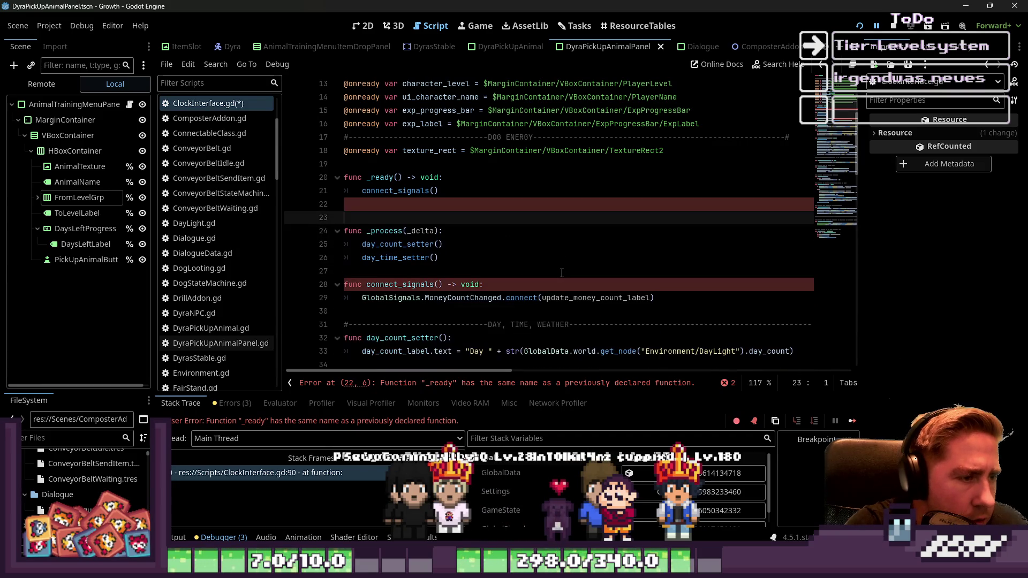
key(ctrl+s)
scroll(562, 272, down, 4)
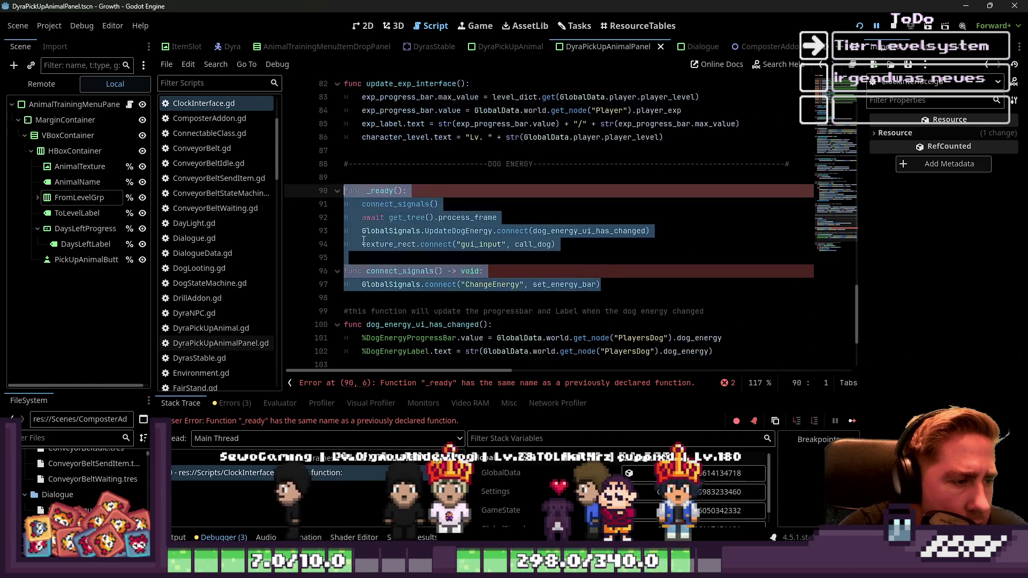
Step: Cut the ChangeEnergy connection line out of the dog-energy _ready
drag(561, 246, 338, 209)
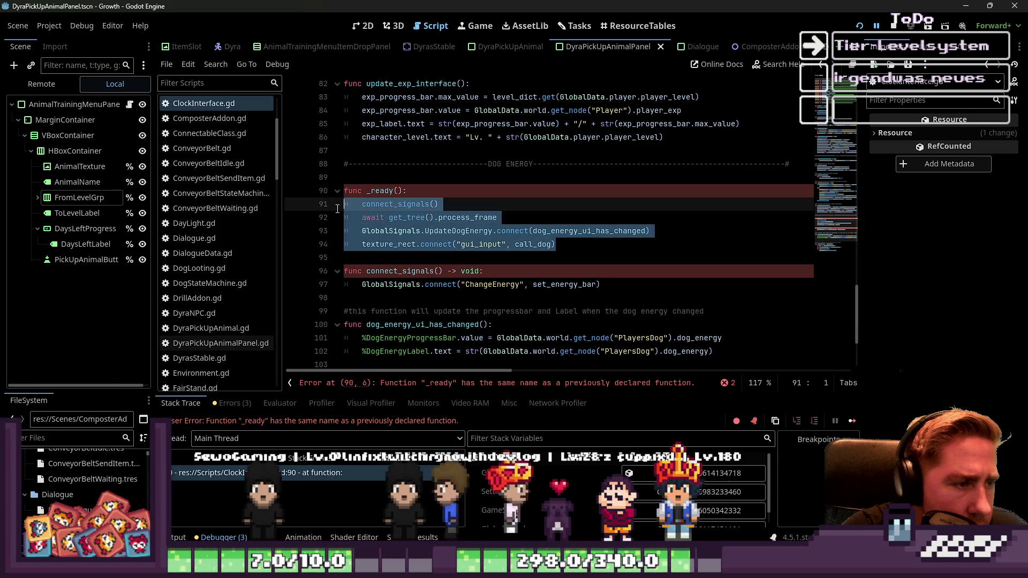
click(399, 258)
drag(602, 284, 362, 284)
key(ctrl+x)
key(ctrl+x)
key(Up)
key(Up)
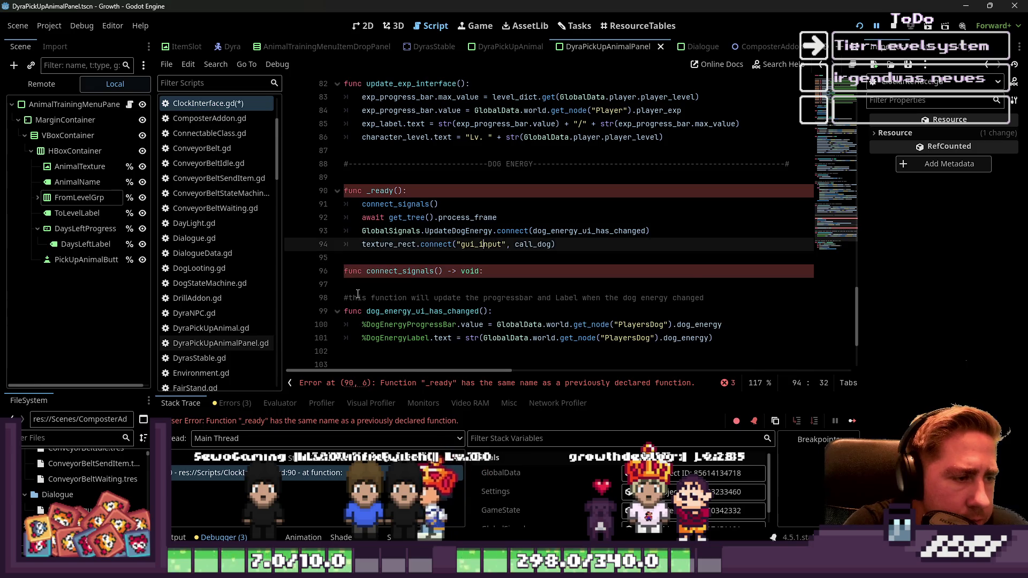
key(Return)
key(ctrl+z)
key(ctrl+z)
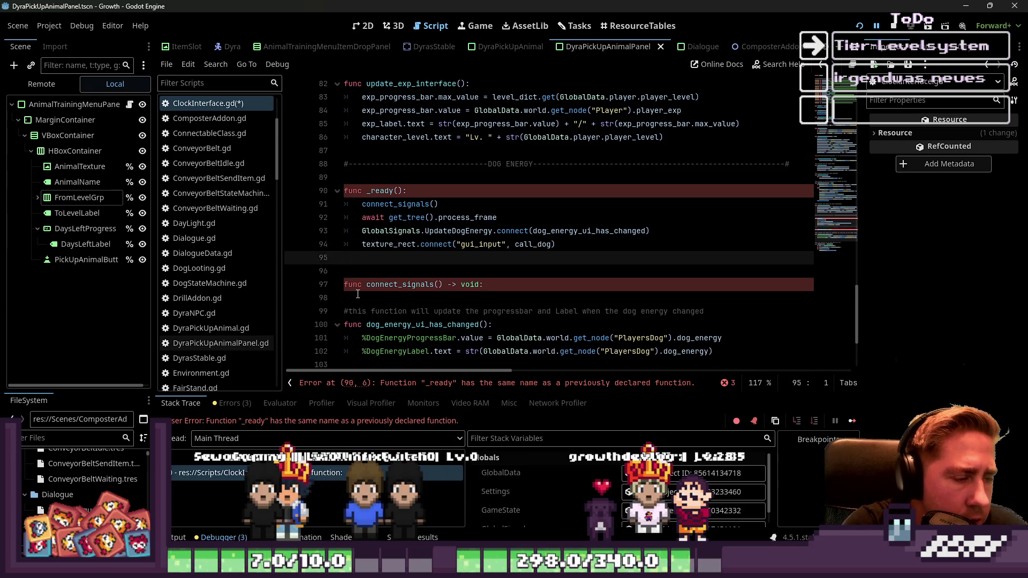
Step: Add GlobalSignals.PlayerEnergyChanged.connect(set_energy_bar) to the main connect_signals function
scroll(373, 258, up, 20)
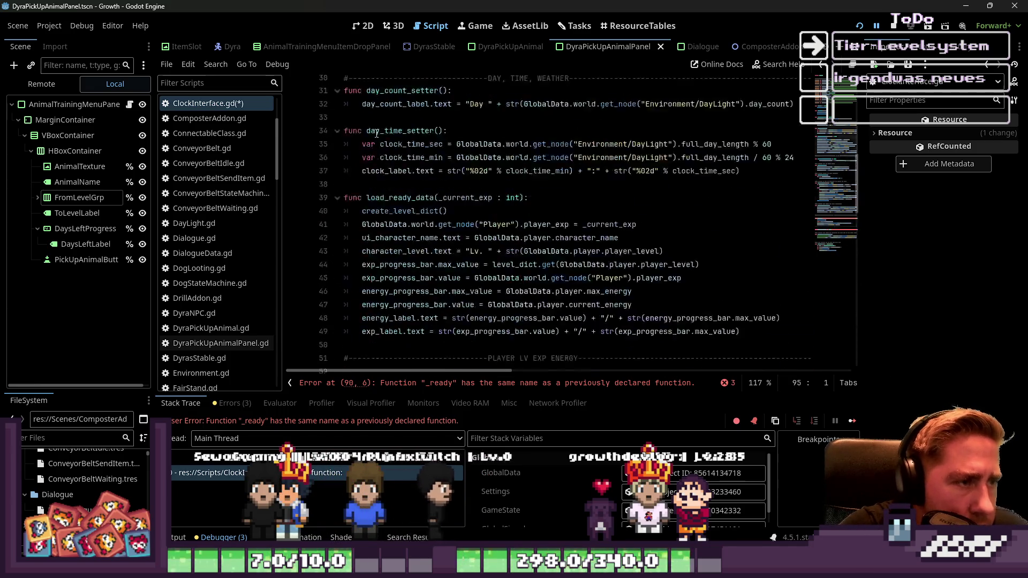
click(406, 190)
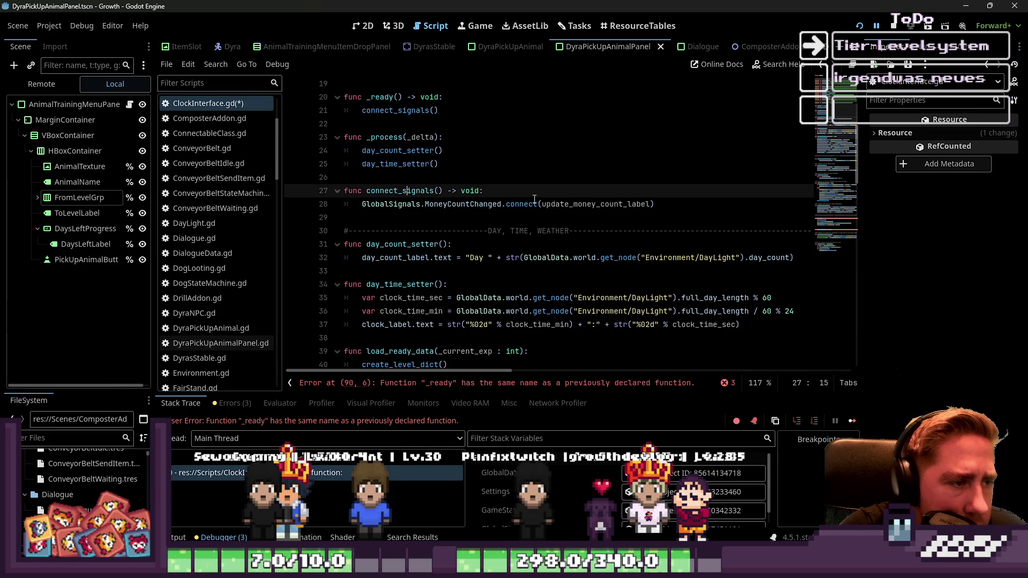
key(End)
key(Return)
text(GlobalSignals.PlayerEnergyChanged.connect(set_energy_bar))
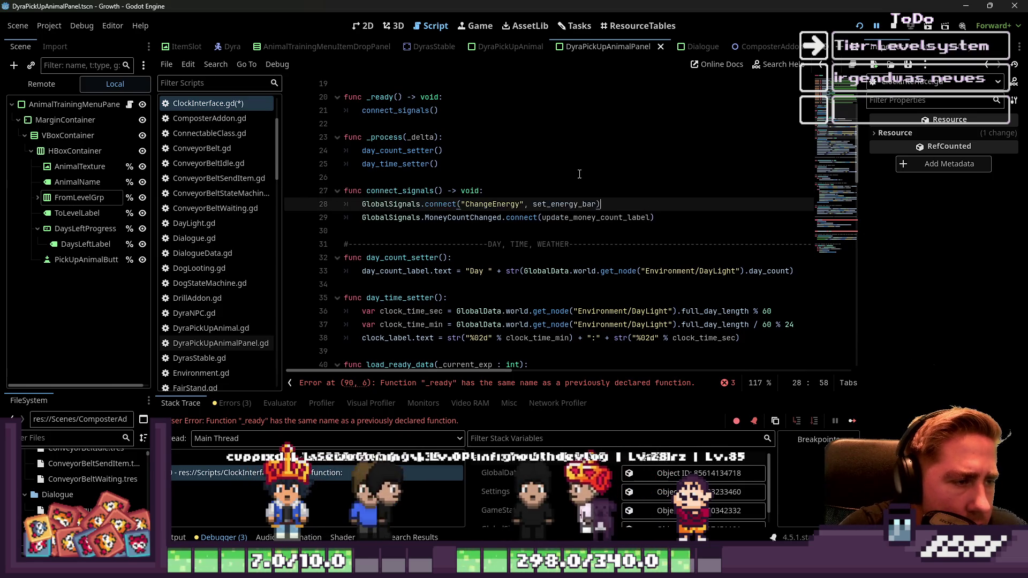
Step: Delete the duplicate _ready and the now-empty connect_signals functions
scroll(579, 172, down, 11)
scroll(579, 173, down, 10)
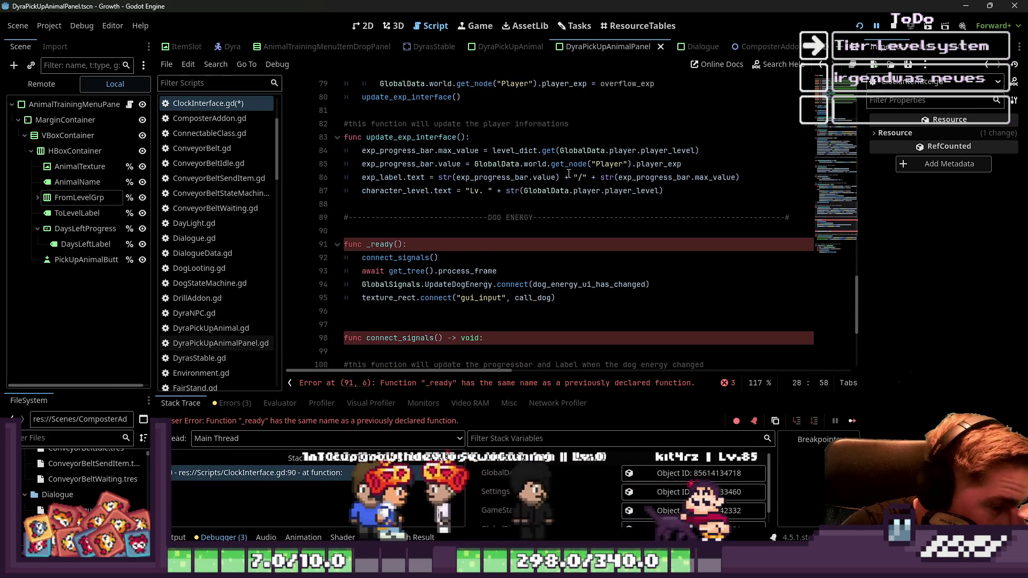
drag(557, 258, 272, 224)
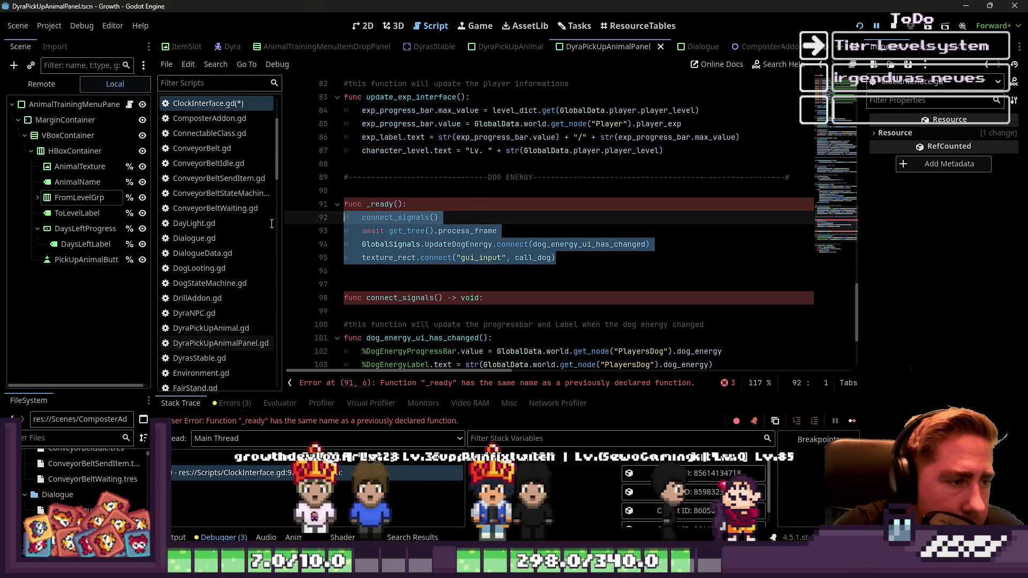
drag(567, 310, 343, 196)
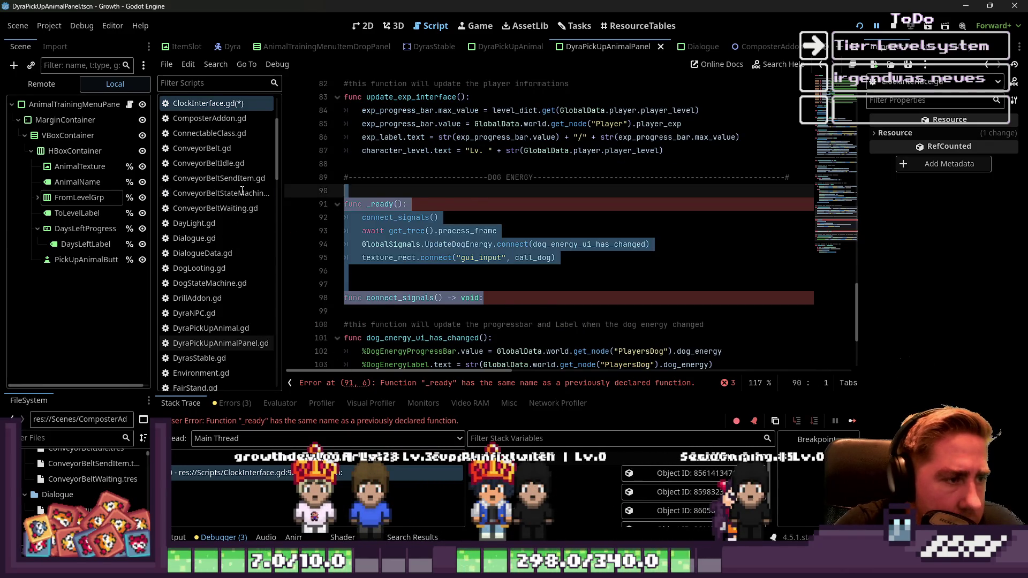
key(BackSpace)
Step: Paste the dog-energy setup into the main _ready and remove its extra connect_signals() call
scroll(417, 230, up, 20)
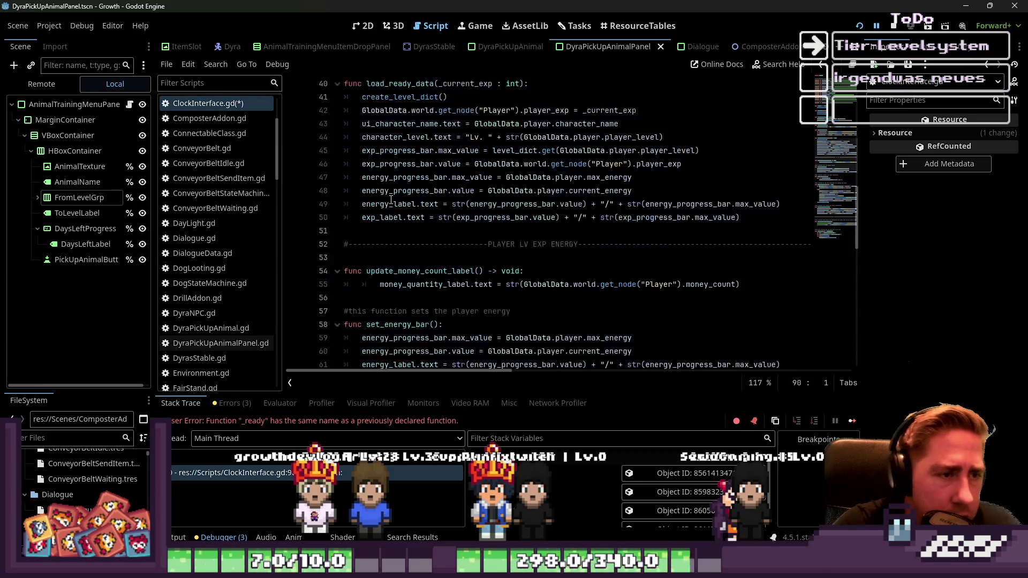
scroll(417, 231, down, 1)
scroll(428, 214, up, 2)
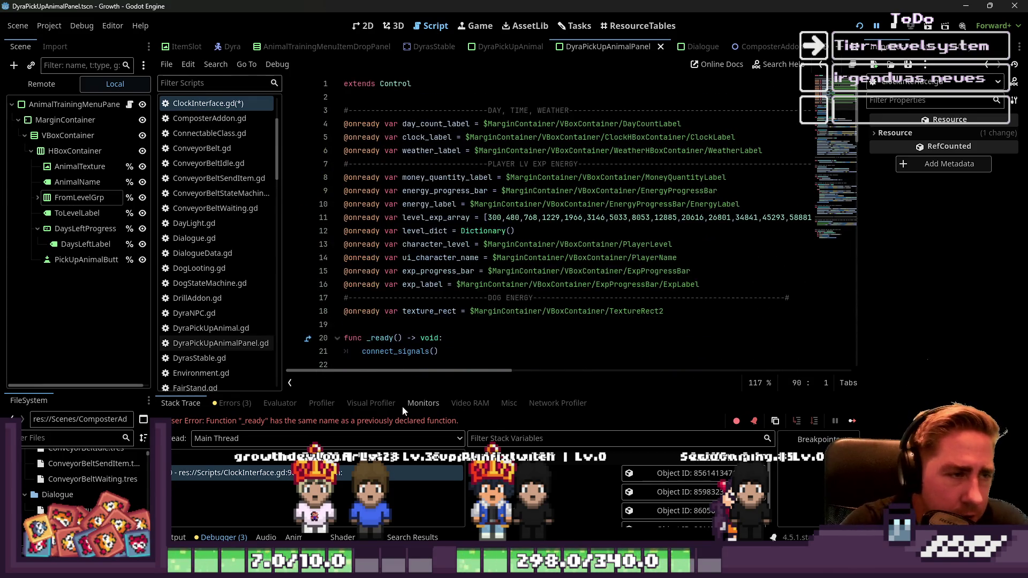
scroll(444, 203, down, 4)
click(453, 194)
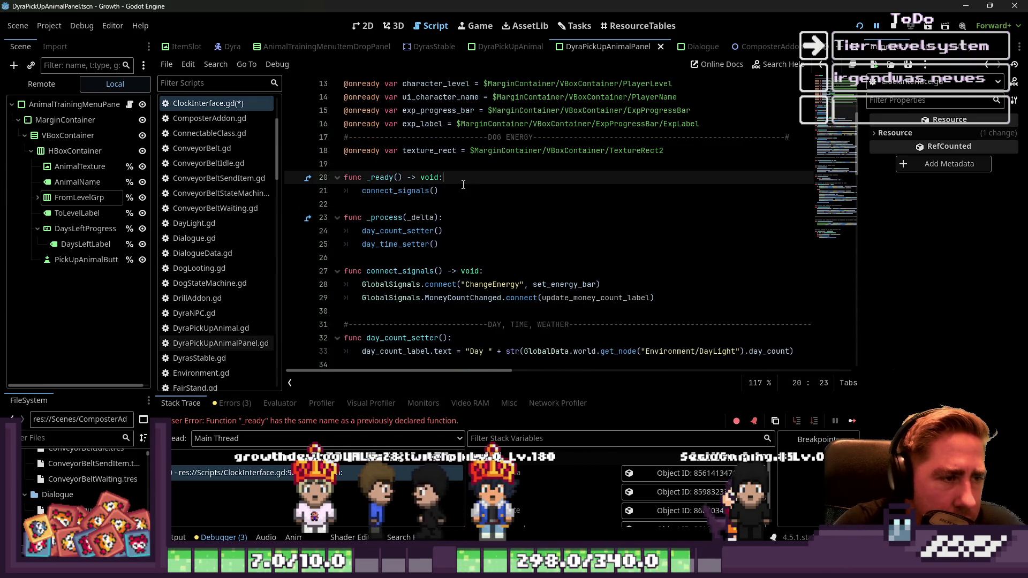
key(Return)
key(ctrl+v)
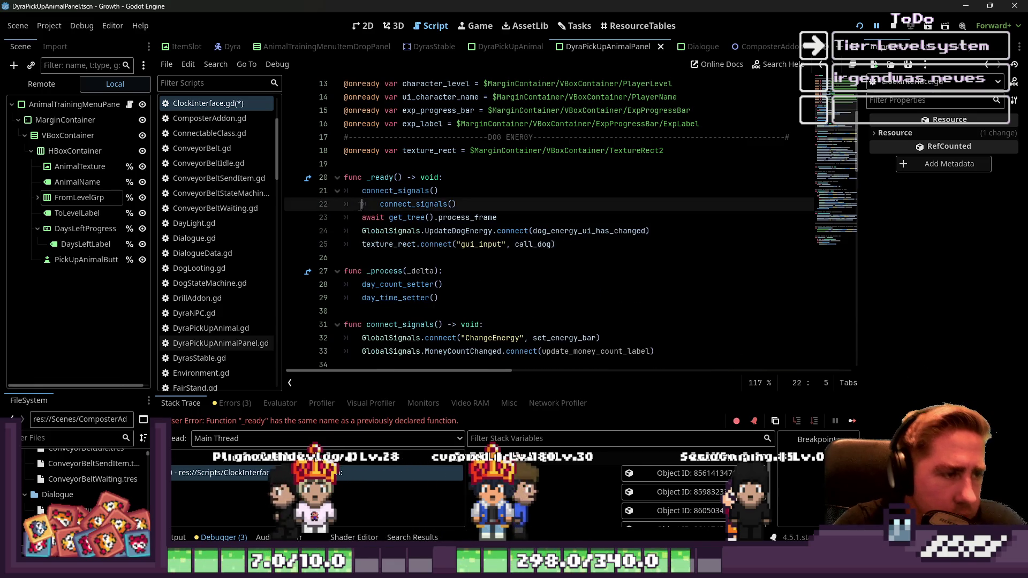
drag(439, 204, 344, 210)
key(shift+Tab)
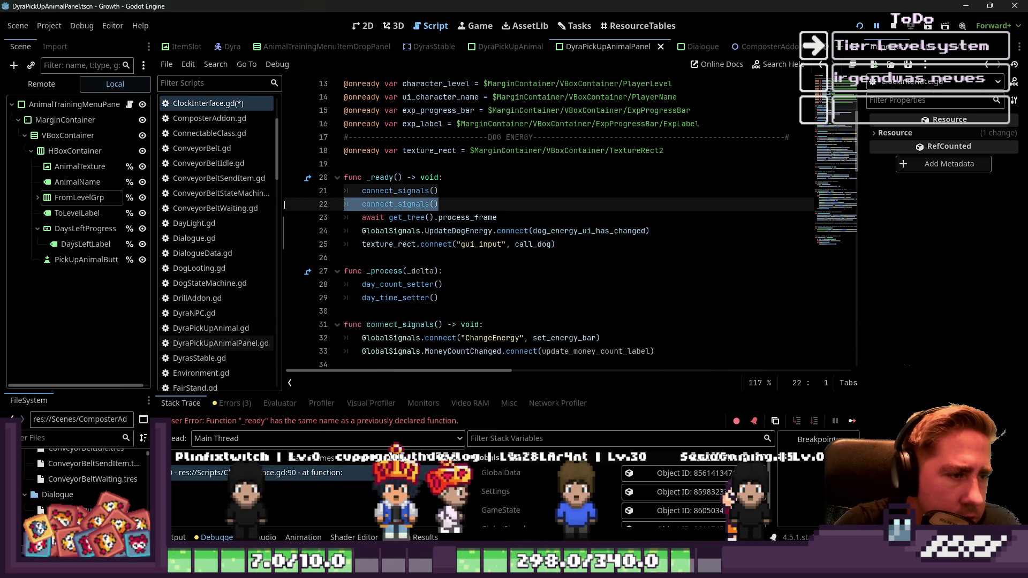
key(BackSpace)
key(BackSpace)
click(533, 178)
Step: Launch the game and start a new game with a character named 'we'
click(895, 31)
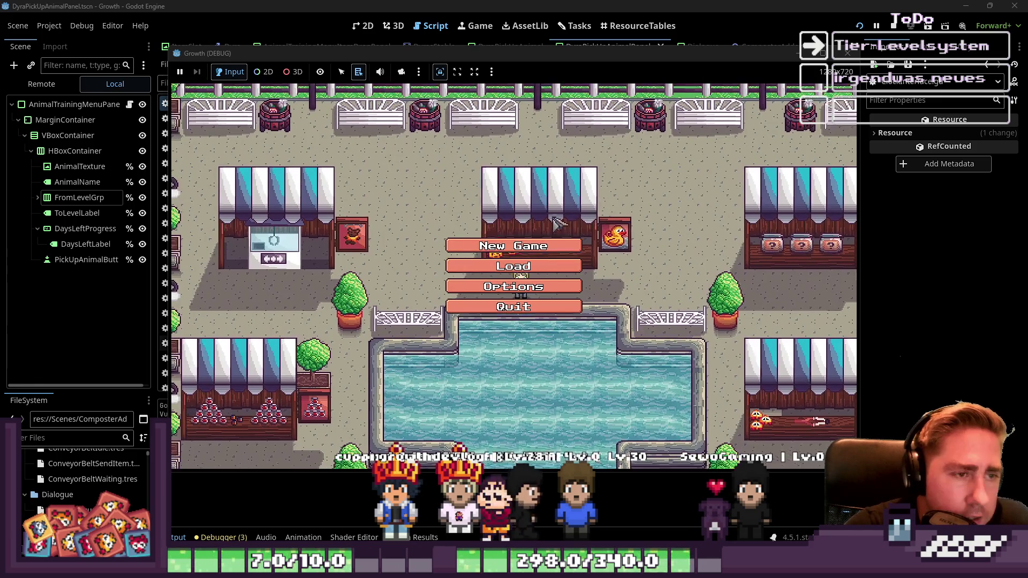
click(528, 241)
text(wel)
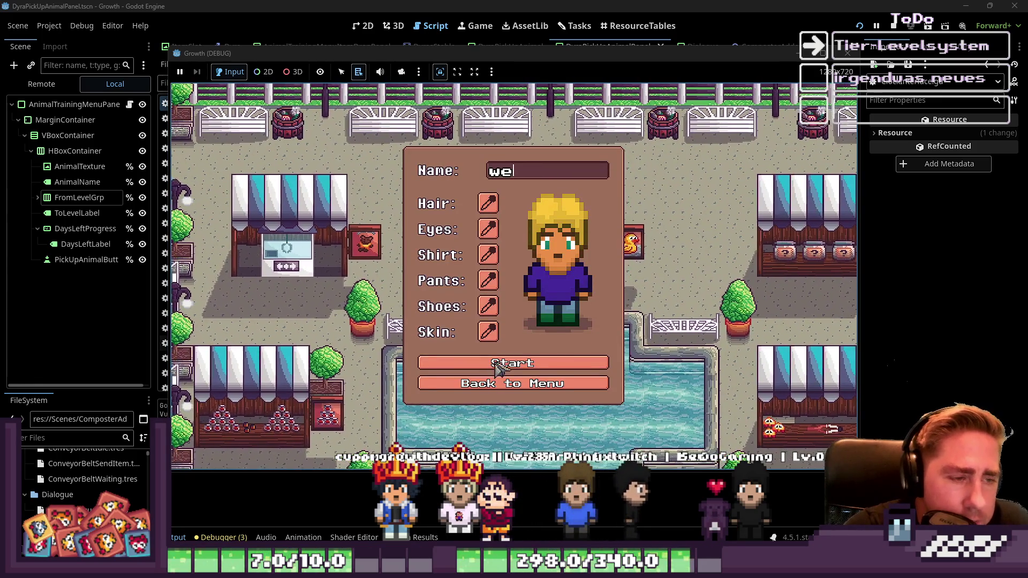
click(497, 365)
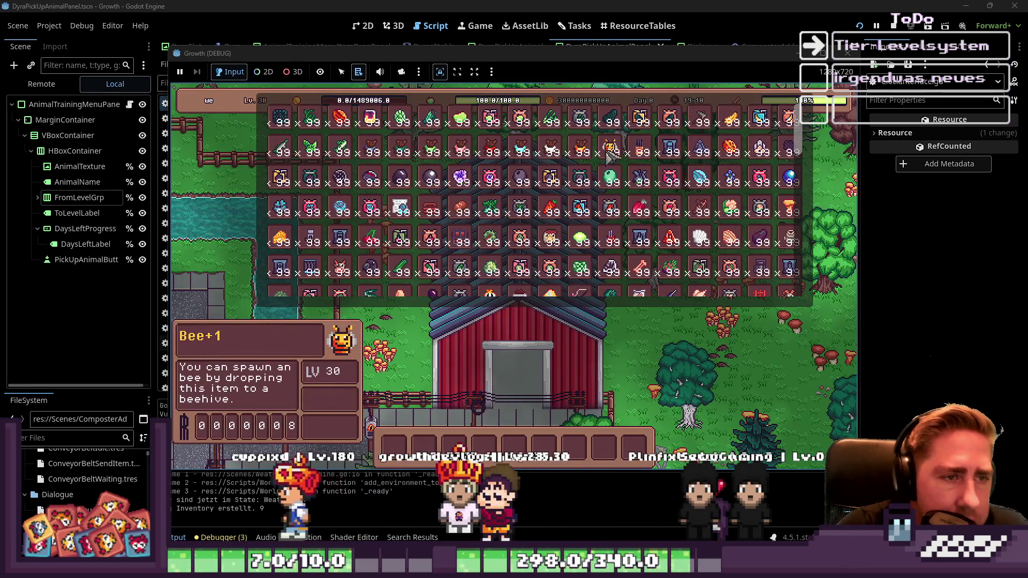
Step: At the barn, start training Bee 1, close the panels, and stop the game
scroll(535, 215, down, 5)
scroll(503, 193, down, 5)
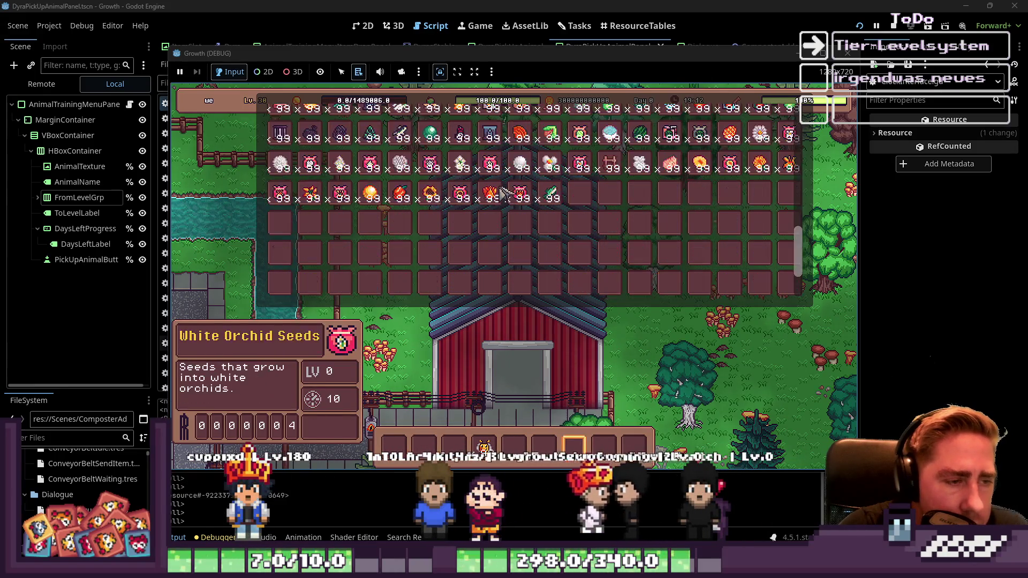
scroll(500, 191, up, 1)
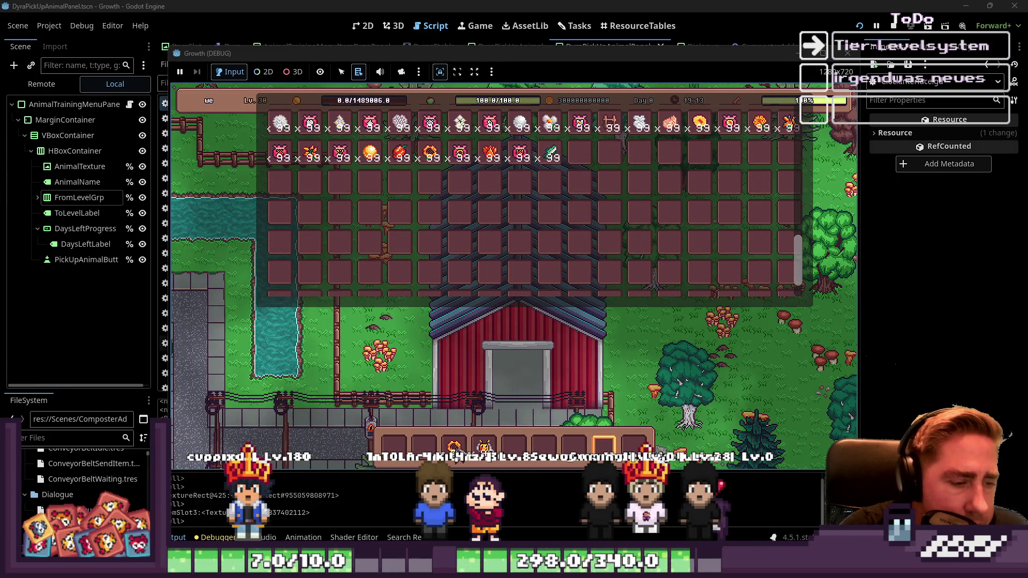
key(Escape)
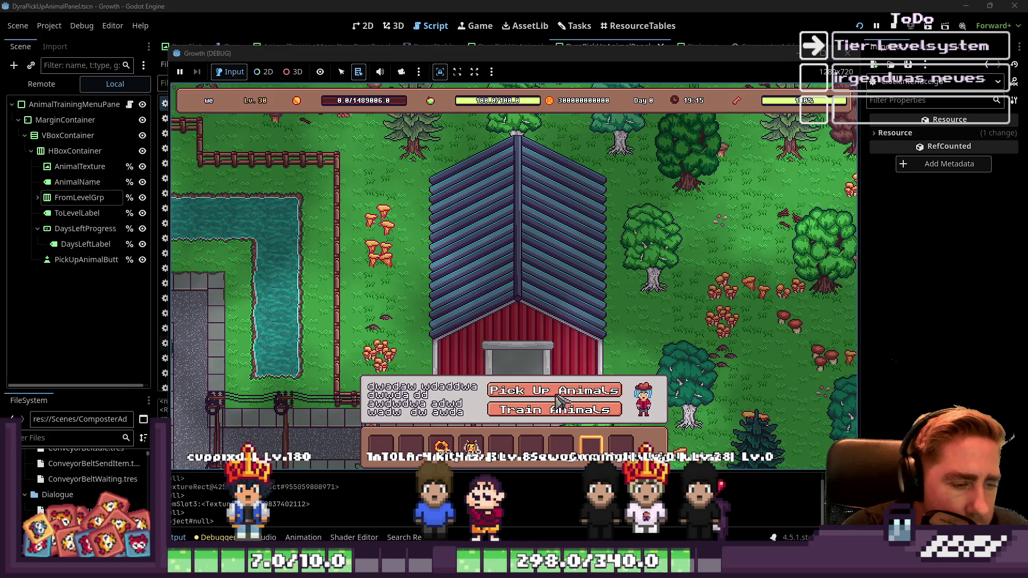
click(557, 408)
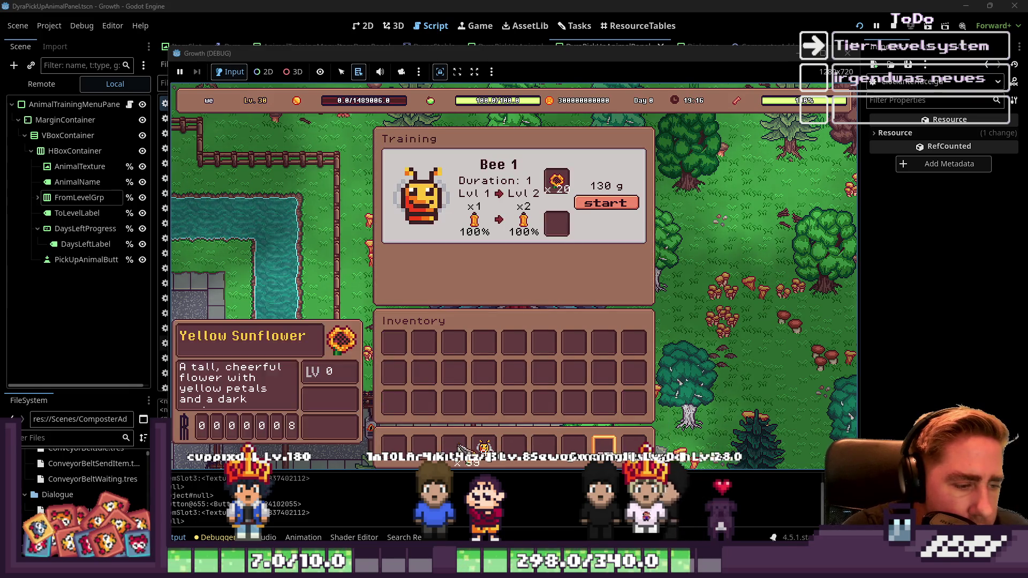
click(606, 206)
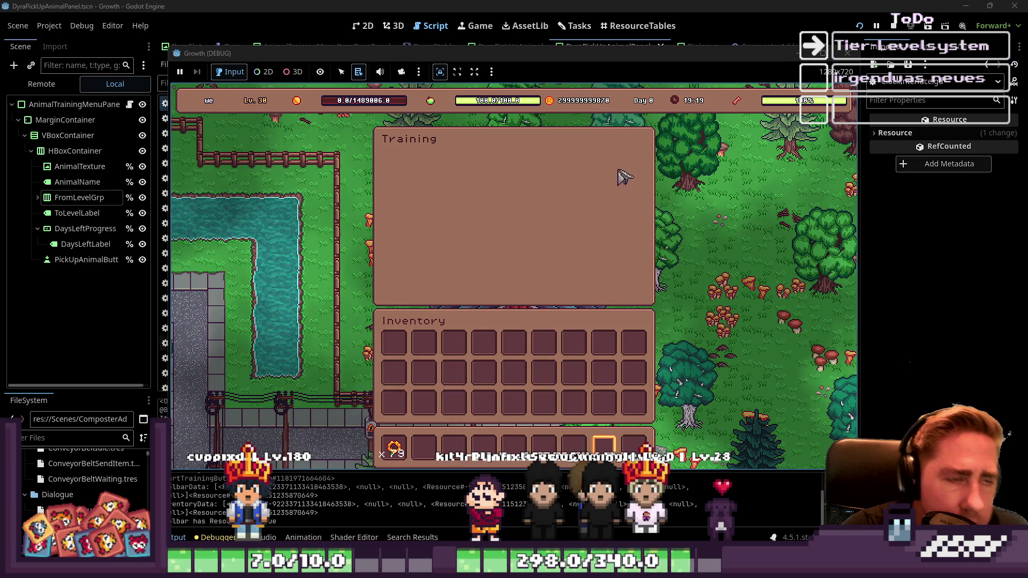
key(Escape)
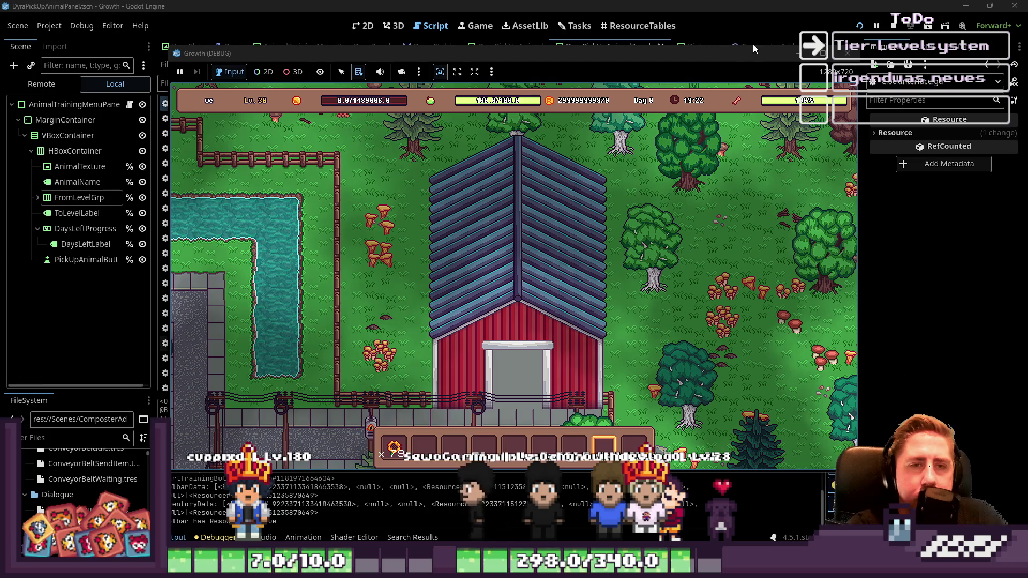
key(F8)
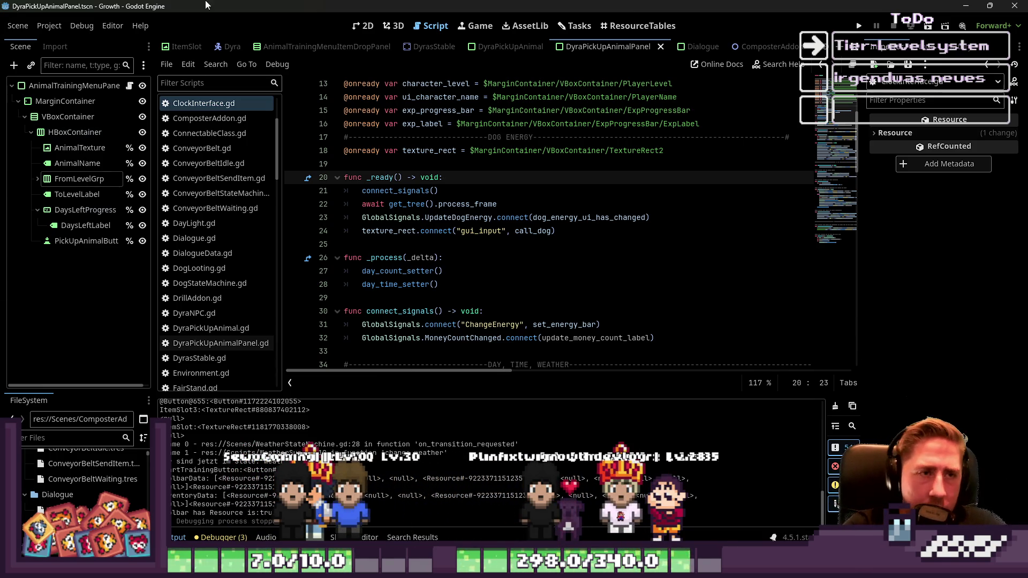
Step: Switch through ResourceTables to the Tasks board, then stop the relaunched game
click(625, 26)
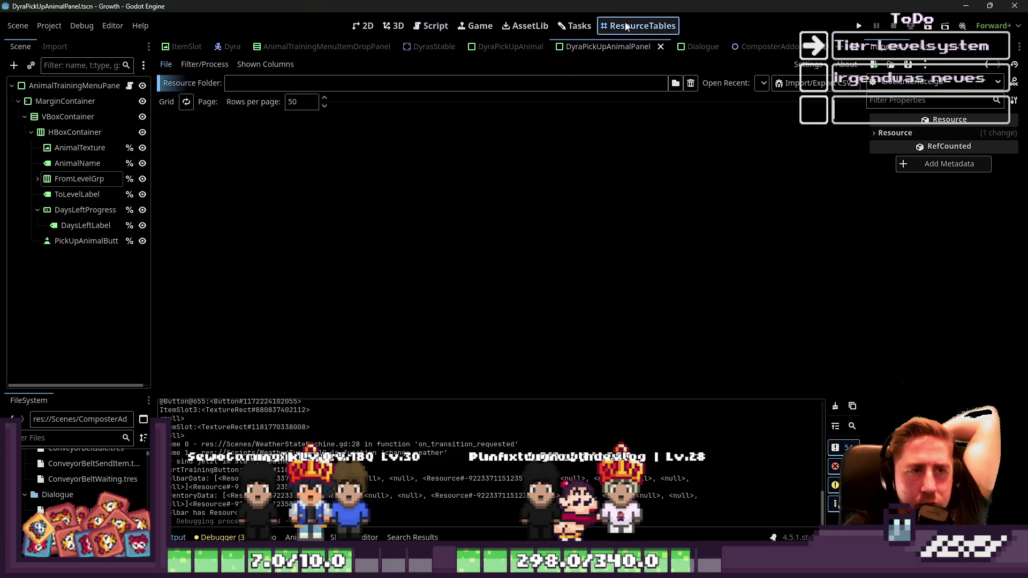
click(576, 31)
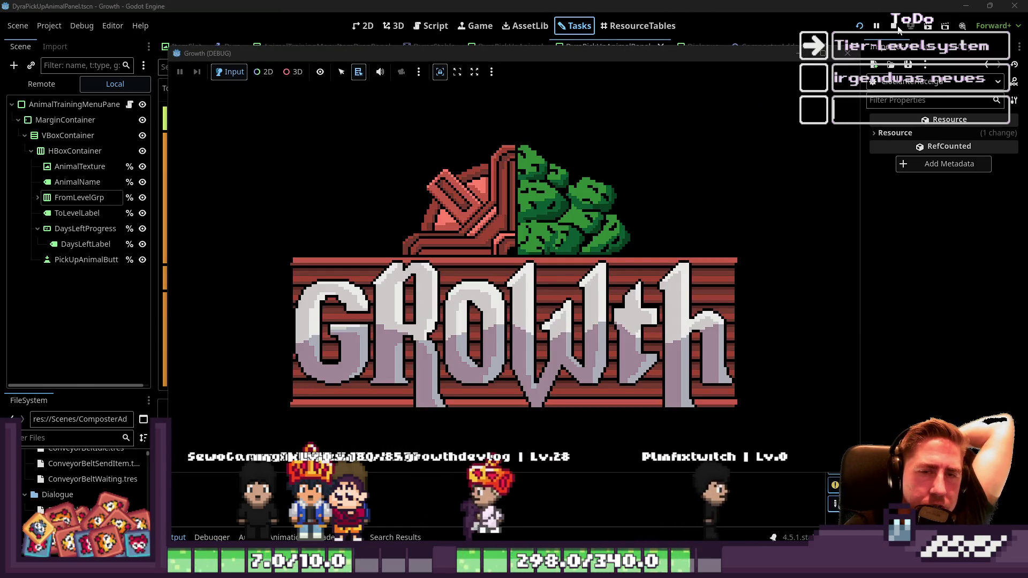
click(896, 27)
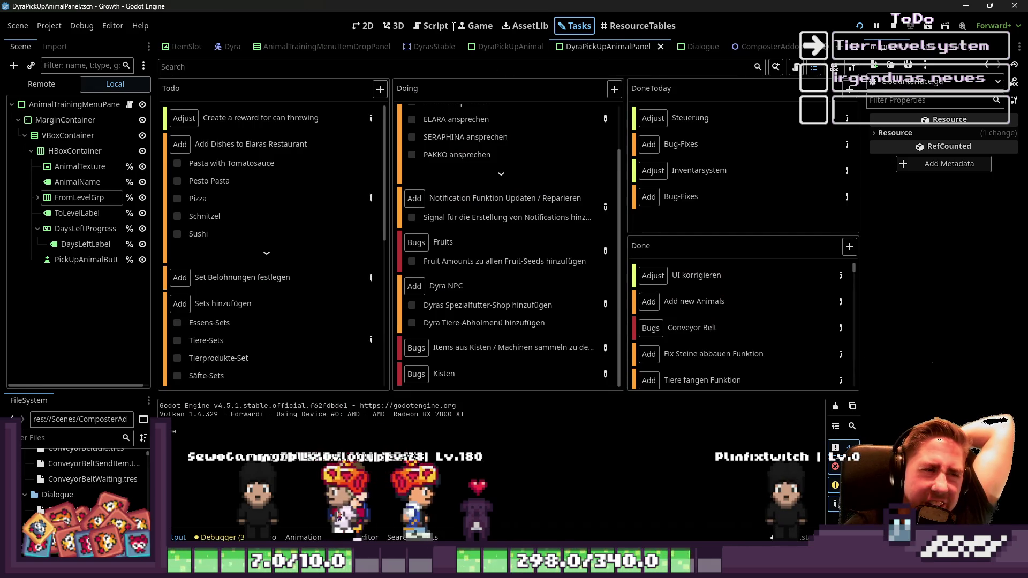
Step: Open AnimalTrainingMenuPanel in the script editor and review its money check and has_resource code
click(435, 26)
scroll(321, 175, up, 1)
scroll(275, 181, up, 3)
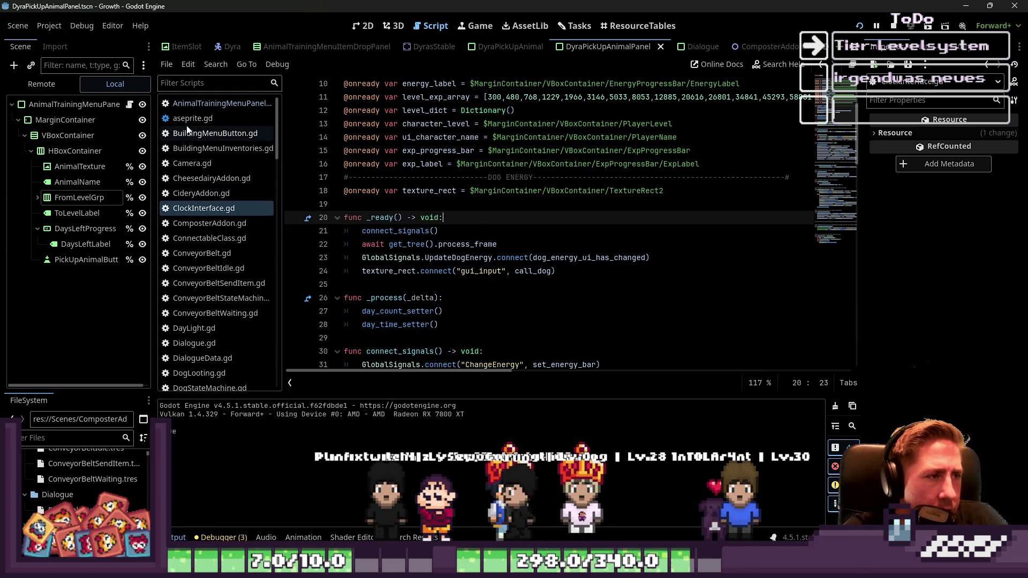
click(204, 105)
scroll(383, 153, down, 9)
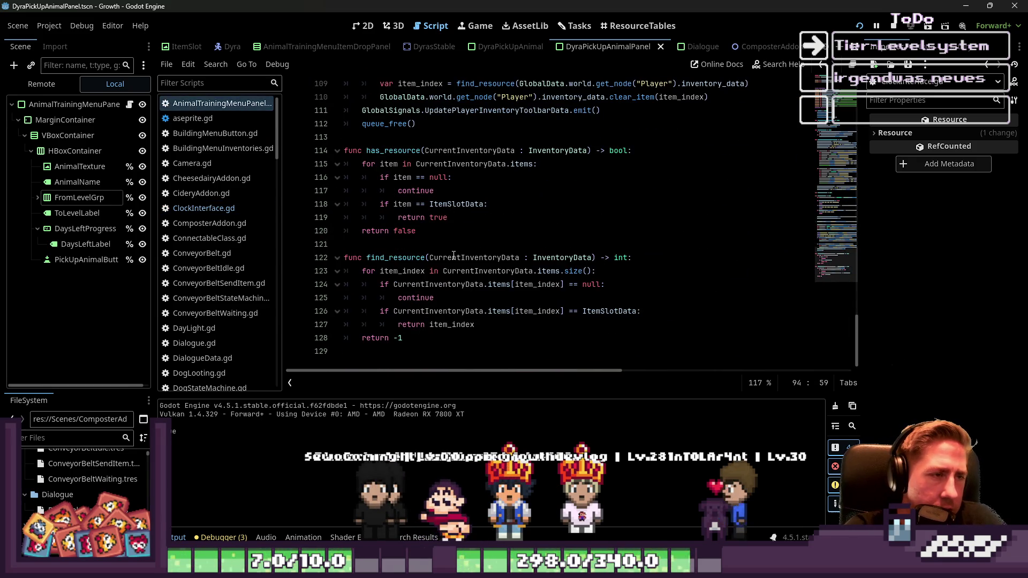
scroll(453, 256, up, 2)
scroll(454, 255, up, 6)
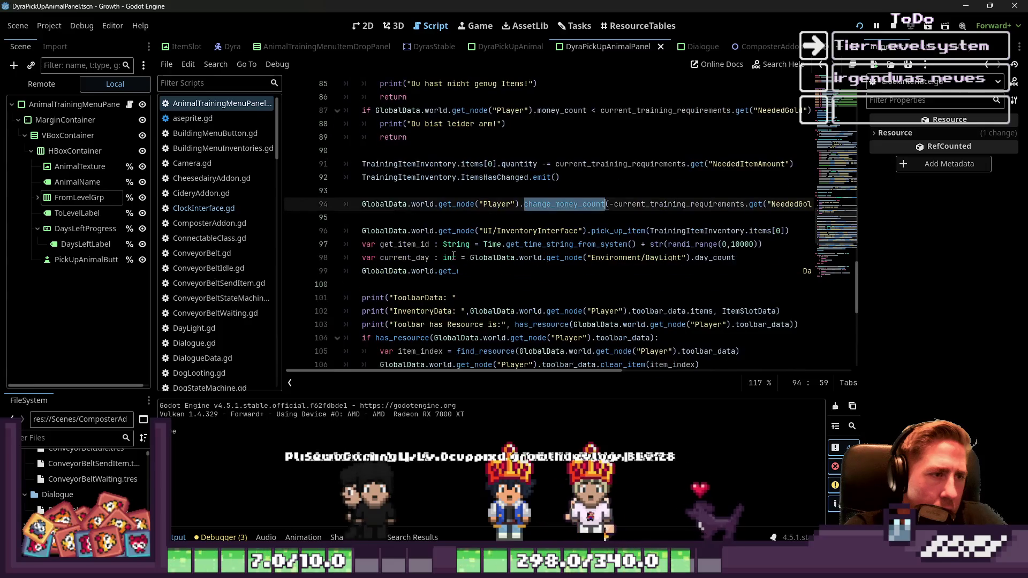
Step: Remove the two empty lines before the node_pathes region and collapse that region
scroll(453, 256, down, 2)
scroll(454, 255, up, 20)
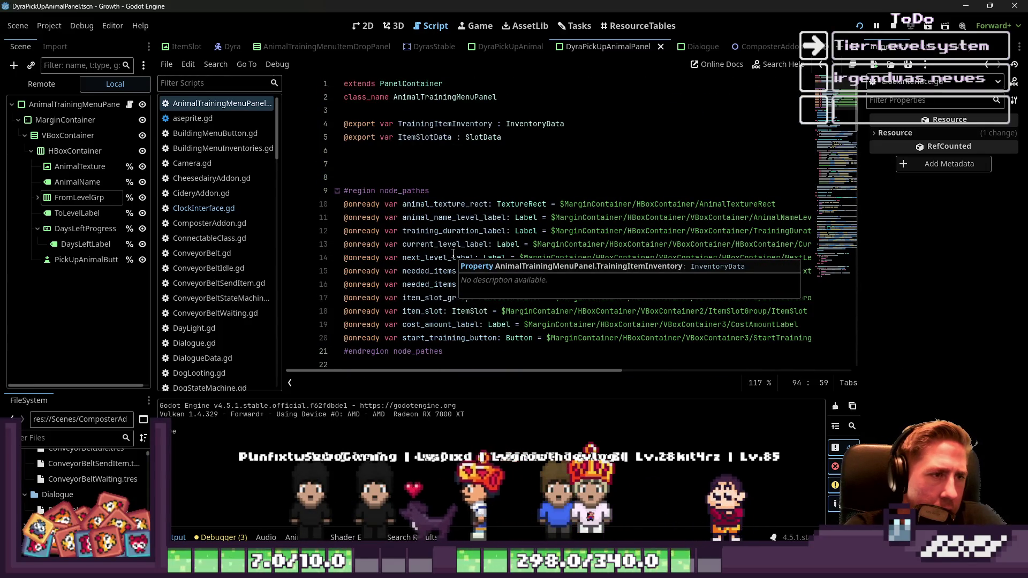
click(436, 178)
key(BackSpace)
key(BackSpace)
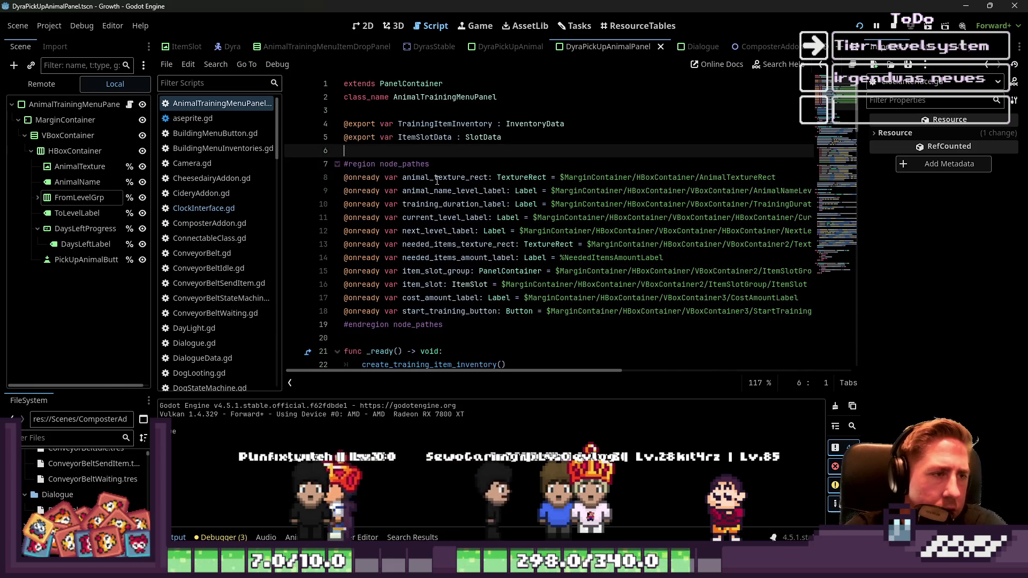
scroll(437, 180, down, 2)
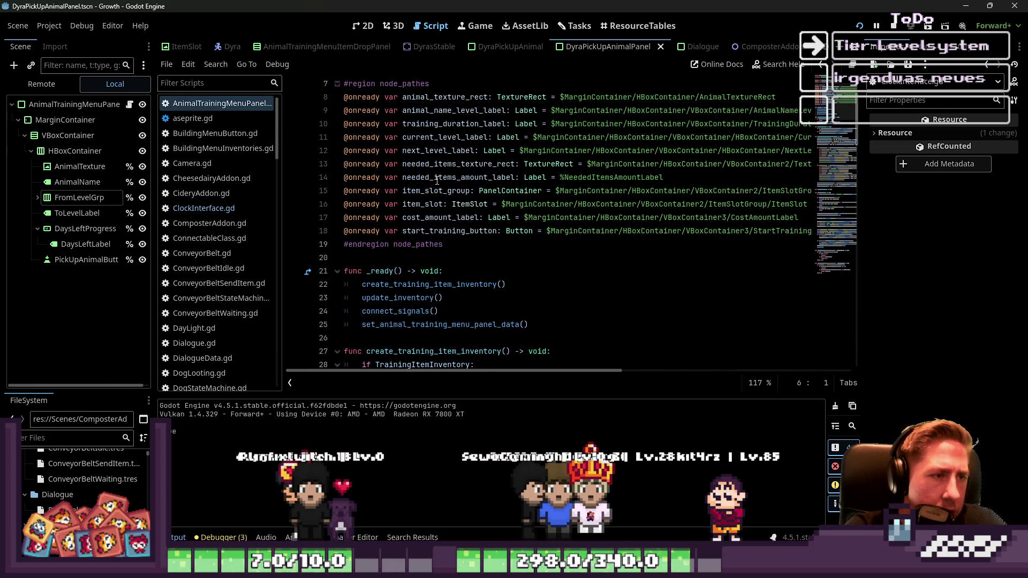
click(336, 84)
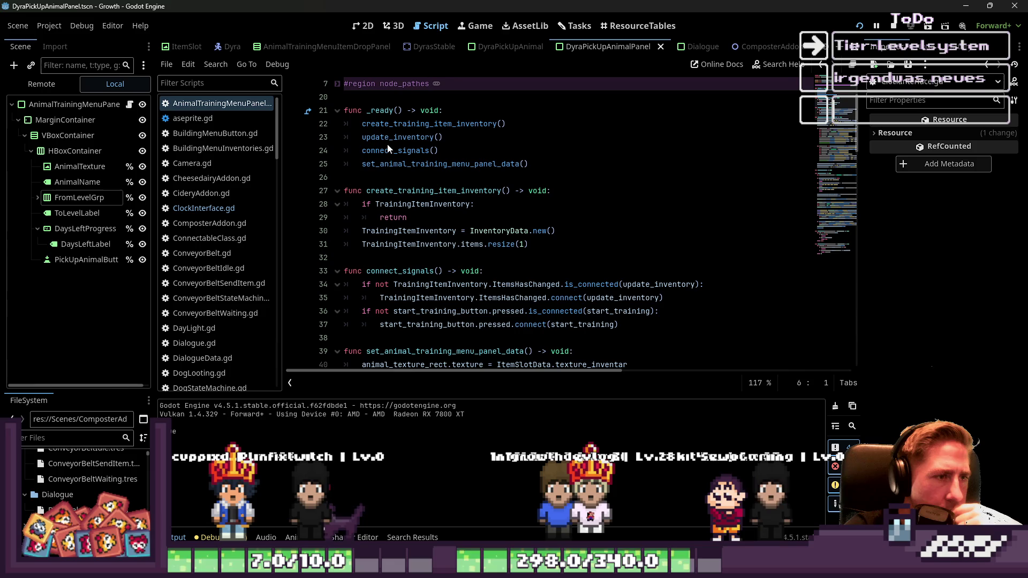
Step: Read through create_training_item_inventory, connect_signals and set_animal_training_menu_panel_data
double_click(395, 191)
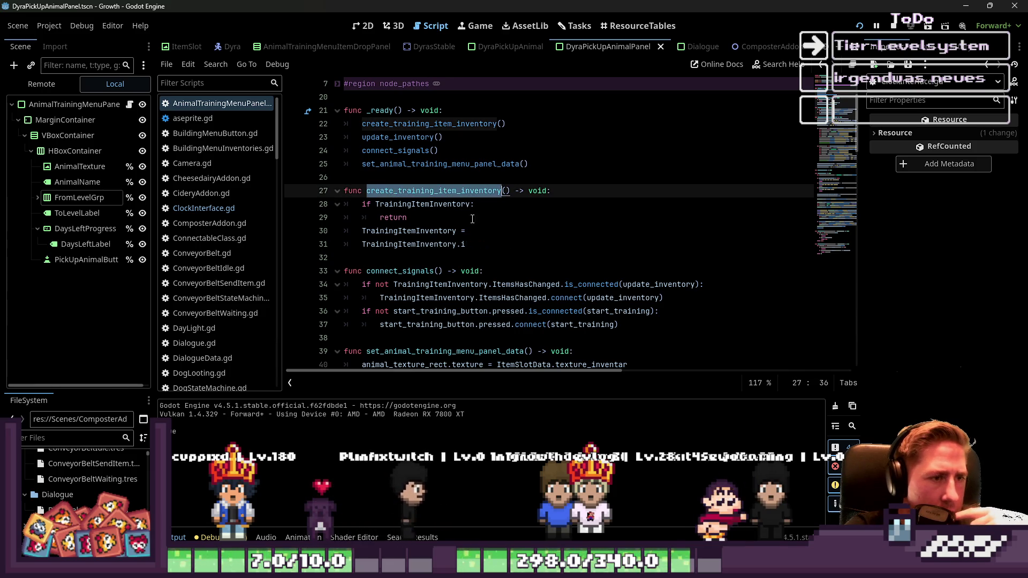
click(423, 231)
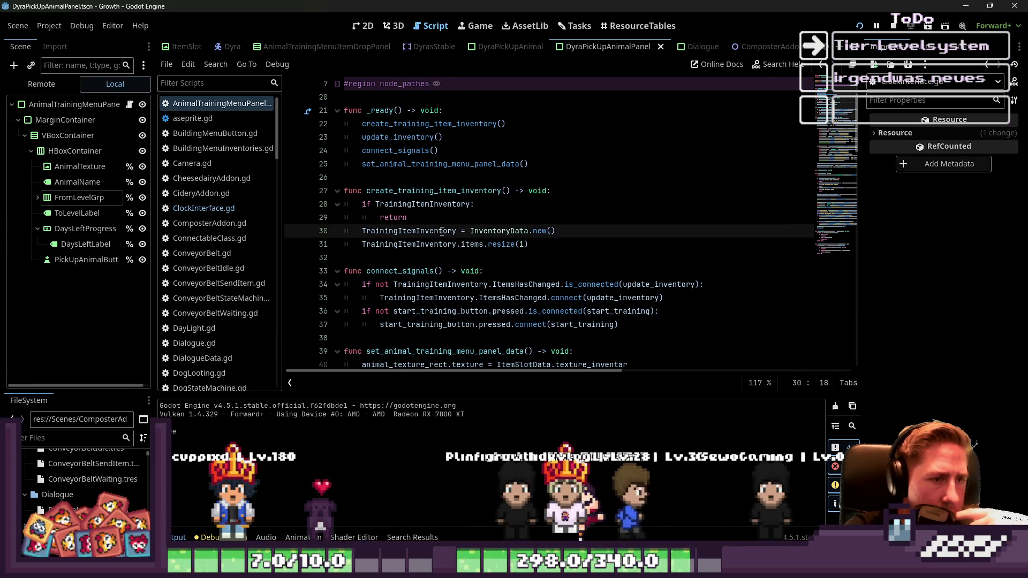
scroll(441, 232, down, 1)
scroll(442, 231, down, 1)
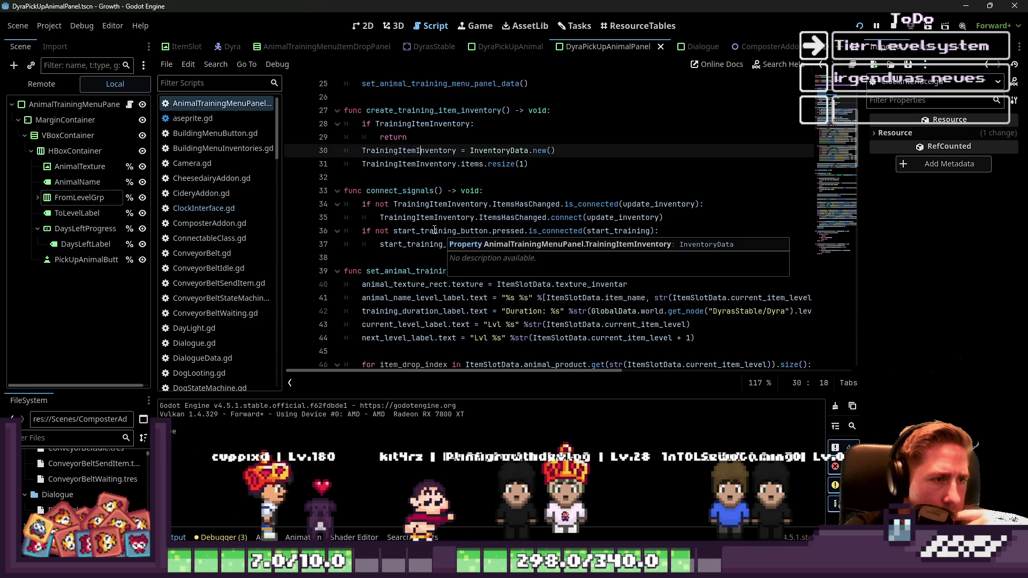
scroll(246, 190, down, 5)
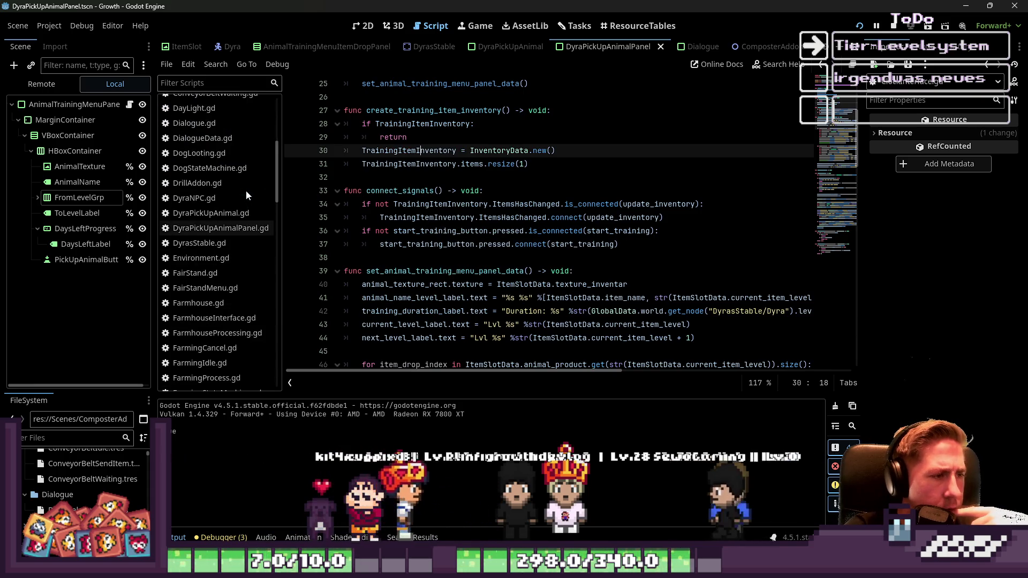
scroll(208, 252, down, 4)
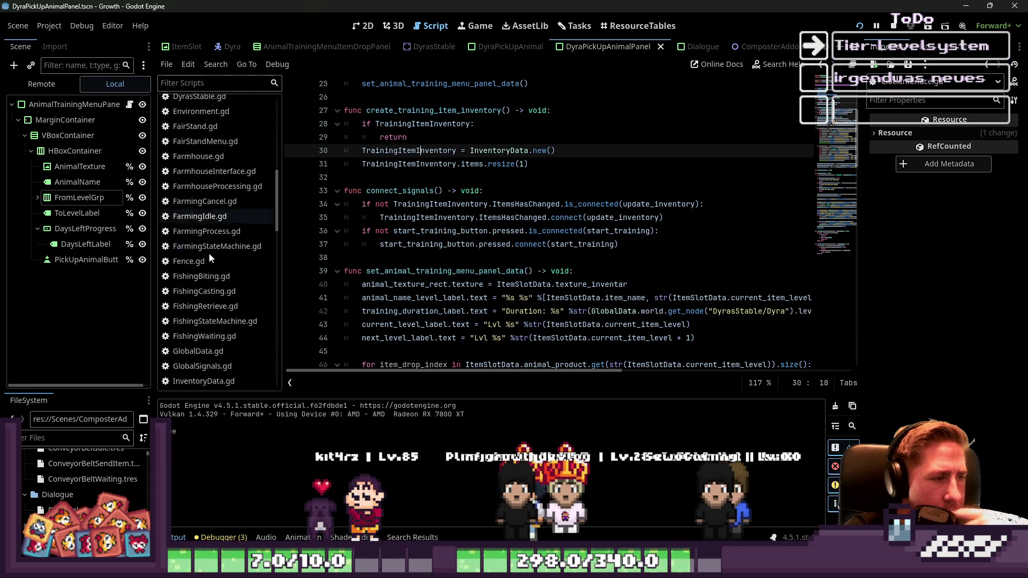
scroll(208, 258, down, 5)
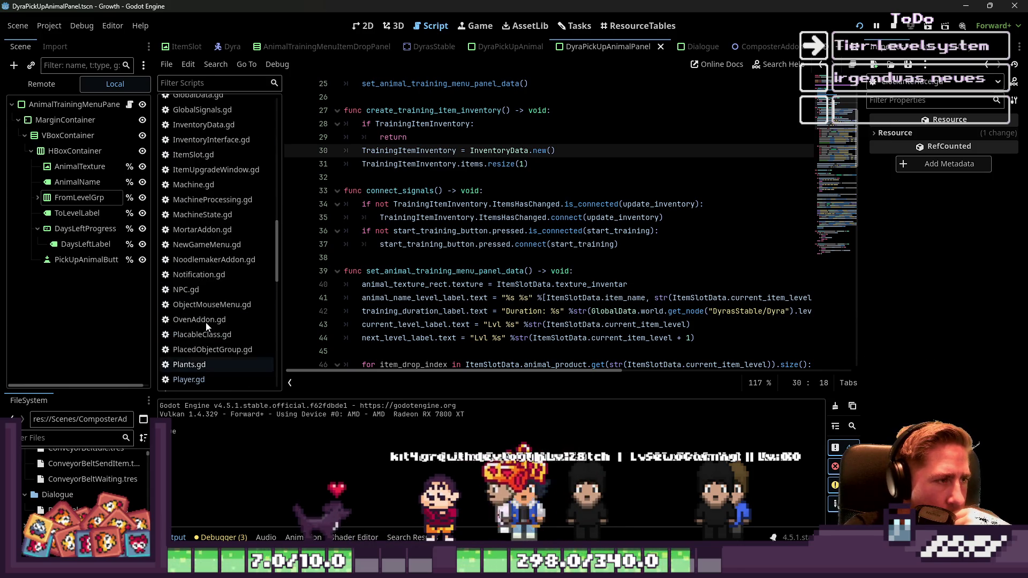
scroll(206, 322, up, 3)
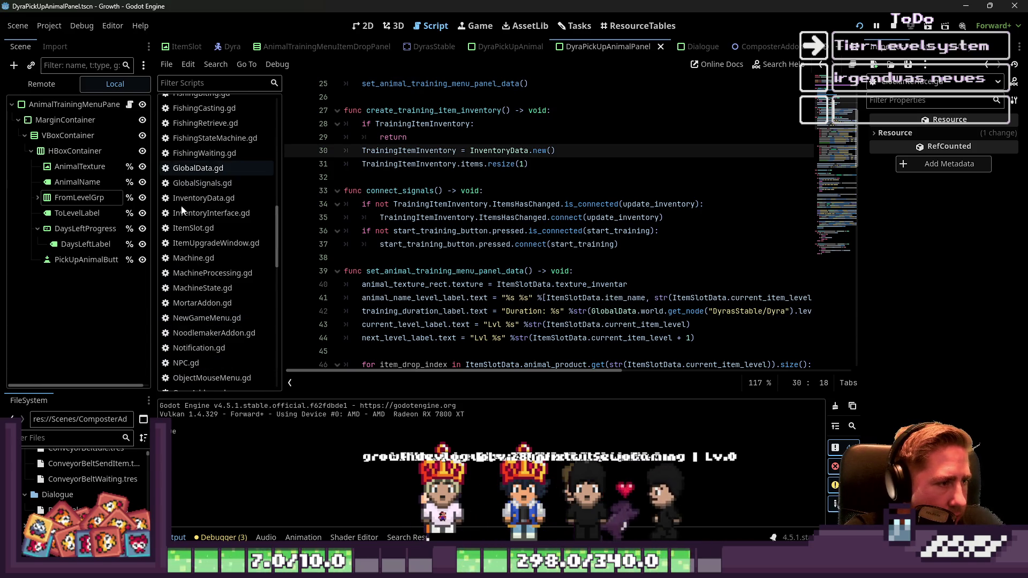
scroll(203, 251, up, 2)
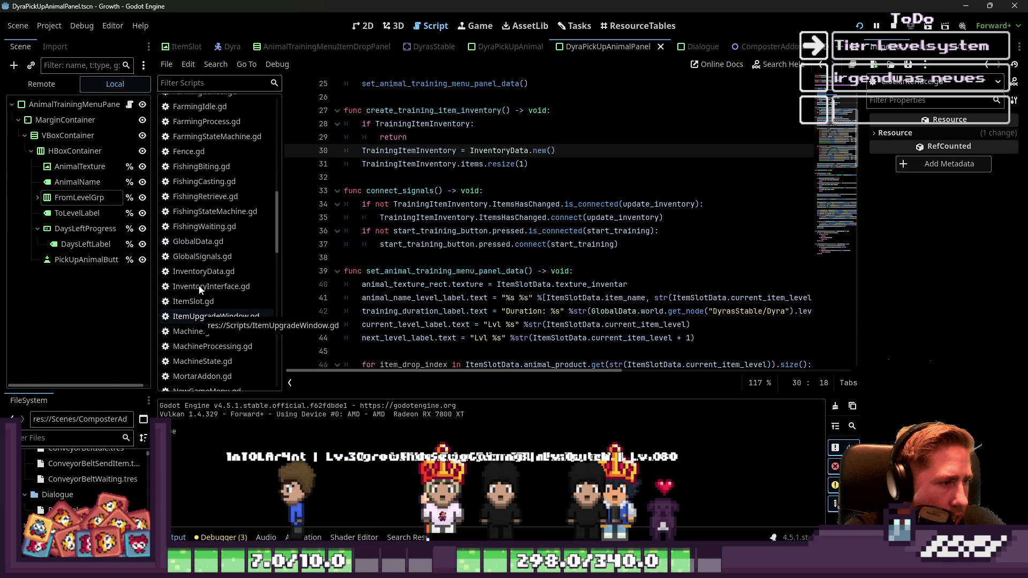
scroll(201, 288, down, 2)
Step: Browse ItemUpgradeWindow.gd's probability_dictionary entries for Cidery, Composter, Seed Extractor and Sprinkler
click(205, 284)
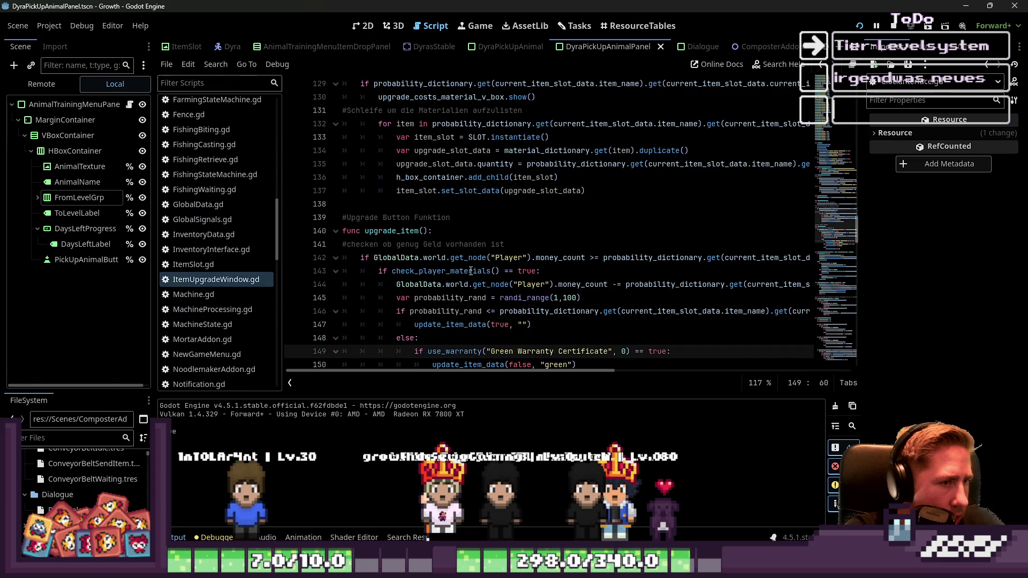
scroll(471, 271, up, 20)
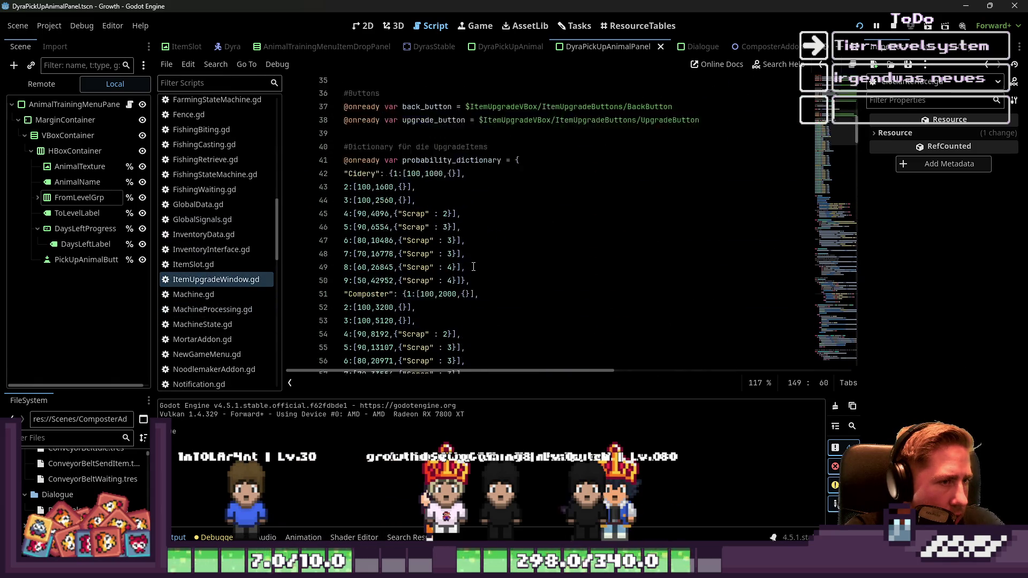
scroll(473, 266, up, 3)
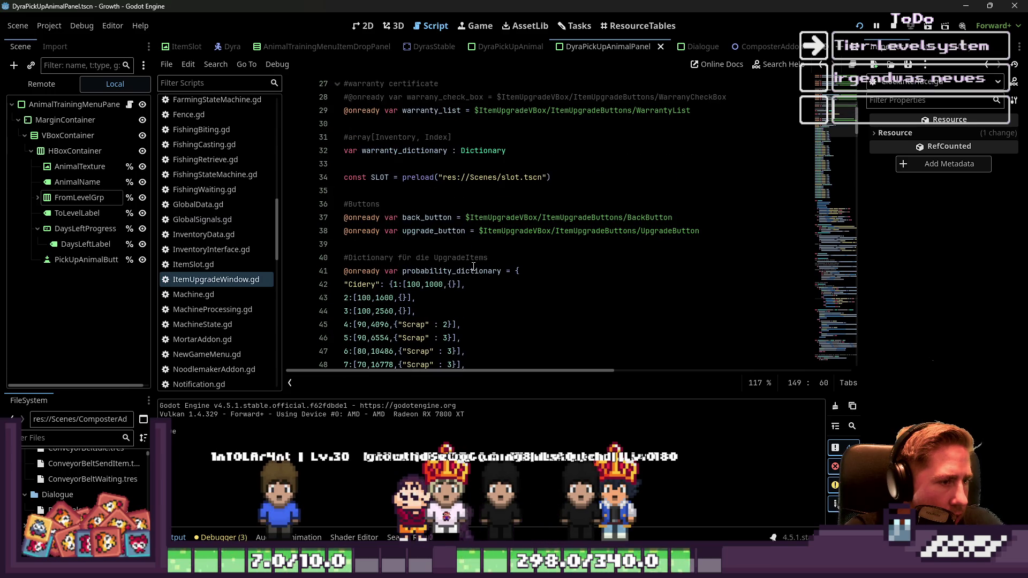
scroll(474, 267, down, 9)
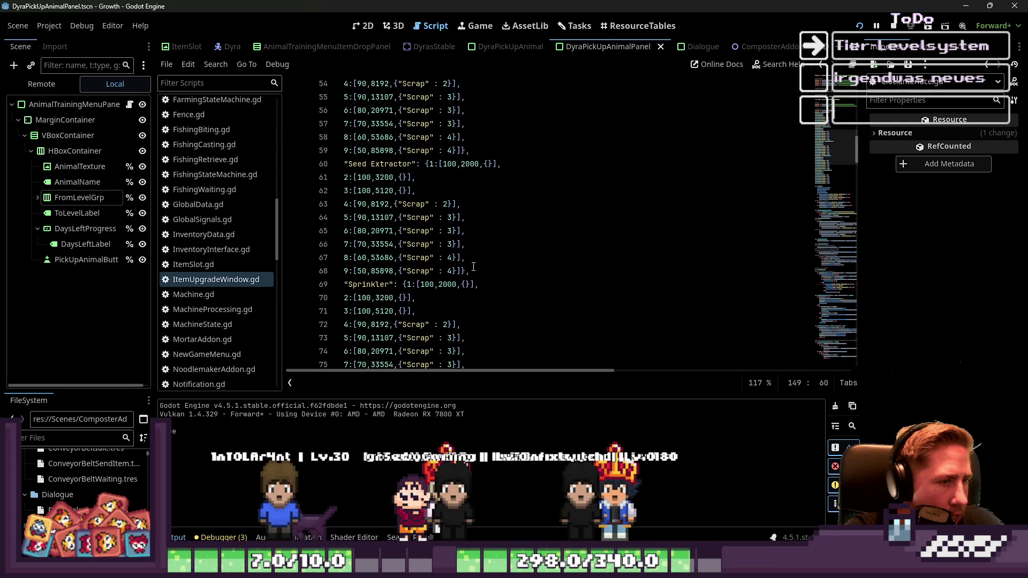
scroll(244, 206, up, 5)
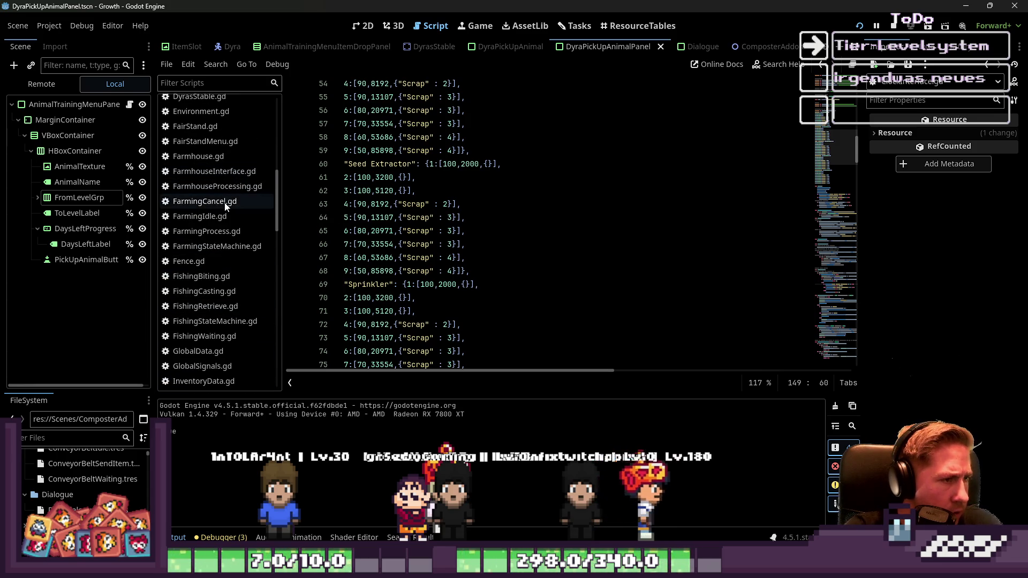
click(223, 249)
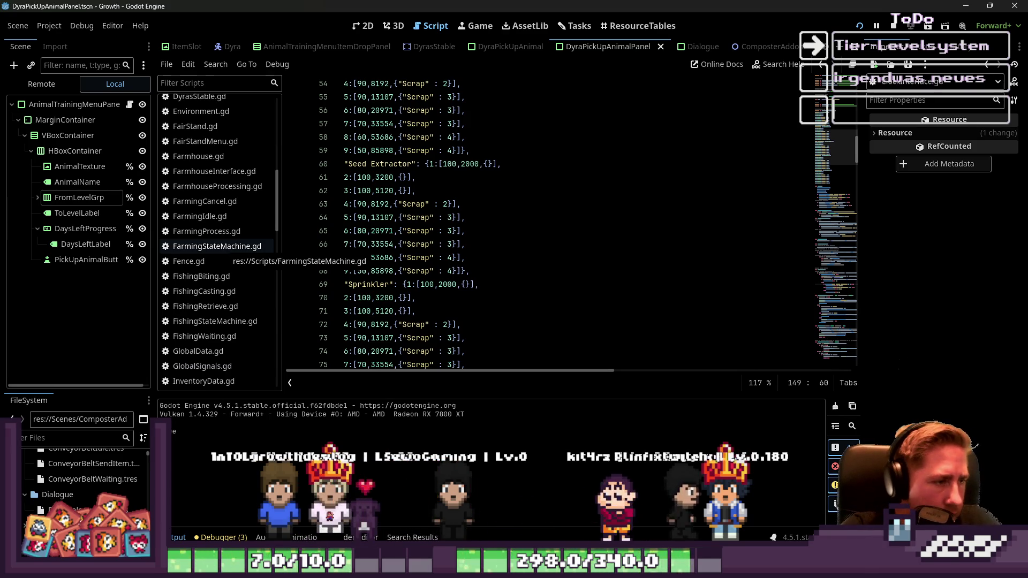
scroll(226, 262, down, 3)
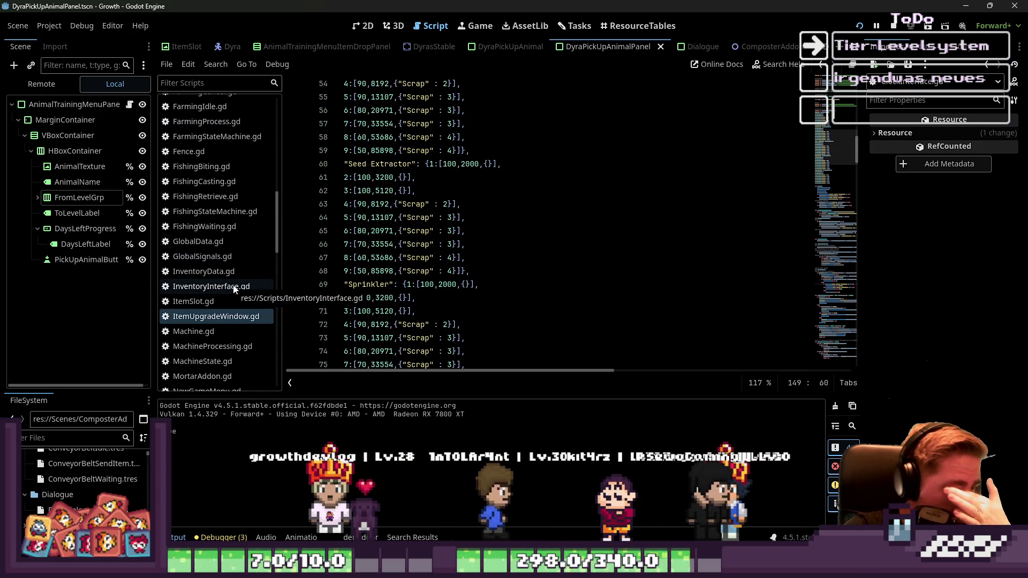
scroll(234, 289, down, 3)
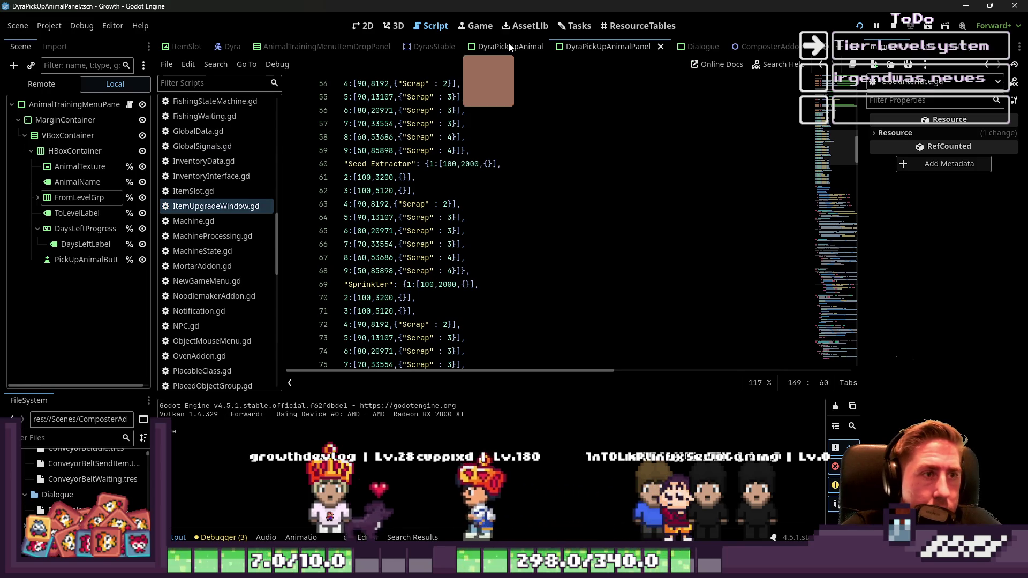
scroll(470, 46, up, 3)
click(385, 47)
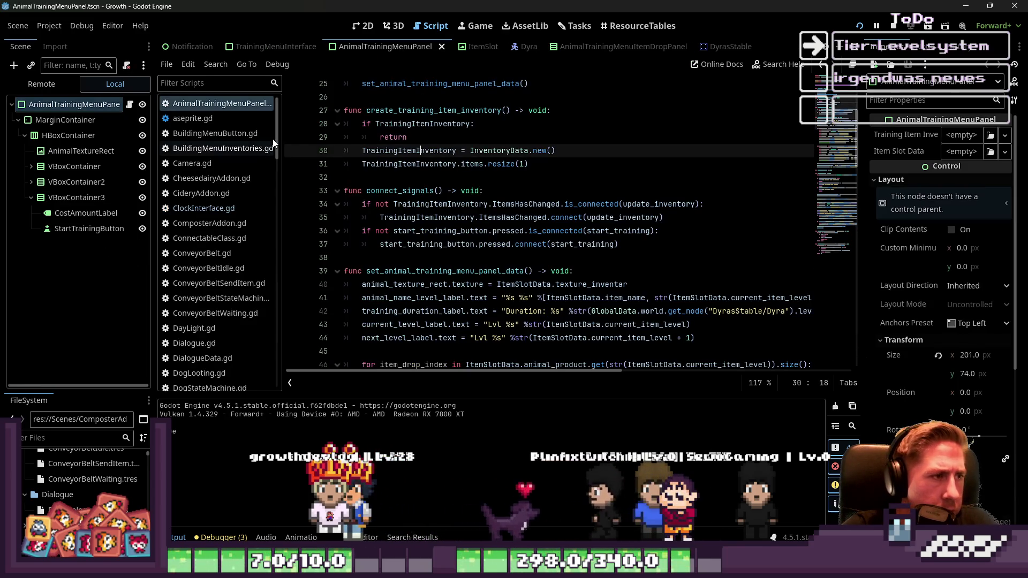
Step: Open TrainingMenuInterface and inspect its empty-inventory check and loop over player_animals_in_inventory
click(273, 47)
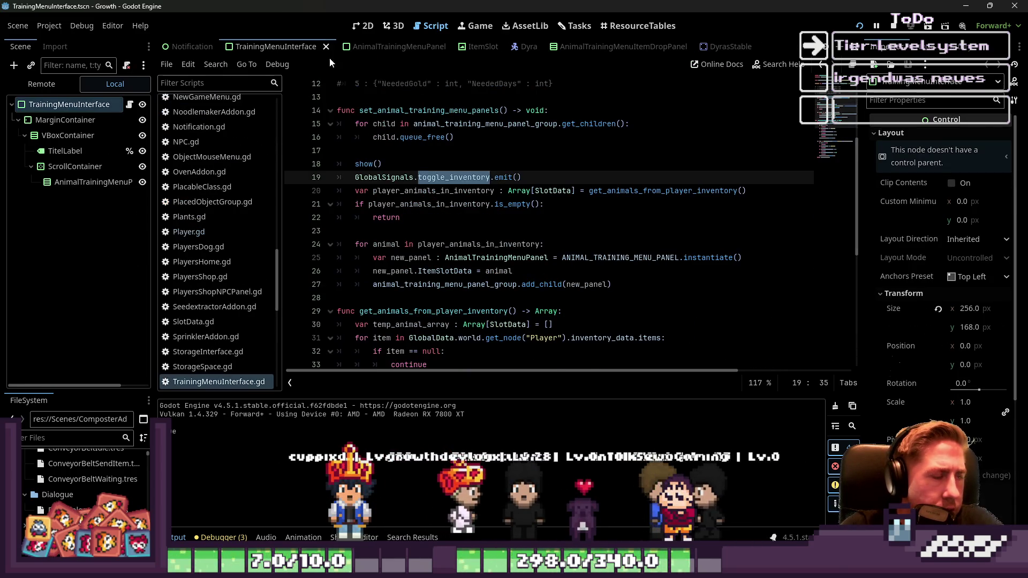
mouse_move(438, 189)
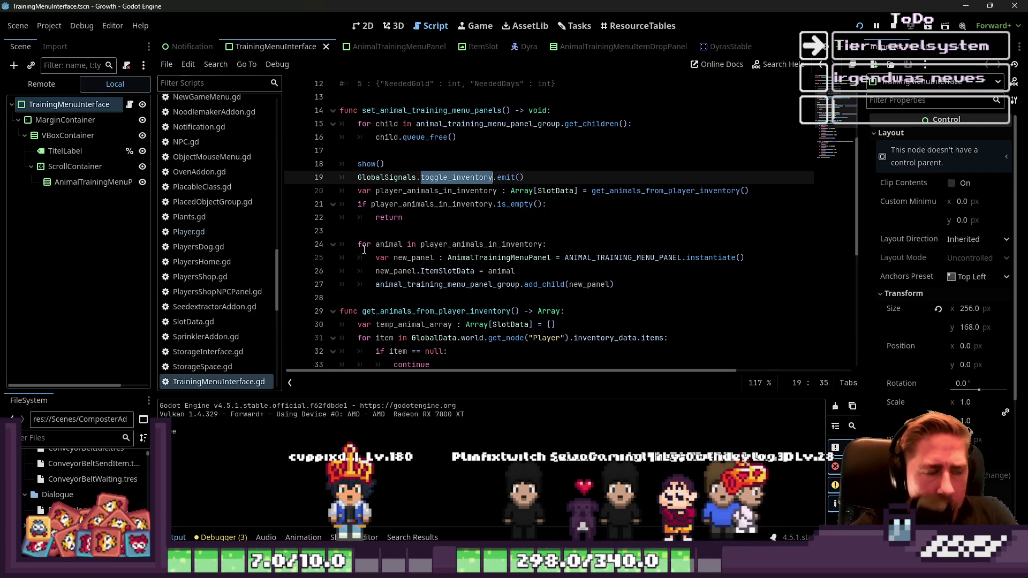
click(393, 206)
scroll(394, 203, up, 4)
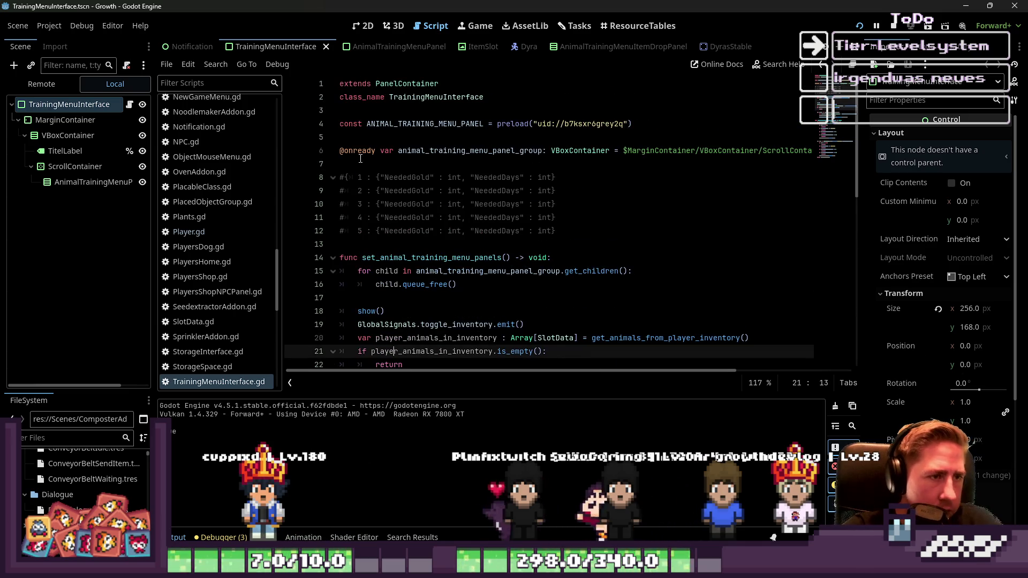
scroll(428, 150, down, 6)
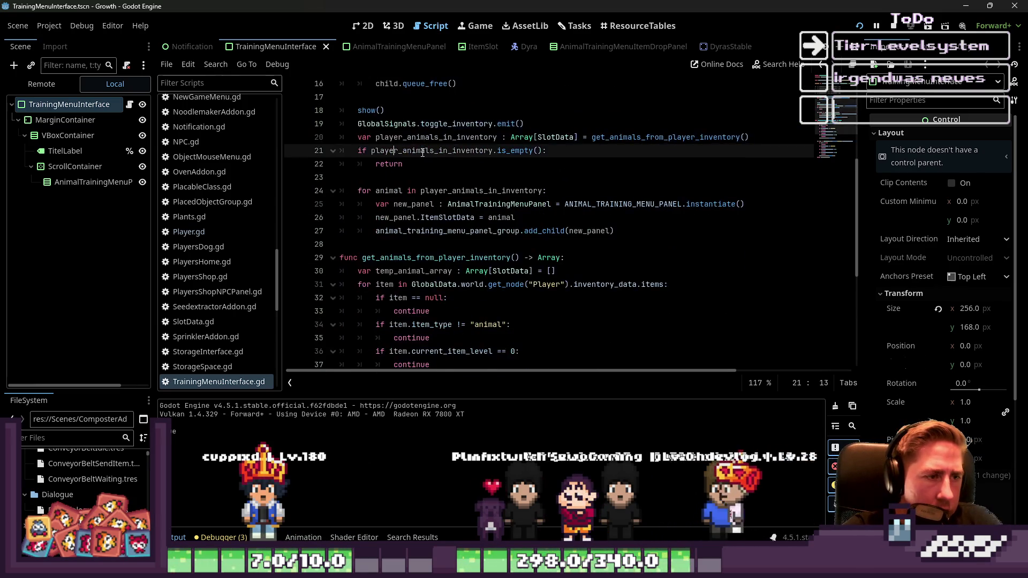
double_click(391, 151)
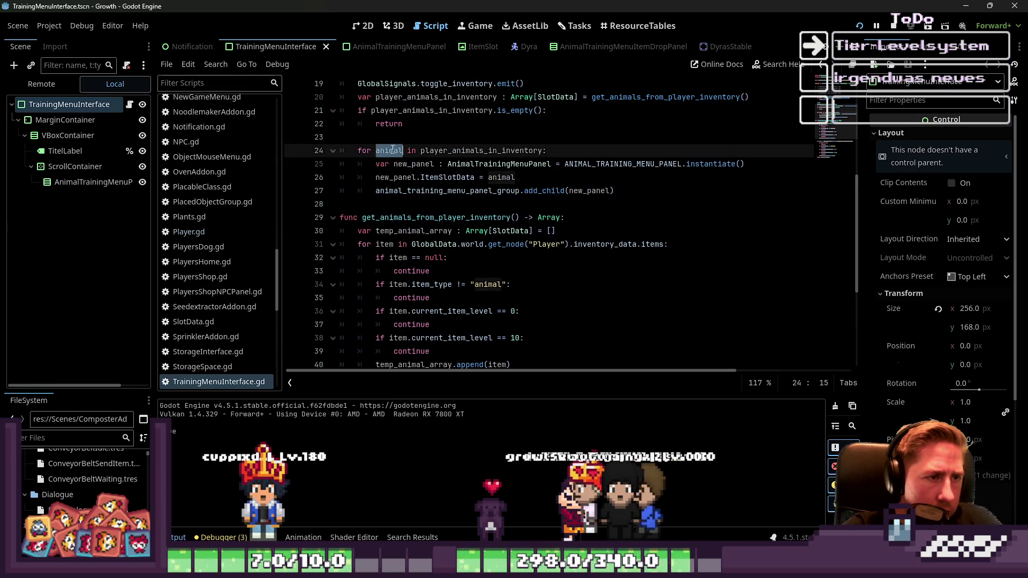
double_click(447, 151)
Step: Review the add_child call on line 27 and the rest of the panel-building code
scroll(574, 186, up, 3)
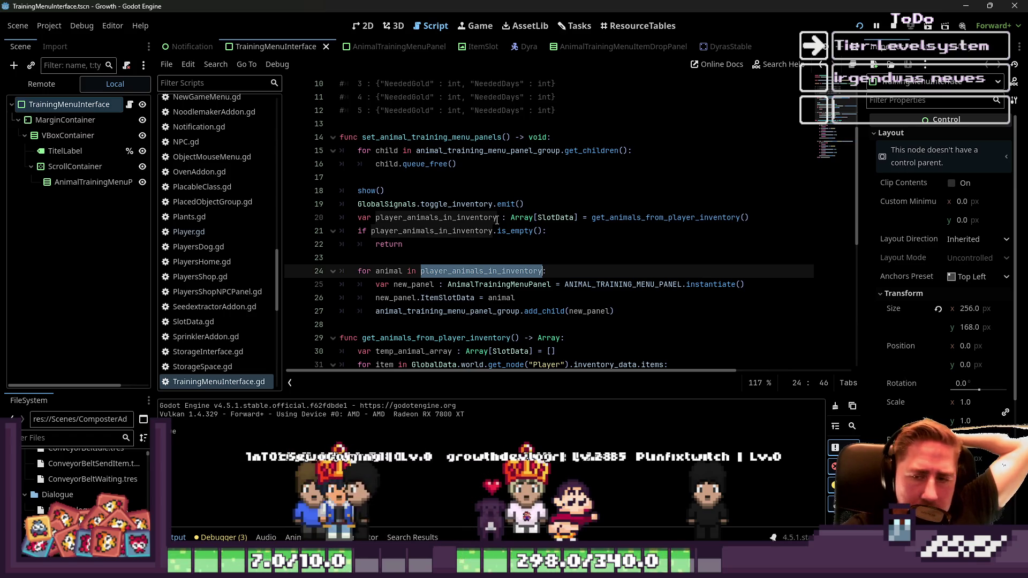
scroll(563, 225, down, 1)
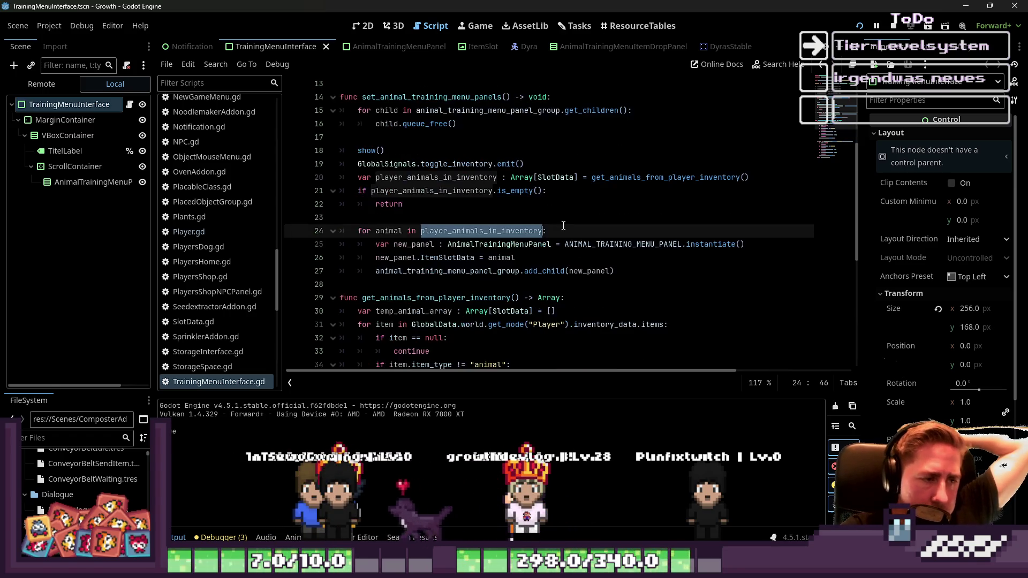
double_click(543, 270)
scroll(482, 241, down, 2)
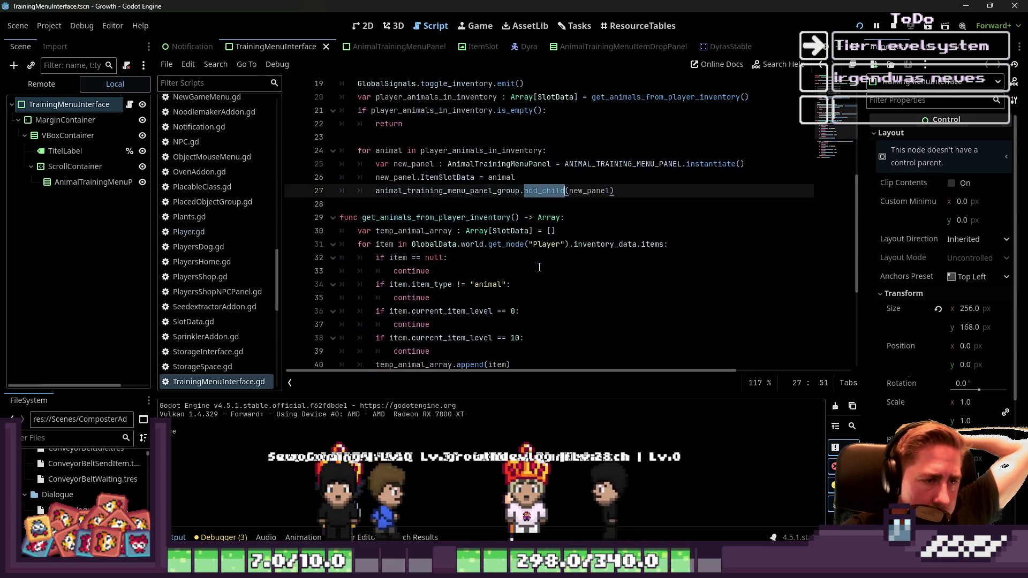
scroll(461, 216, down, 2)
scroll(461, 216, down, 1)
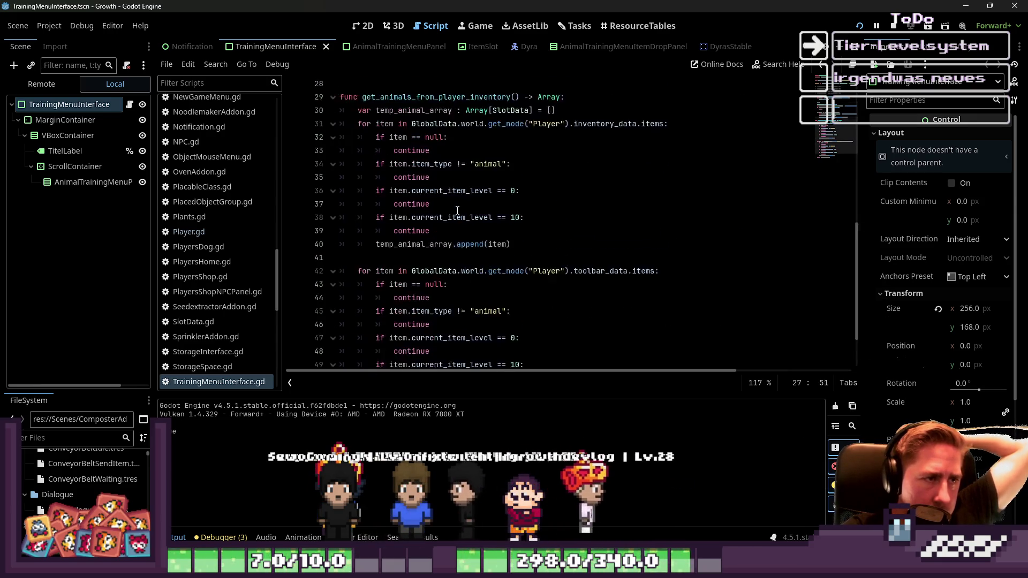
scroll(459, 213, up, 1)
scroll(458, 210, up, 1)
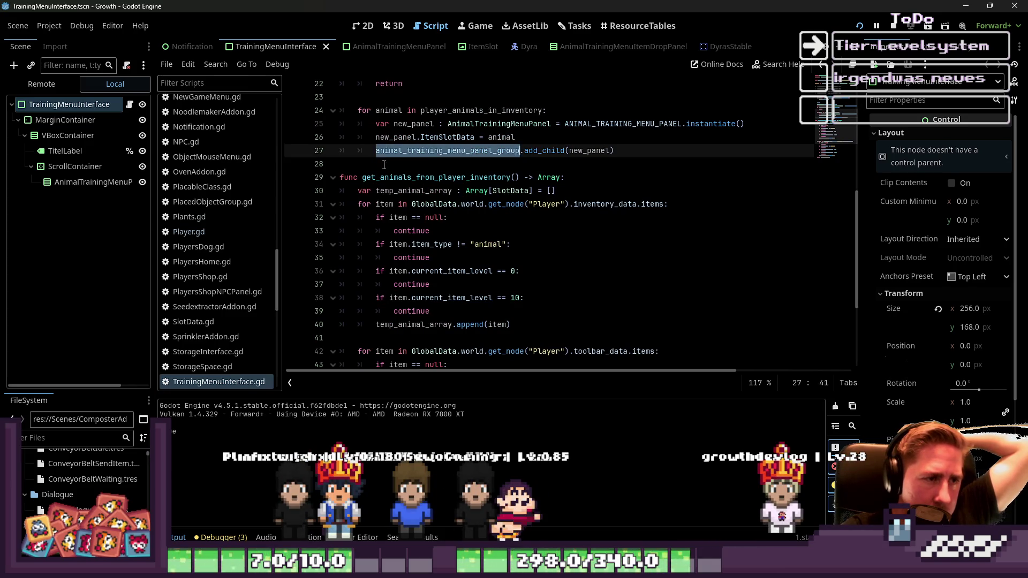
scroll(246, 215, up, 10)
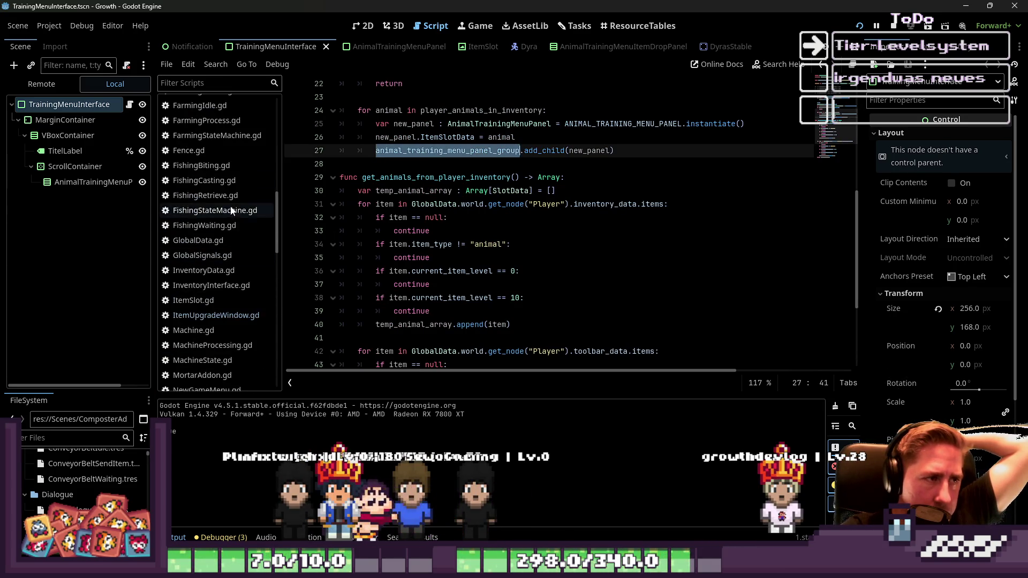
click(217, 104)
Step: Insert a new line after the inventory toolbar emit, before queue_free
scroll(407, 231, down, 10)
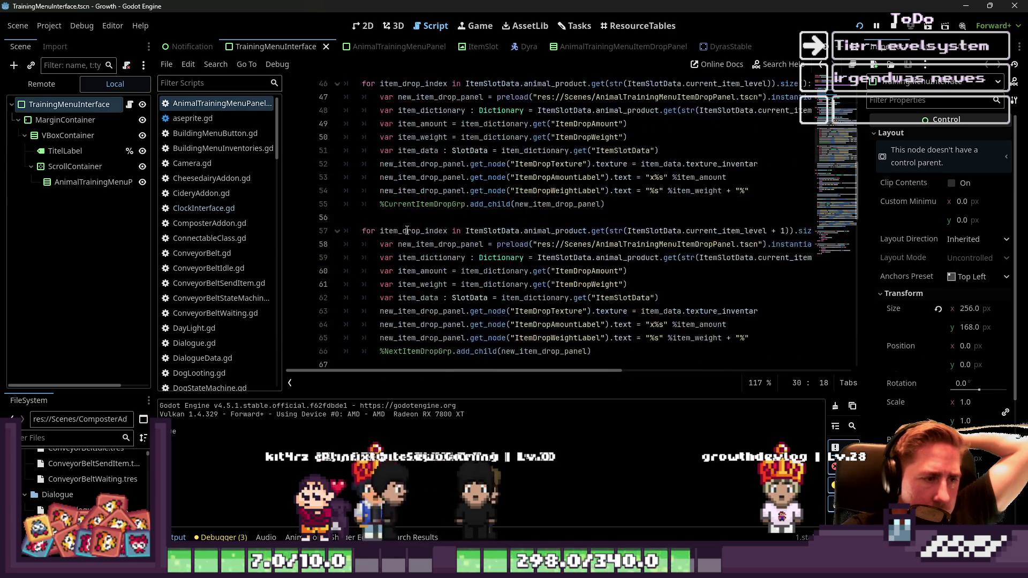
scroll(407, 230, down, 18)
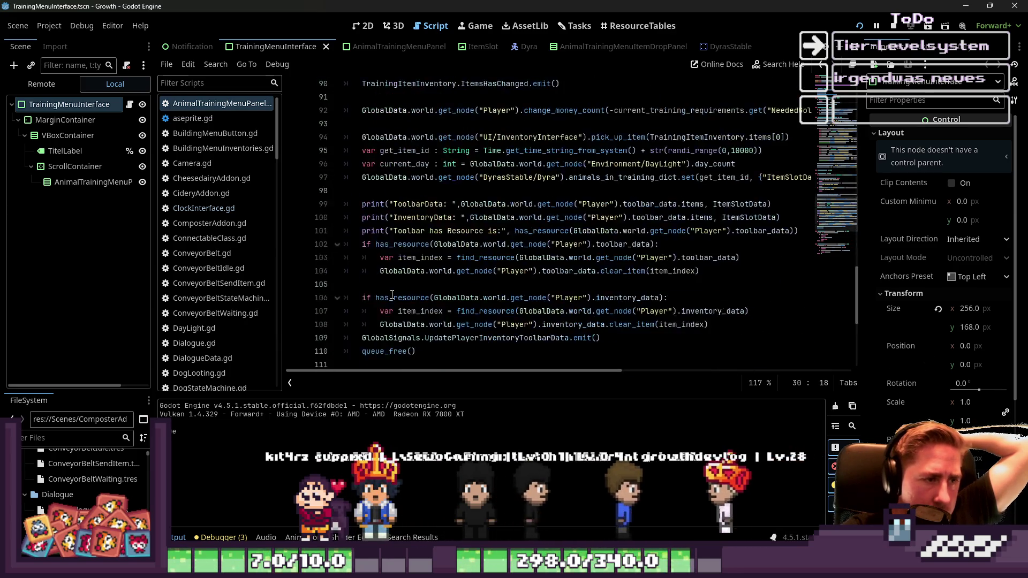
click(407, 338)
scroll(398, 289, up, 2)
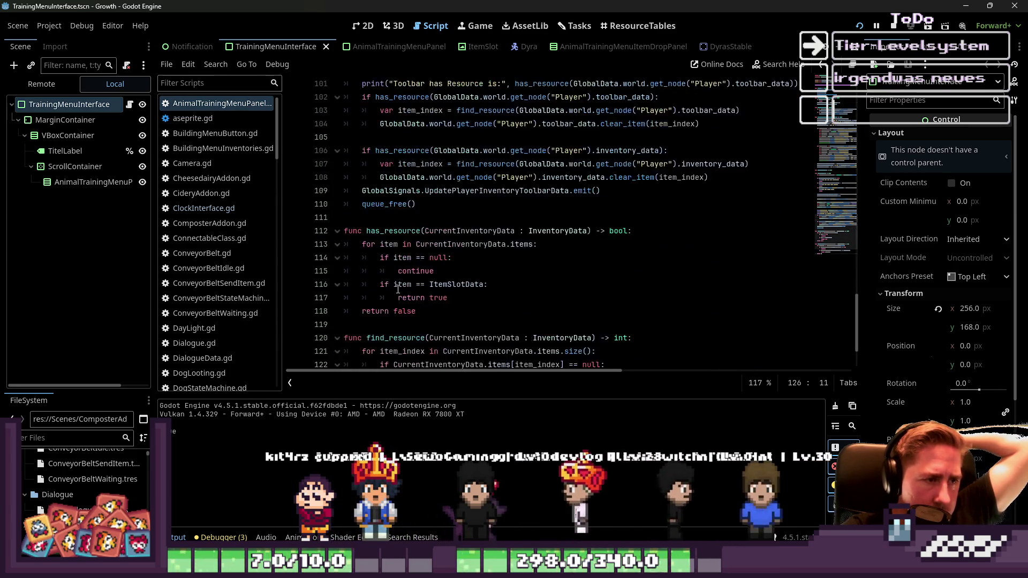
scroll(398, 289, up, 2)
click(602, 271)
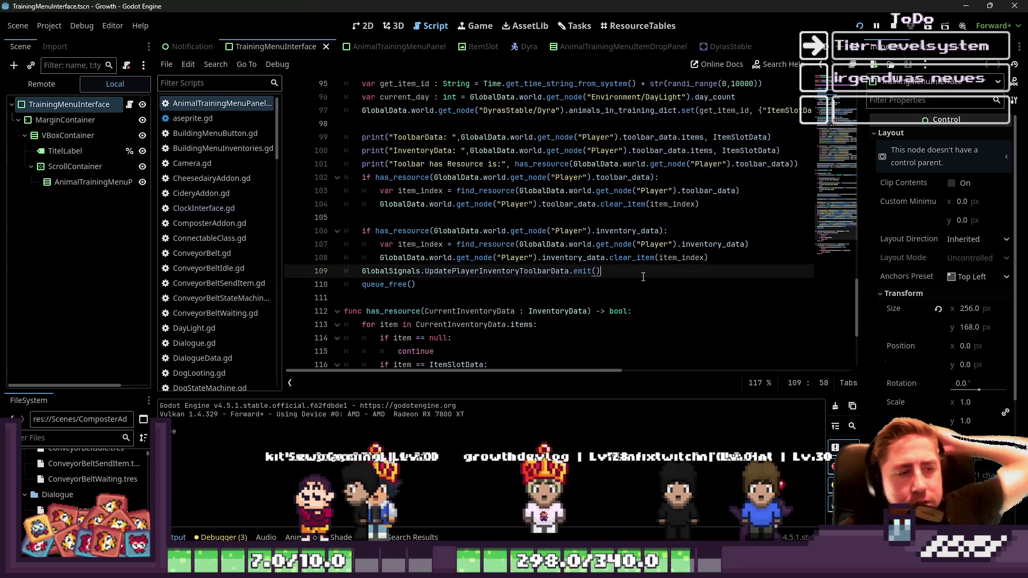
key(Return)
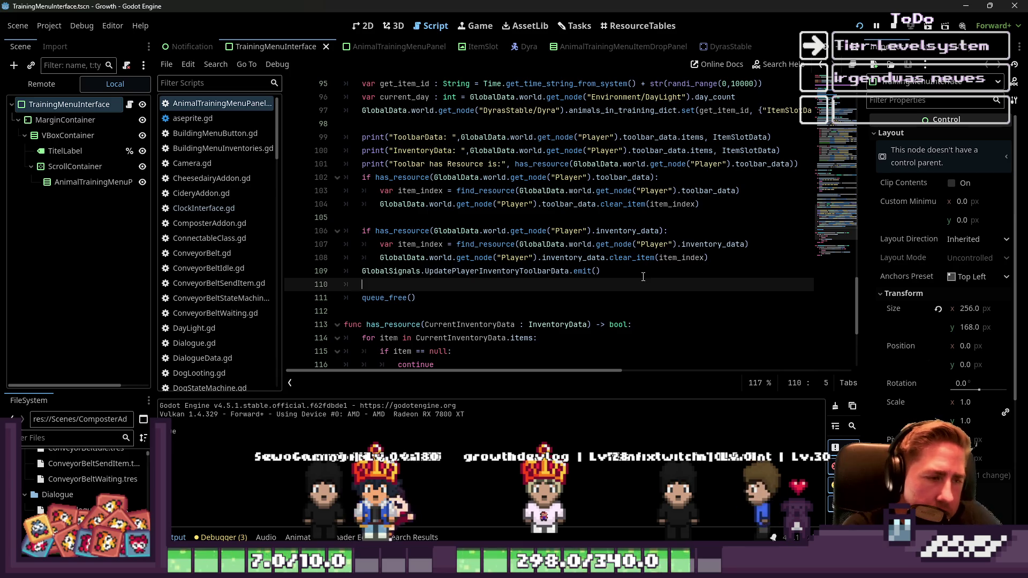
Step: Write 'if get_parent().get_child_count() == 1:' with an indented hide() call
text(if get)
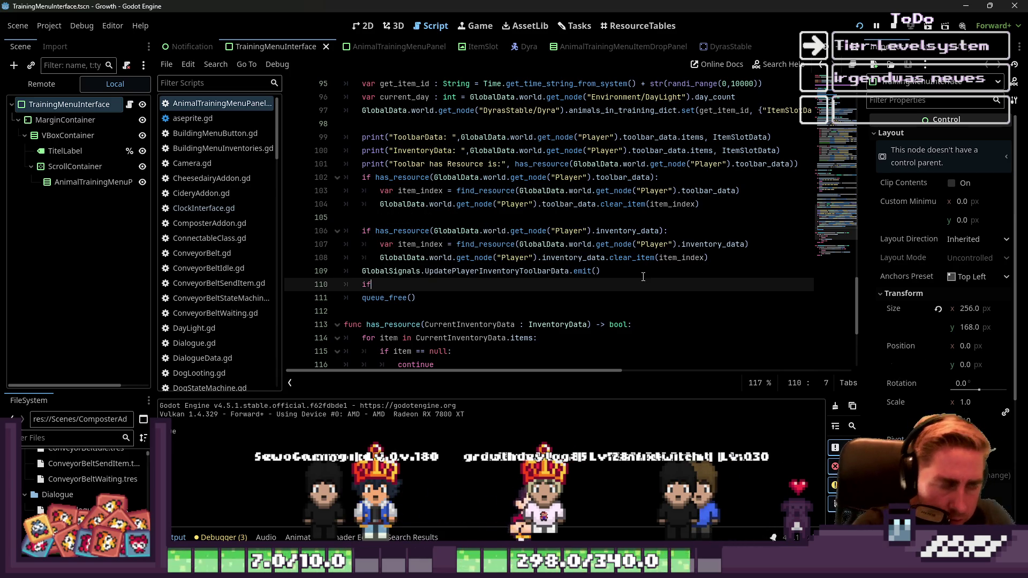
text(_par)
key(Return)
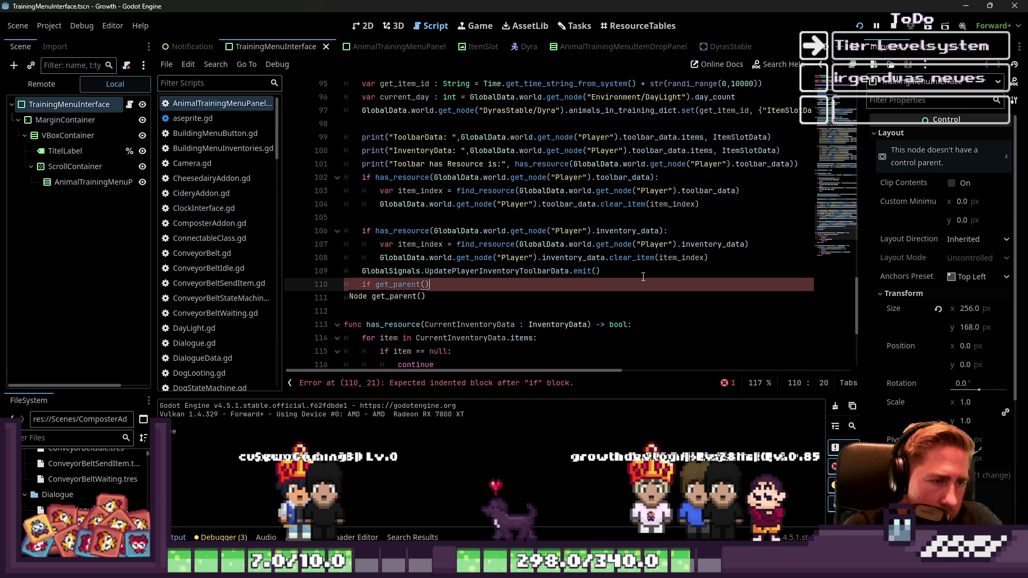
key(BackSpace)
text(.)
key(BackSpace)
text(get)
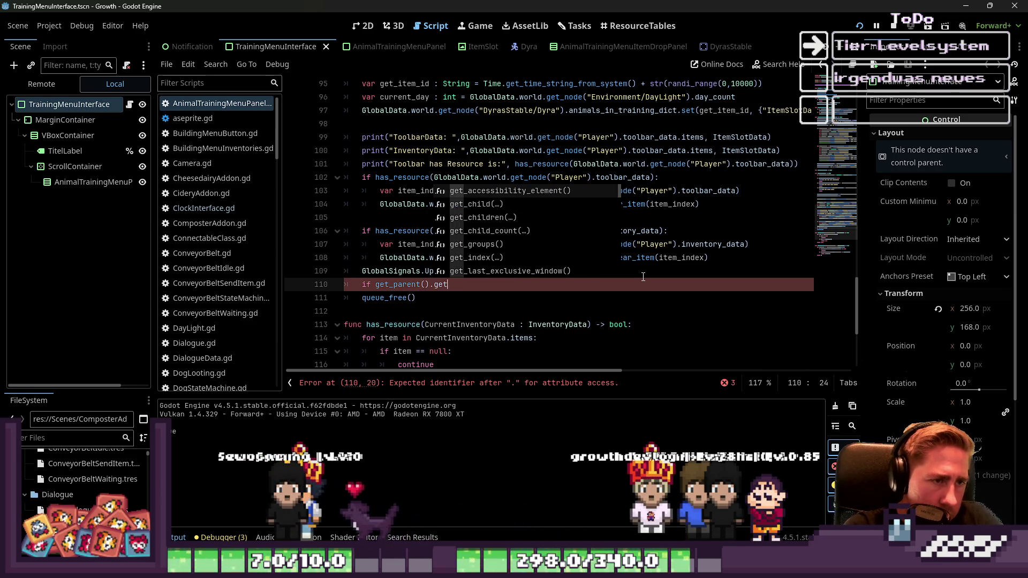
key(Left)
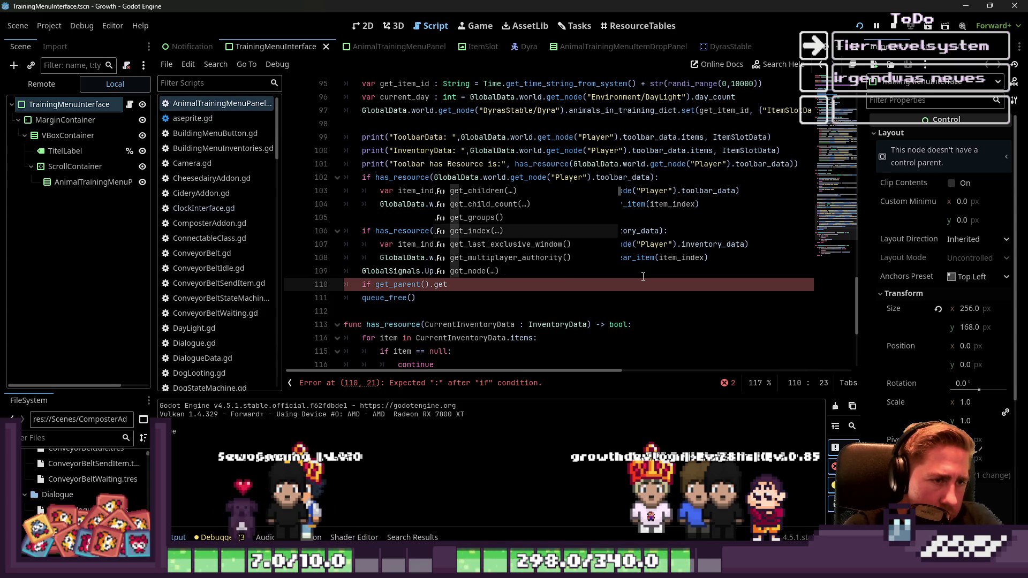
key(Return)
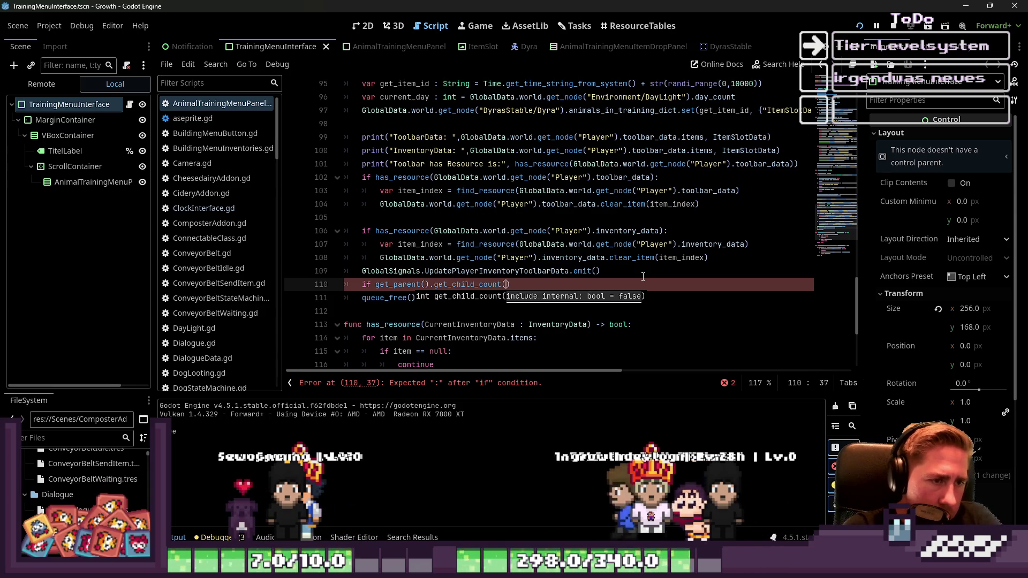
text( == 1:)
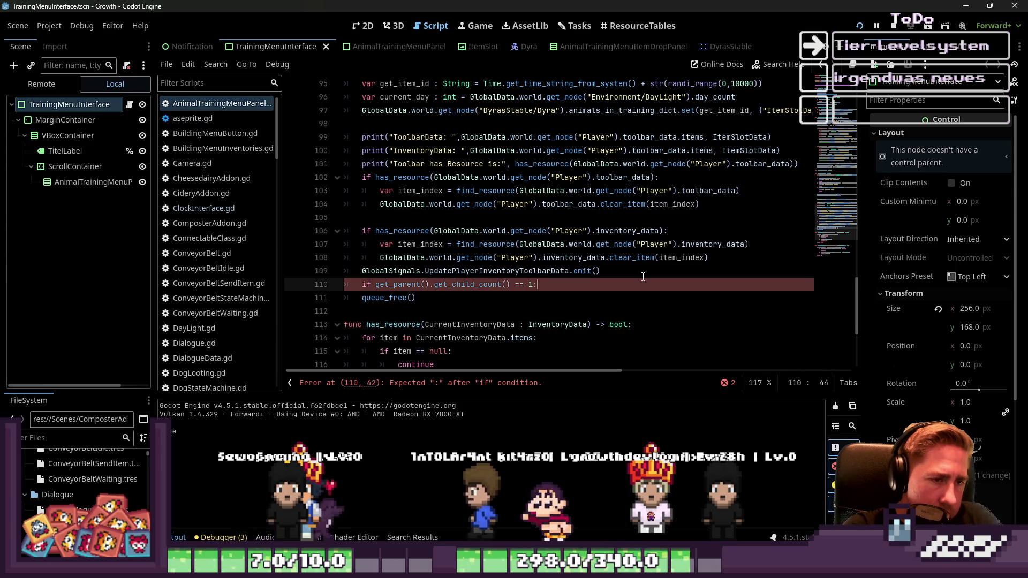
key(Return)
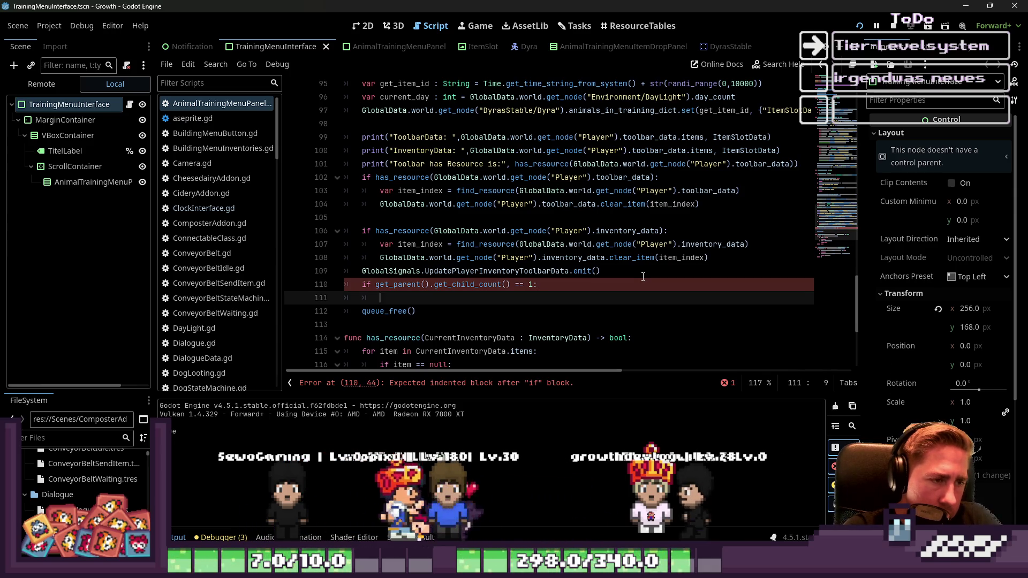
text(hide()
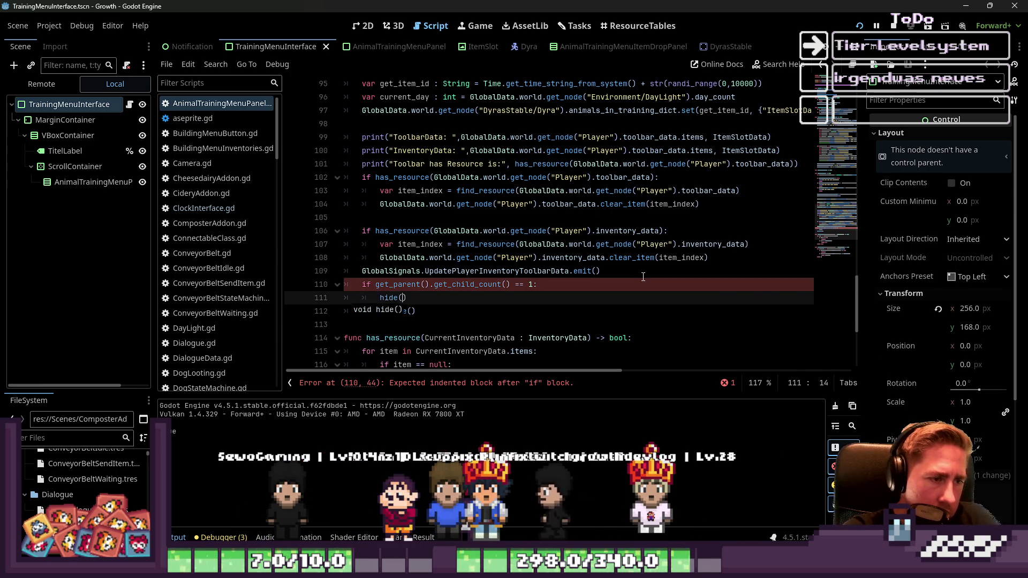
key(Home)
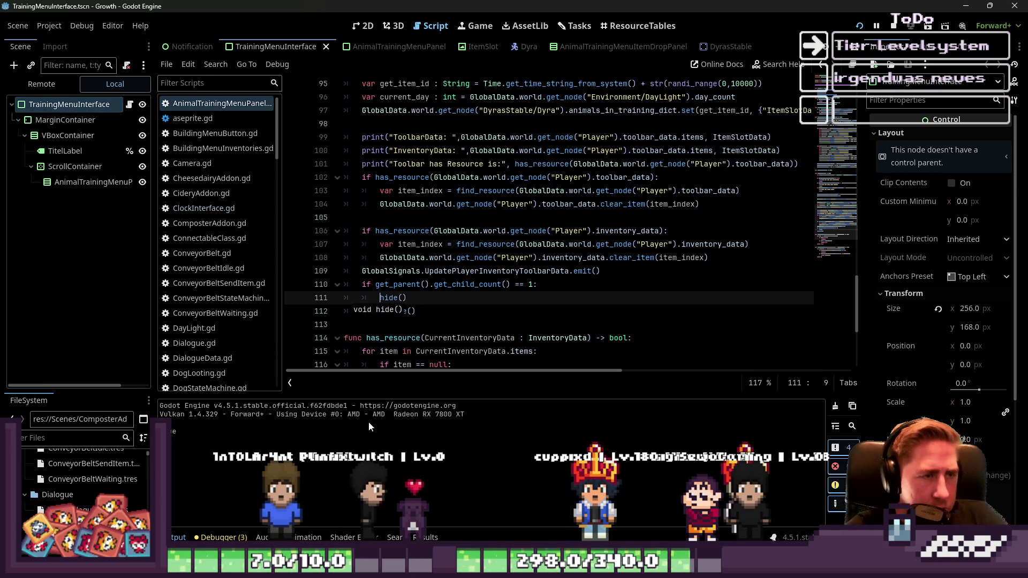
scroll(440, 246, up, 20)
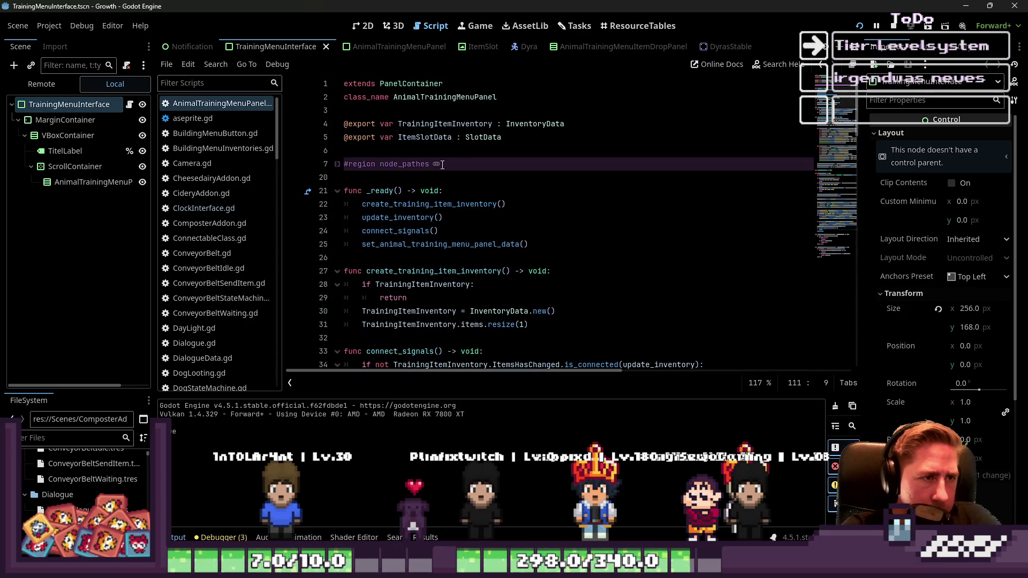
click(457, 124)
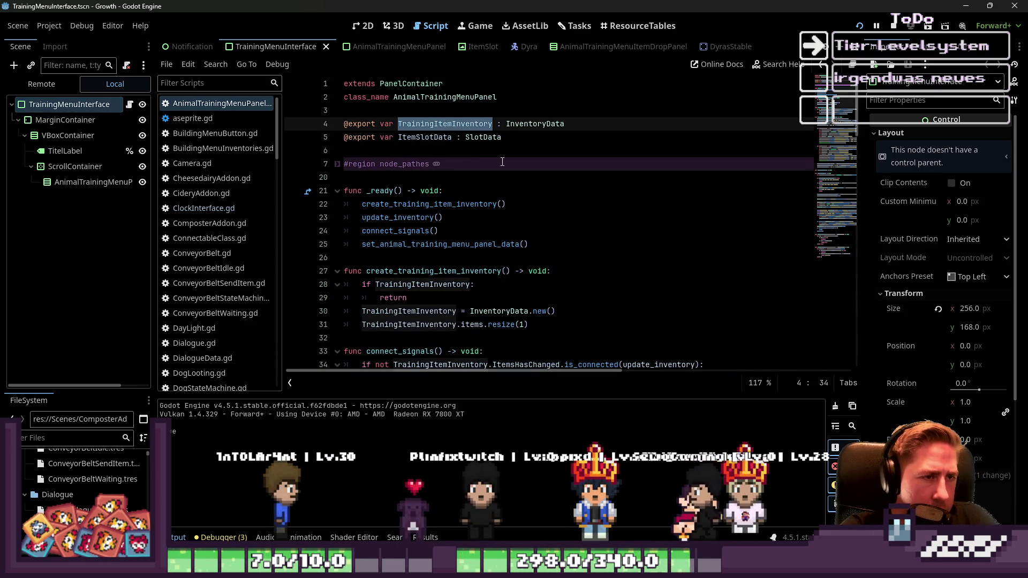
scroll(502, 161, down, 15)
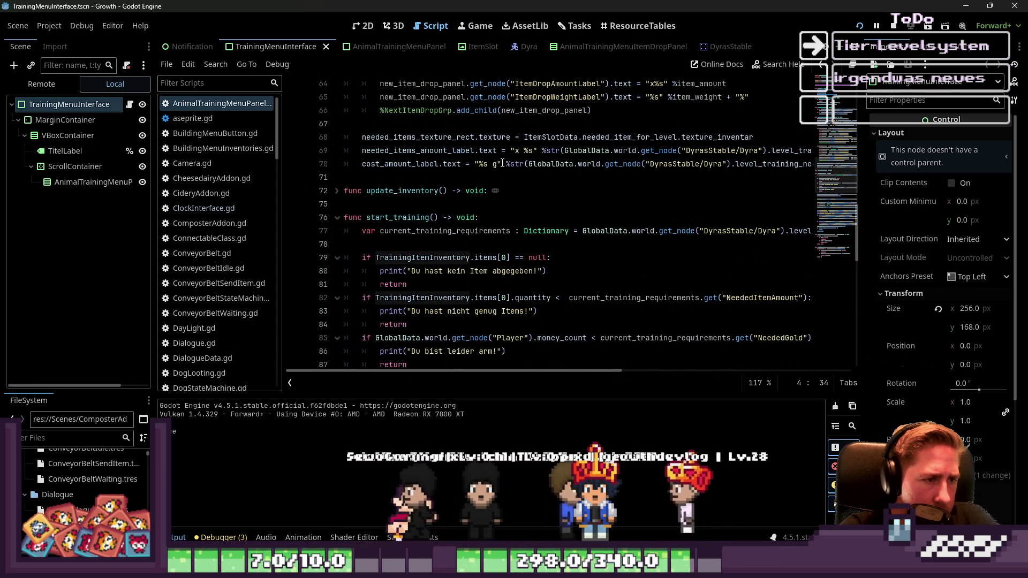
scroll(503, 162, down, 4)
scroll(502, 162, up, 6)
scroll(502, 162, up, 4)
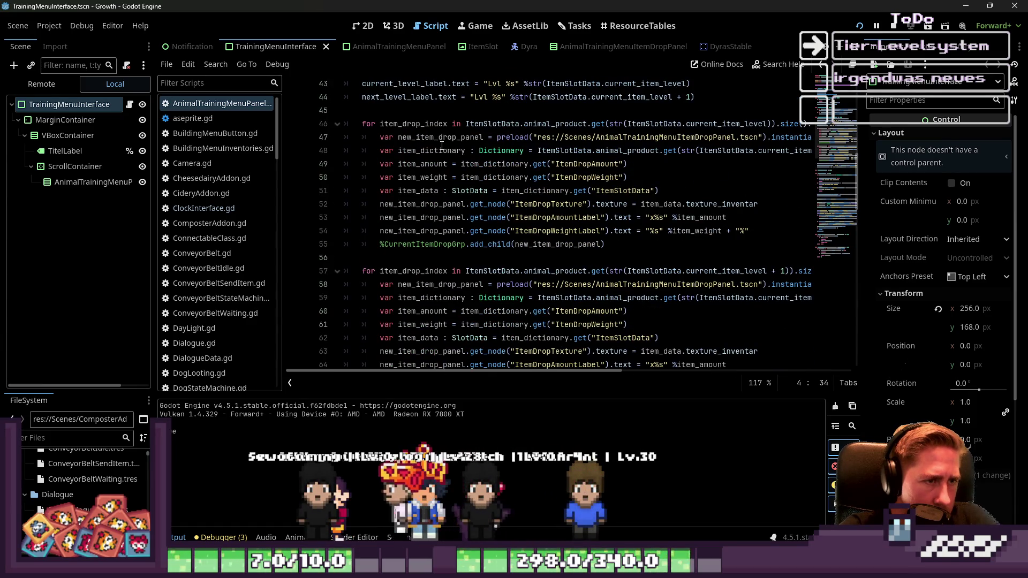
scroll(383, 162, up, 2)
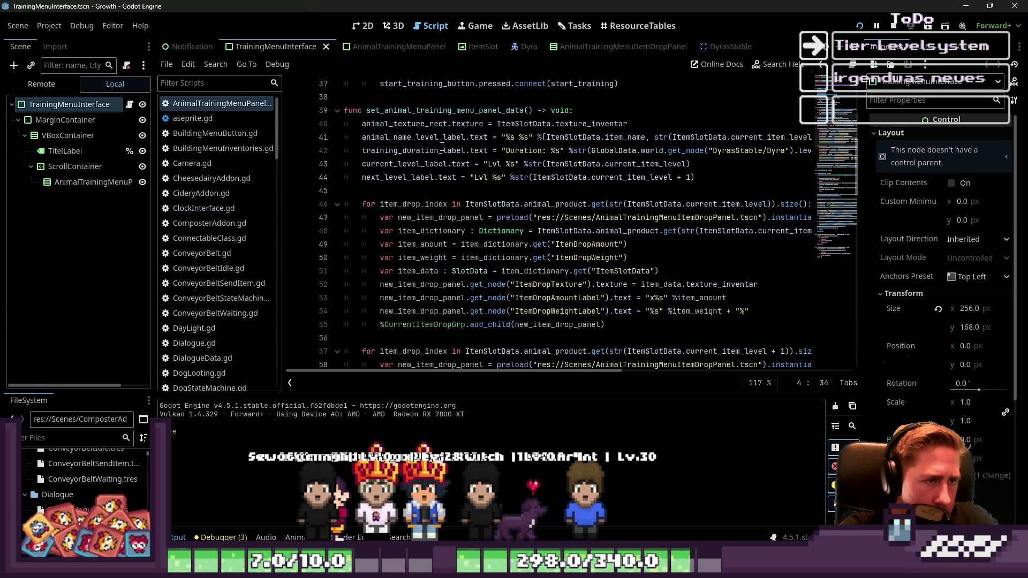
double_click(399, 164)
scroll(416, 174, up, 1)
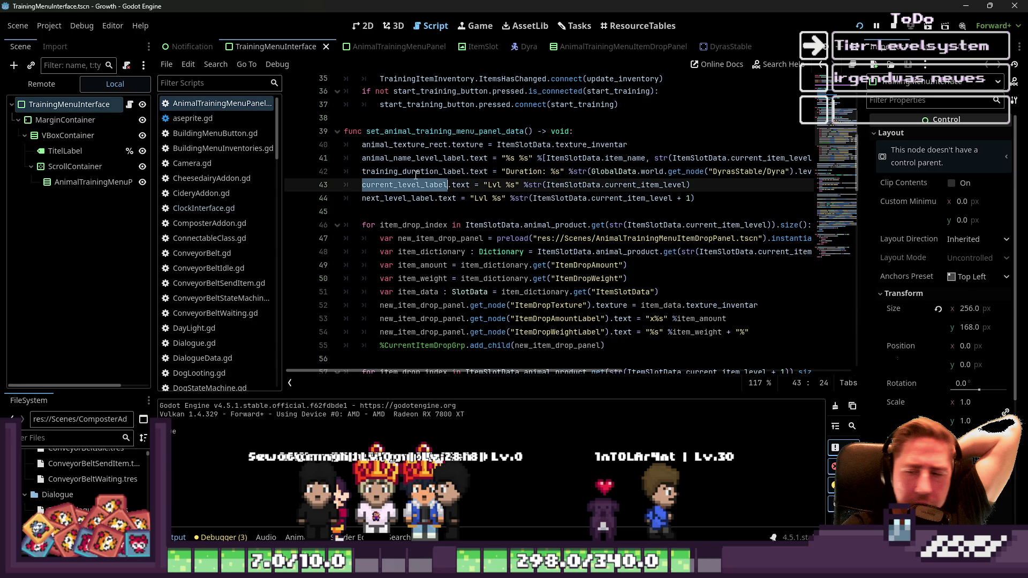
scroll(416, 174, up, 2)
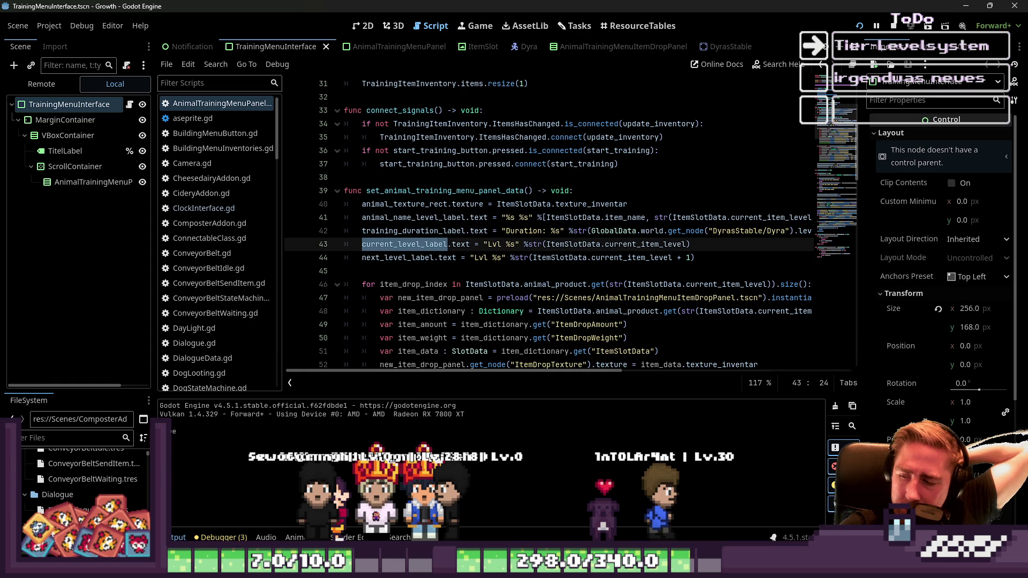
click(685, 231)
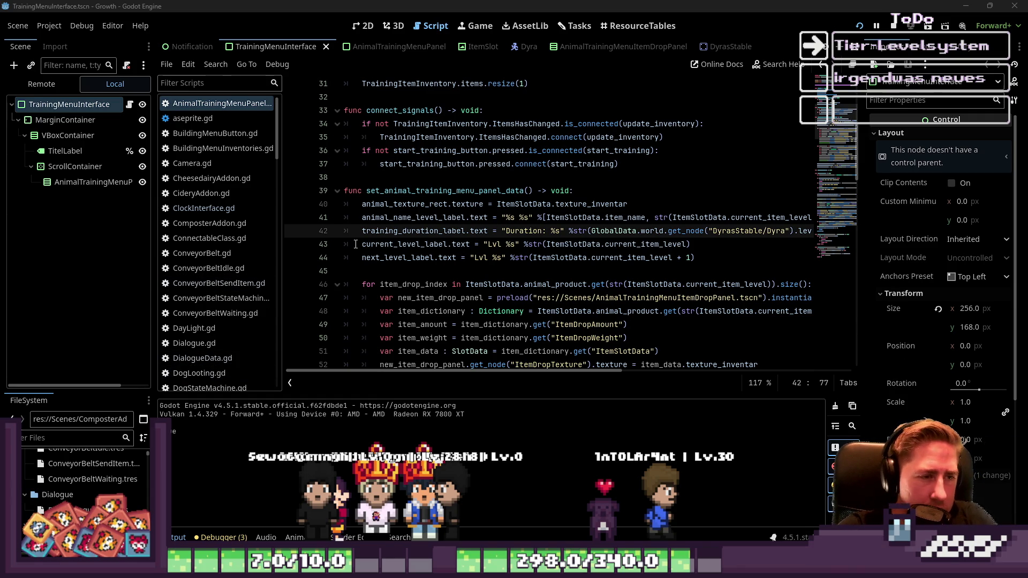
scroll(355, 244, down, 12)
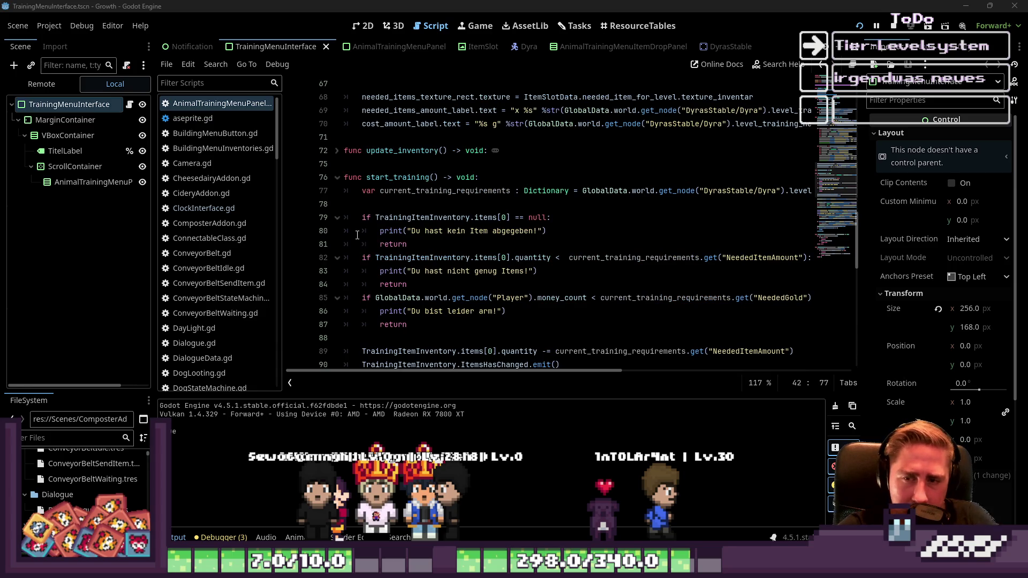
scroll(470, 210, down, 1)
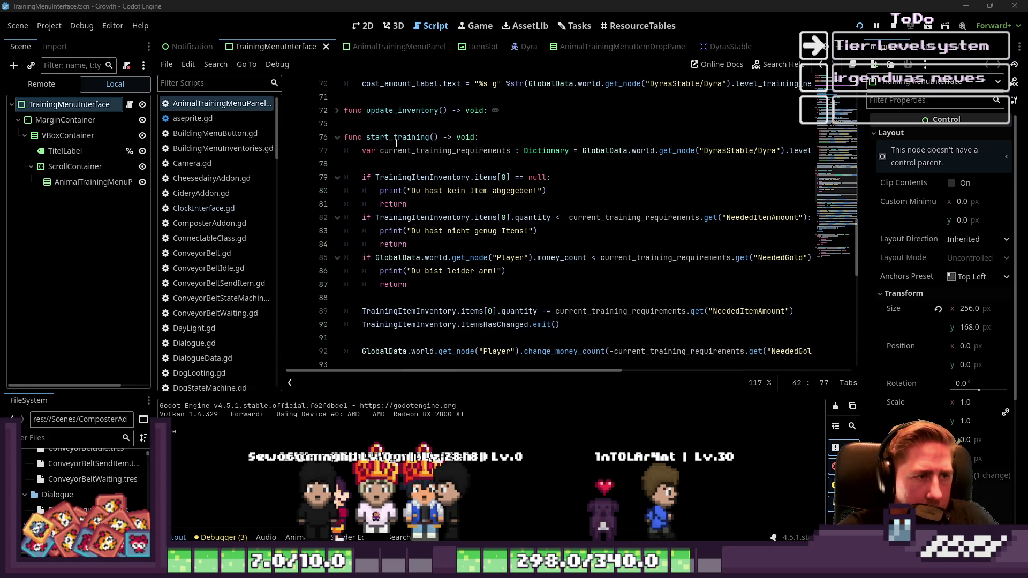
scroll(396, 143, down, 1)
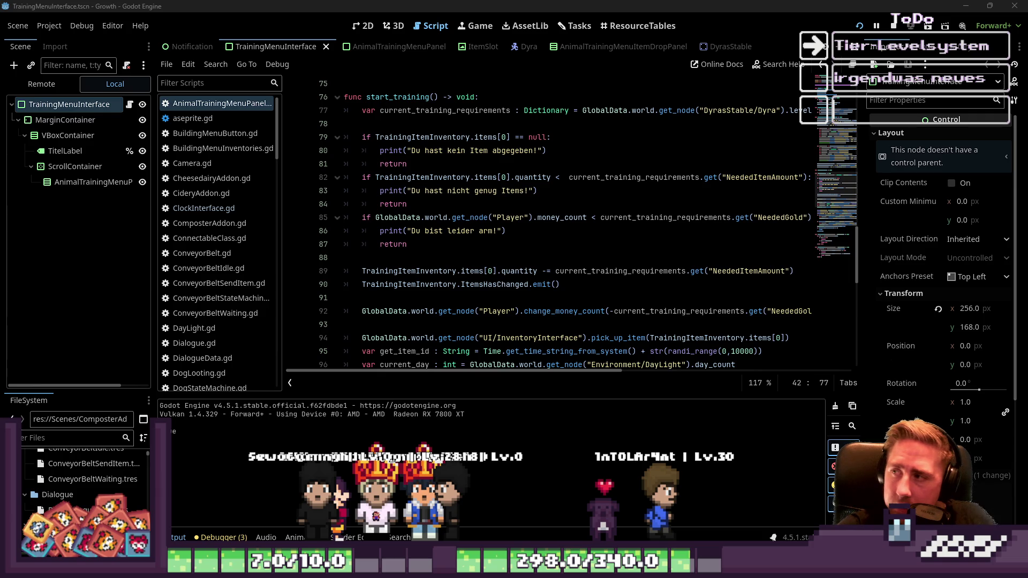
scroll(477, 238, down, 9)
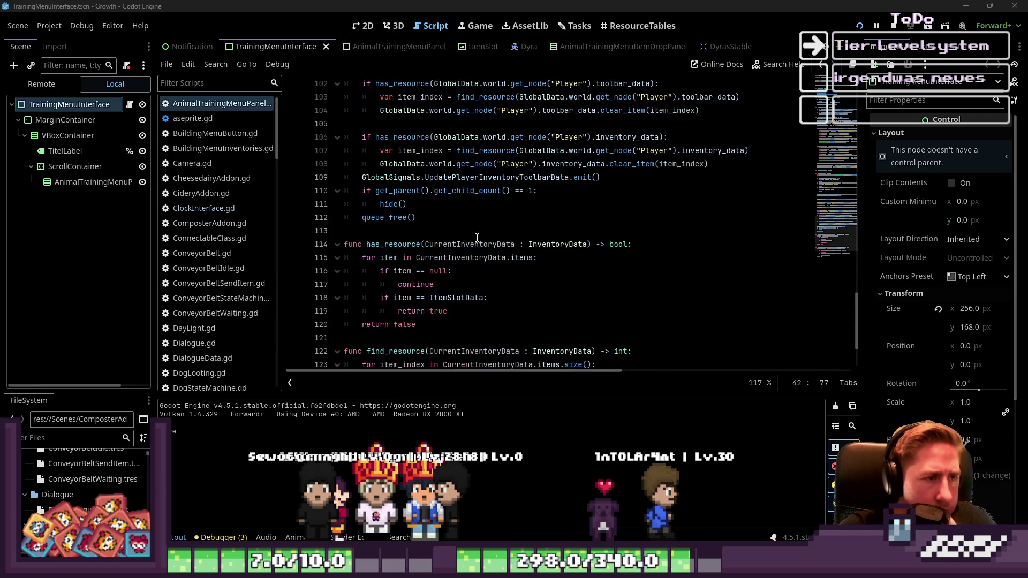
click(403, 244)
scroll(402, 262, up, 3)
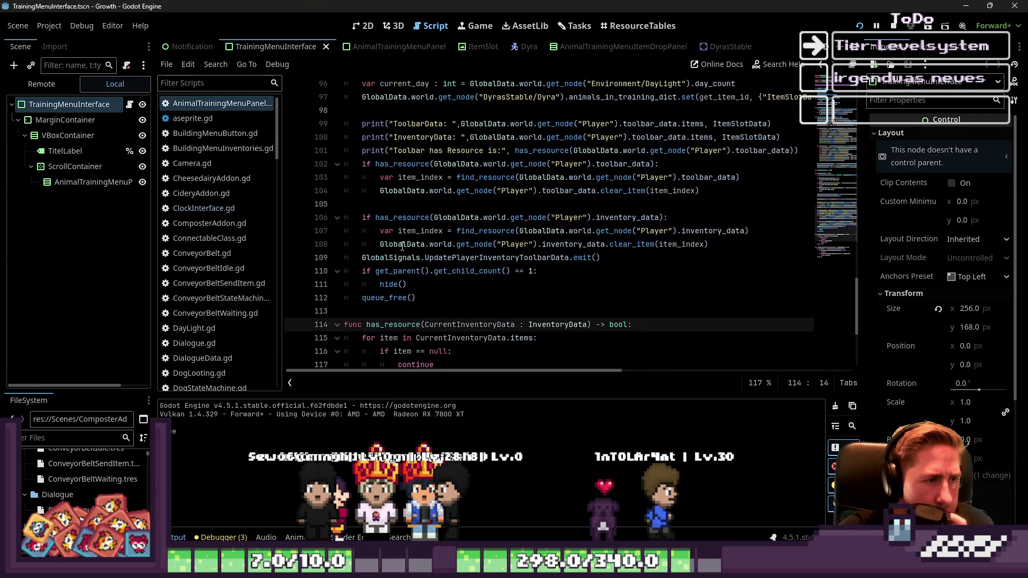
click(393, 325)
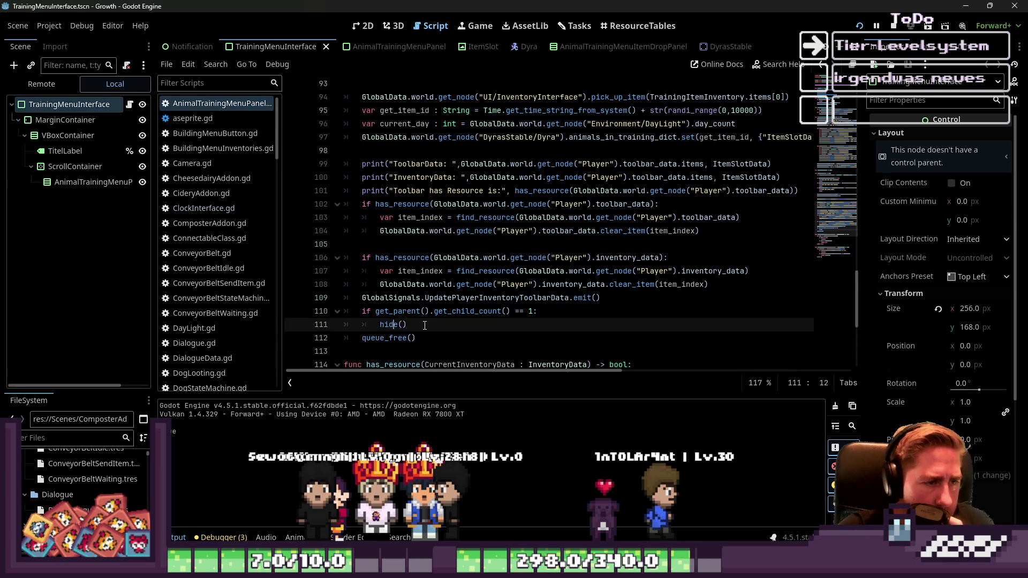
key(Up)
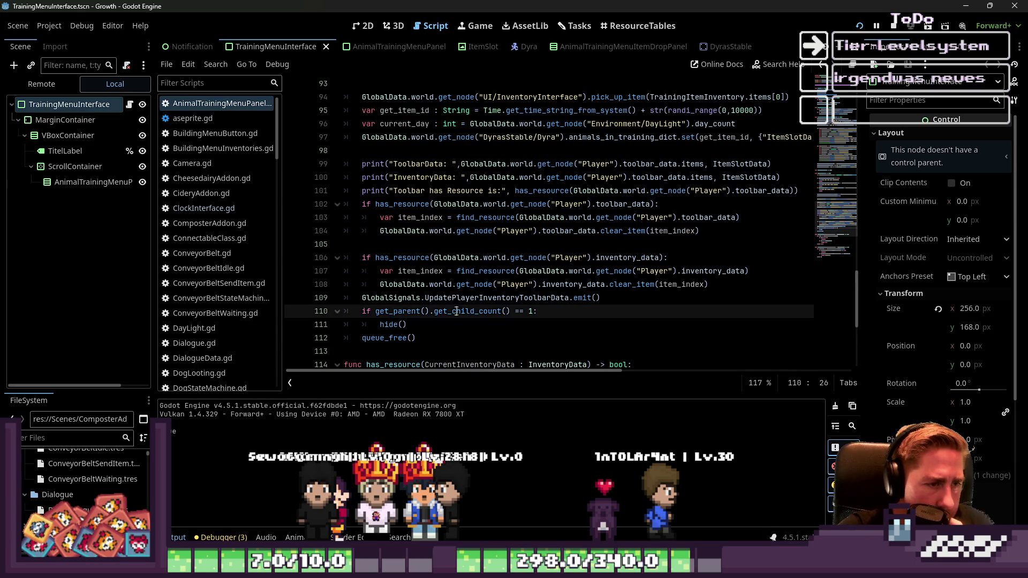
key(Down)
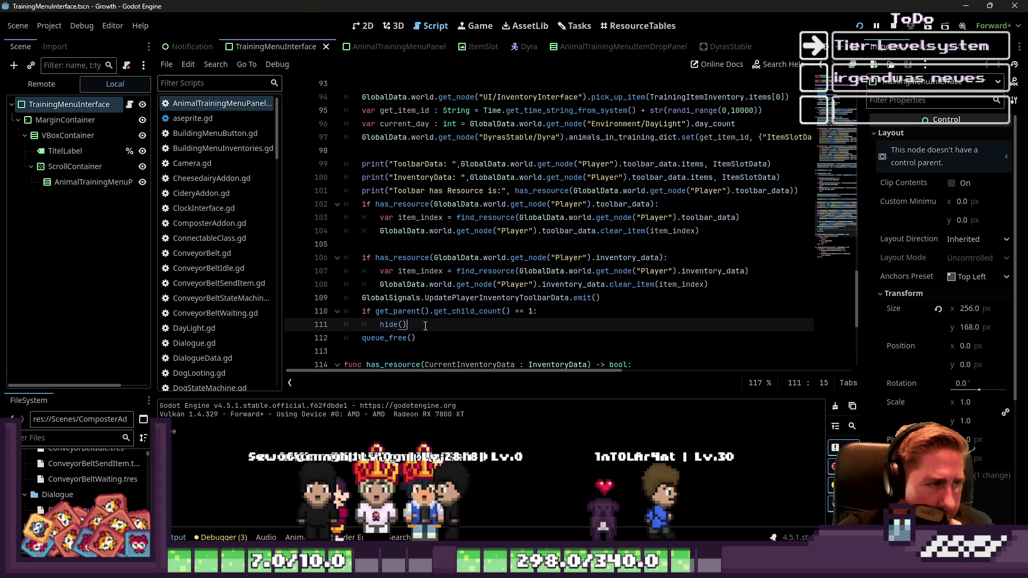
scroll(425, 326, up, 4)
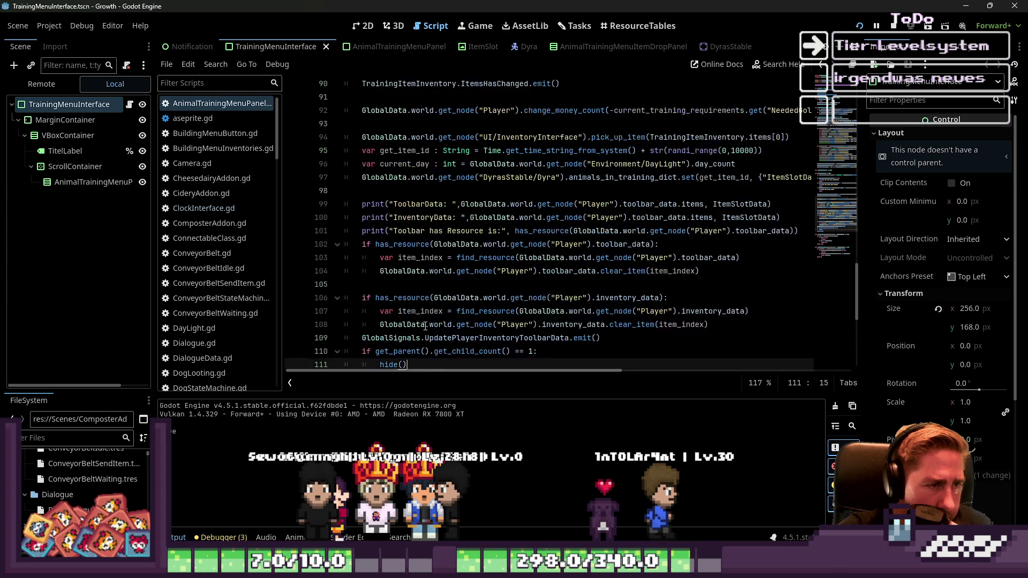
scroll(423, 321, up, 3)
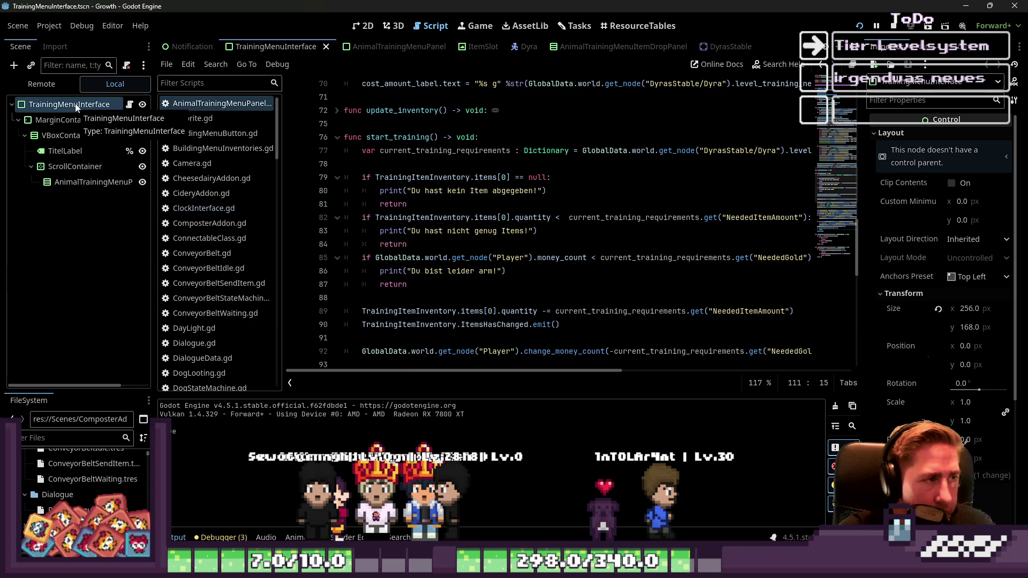
scroll(476, 157, up, 8)
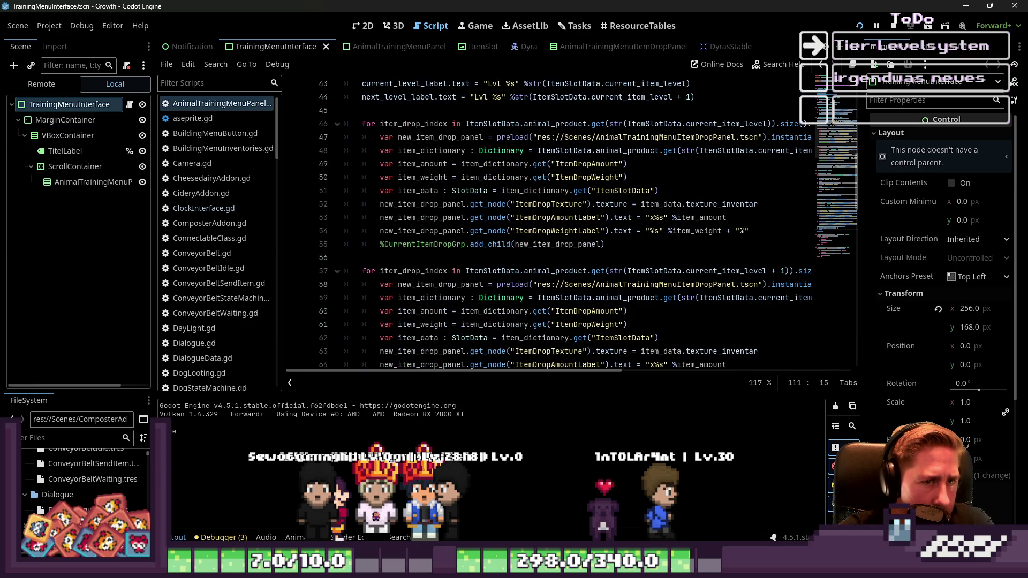
scroll(630, 181, up, 5)
scroll(631, 181, down, 5)
scroll(630, 181, down, 3)
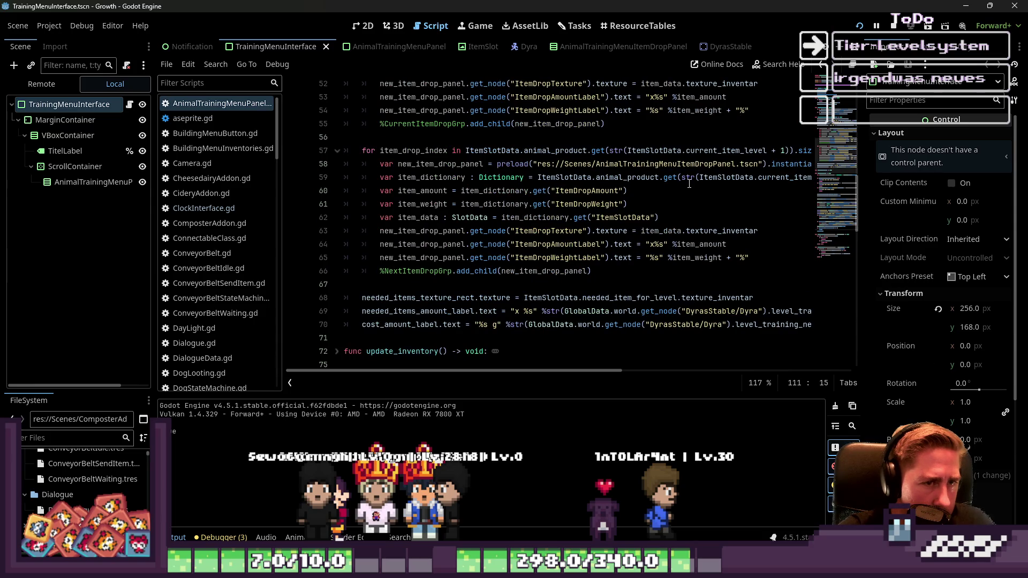
click(716, 165)
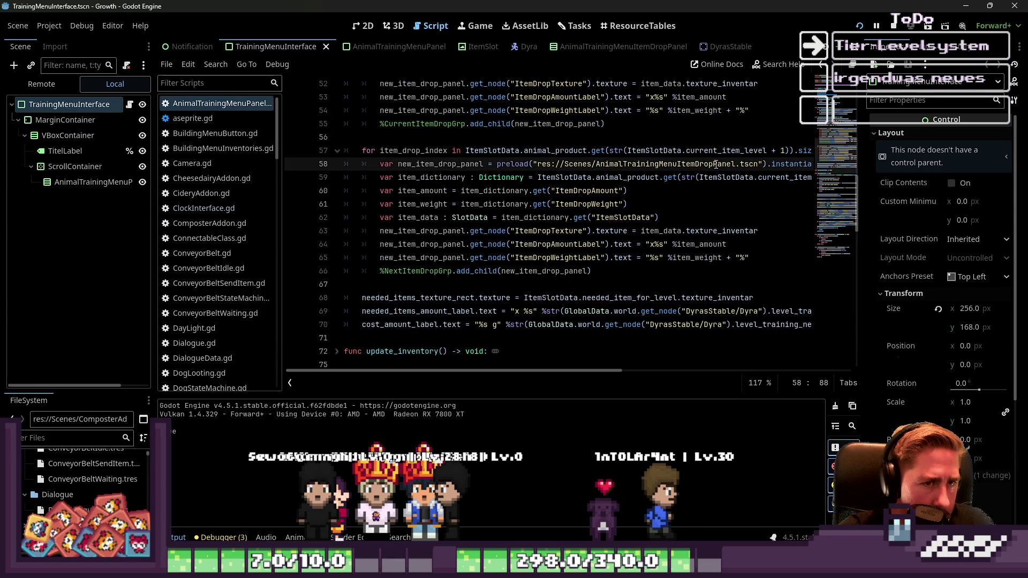
mouse_move(716, 165)
scroll(617, 257, down, 5)
scroll(614, 254, down, 4)
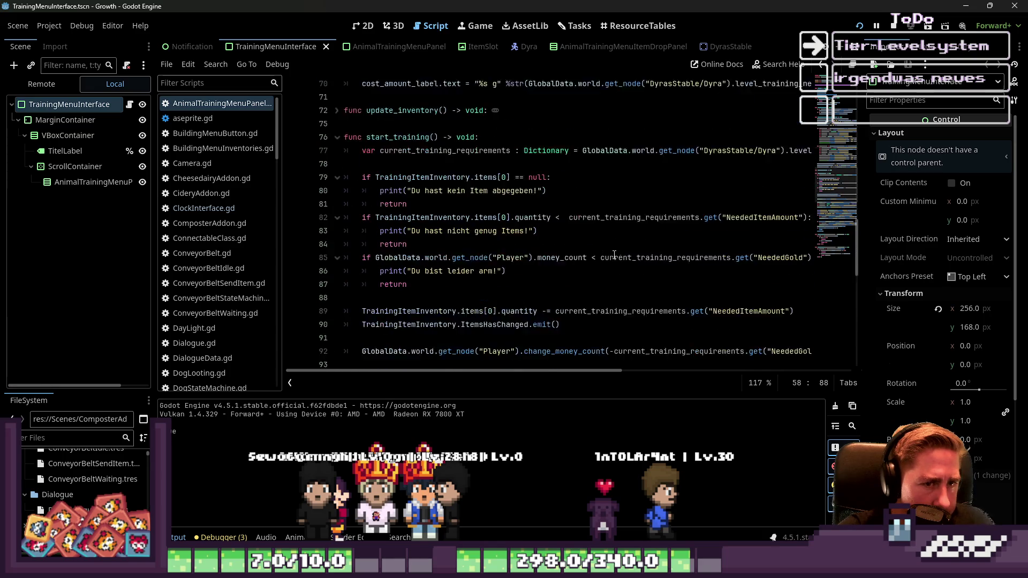
scroll(614, 255, down, 5)
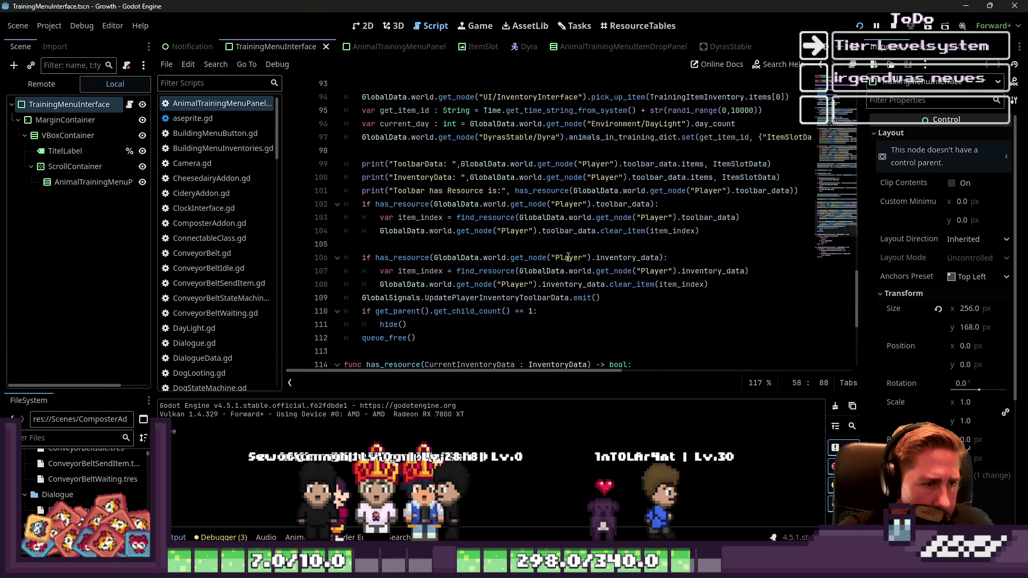
click(380, 284)
Step: On line 111, hide the node at 'UI/InventoryInterface/HBoxContianer/TrainingMenuInterface' via GlobalData.world.get_node
text(GlobalData)
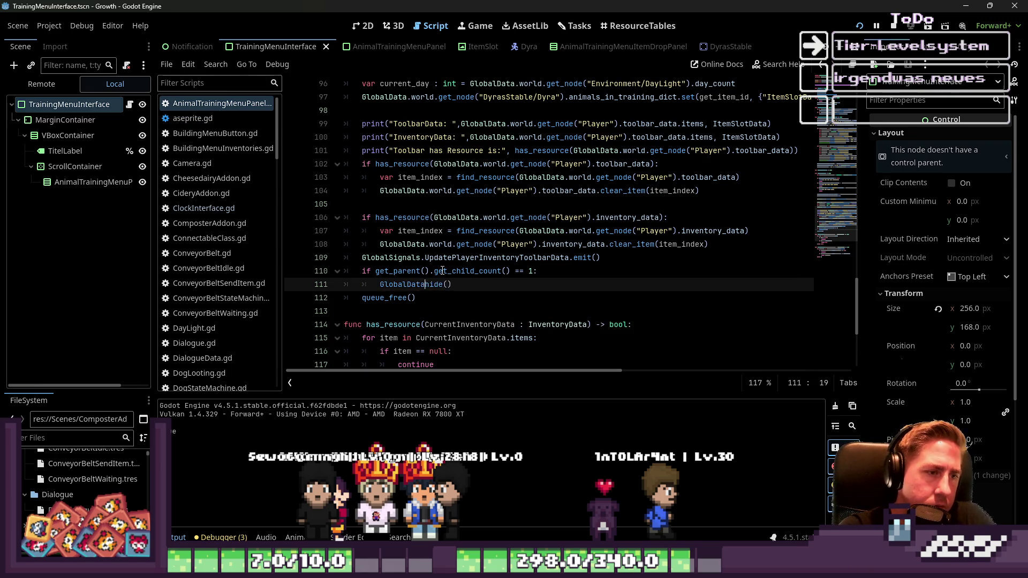
text(.)
text(world.)
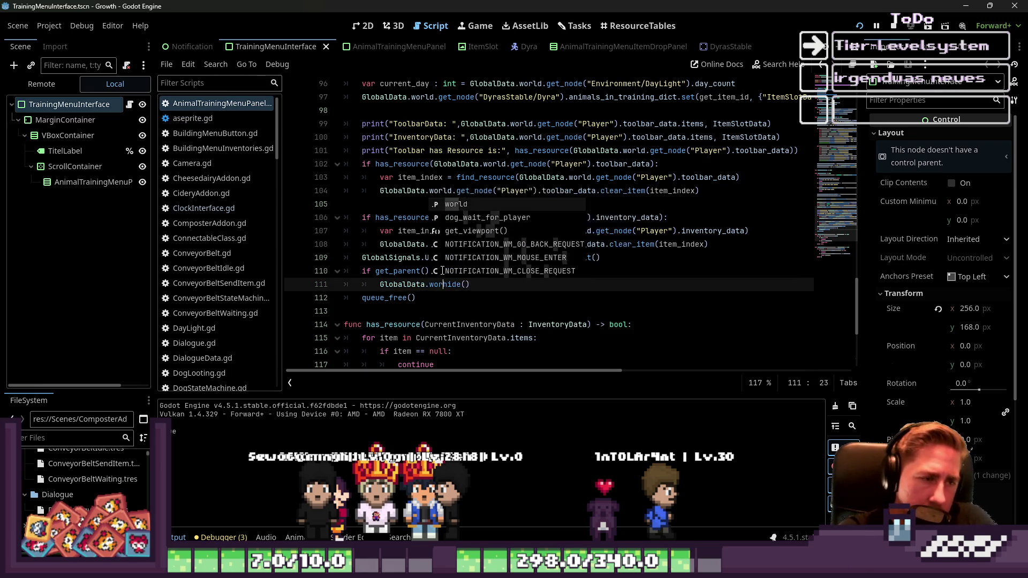
text(get_nod)
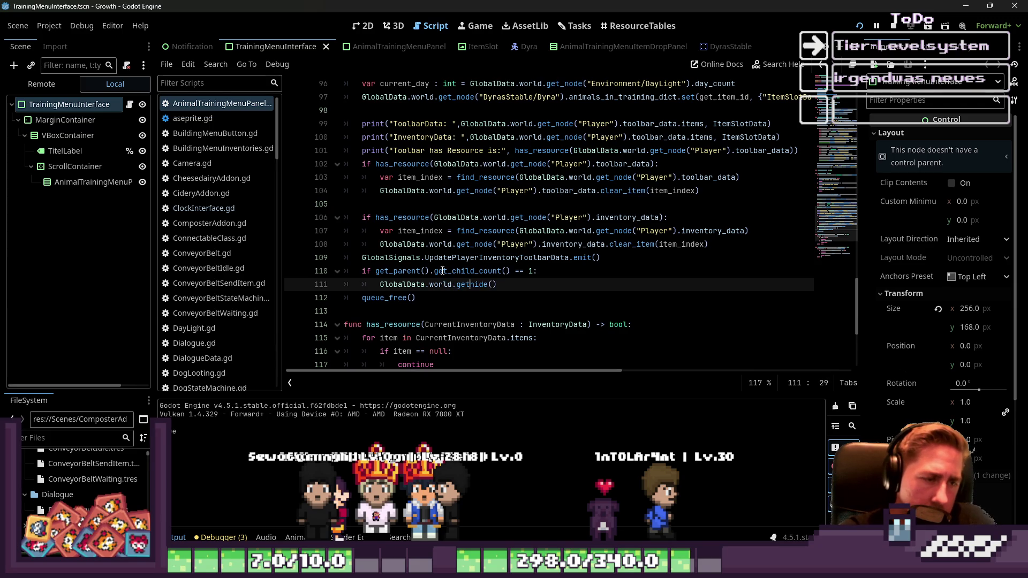
text(e().)
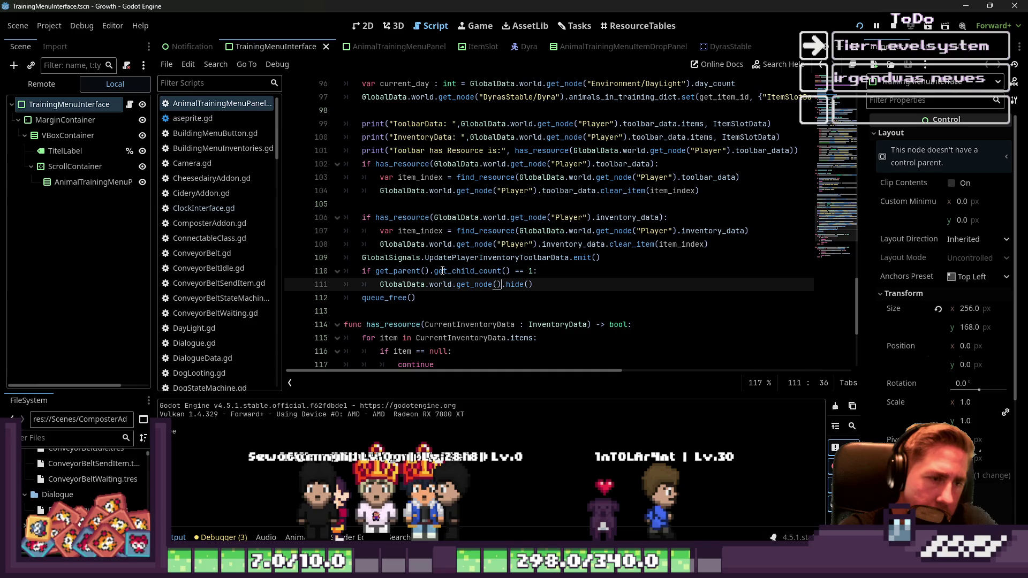
text(")
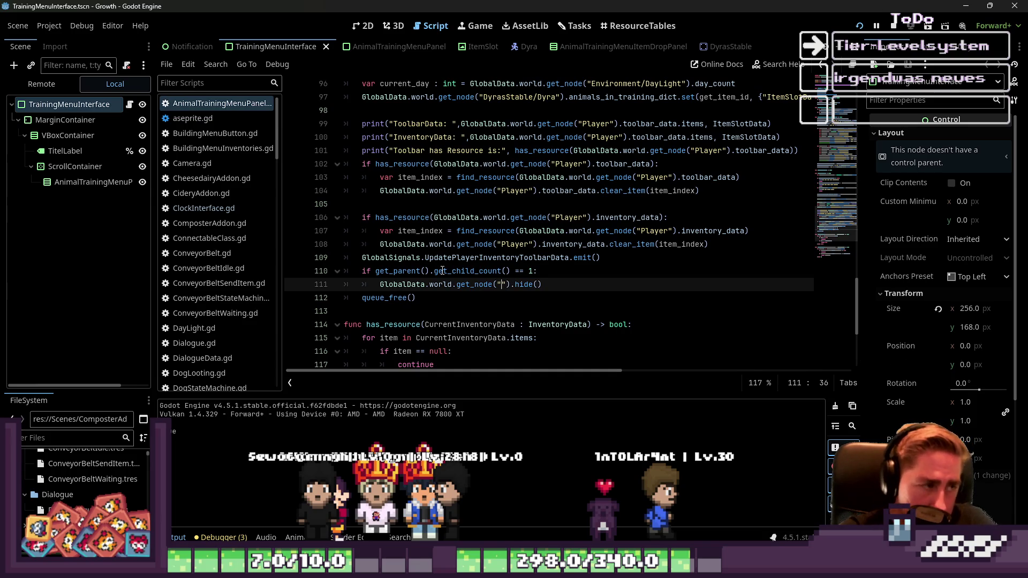
text(UI/Inventor)
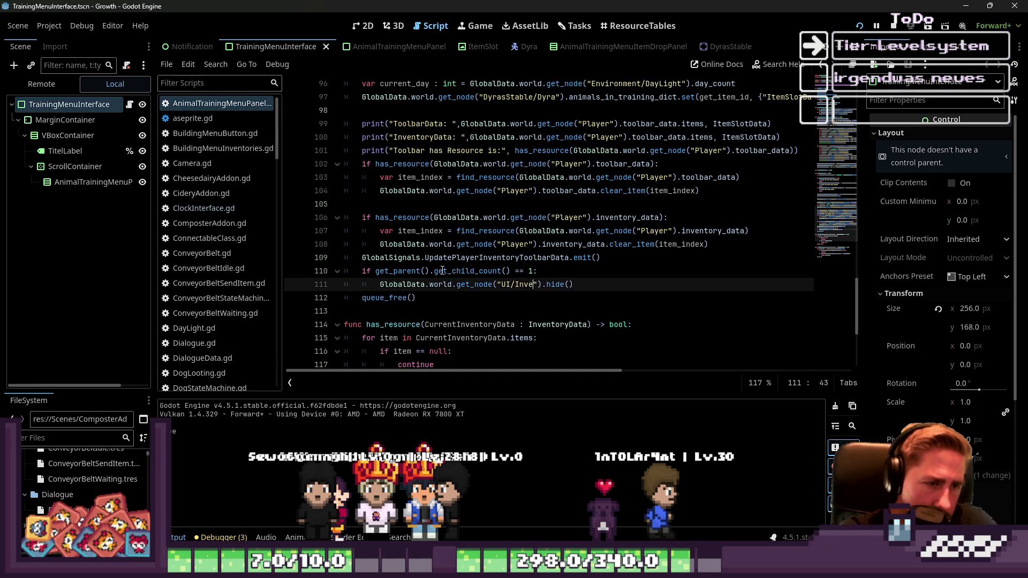
text(yInterface/)
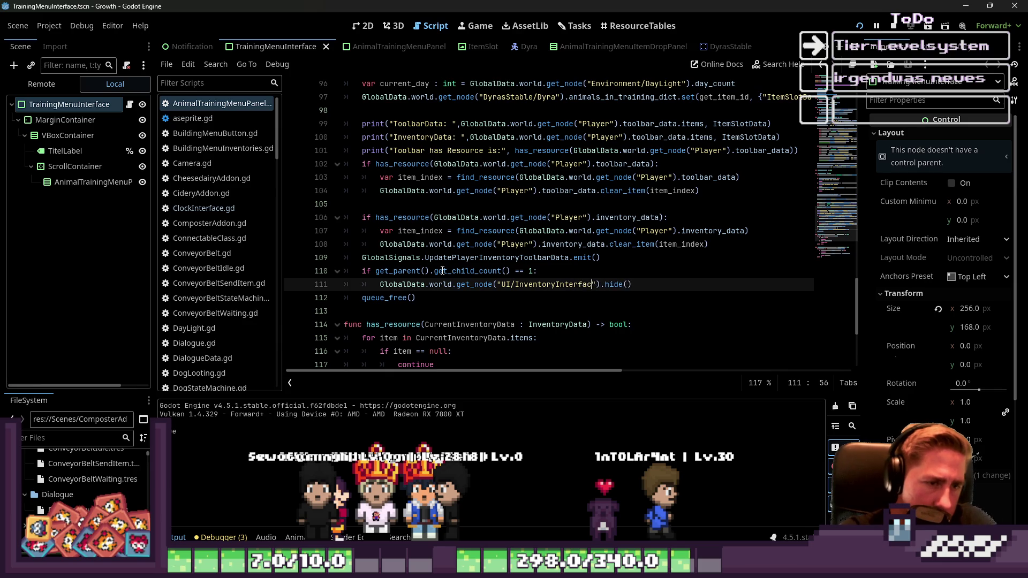
text(TrainingMen)
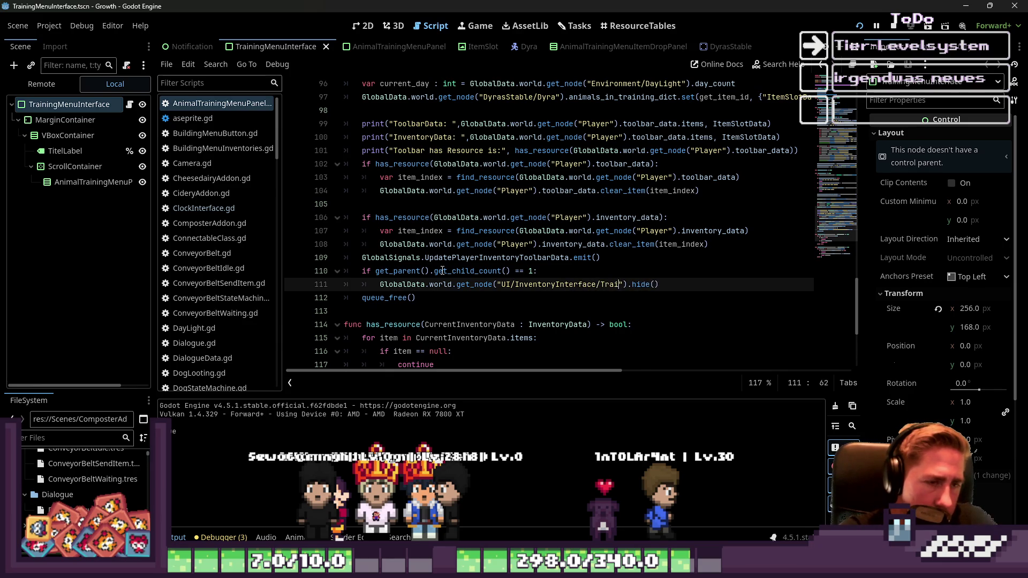
text(uInterfac)
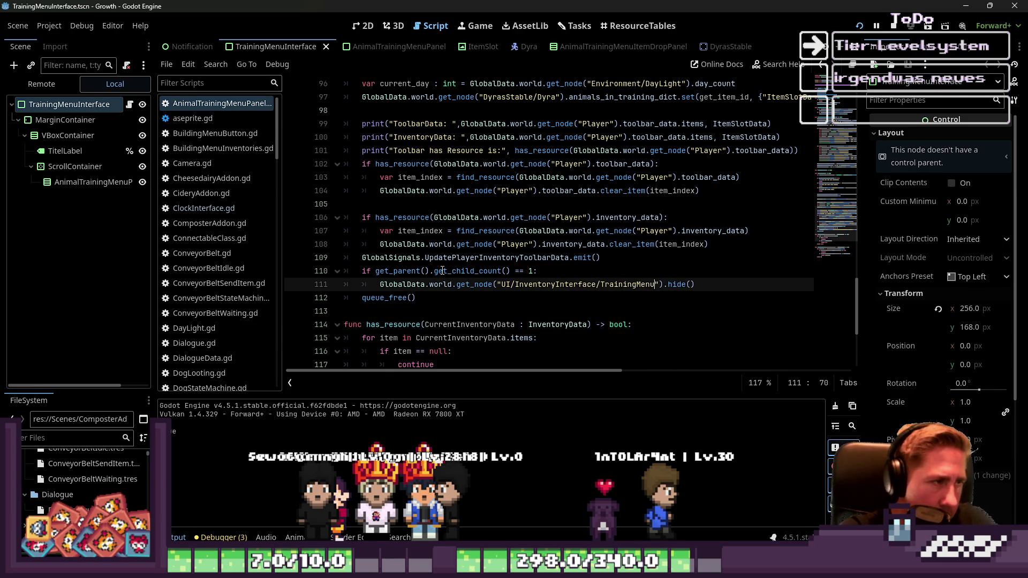
text(e)
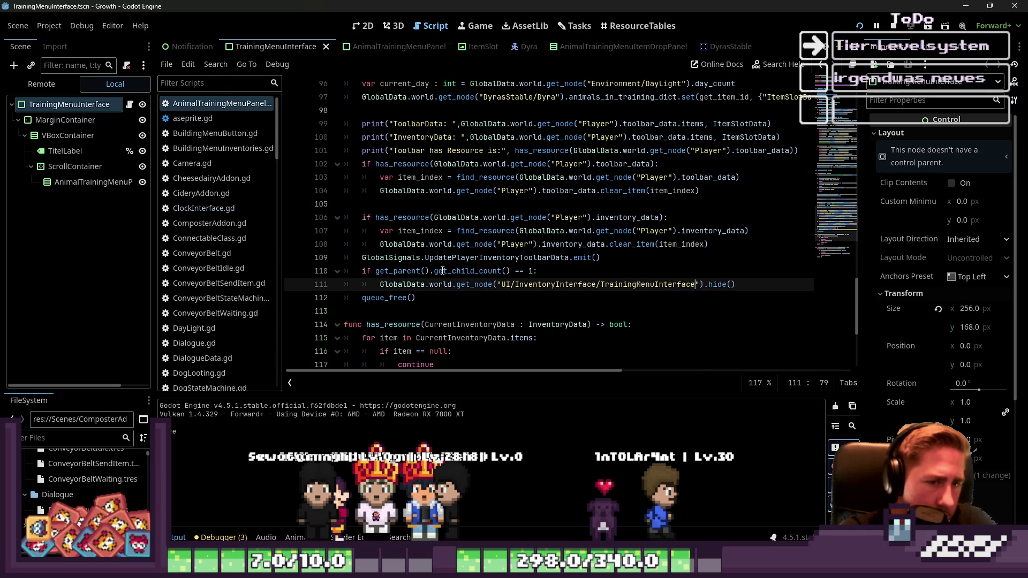
key(ctrl+Left)
text(V)
key(BackSpace)
text(HBoxContianer/)
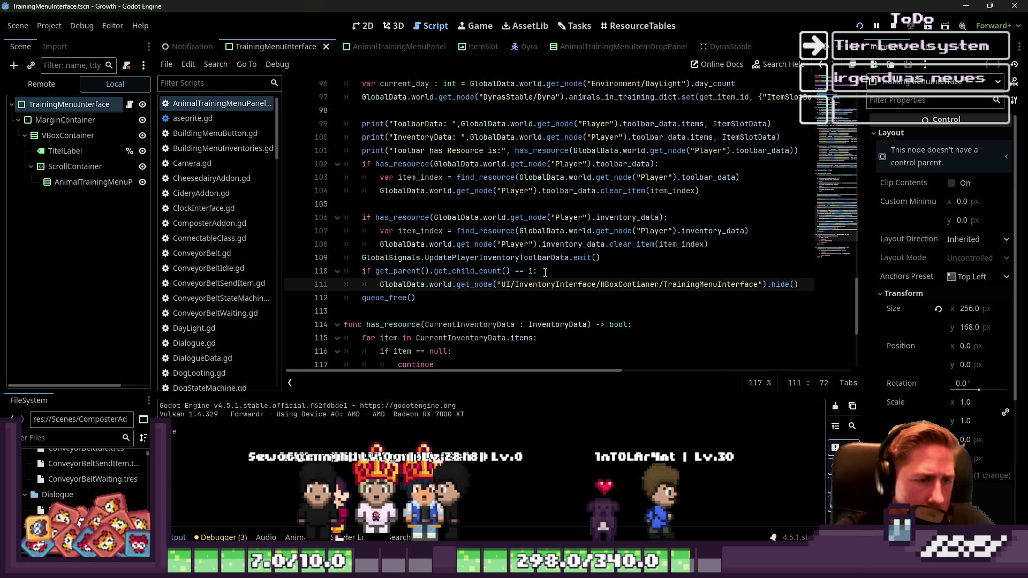
scroll(184, 49, up, 5)
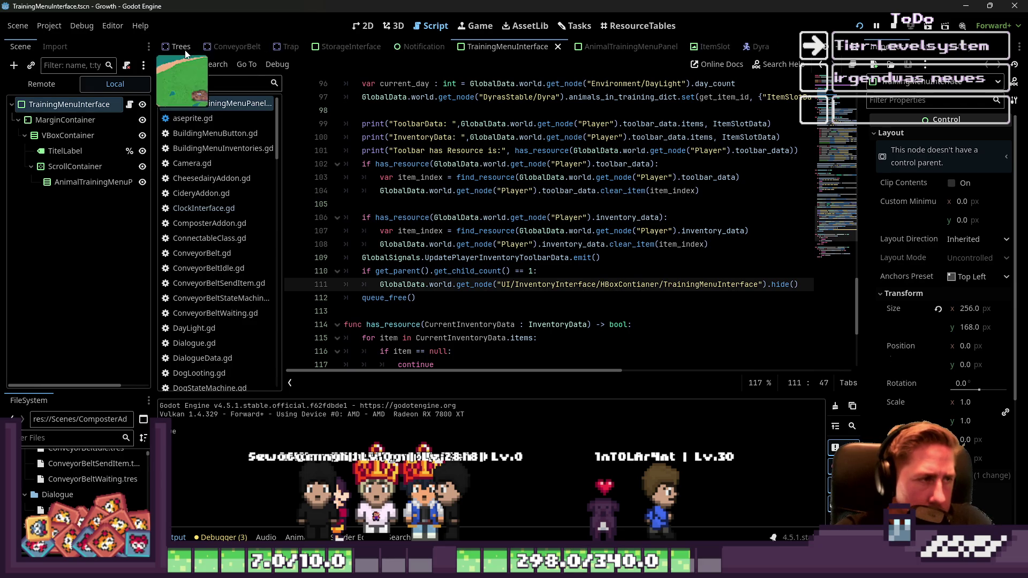
Step: Open the InventoryInterface scene from the World scene's UI node and check the VBoxContainer name
click(184, 49)
scroll(42, 214, down, 10)
click(18, 279)
scroll(47, 265, down, 2)
click(64, 259)
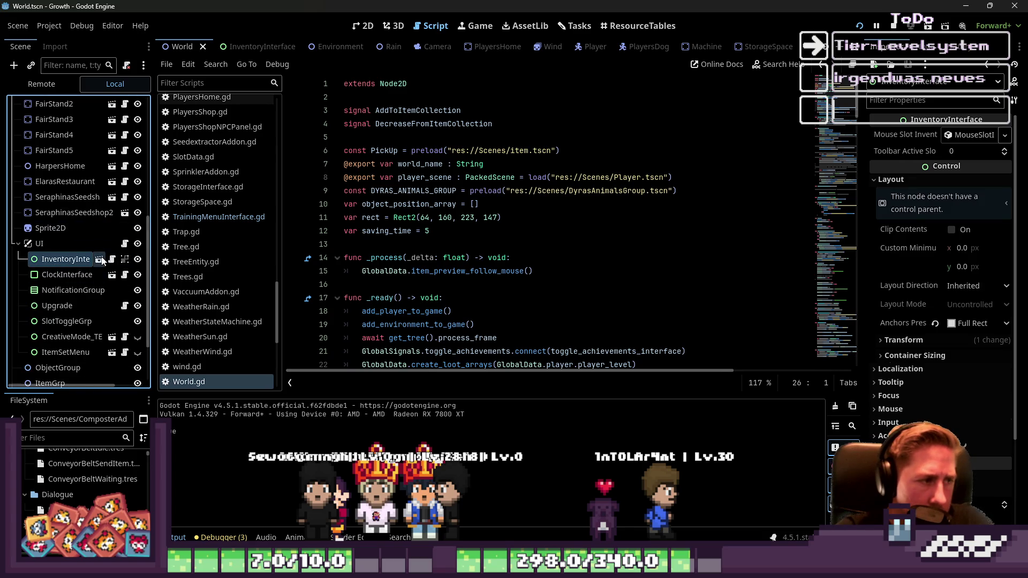
click(100, 259)
click(53, 117)
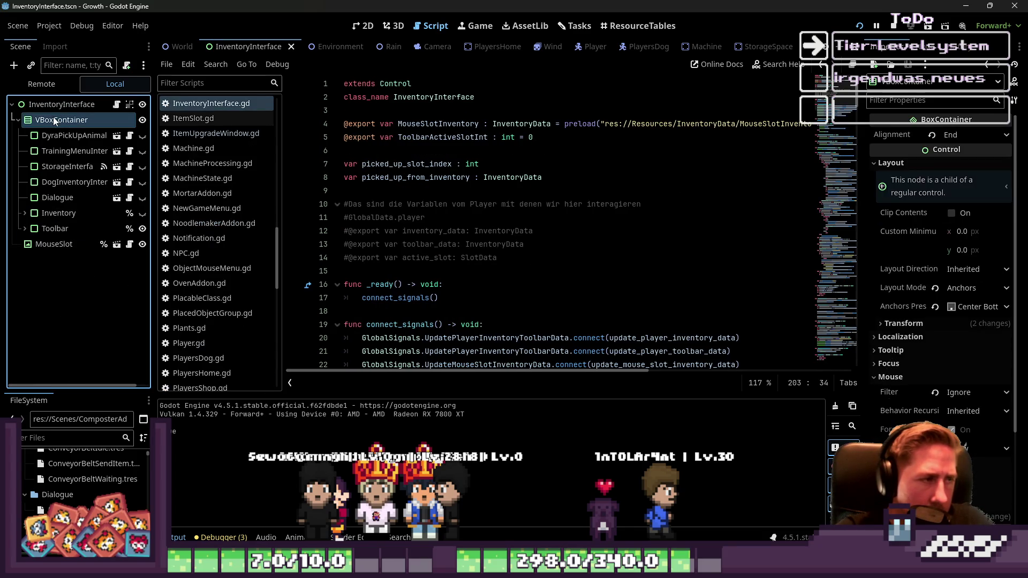
click(53, 117)
key(Escape)
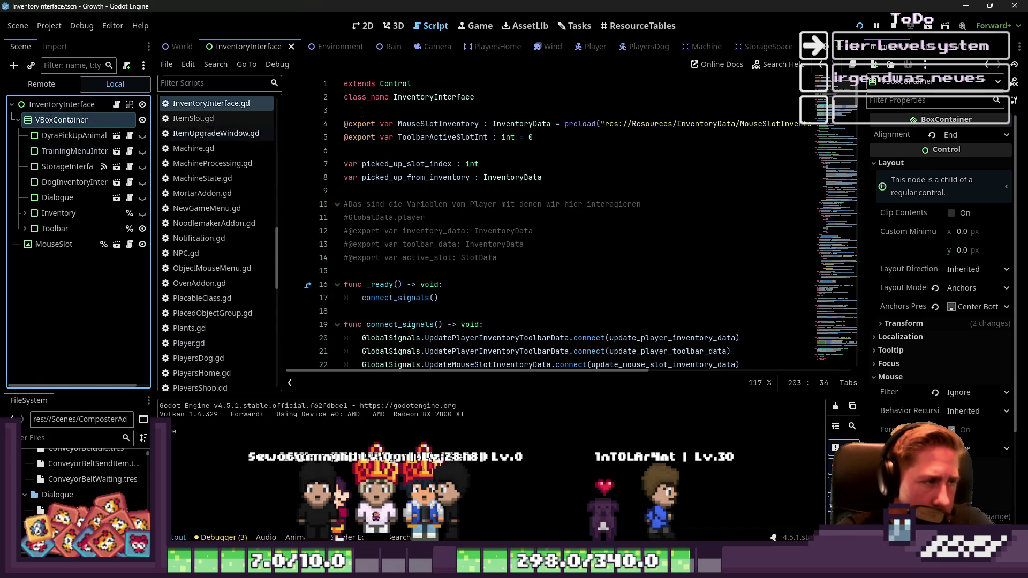
Step: Glance at the TrainingMenuInterface script, then return to AnimalTrainingMenuPanel.gd
scroll(219, 221, up, 3)
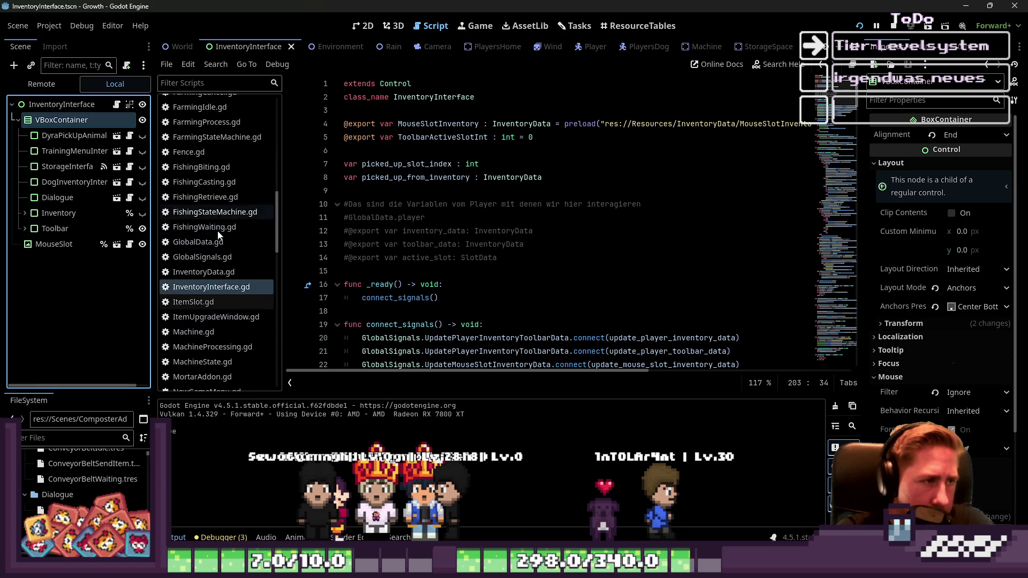
scroll(223, 287, down, 3)
scroll(232, 287, down, 5)
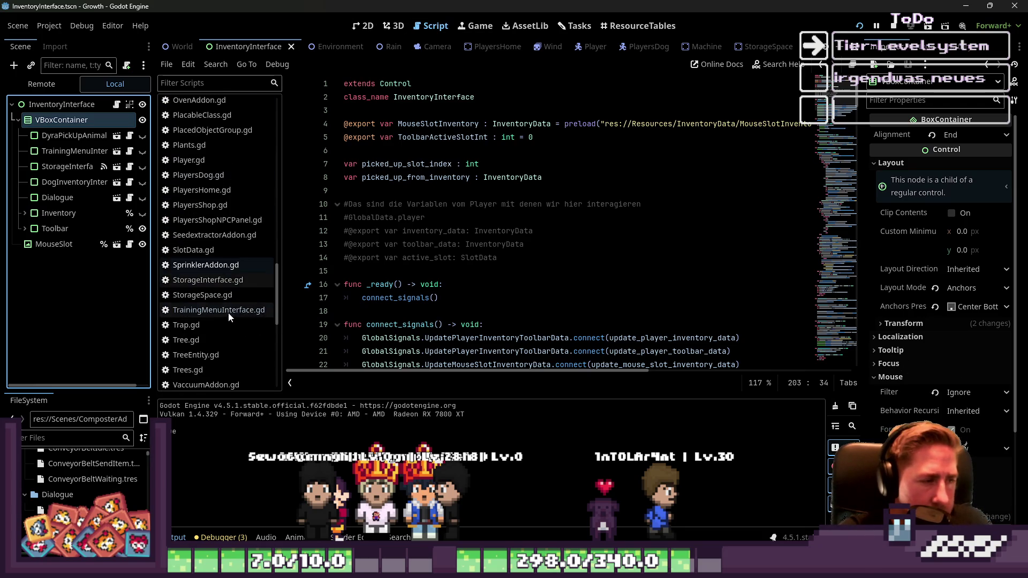
click(229, 311)
scroll(331, 288, down, 5)
scroll(218, 241, up, 10)
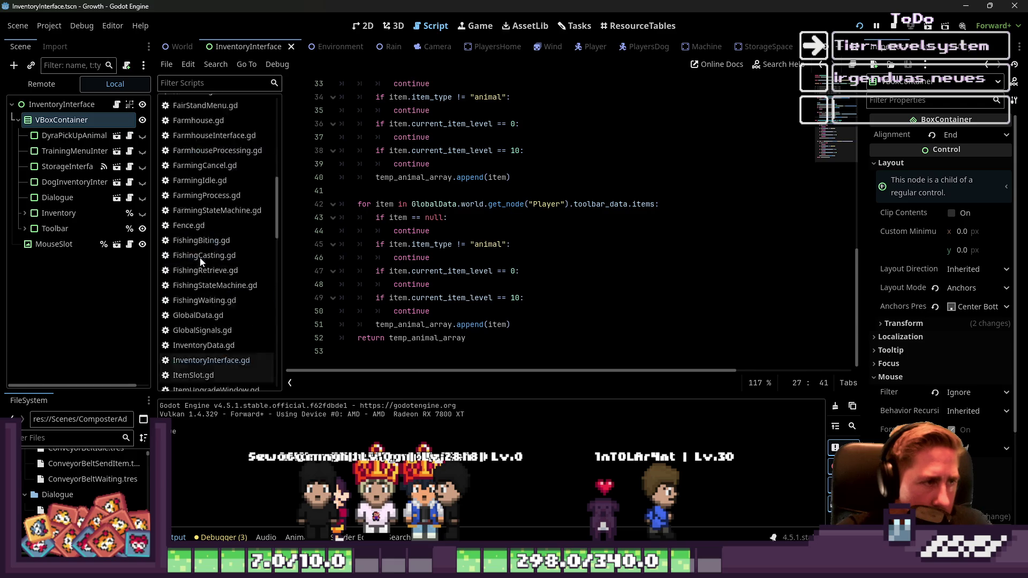
click(239, 104)
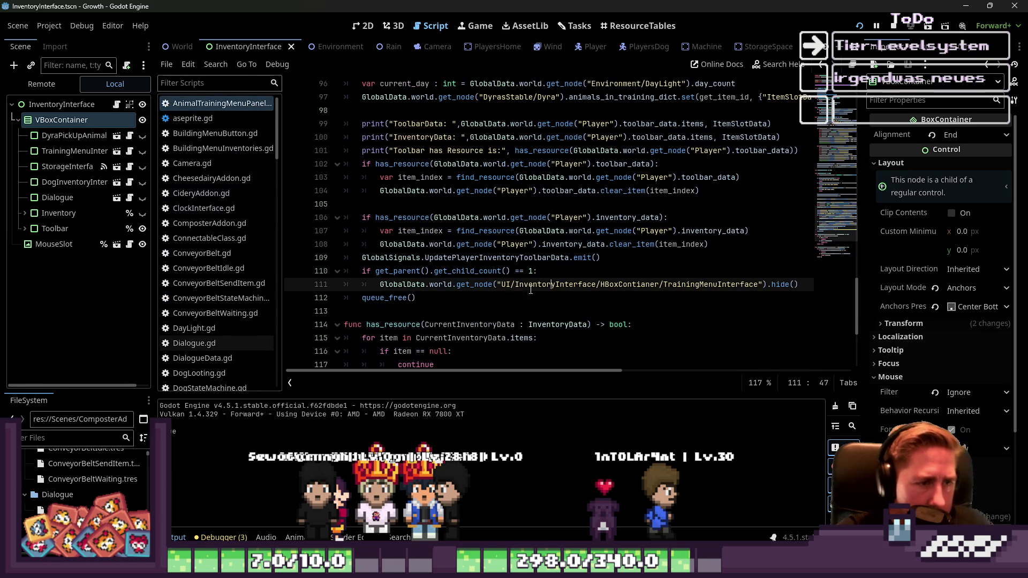
Step: Correct line 111's path to 'UI/InventoryInterface/VBoxContainer/TrainingMenuInterface' and review the lines 110–111 if block
key(ctrl+z)
click(518, 231)
drag(546, 270, 325, 266)
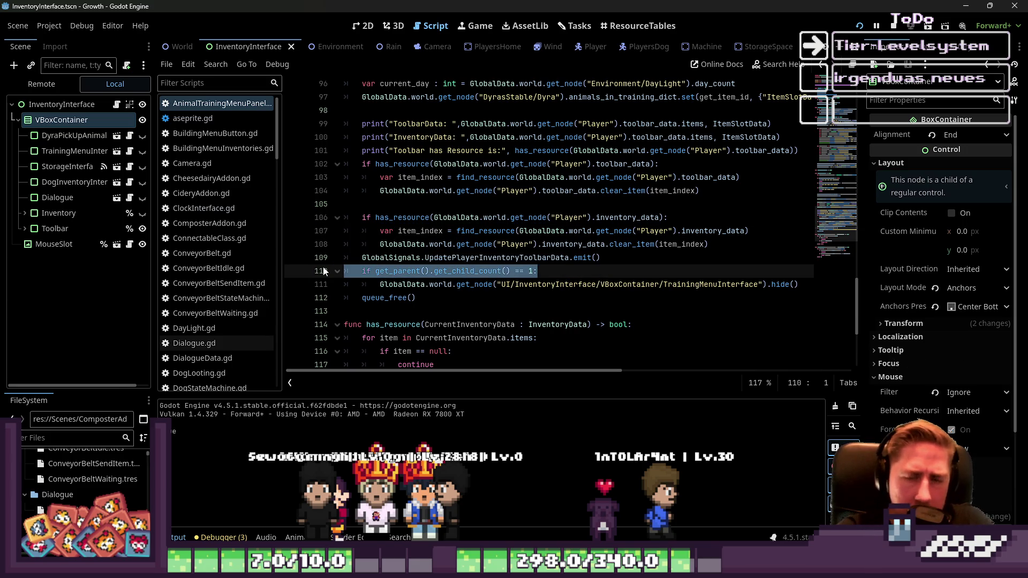
click(405, 296)
drag(505, 290, 376, 268)
click(375, 271)
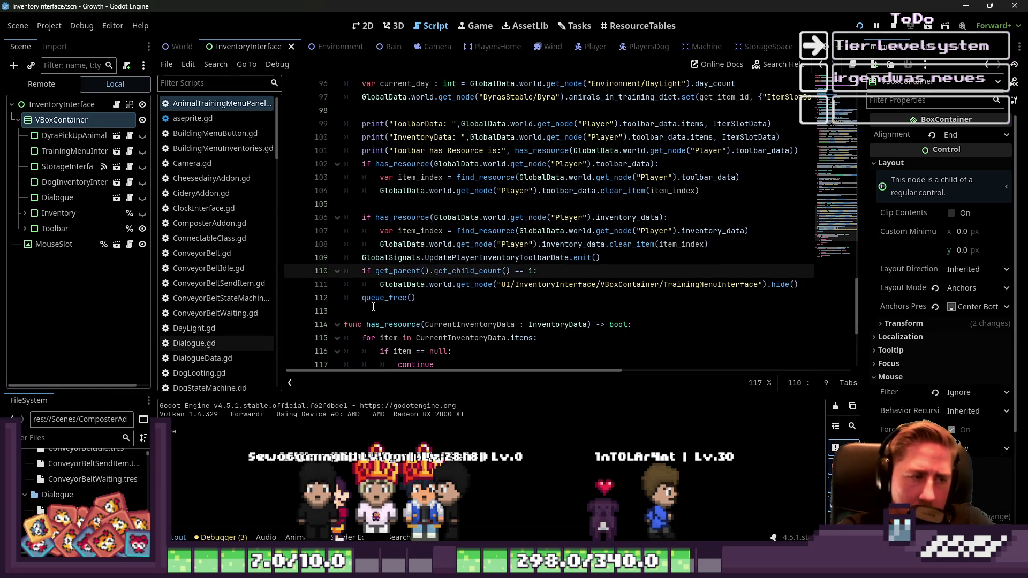
click(373, 303)
click(542, 284)
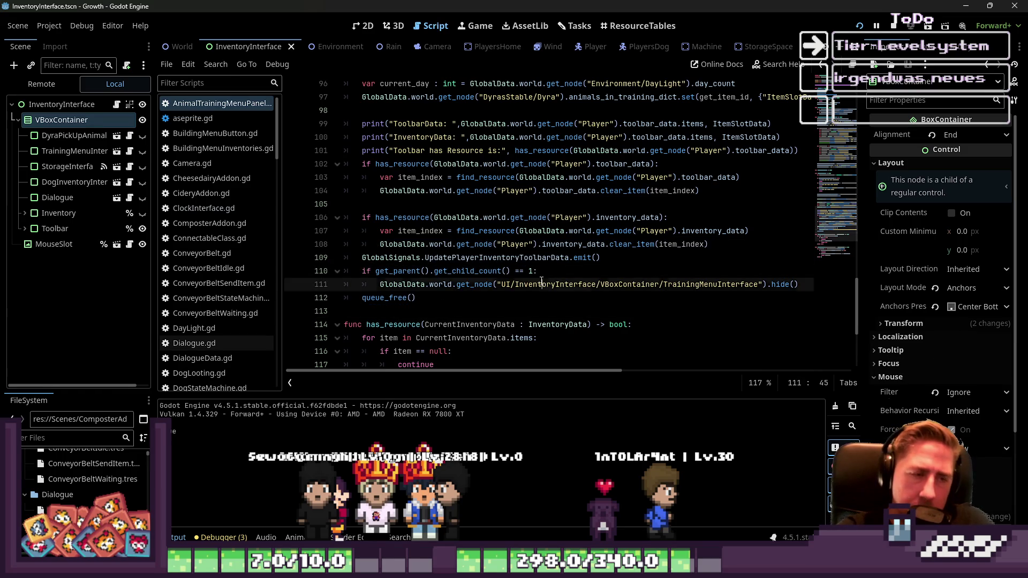
mouse_move(810, 289)
mouse_down()
mouse_move(536, 280)
mouse_move(374, 258)
mouse_move(345, 271)
mouse_up()
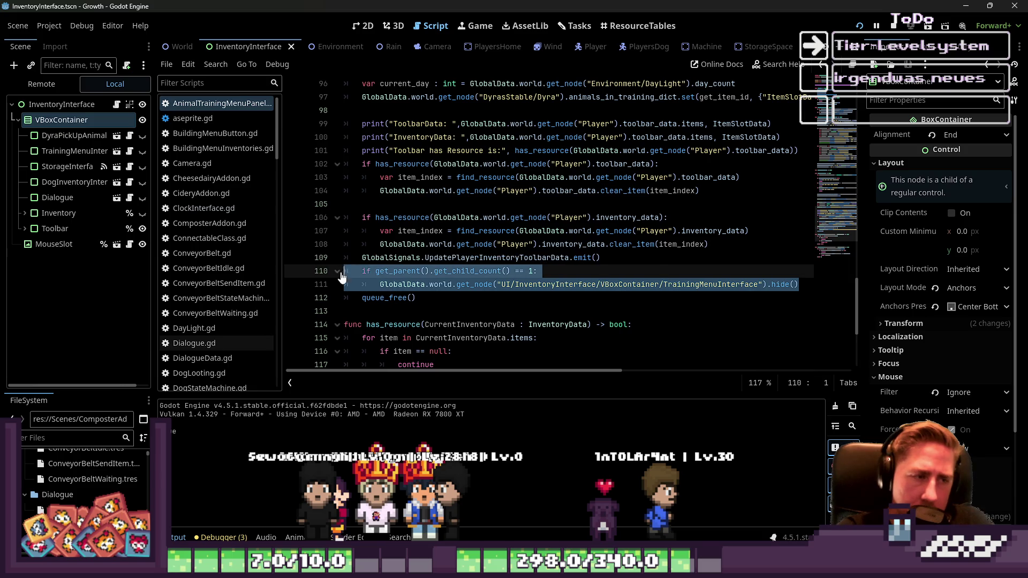
Step: Deselect lines 110–111 and leave the caret at the end of line 111
click(474, 245)
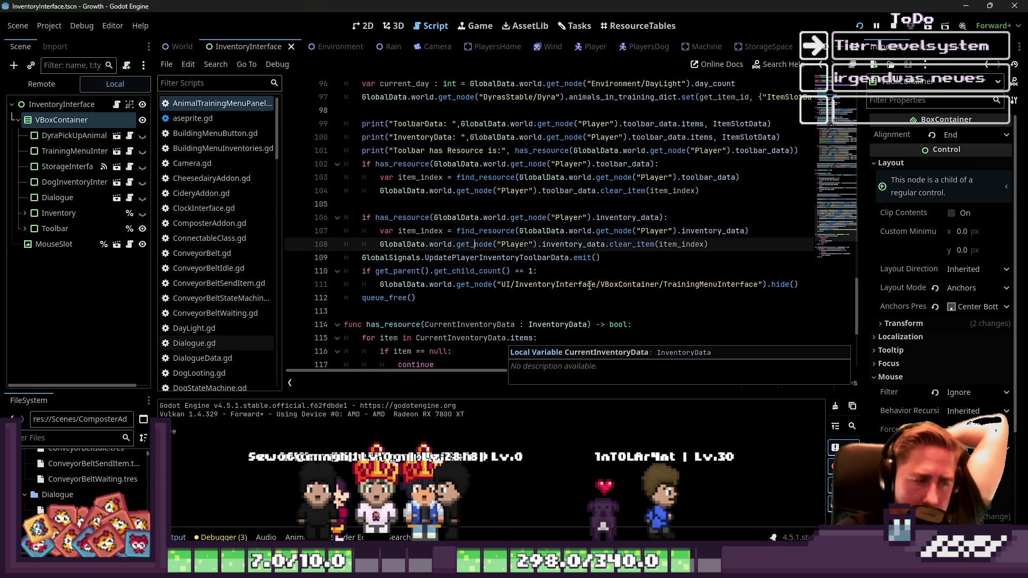
click(798, 284)
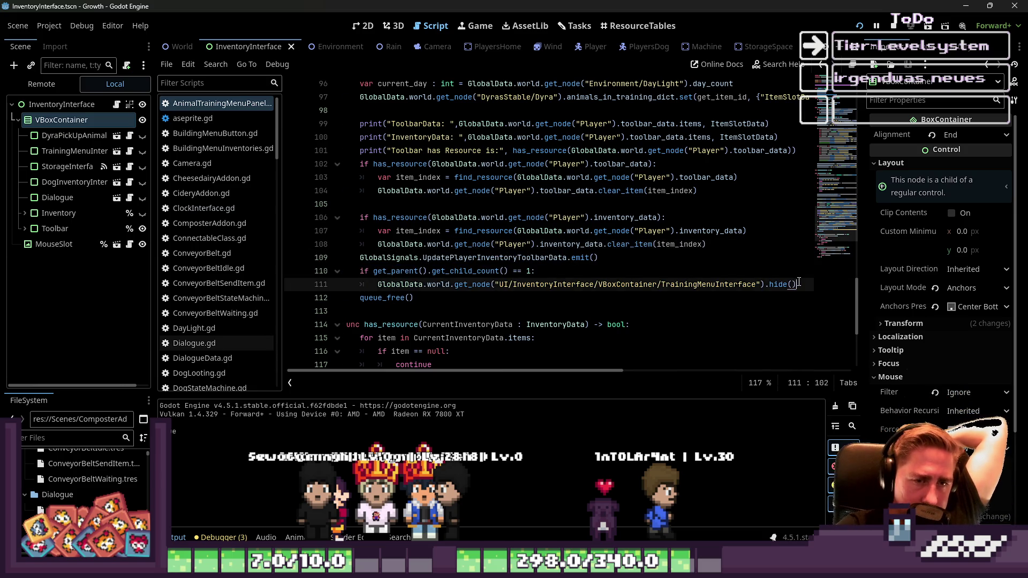
key(alt+Tab)
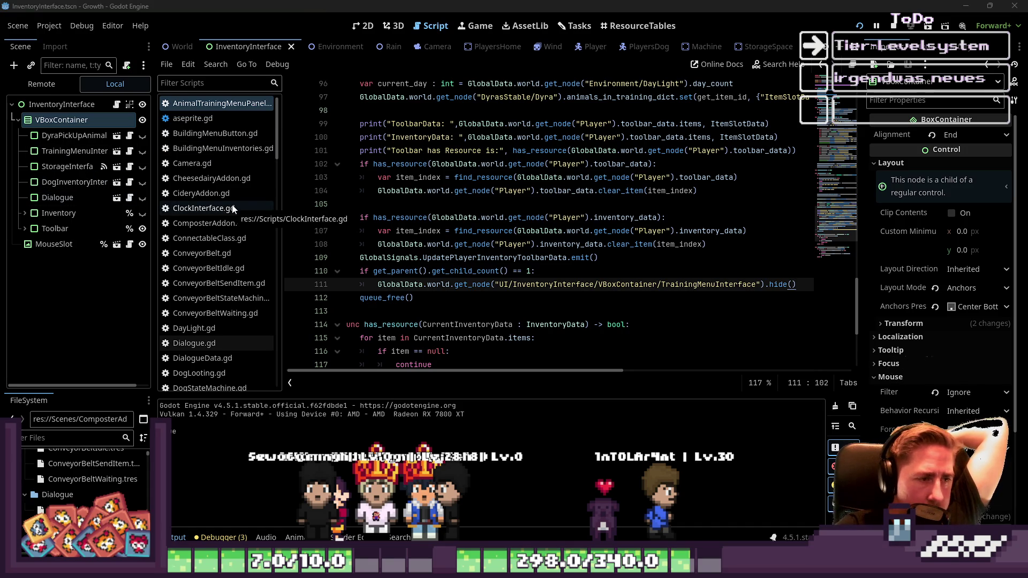
Step: Find DyraPickUpAnimalPanel.gd in the script list and open it to its pick_up_animal function
scroll(212, 209, down, 5)
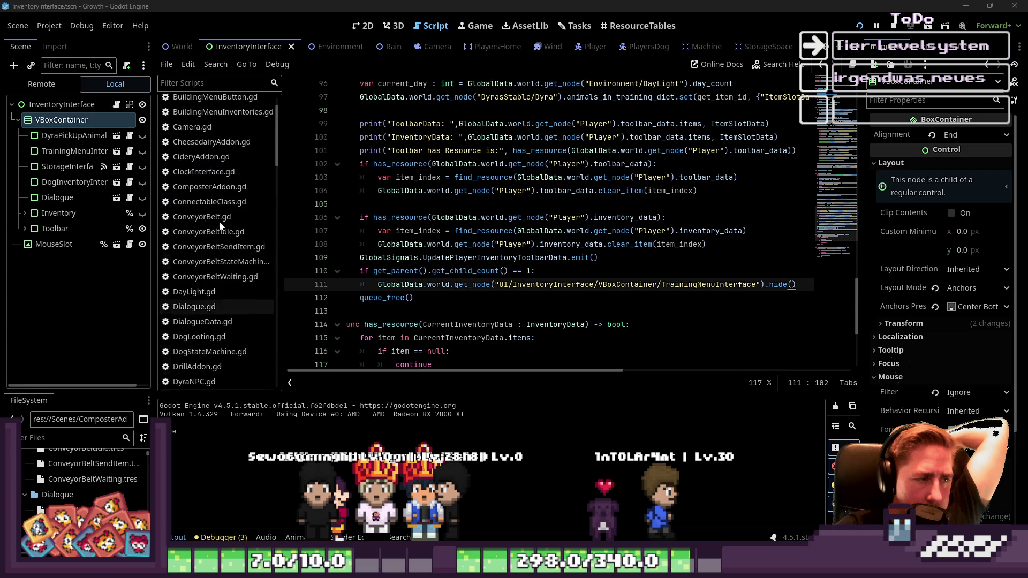
scroll(220, 225, up, 5)
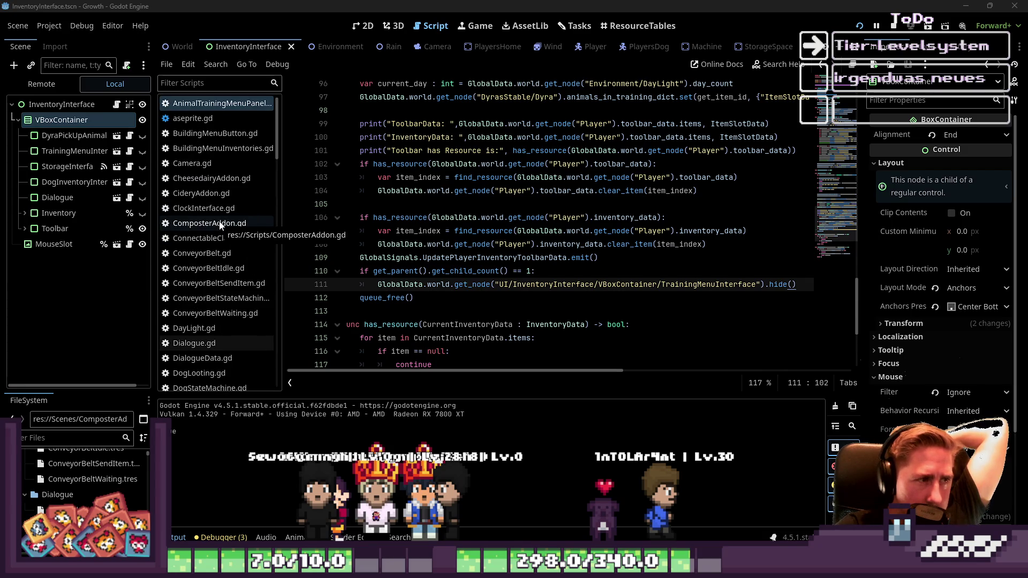
scroll(214, 156, down, 5)
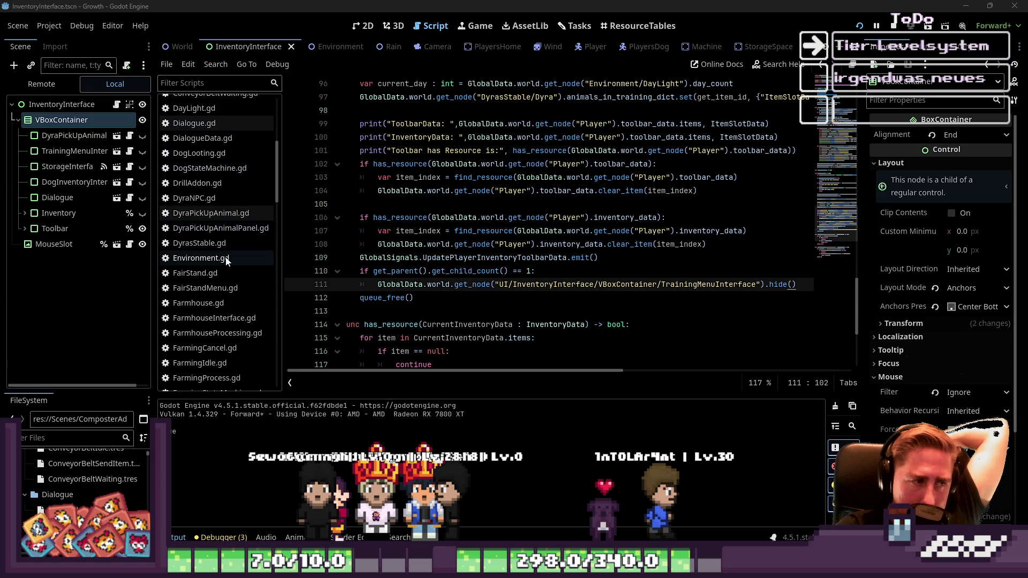
scroll(226, 257, down, 2)
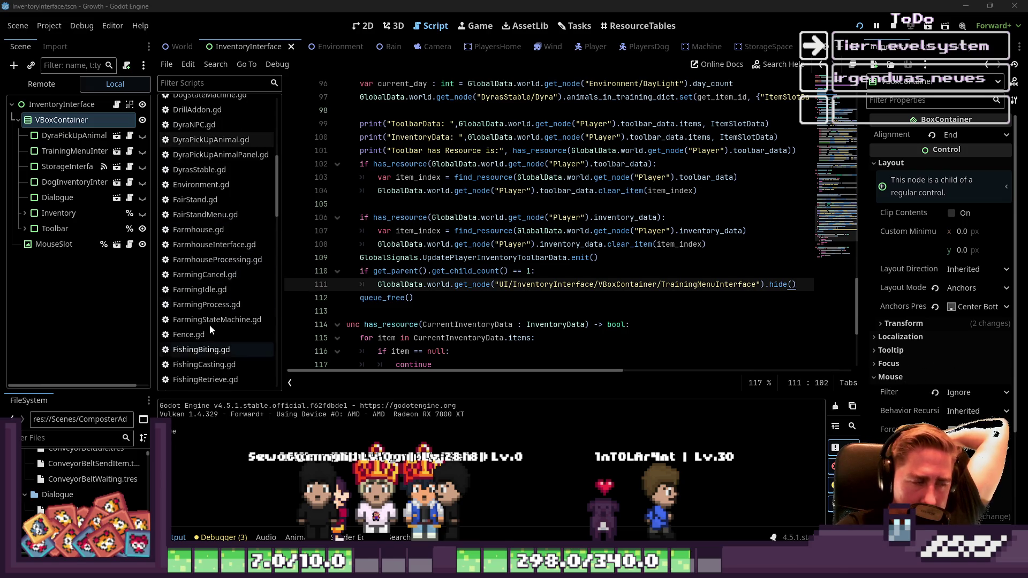
scroll(209, 310, up, 6)
scroll(208, 241, up, 2)
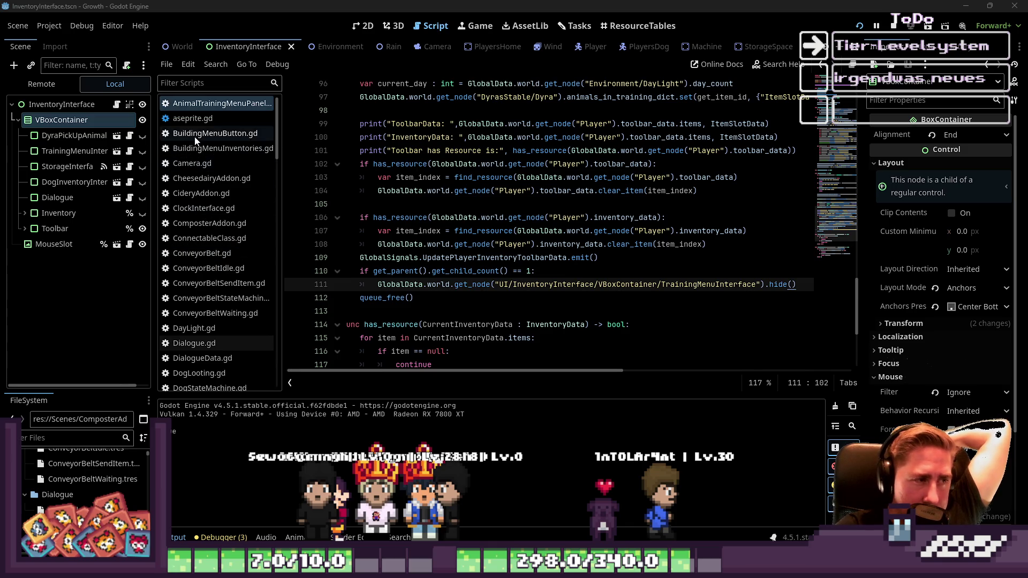
scroll(216, 249, down, 5)
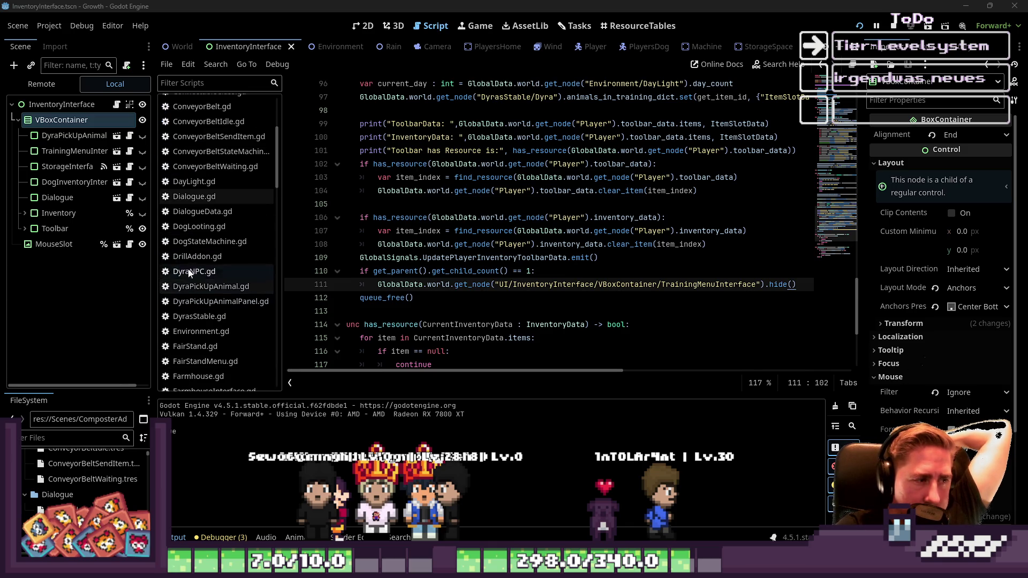
scroll(205, 320, down, 2)
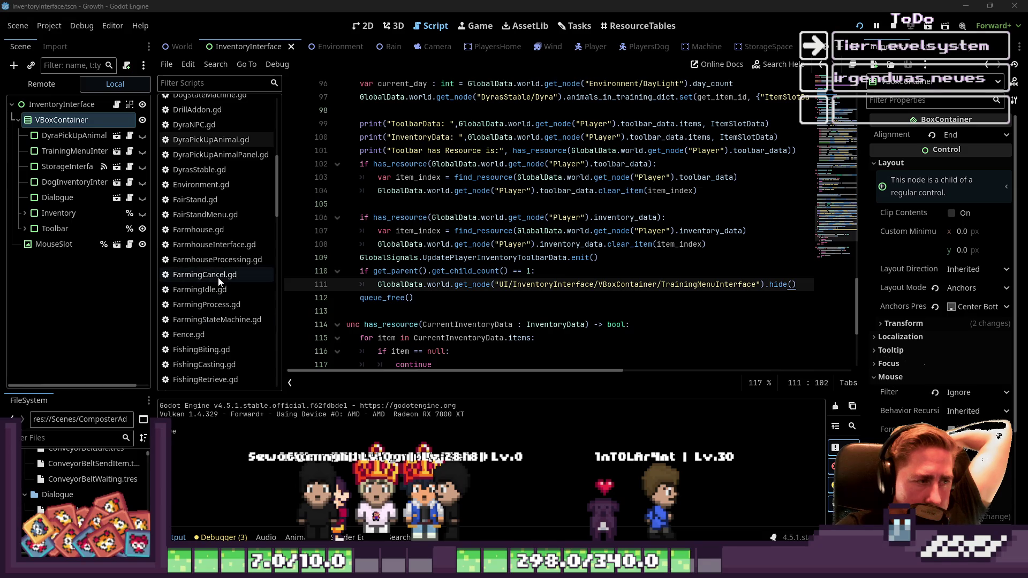
scroll(236, 324, up, 7)
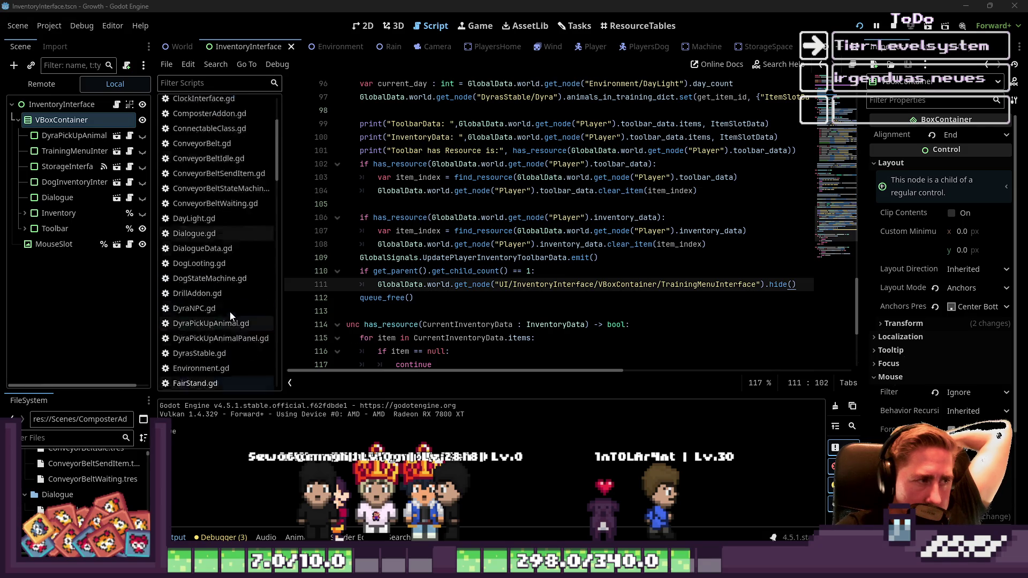
scroll(188, 160, down, 4)
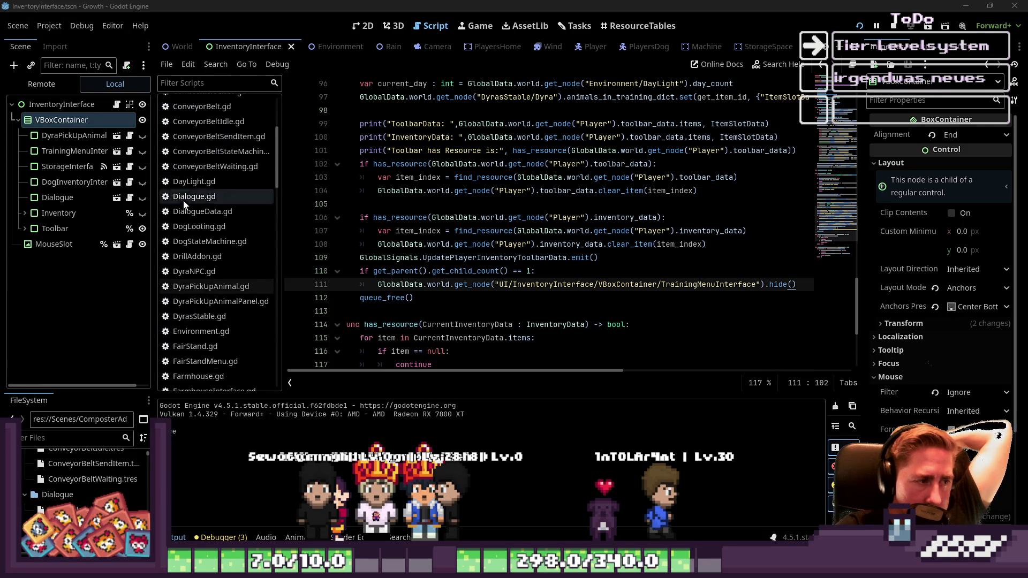
click(218, 265)
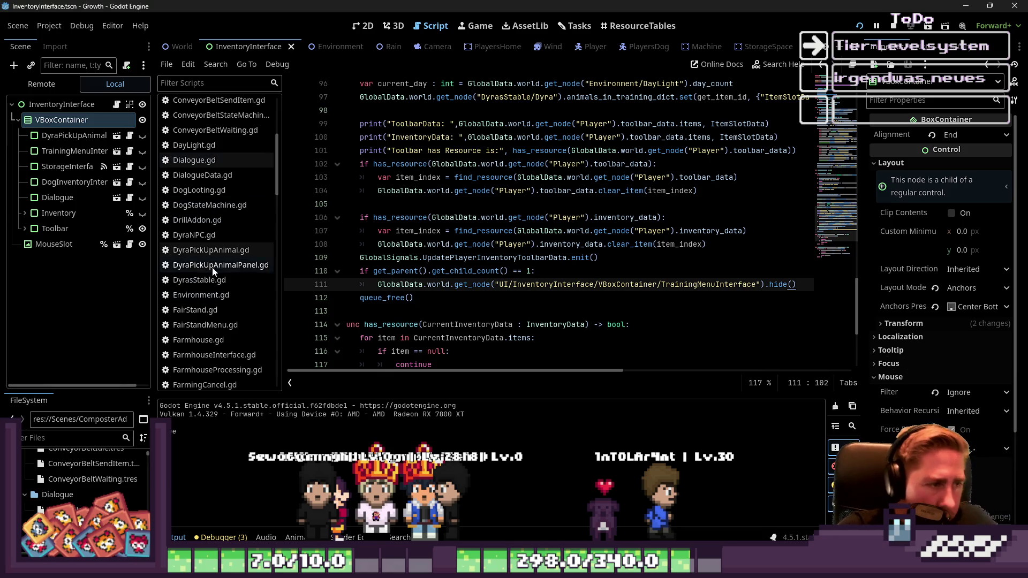
scroll(499, 253, down, 4)
scroll(476, 209, down, 1)
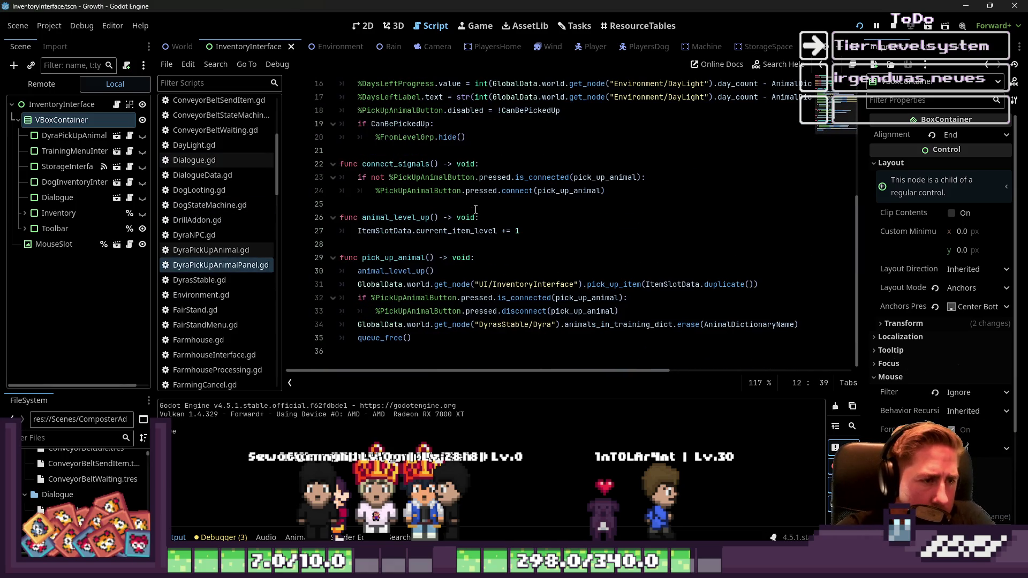
Step: Paste the get_child_count() == 1 hide() check before queue_free(), save, and run the project
click(421, 340)
text(if get_parent().get_child_count() == 1: 	GlobalData.world.get_node("UI/InventoryInterface/VBoxContainer/DyraPickUpAnimal").hide())
key(ctrl+s)
click(857, 28)
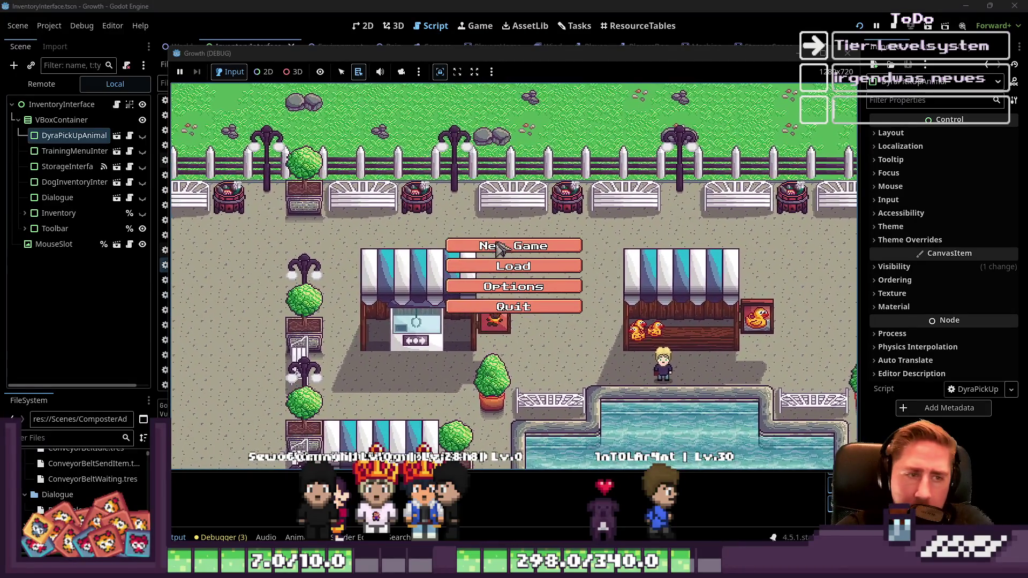
Step: Start a new game, entering a character name
click(513, 245)
text(dsad)
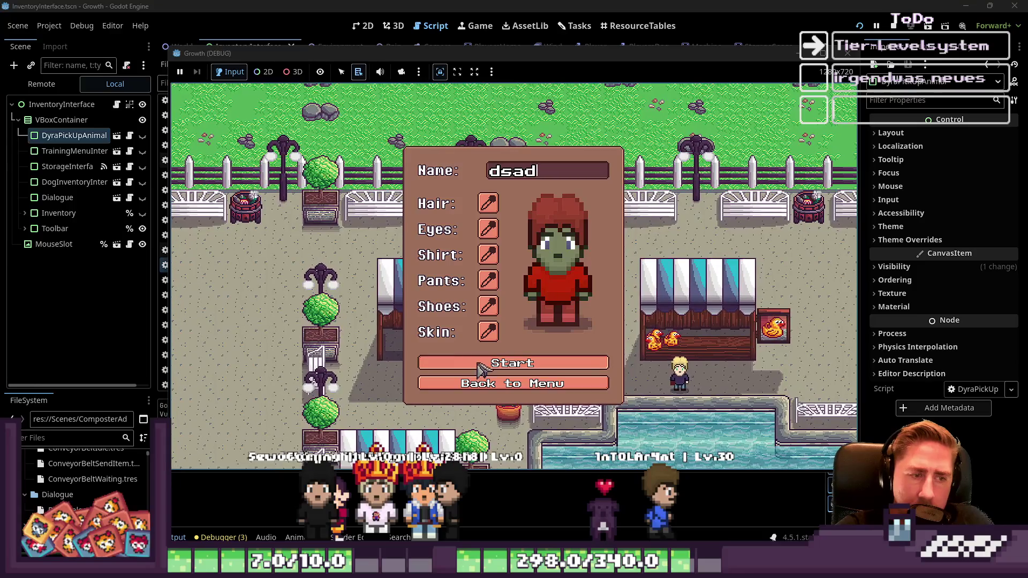
click(483, 364)
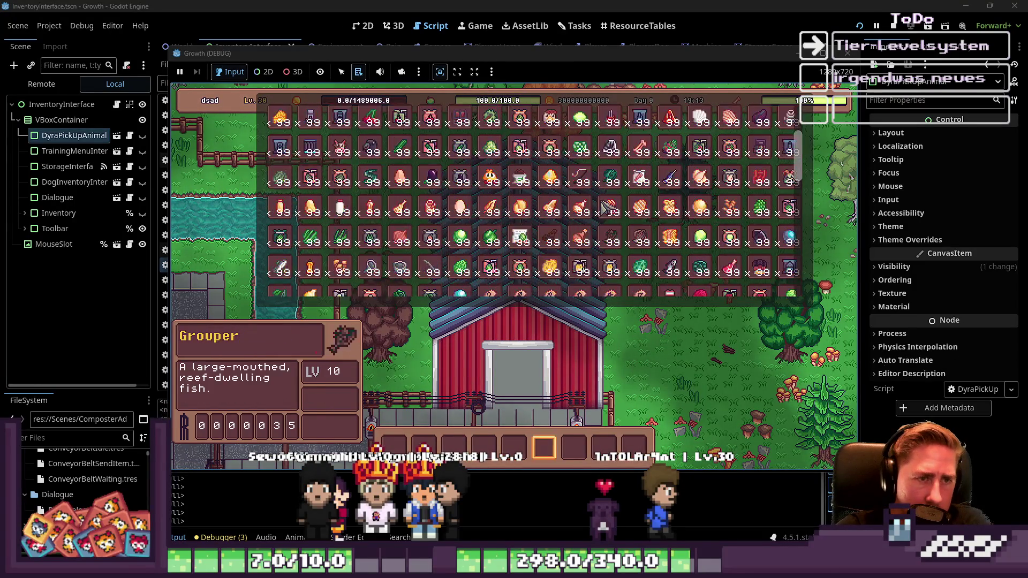
scroll(604, 208, up, 4)
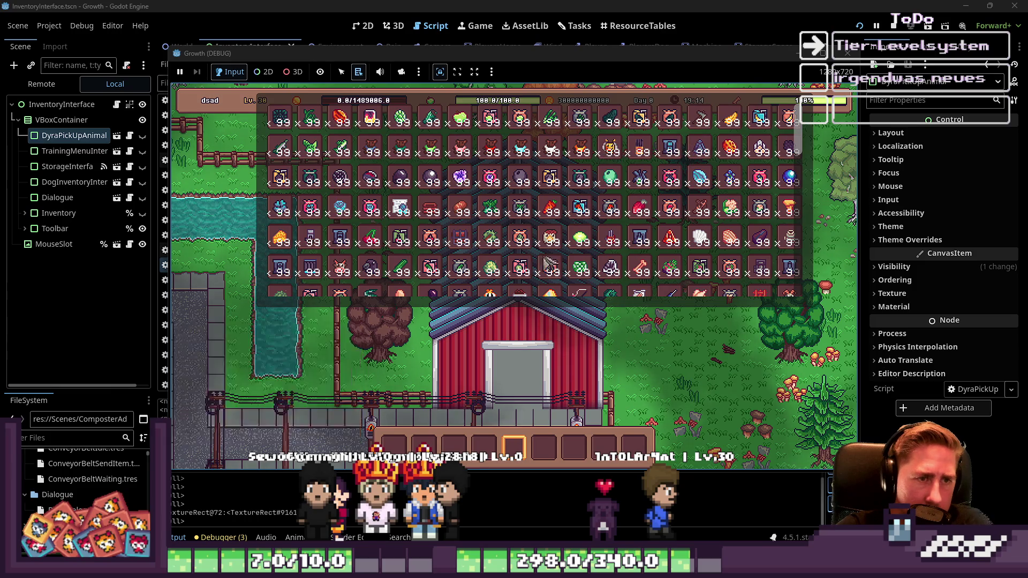
scroll(443, 244, down, 10)
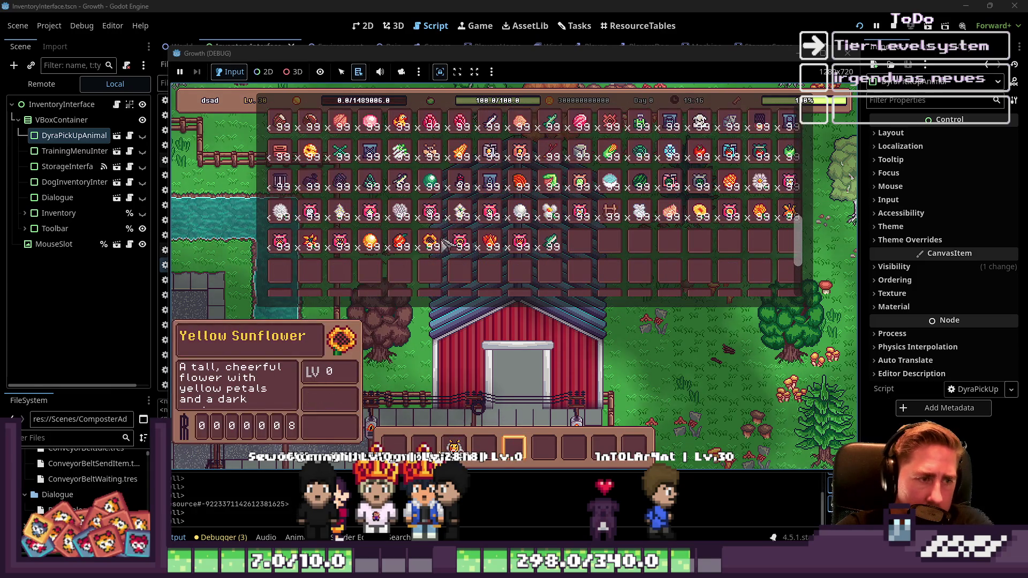
Step: Put a bee in the hotbar and start its training with sunflowers at the training panel
drag(454, 447, 484, 447)
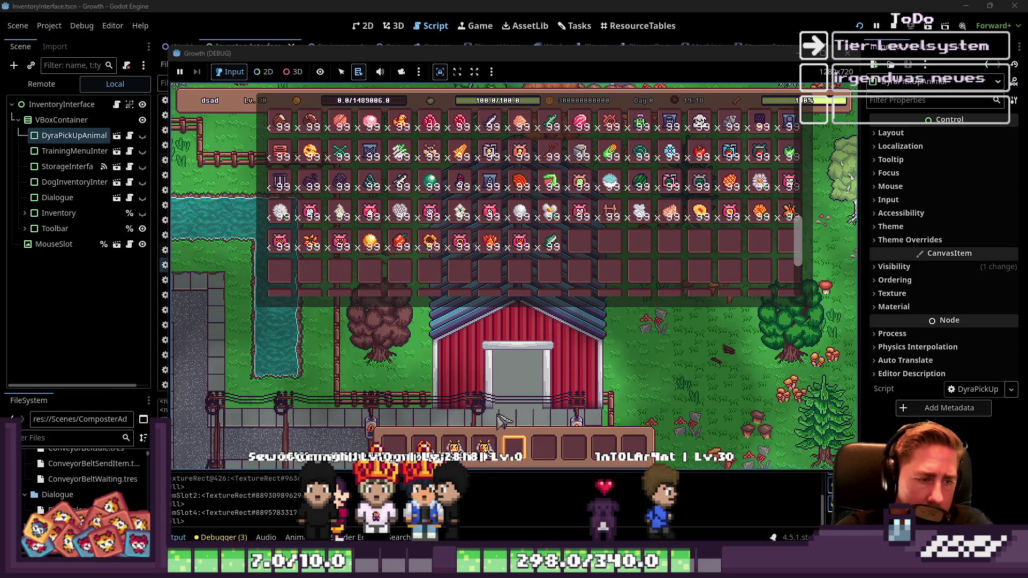
key(e)
click(536, 415)
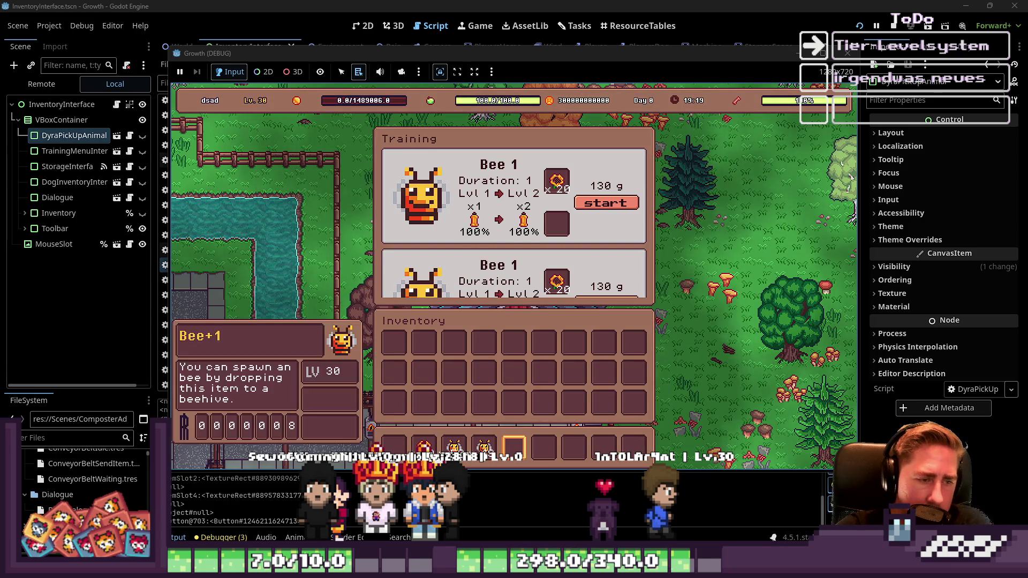
drag(424, 447, 557, 224)
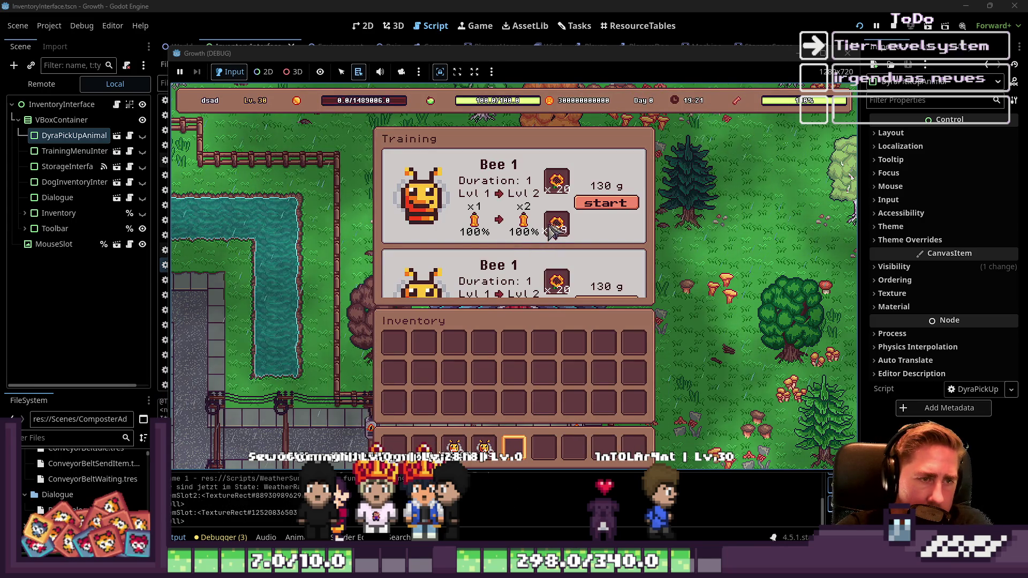
click(602, 203)
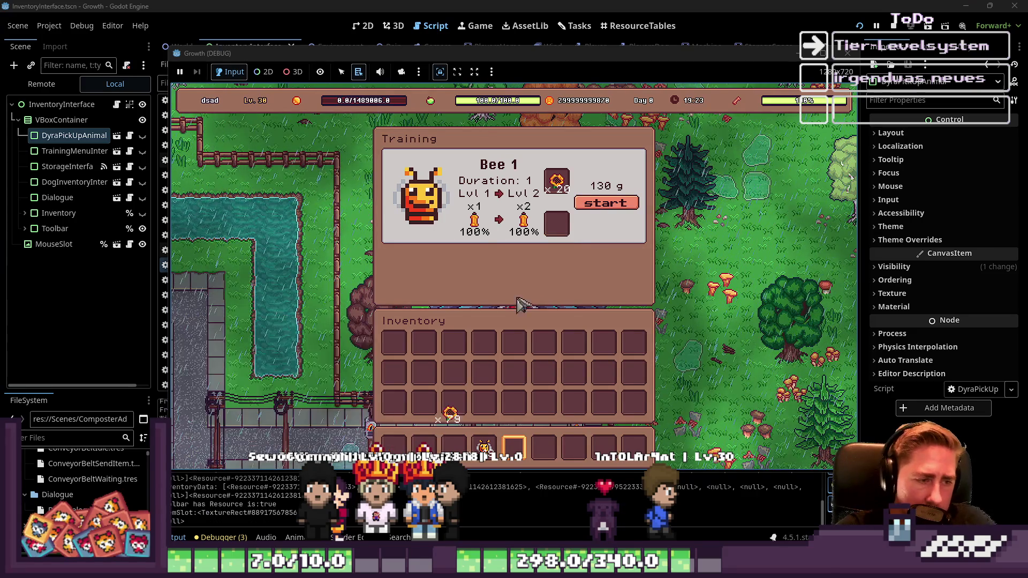
key(e)
key(e)
key(e)
Step: Open the barn keeper's Pick Up Animals list, then bring the editor to the front
click(534, 337)
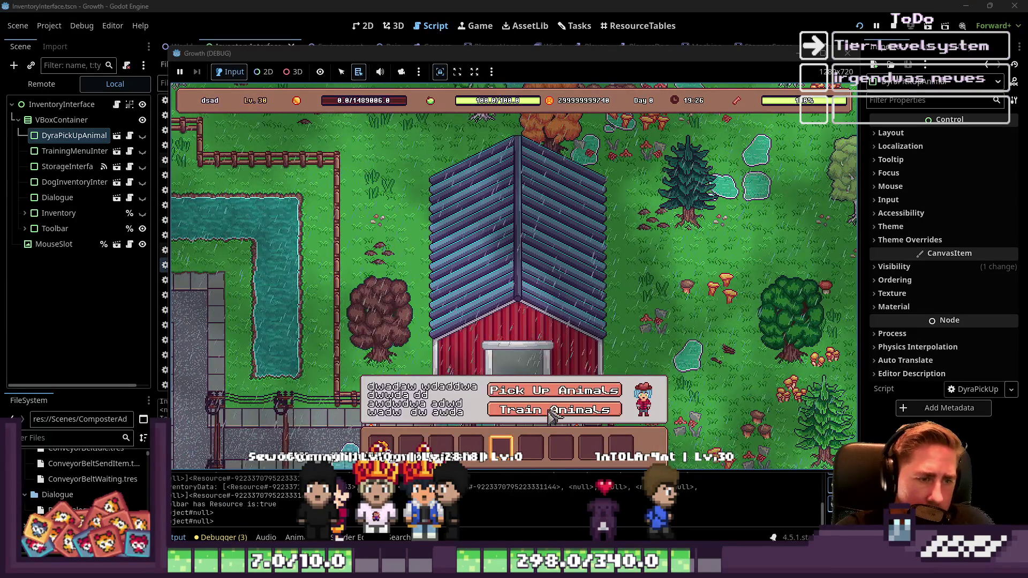
click(555, 390)
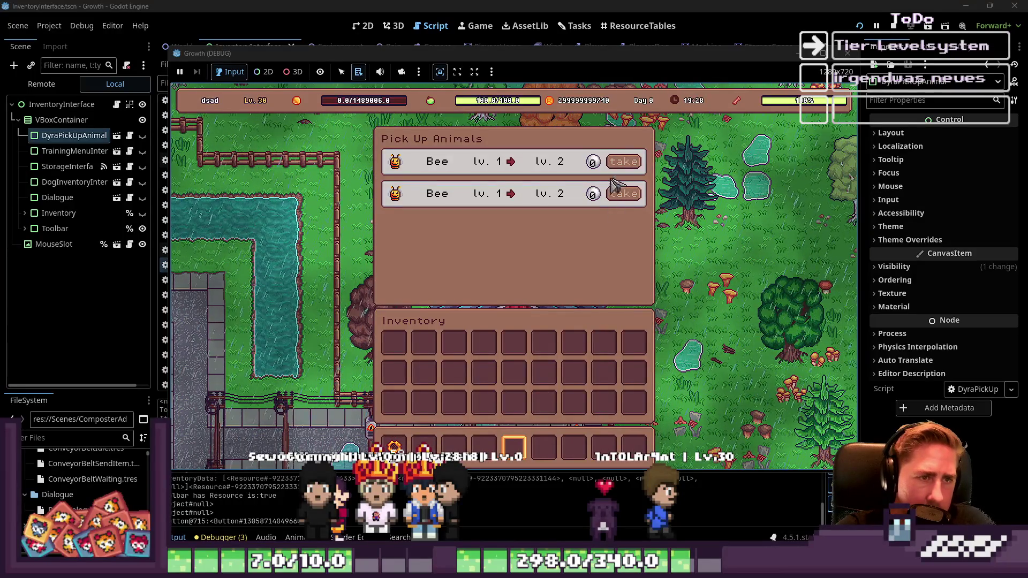
click(28, 93)
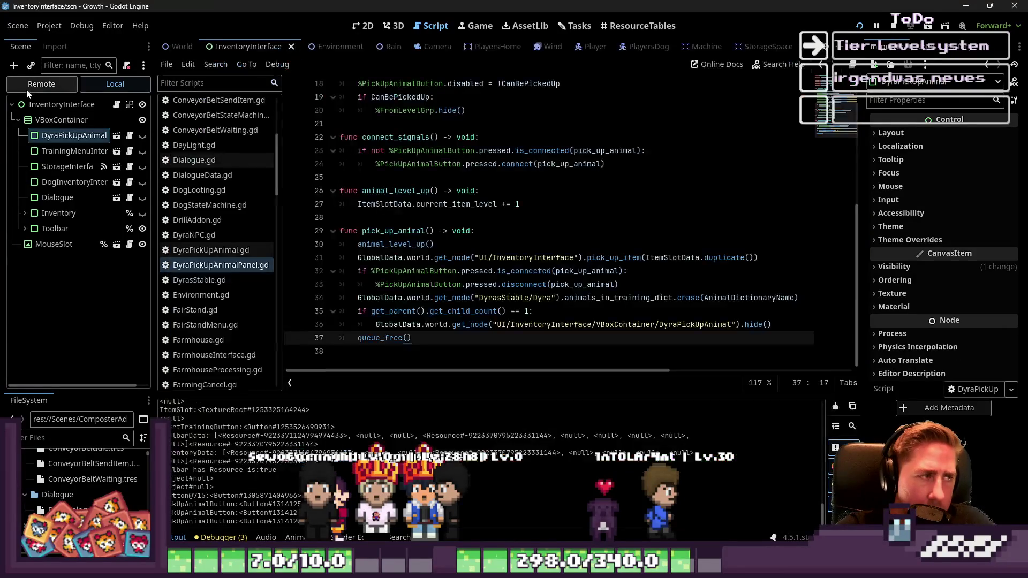
Step: In the Remote scene tree, expand world > Environment and select the DayLight node
click(30, 87)
double_click(52, 184)
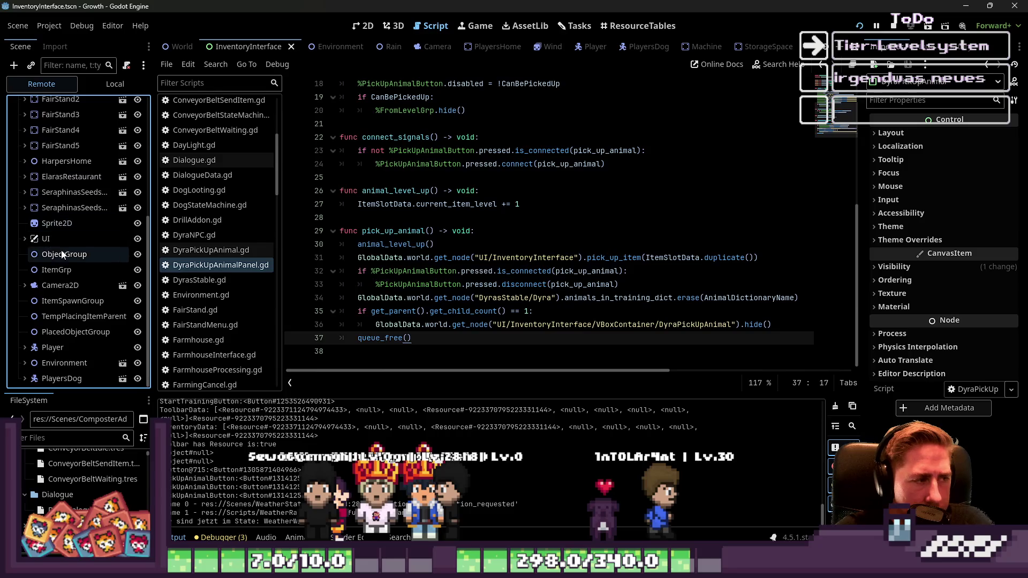
scroll(62, 255, down, 3)
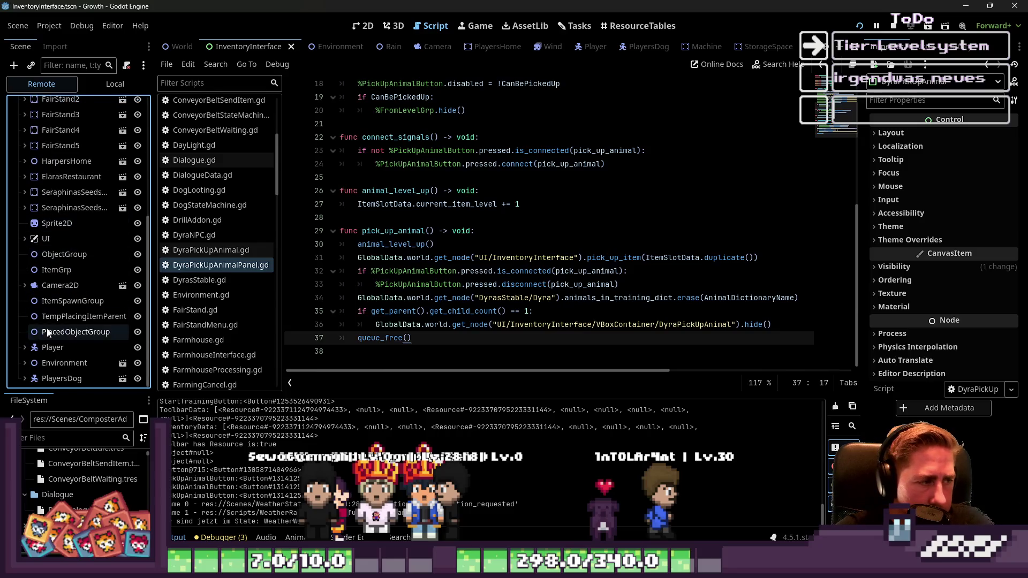
scroll(63, 260, down, 2)
click(59, 363)
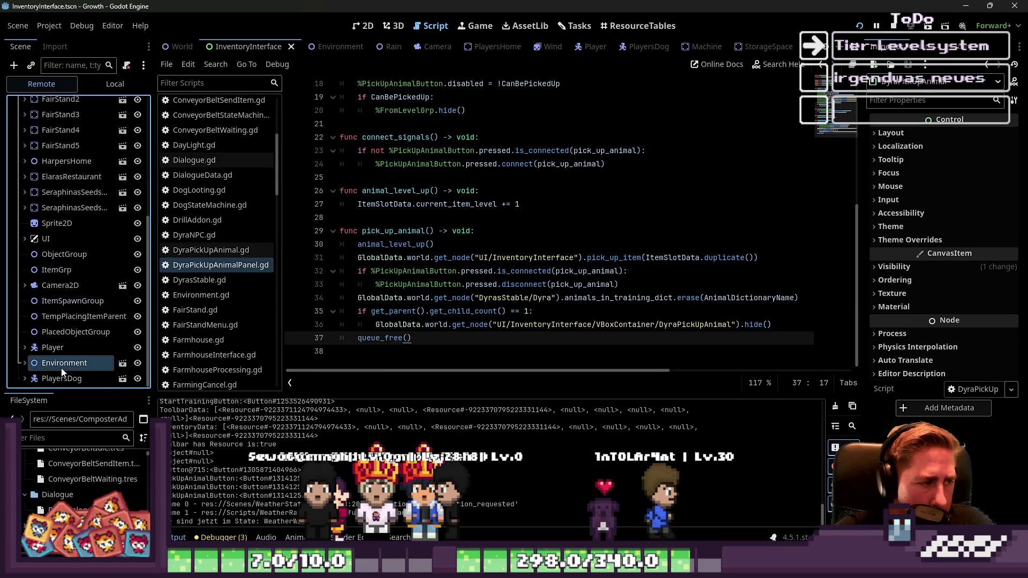
click(25, 364)
scroll(56, 342, down, 3)
double_click(65, 353)
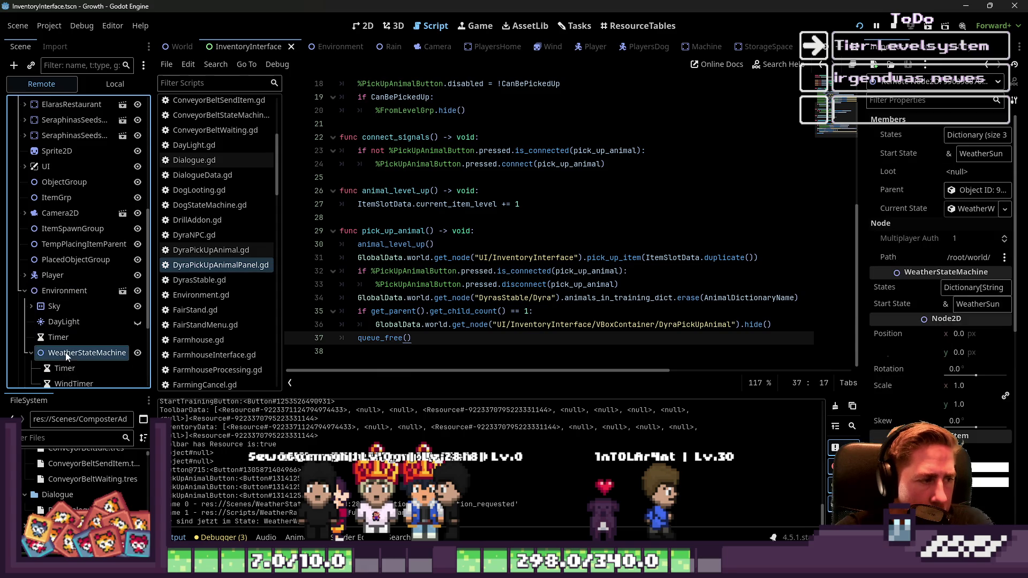
click(66, 322)
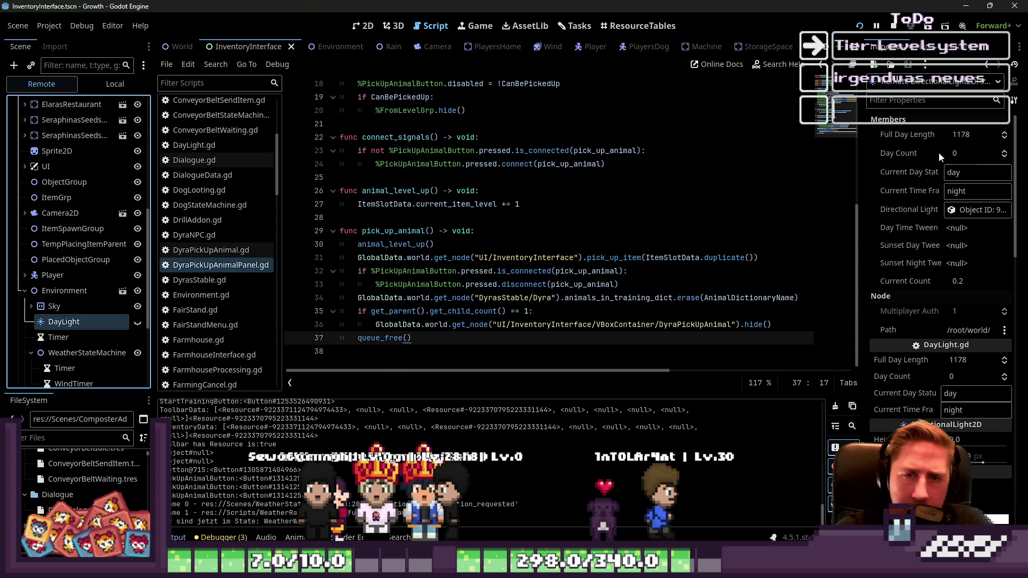
Step: Set DayLight's Day Count to 23 and reopen the barn keeper's dialogue in the game
click(961, 154)
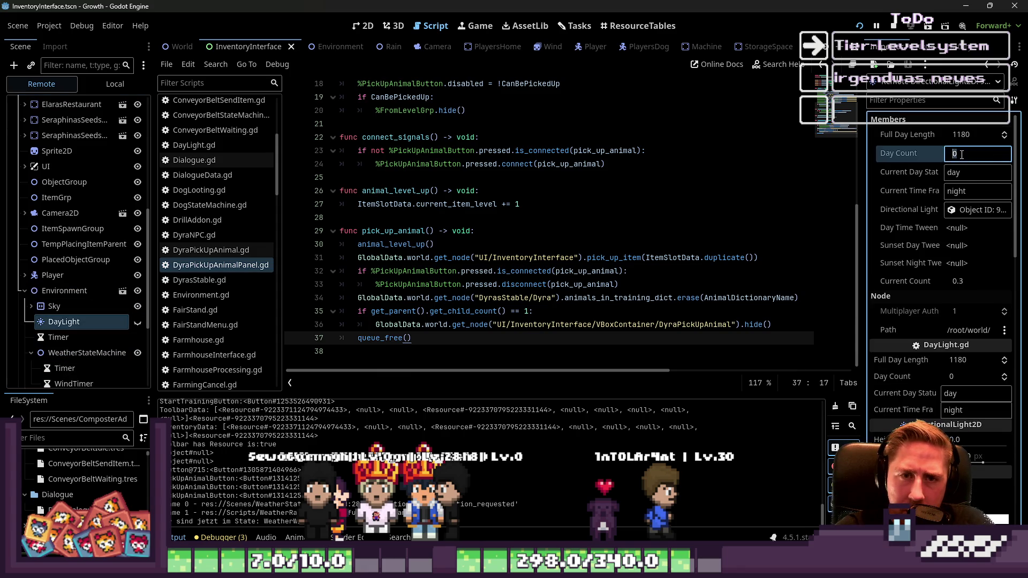
text(23)
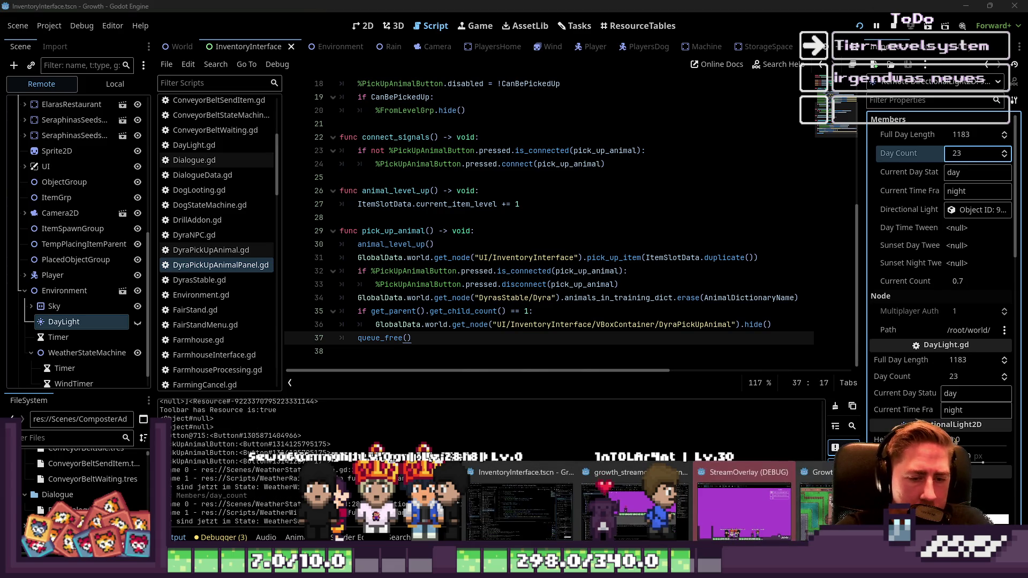
key(alt+Tab)
click(632, 193)
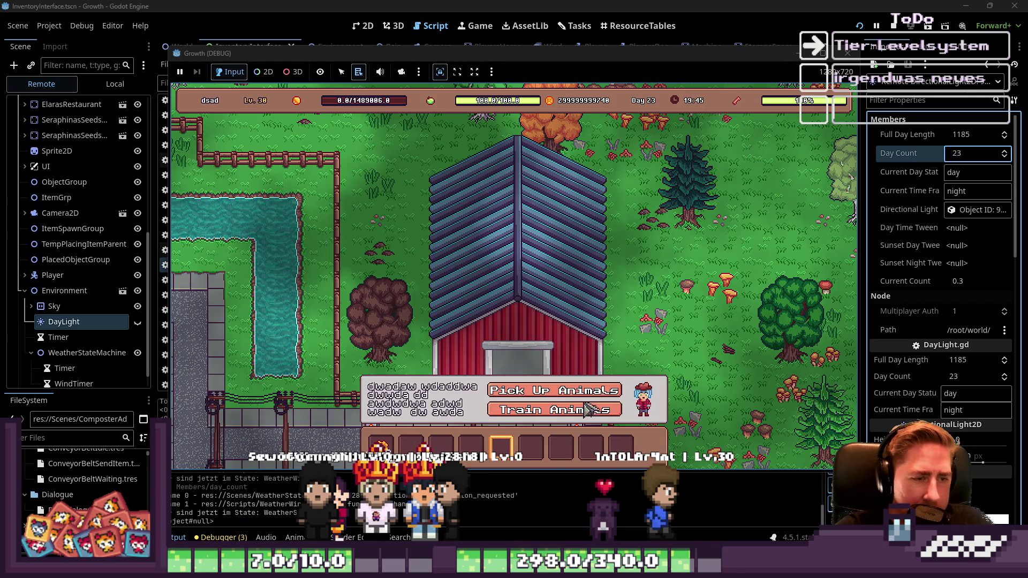
Step: Take both remaining Bees from the Pick Up Animals list
click(583, 390)
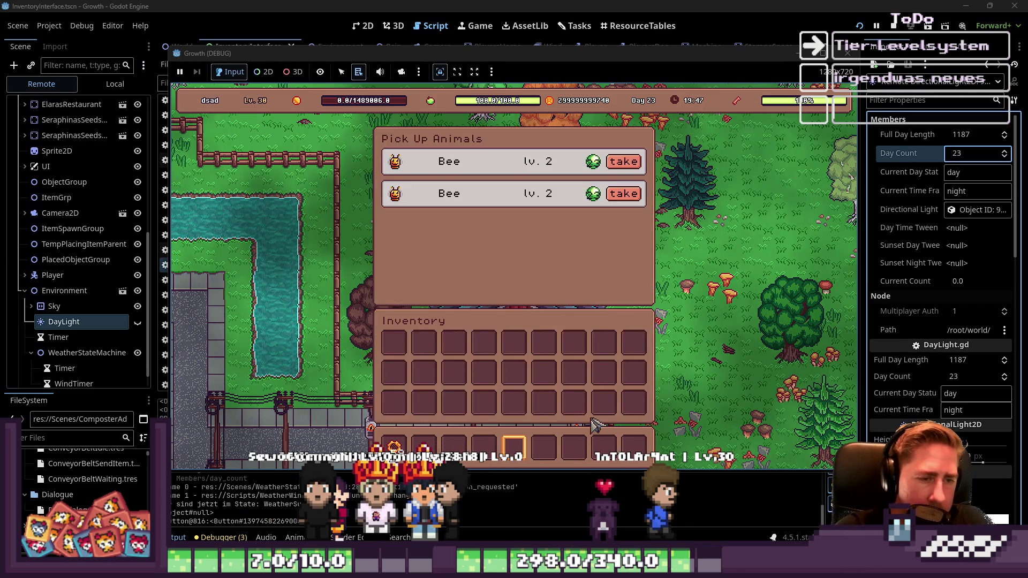
click(635, 164)
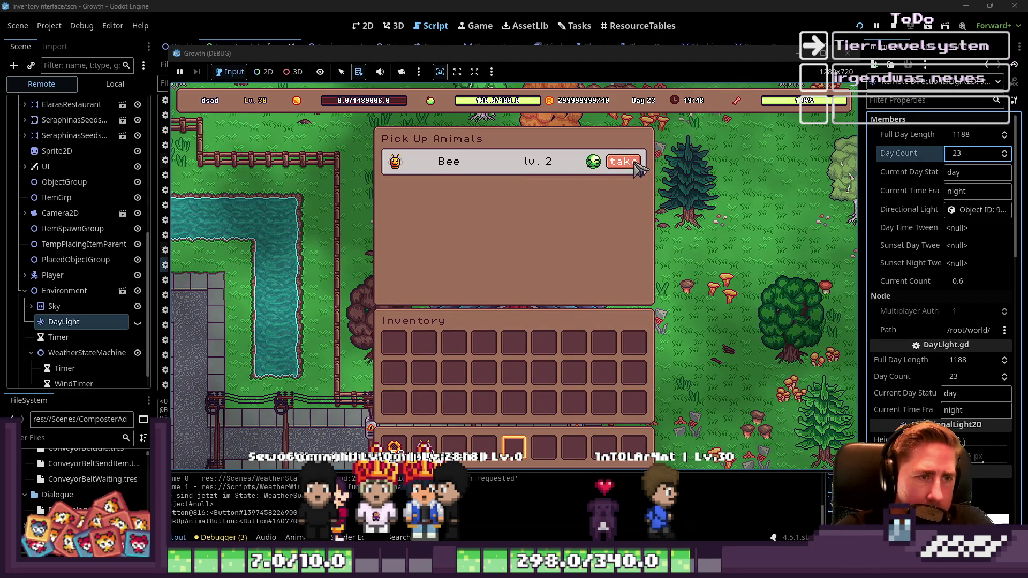
click(635, 163)
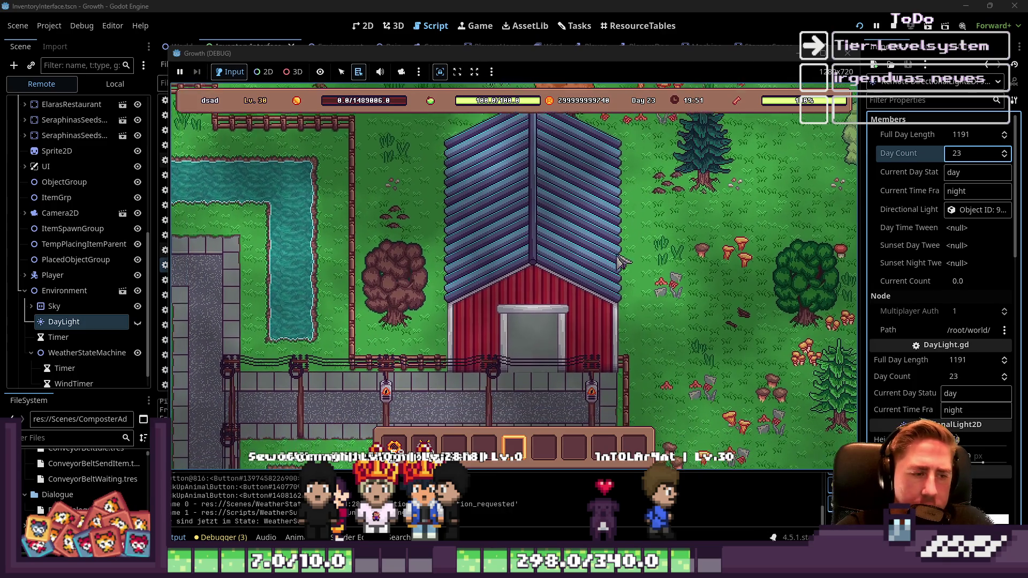
Step: Walk out of the barn, toggle the inventory open and closed, and return to the editor
key(s)
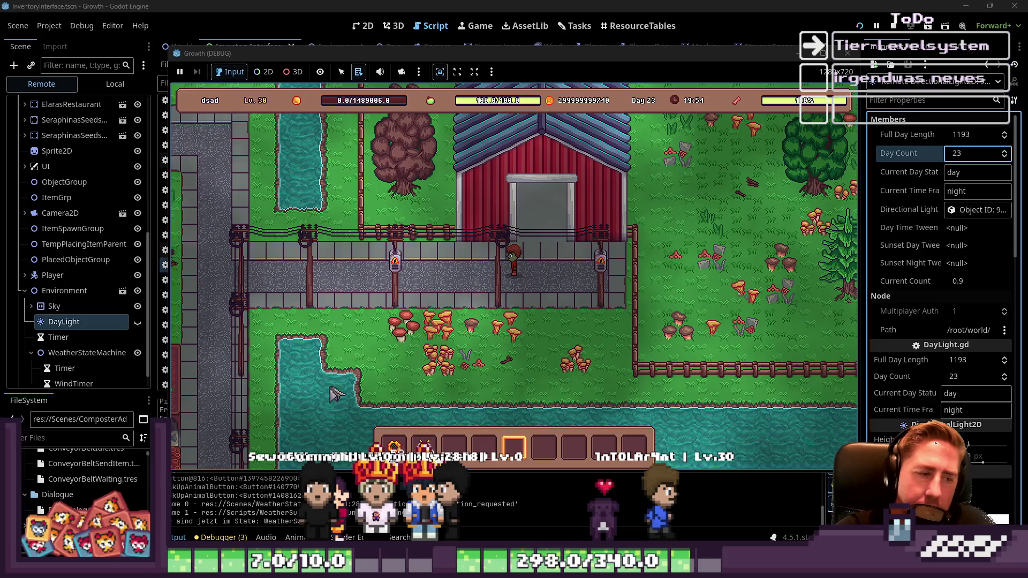
mouse_move(435, 448)
key(i)
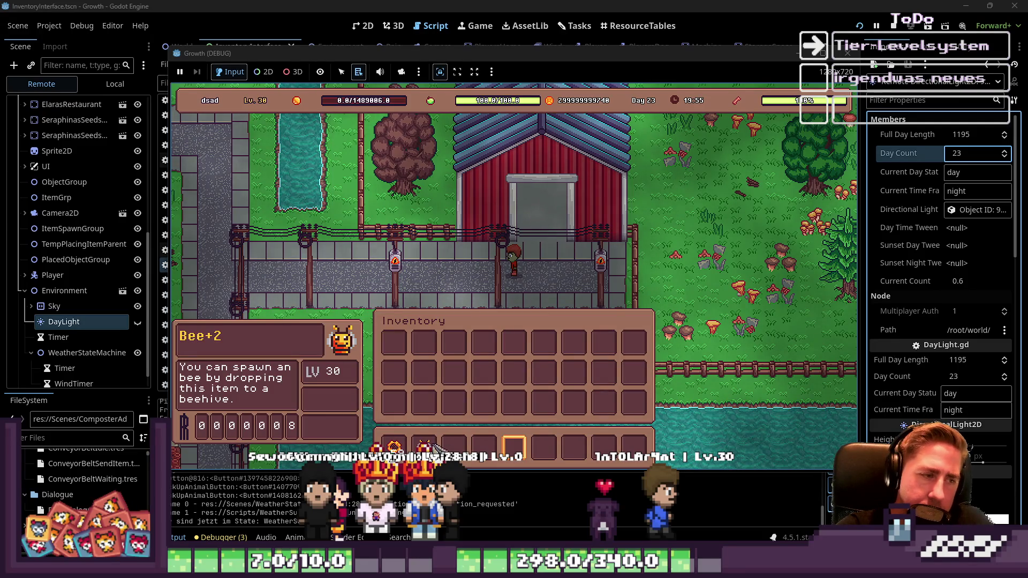
key(i)
click(728, 5)
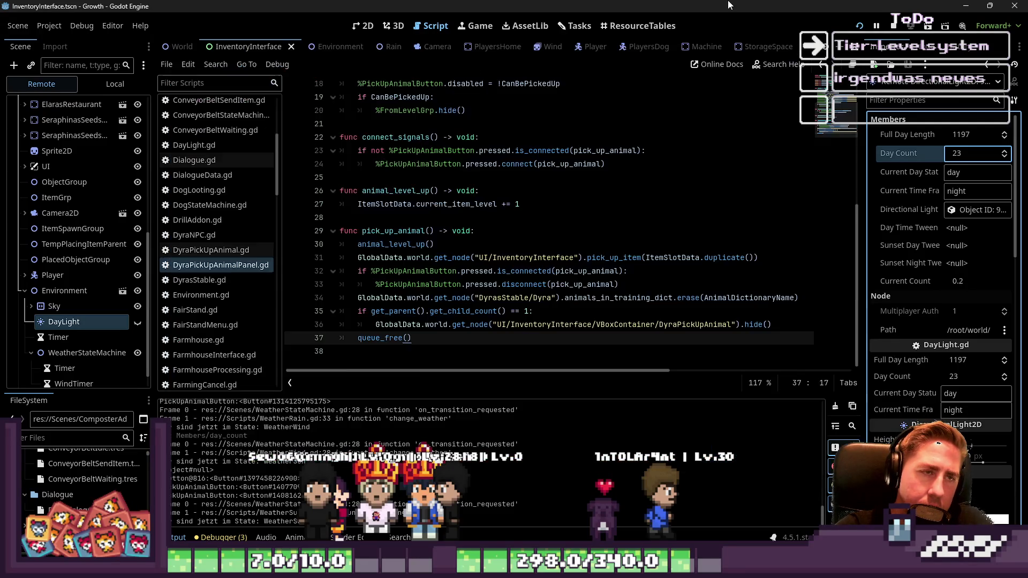
Step: Add 'GlobalSignals.toggle_inventory.emit()' on a new line after the hide() call
click(768, 324)
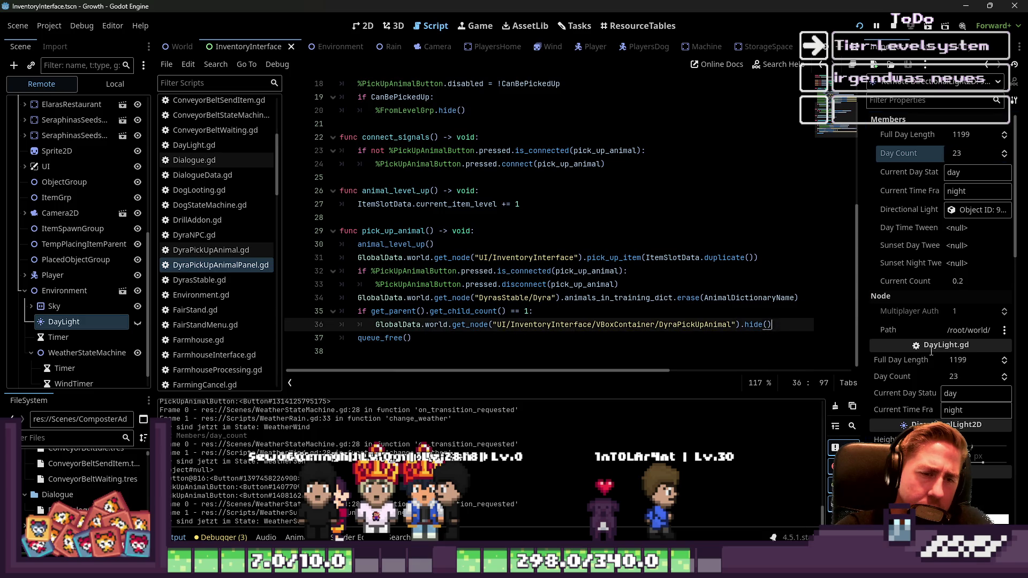
key(Return)
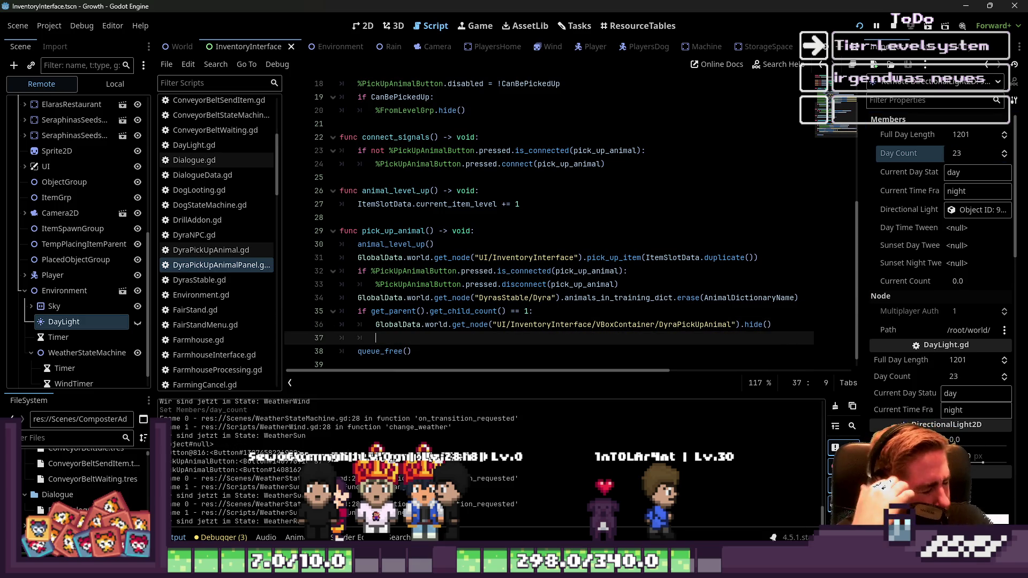
text(Global)
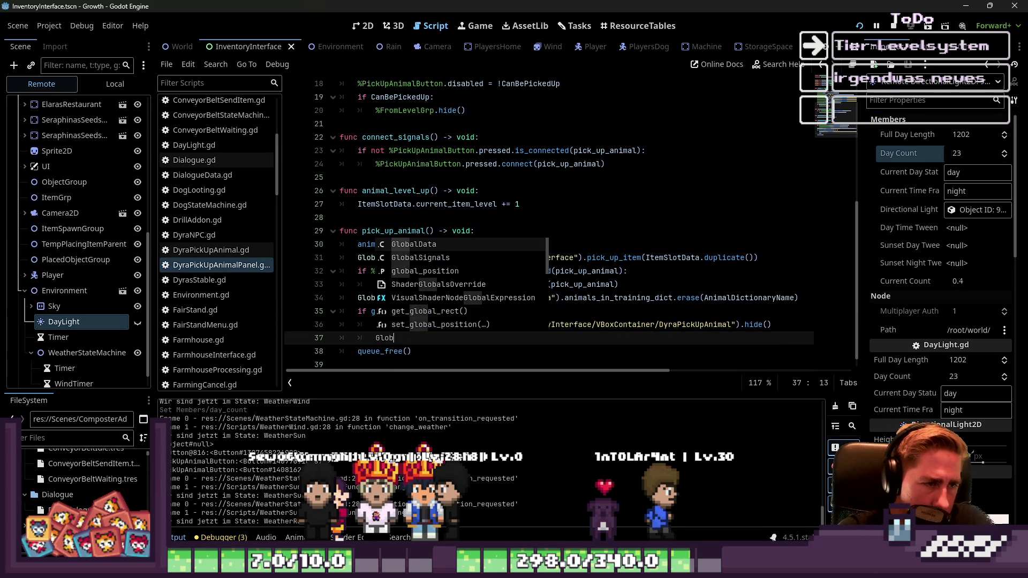
key(Down)
key(Return)
text(.)
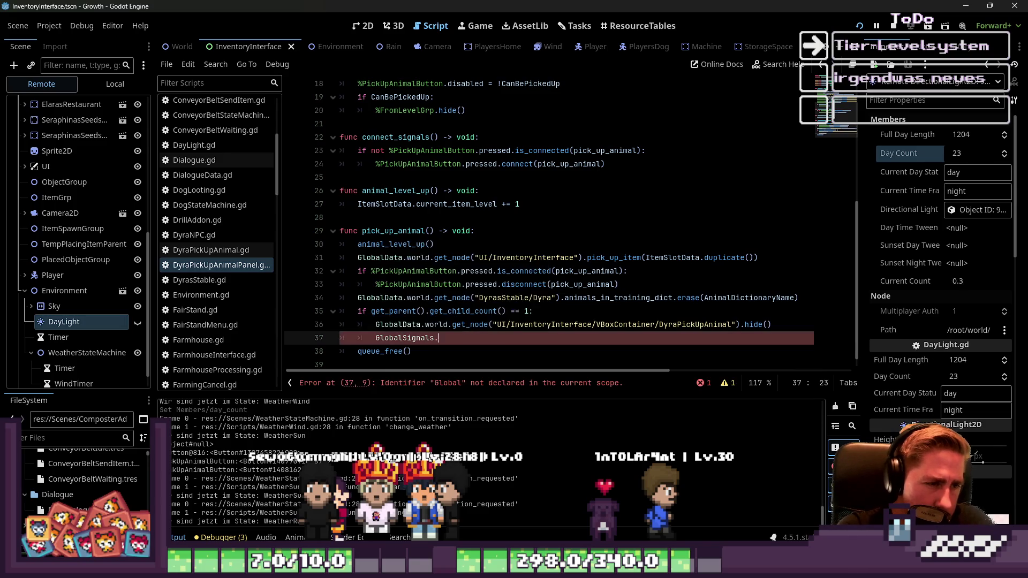
text(to)
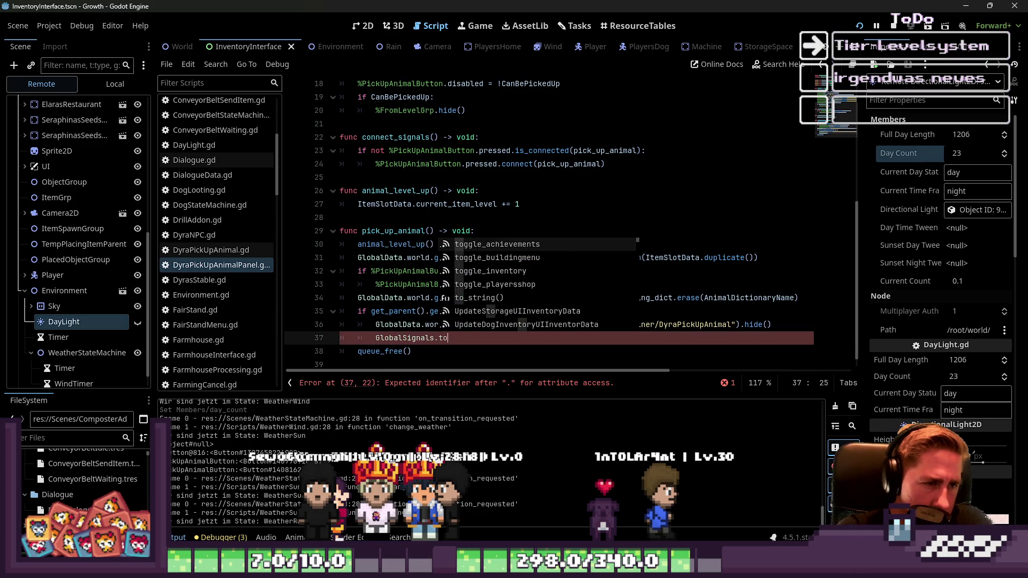
key(Down)
key(Down)
key(Return)
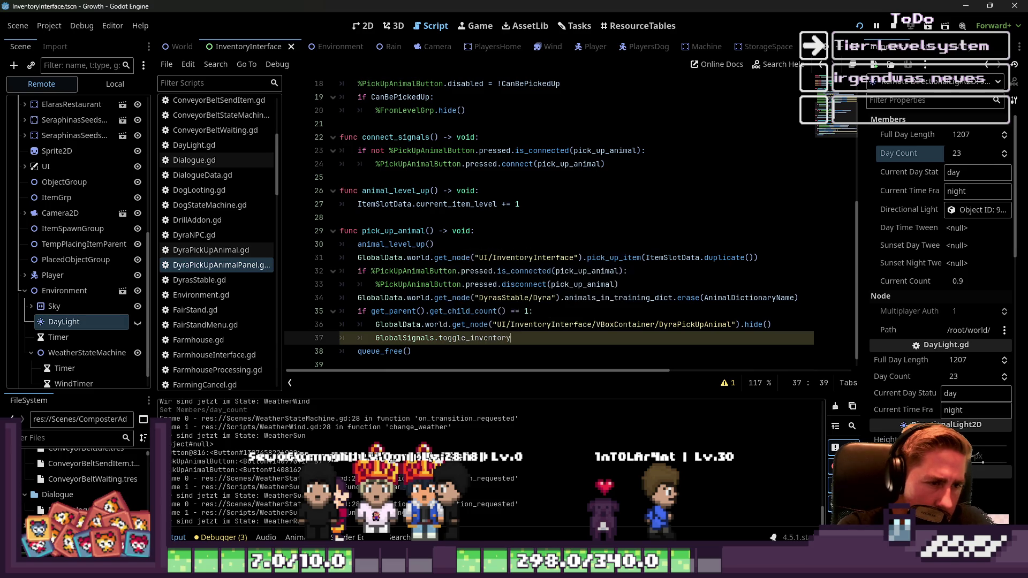
text(.emit/()
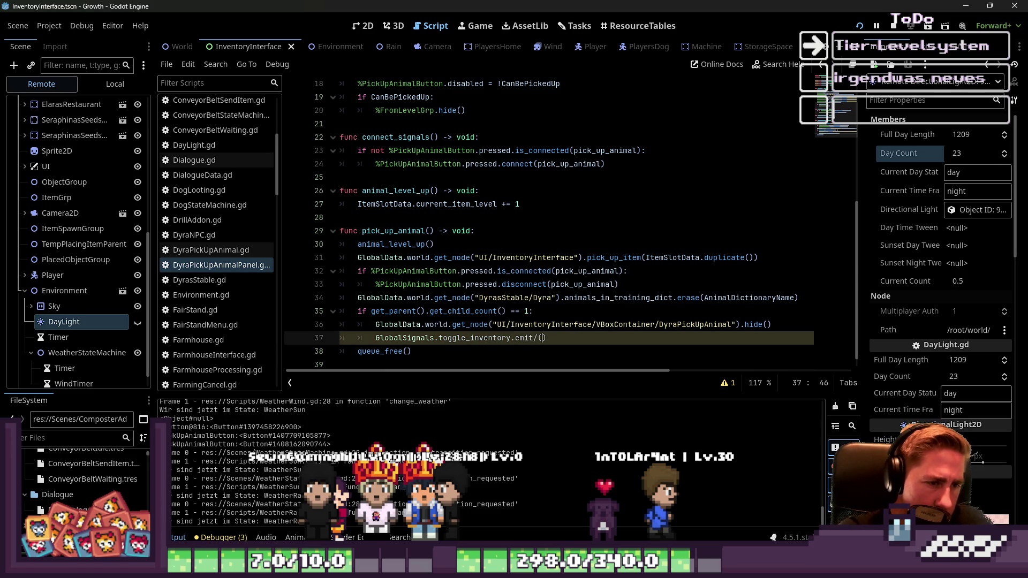
key(BackSpace)
key(BackSpace)
text(()
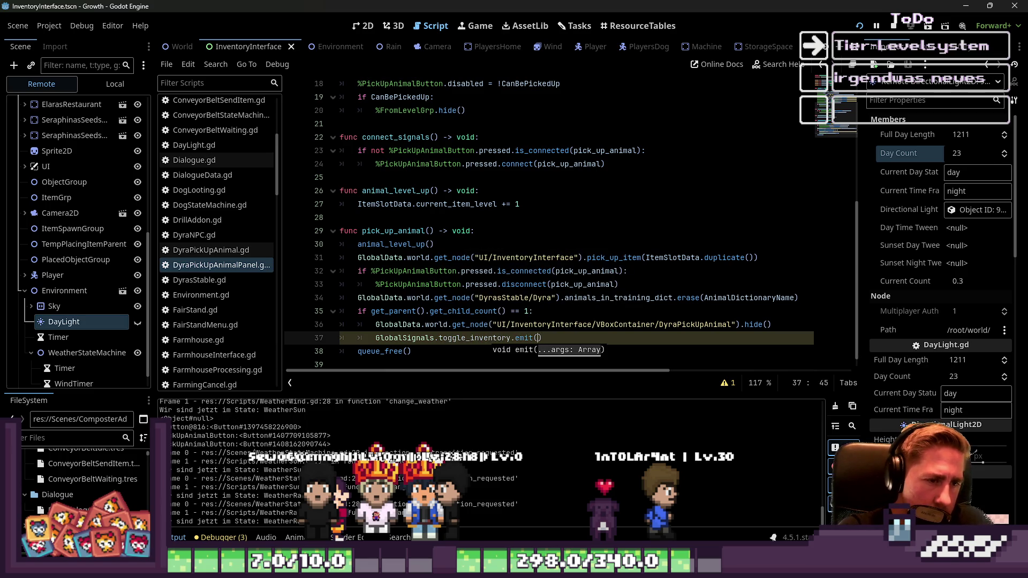
Step: Check the toggle_inventory signal and its OpenBool parameter in GlobalSignals.gd
scroll(203, 203, down, 6)
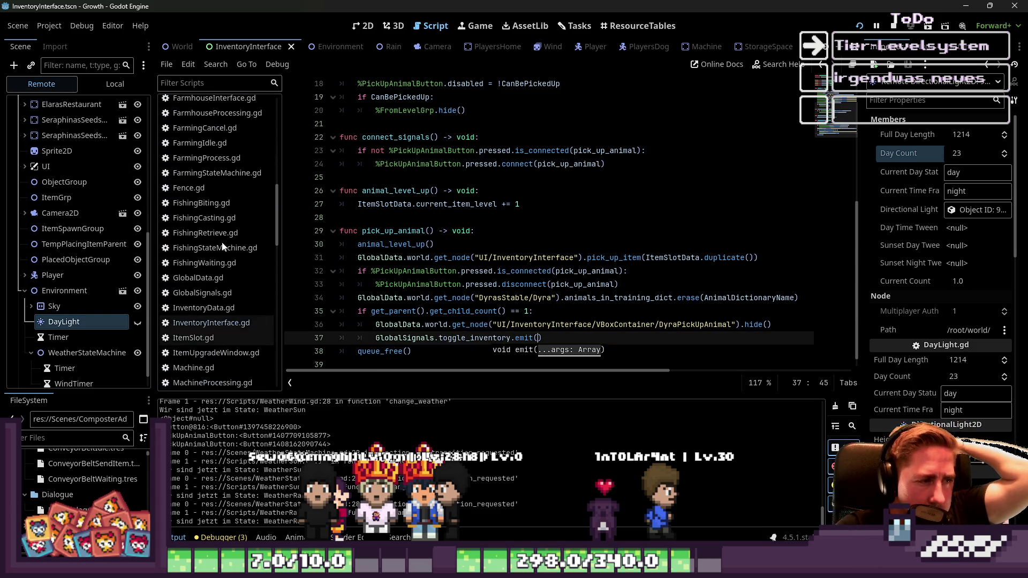
click(204, 293)
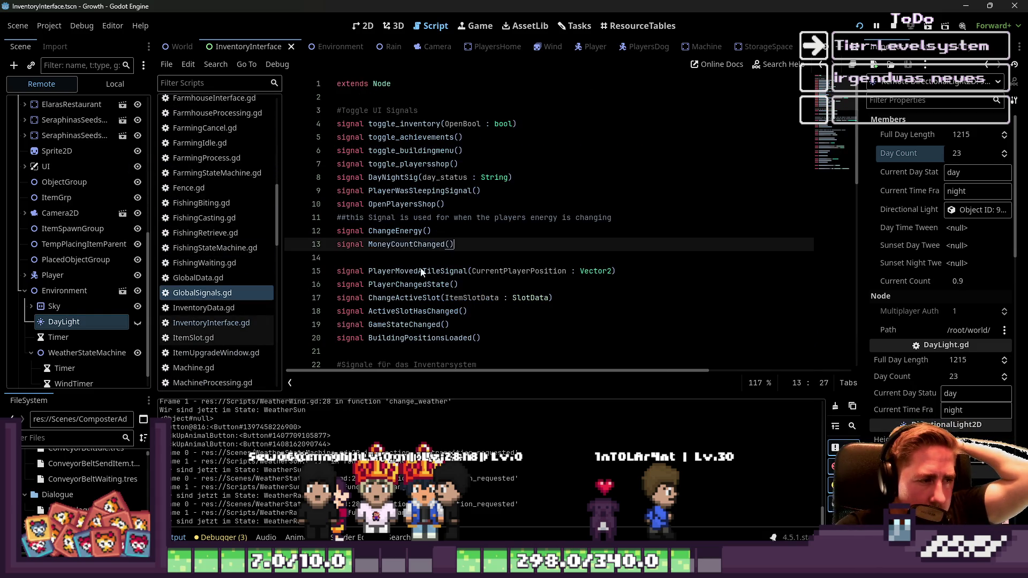
double_click(436, 125)
double_click(475, 125)
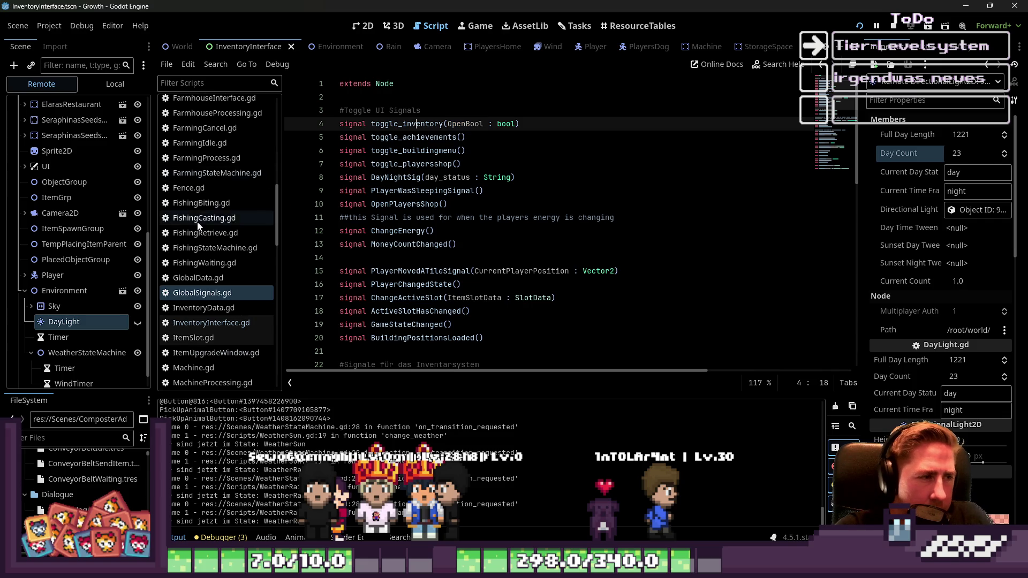
scroll(220, 225, up, 3)
click(241, 118)
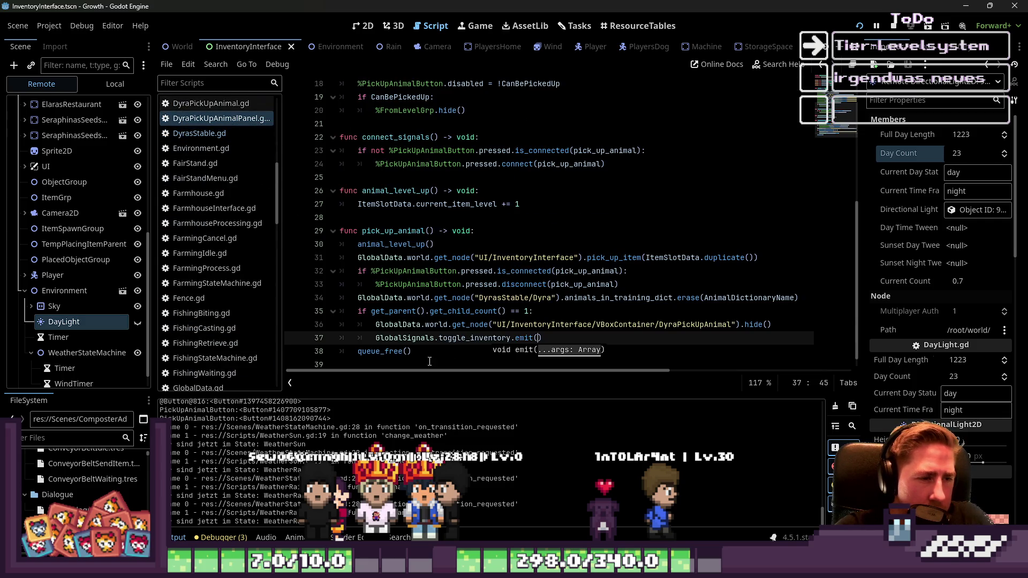
Step: Review the new emit line and the queue_free line in pick_up_animal
click(536, 338)
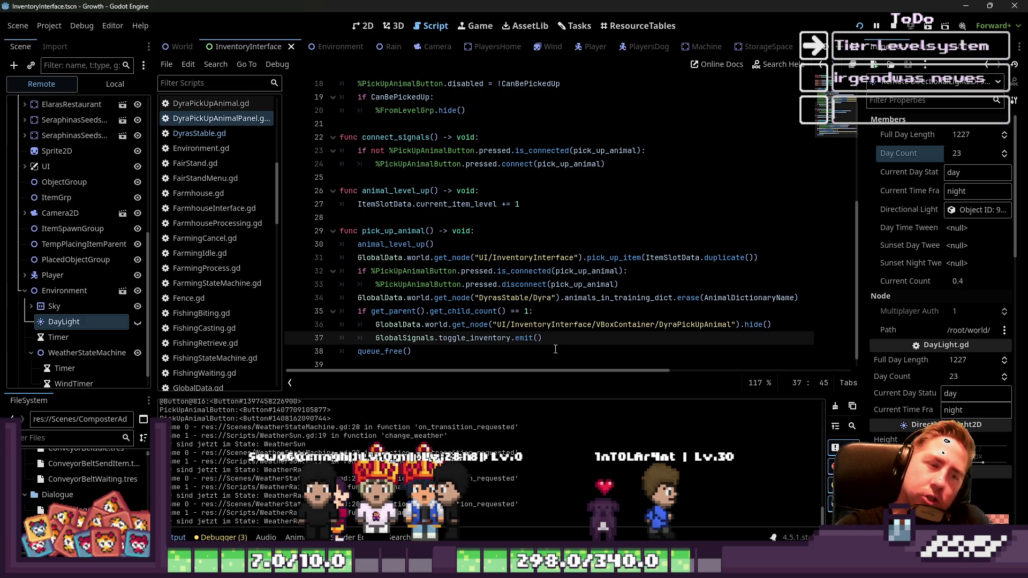
drag(341, 351, 403, 351)
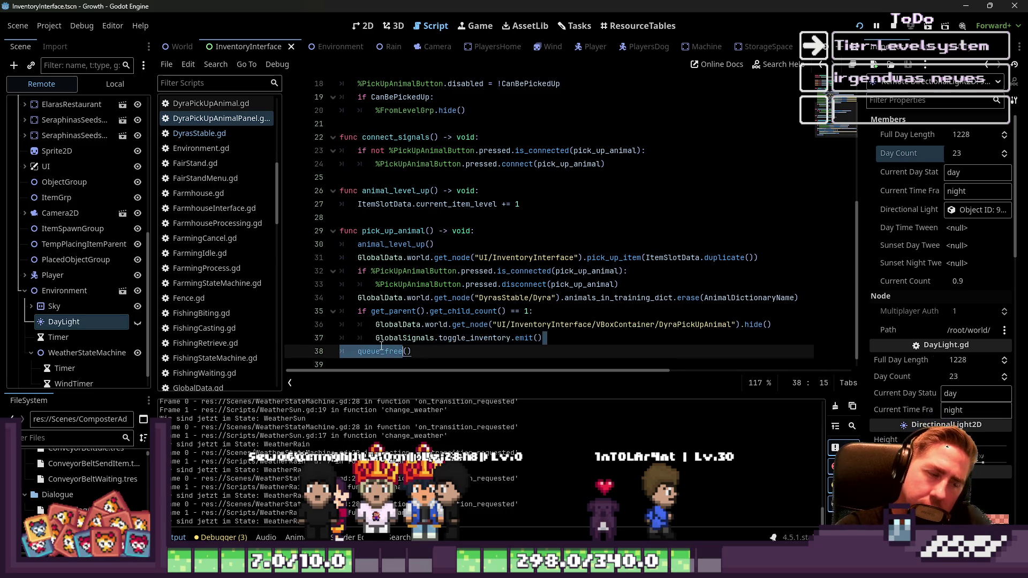
drag(541, 337, 376, 338)
scroll(225, 283, down, 5)
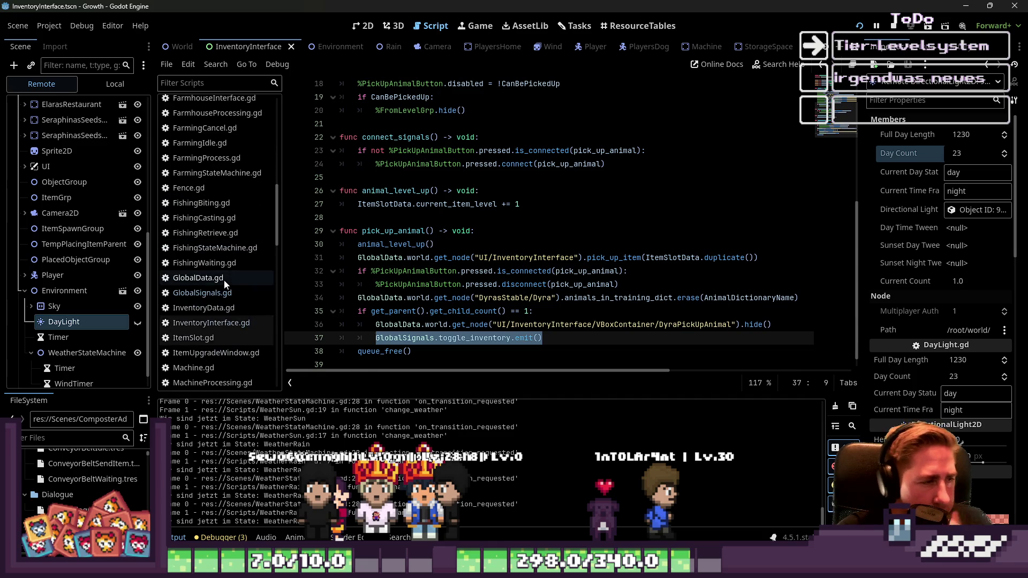
Step: In InventoryInterface.gd, search for toggle_inventory and jump to the open_inventory function
click(214, 322)
scroll(485, 310, down, 20)
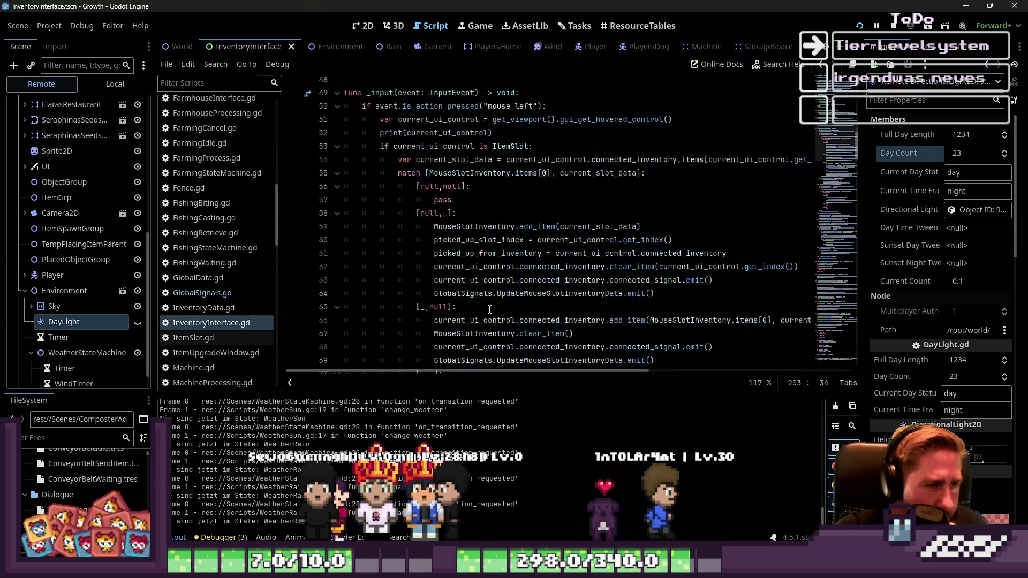
scroll(489, 309, down, 10)
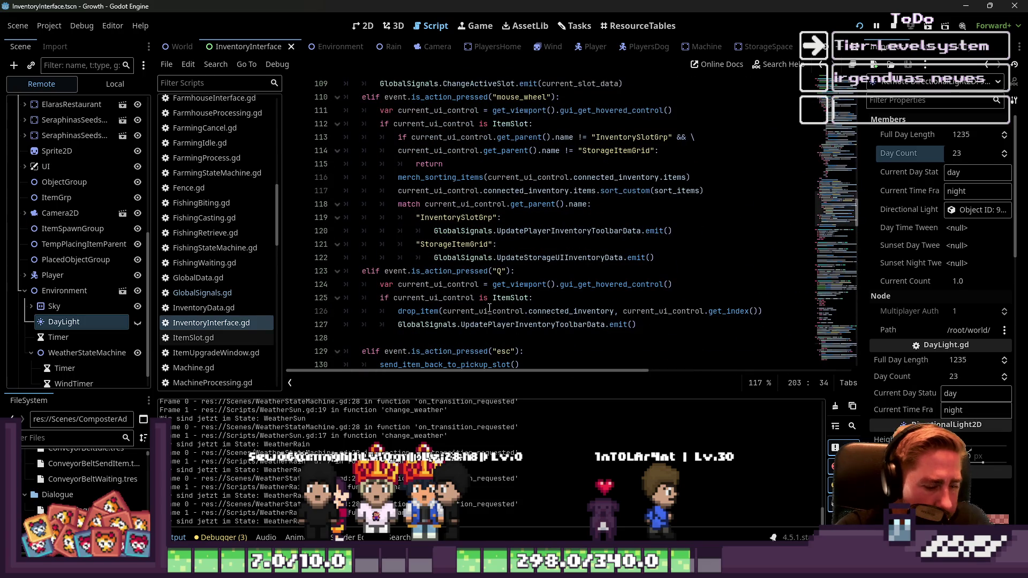
key(ctrl+f)
text(toggle_inventory)
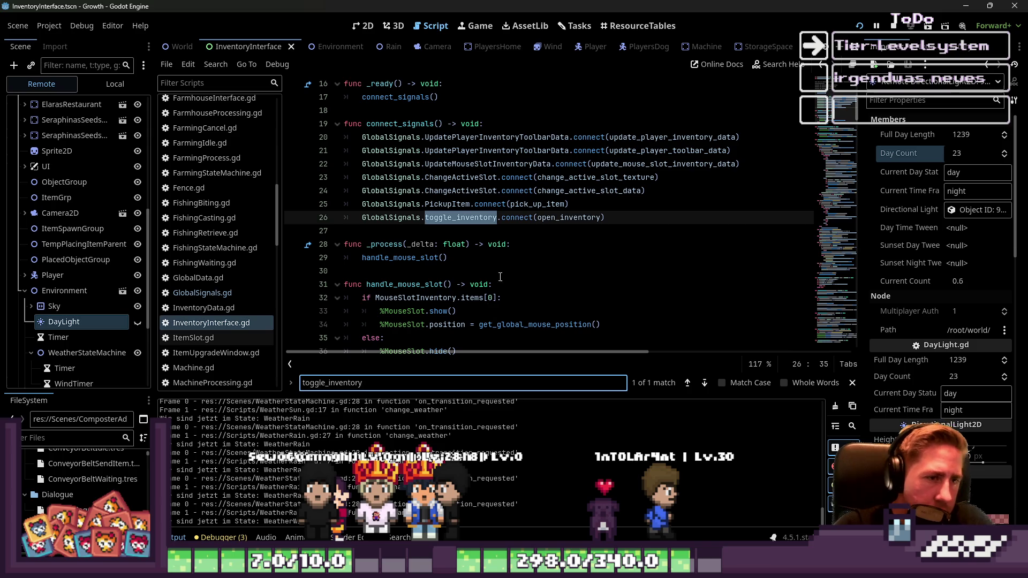
ctrl+click(559, 220)
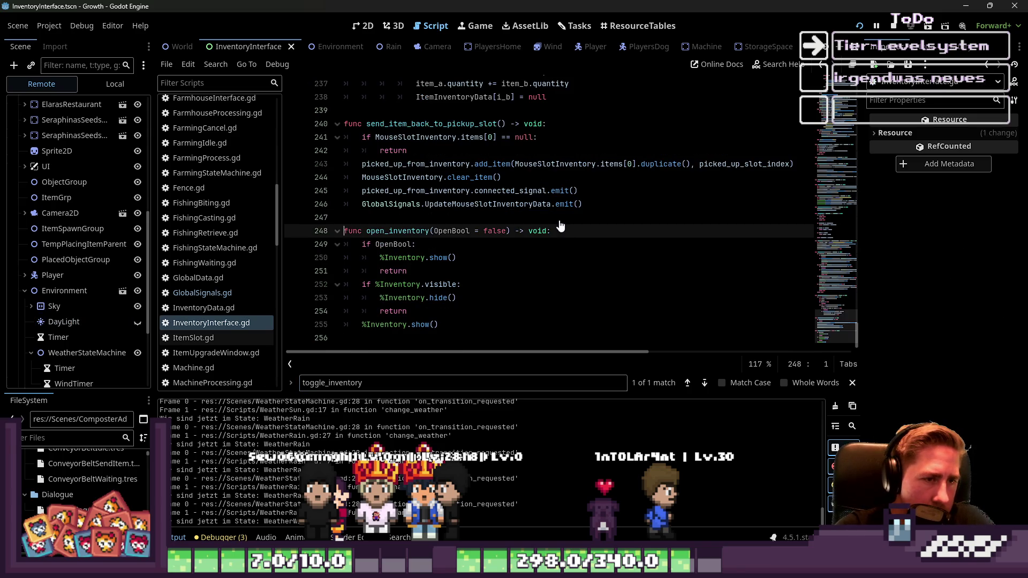
Step: Rework open_inventory to hide %Inventory when visible and show it otherwise
click(496, 254)
double_click(406, 244)
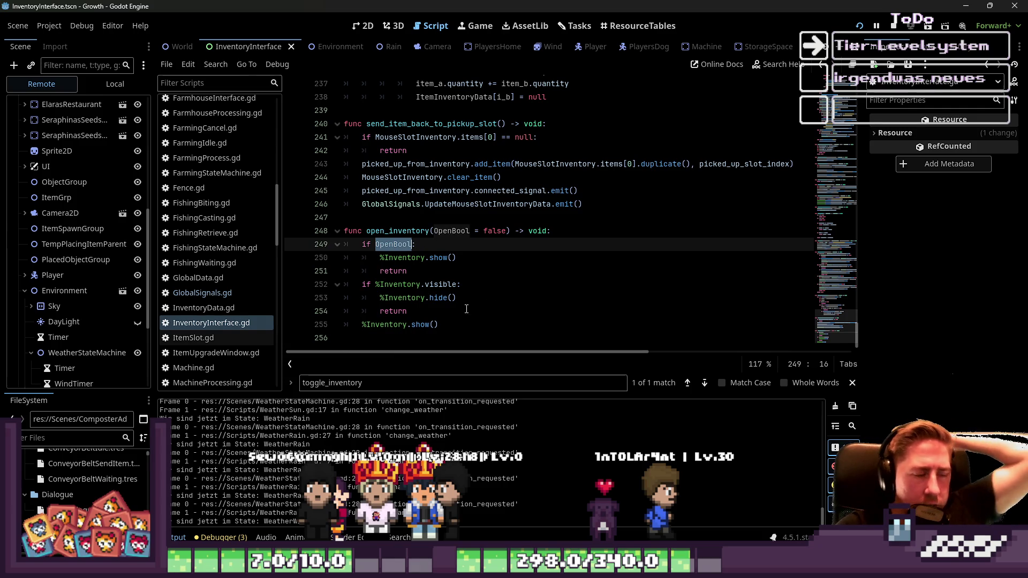
click(427, 285)
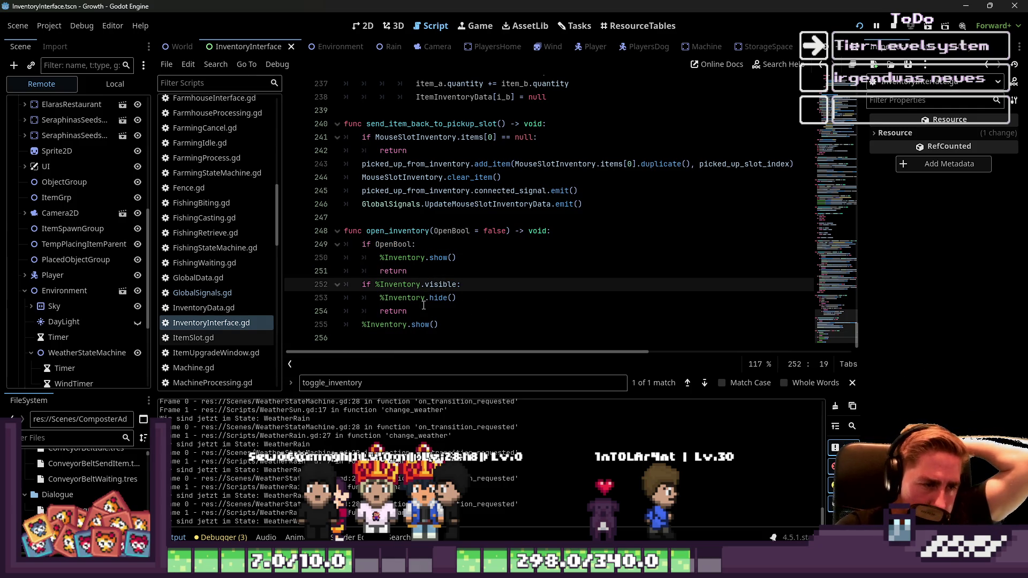
key(Down)
key(Down)
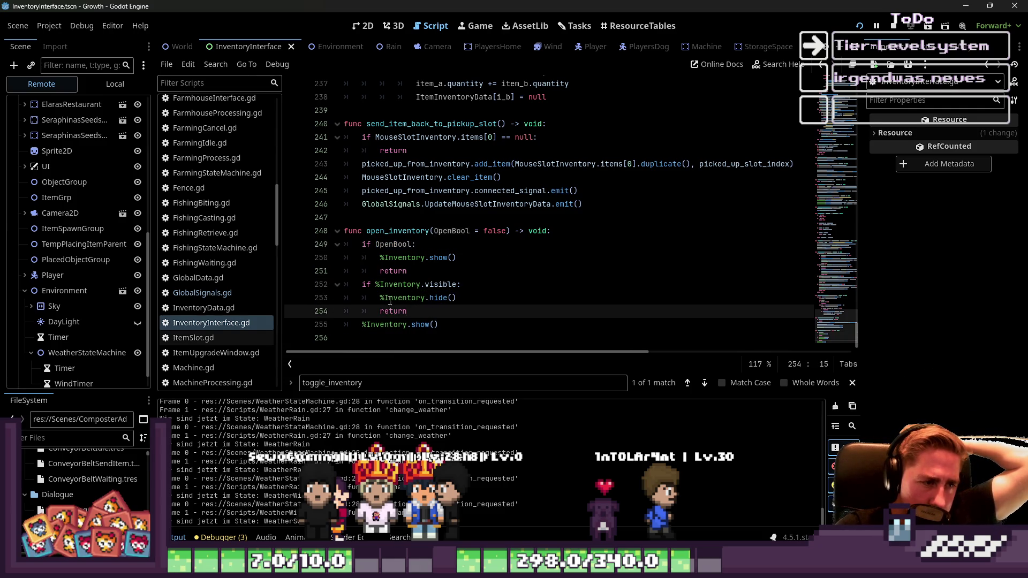
double_click(444, 285)
click(431, 324)
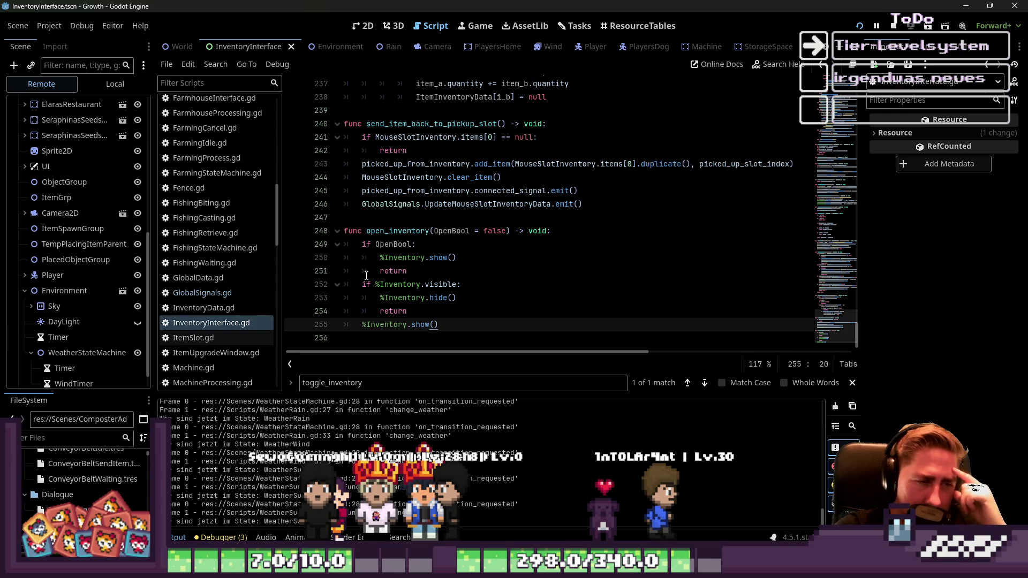
Step: Restart the project to test the change, then stop it
mouse_move(424, 321)
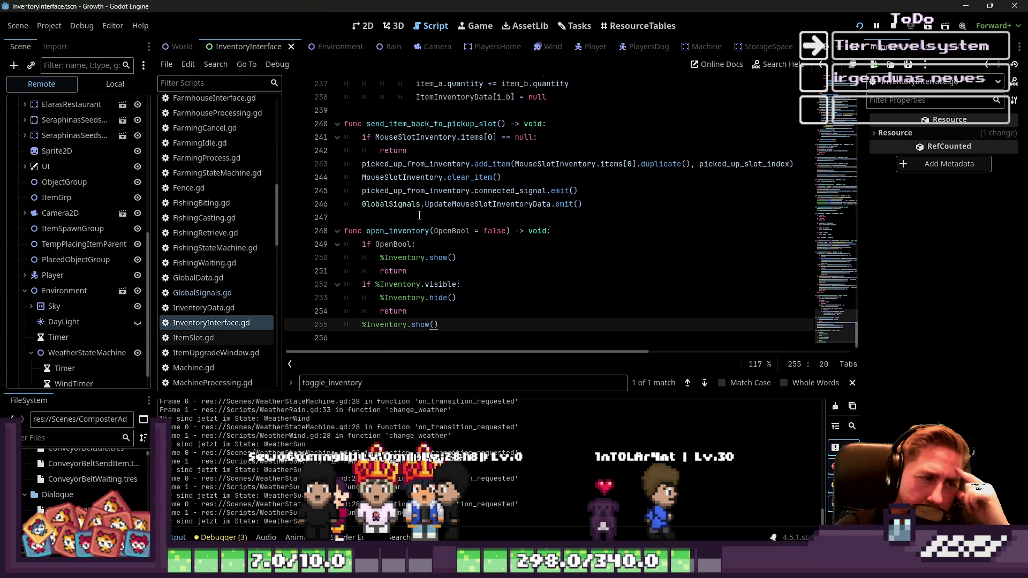
click(860, 26)
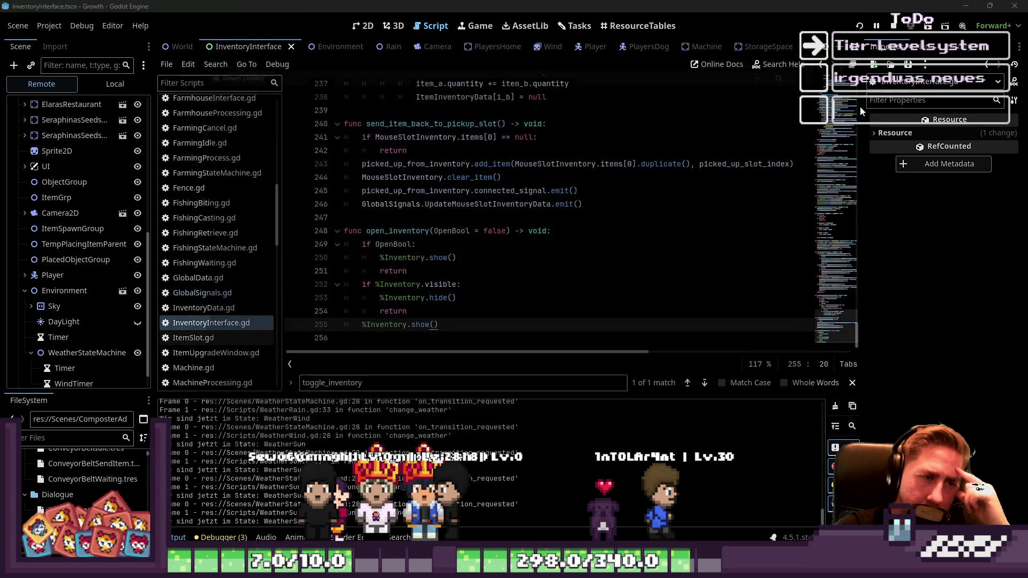
click(893, 26)
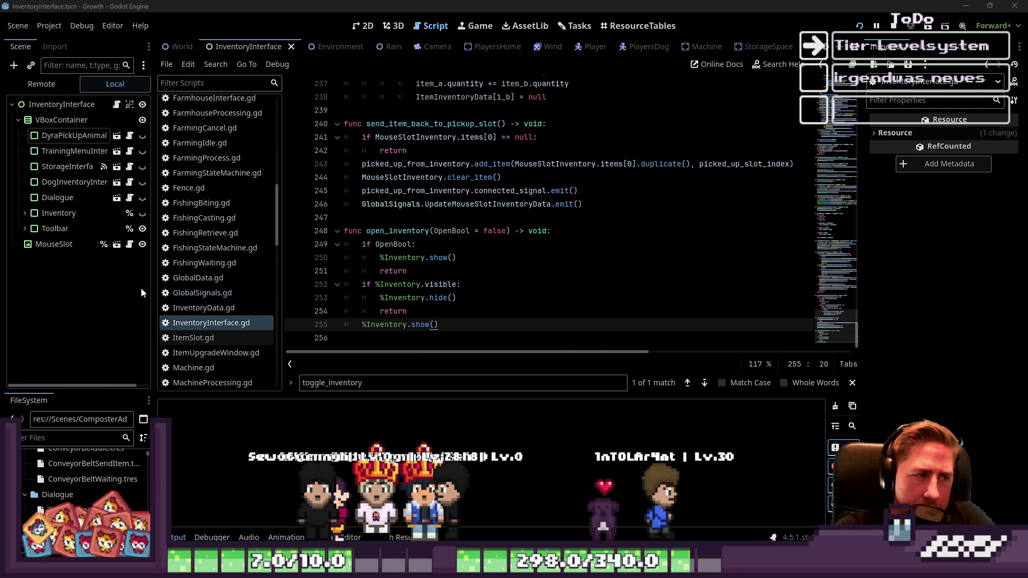
Step: Test-run and stop the game, then review open_inventory in the InventoryInterface script
key(F5)
click(929, 28)
click(899, 27)
click(208, 337)
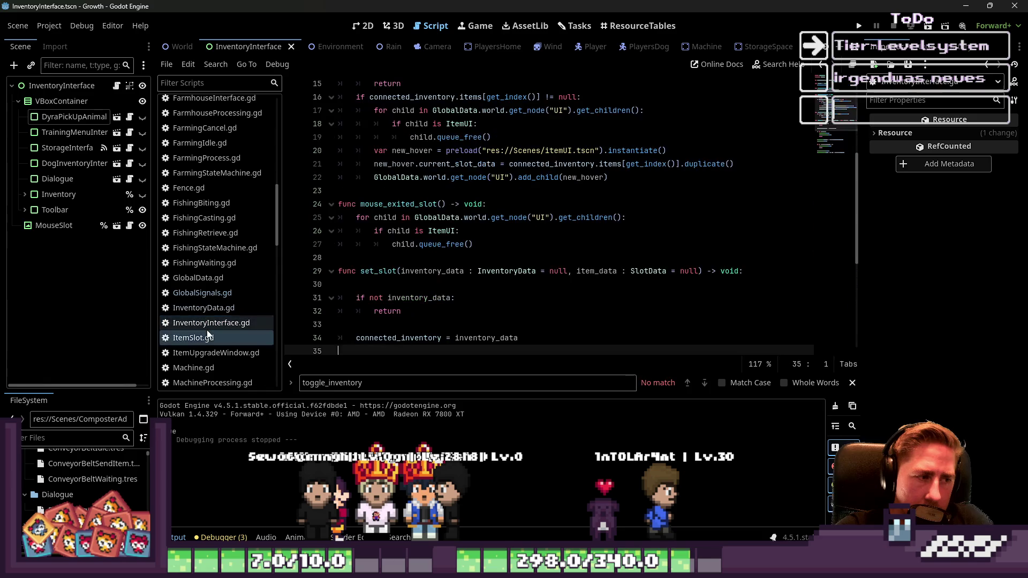
click(207, 327)
drag(457, 311, 382, 309)
click(382, 309)
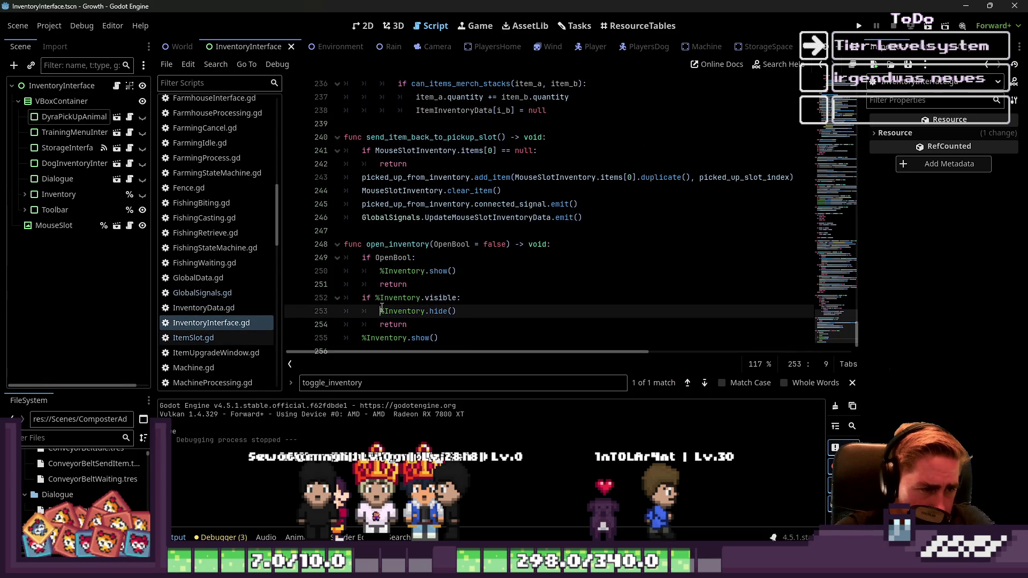
double_click(385, 244)
Step: In AnimalTrainingMenuPanel.gd, add a blank line after hide(), before queue_free() in the last-panel check
scroll(236, 267, up, 5)
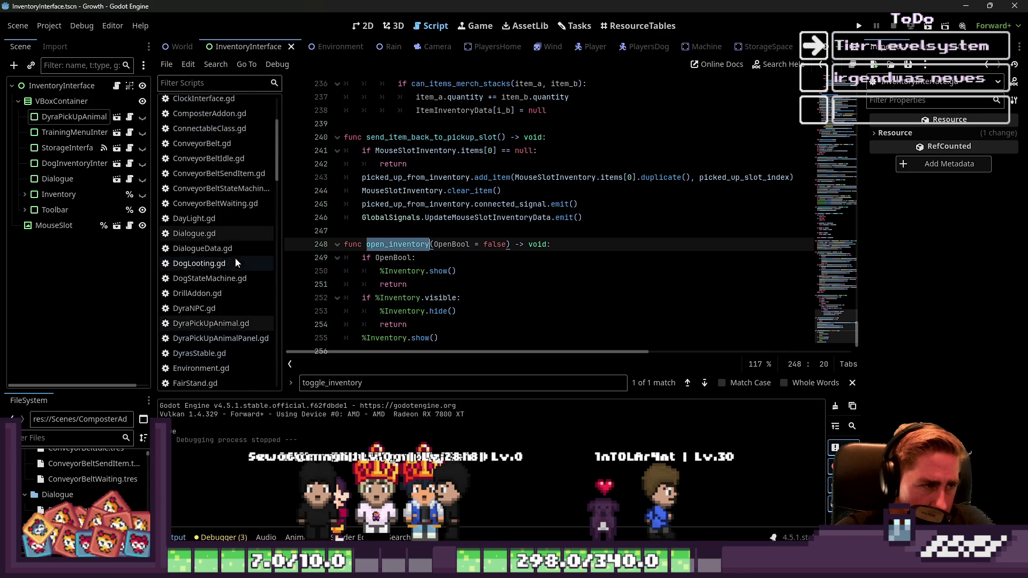
scroll(236, 262, up, 3)
click(236, 103)
scroll(418, 287, down, 2)
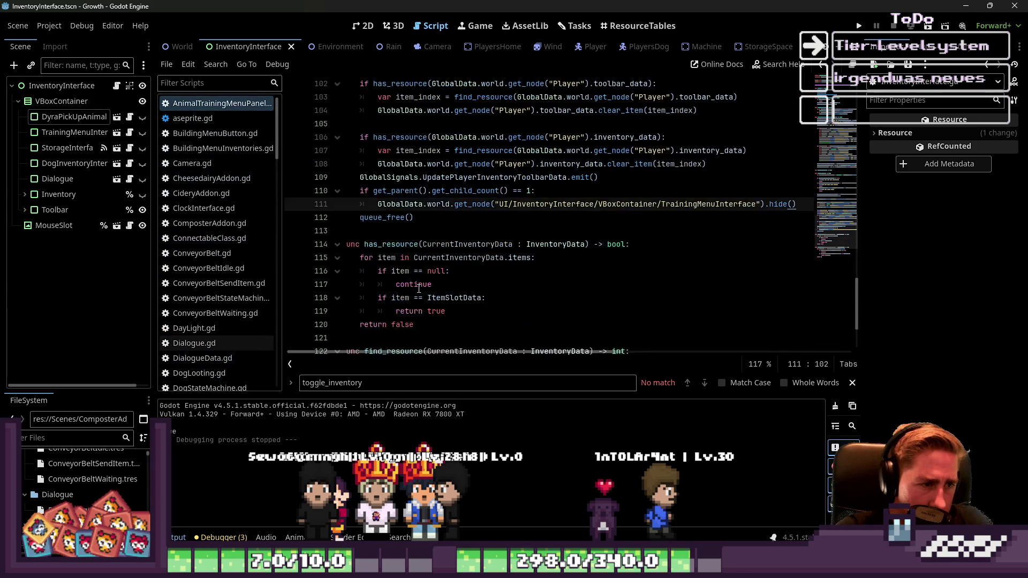
scroll(419, 287, down, 3)
click(485, 313)
scroll(488, 312, up, 5)
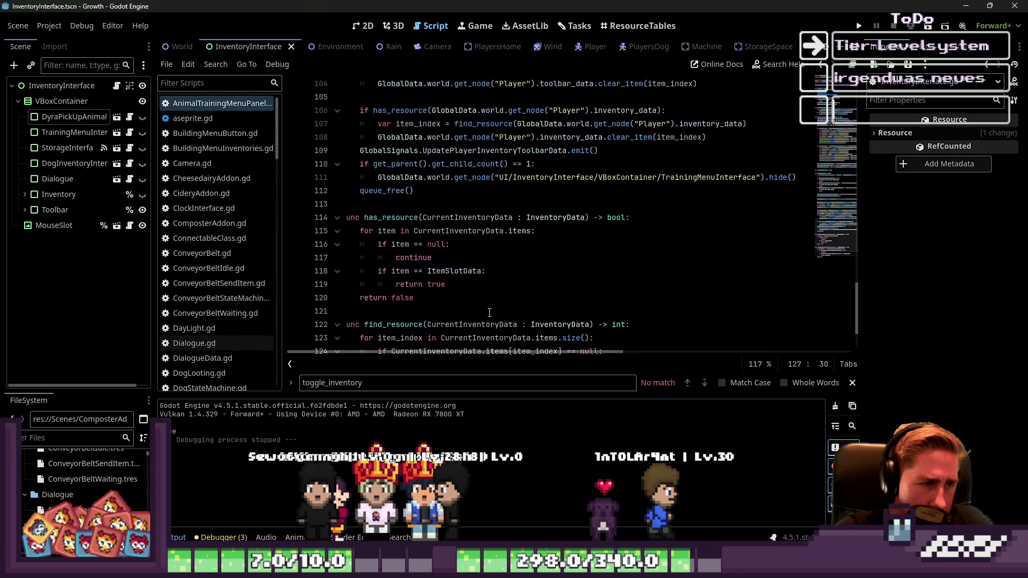
click(357, 313)
key(Return)
key(Up)
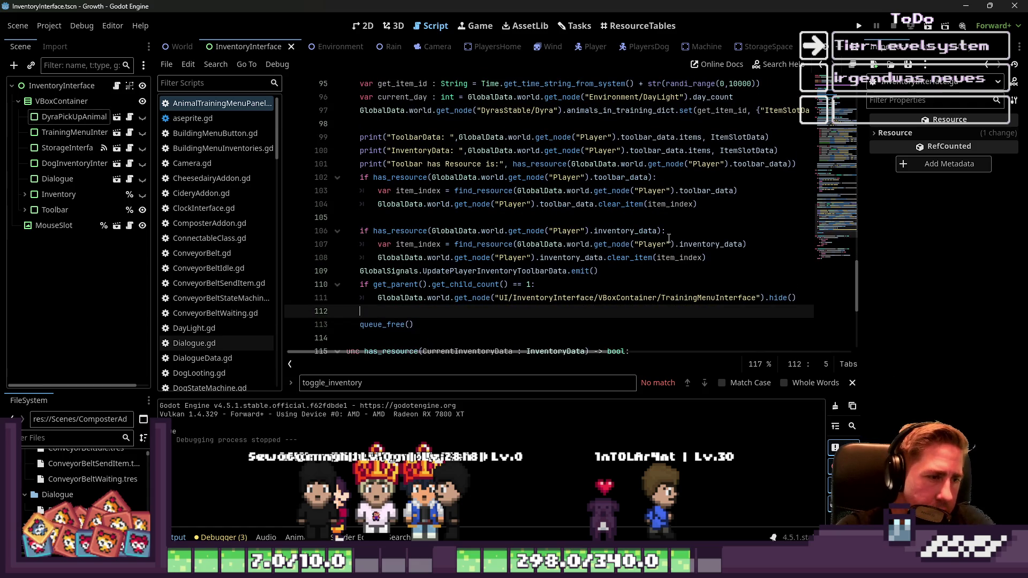
Step: Write GlobalSignals.toggle_inventory.emit() on the new line and save the script
text(Global)
key(Return)
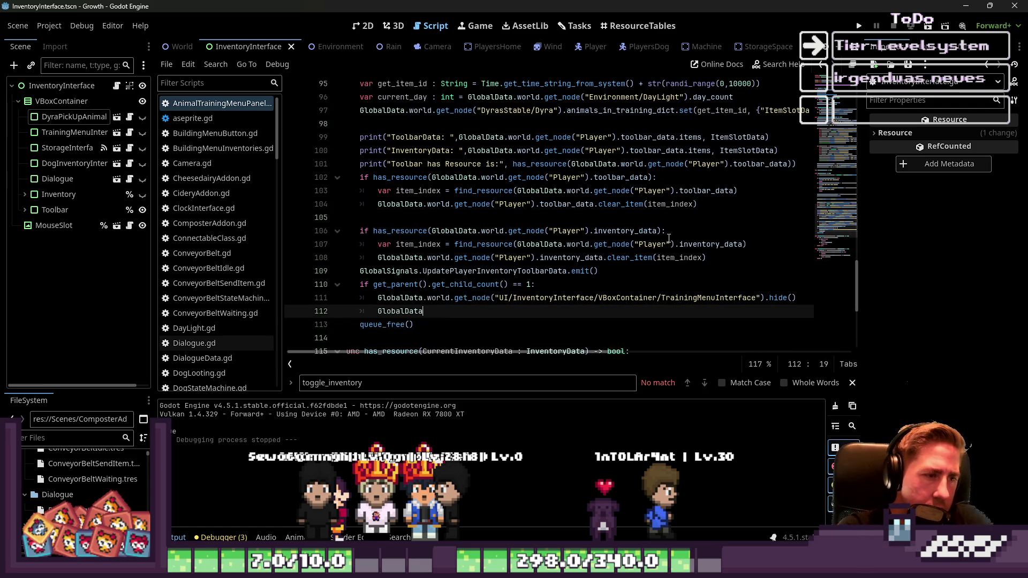
text(.)
key(BackSpace)
key(BackSpace)
key(BackSpace)
text(Signals.emi)
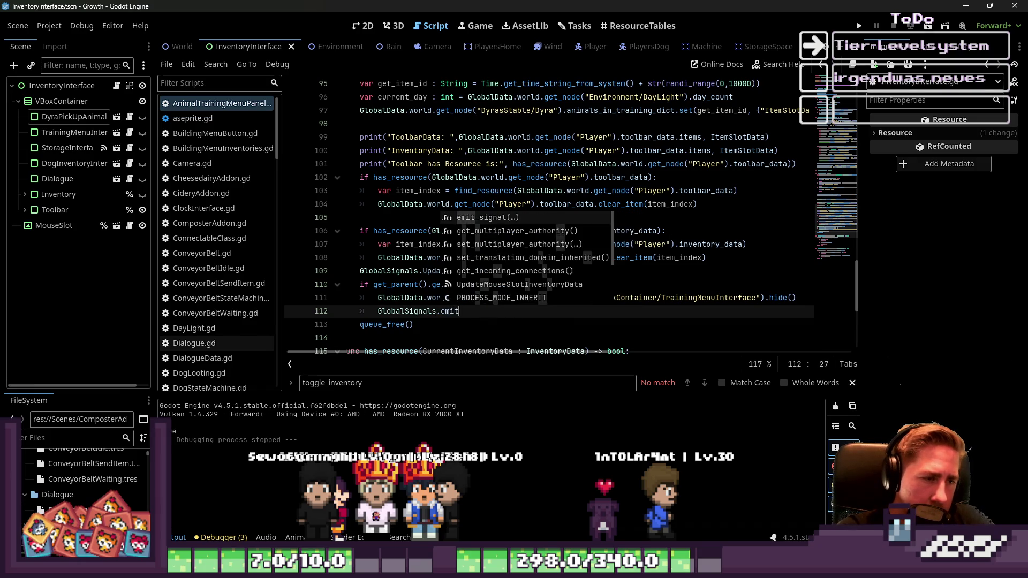
text(togg)
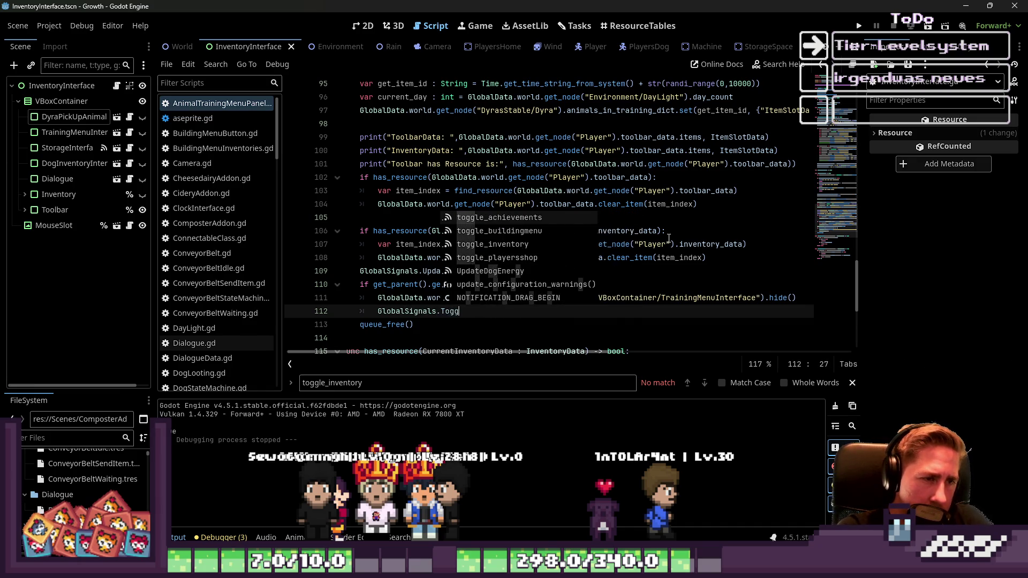
key(Return)
key(BackSpace)
key(BackSpace)
key(BackSpace)
text(inv)
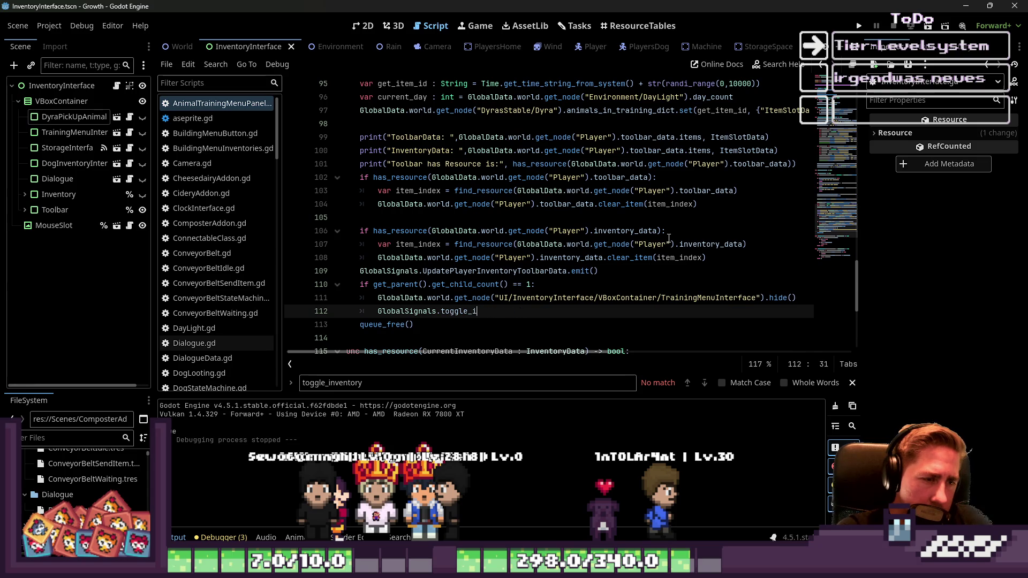
key(Return)
text(()
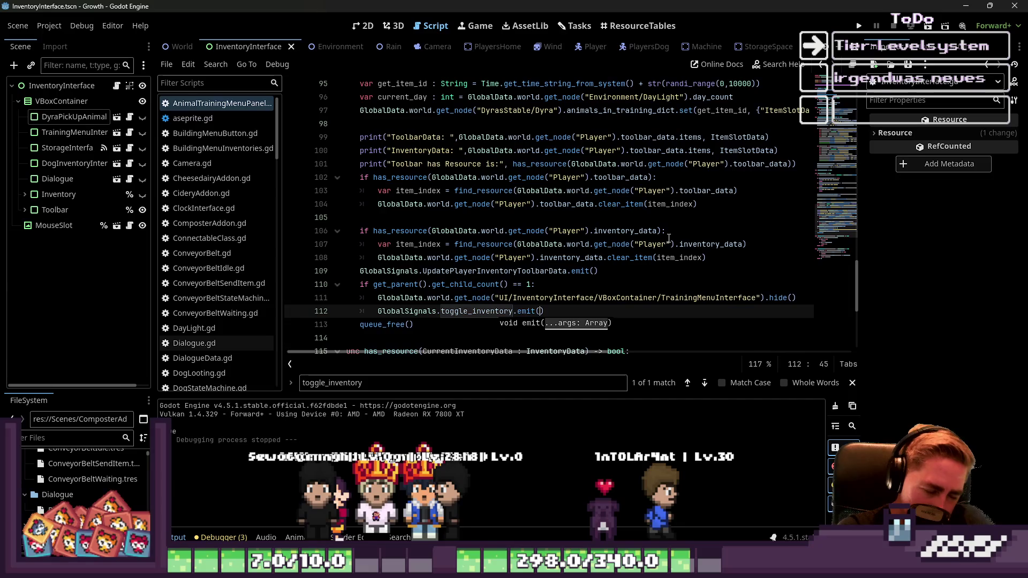
key(Escape)
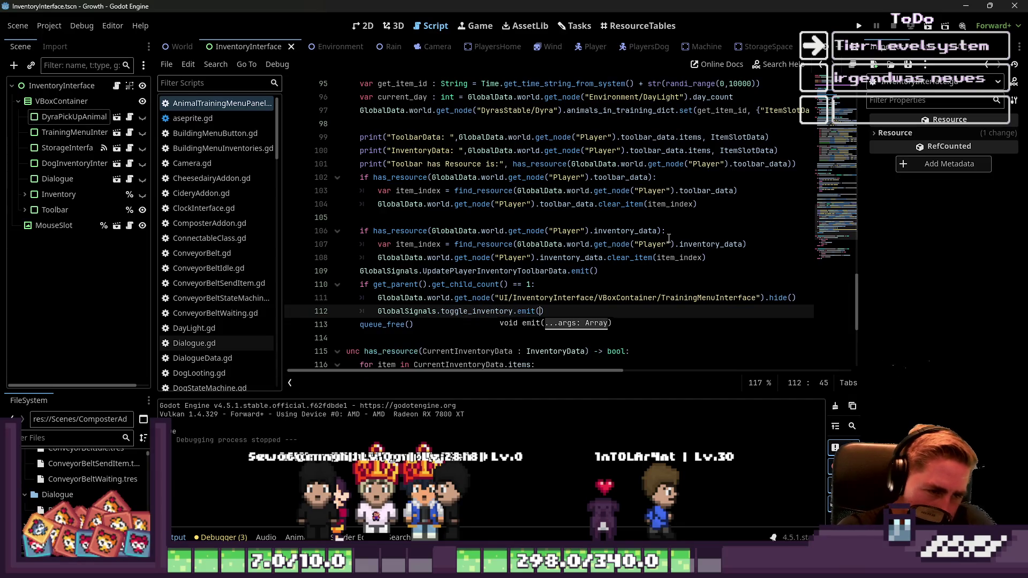
key(shift+Home)
key(shift+Home)
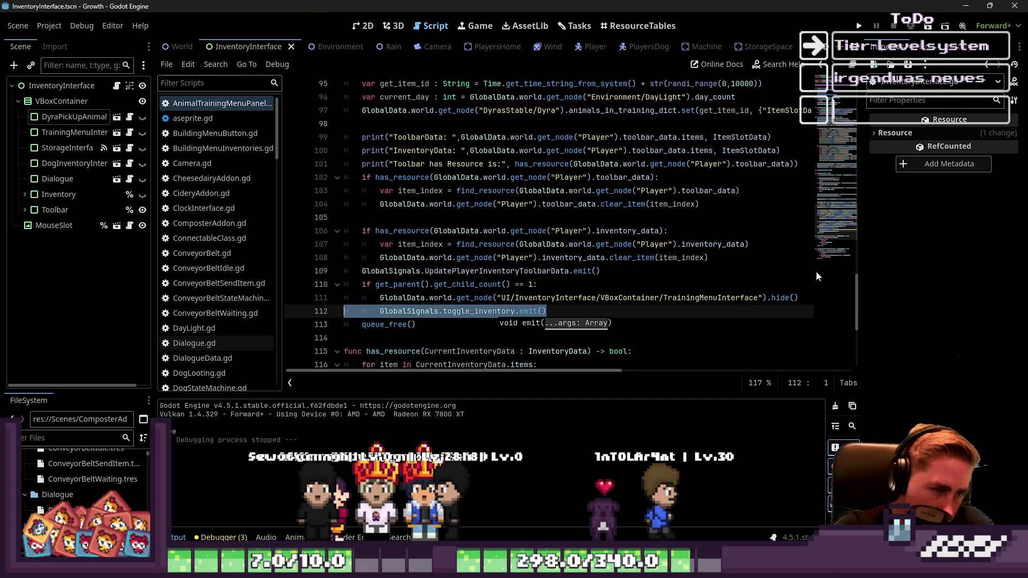
key(ctrl+s)
Step: Check DyraPickUpAnimalPanel.gd's toggle_inventory emit on line 37, then run the game
scroll(166, 270, down, 5)
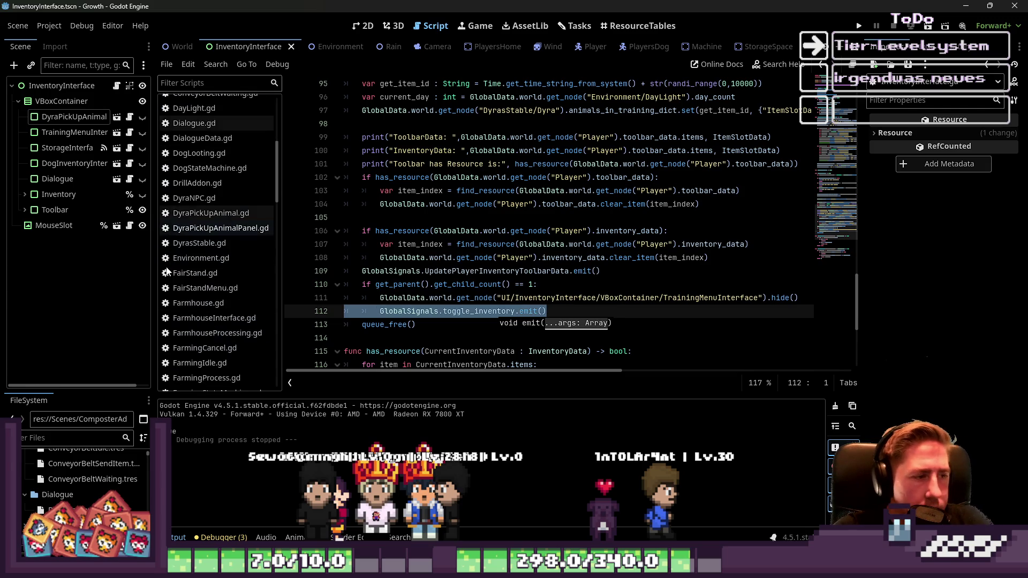
click(192, 230)
click(384, 284)
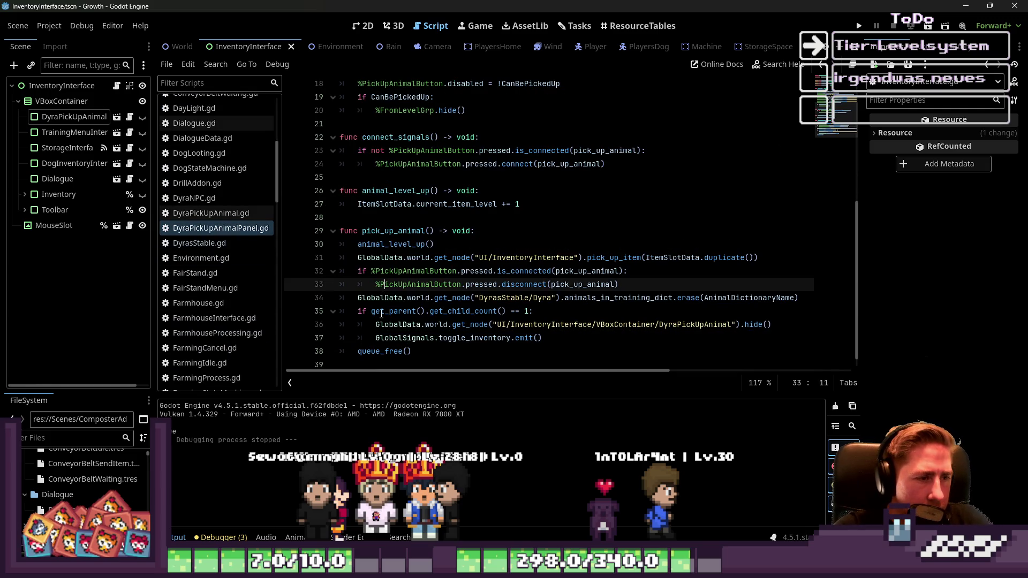
click(547, 338)
click(859, 26)
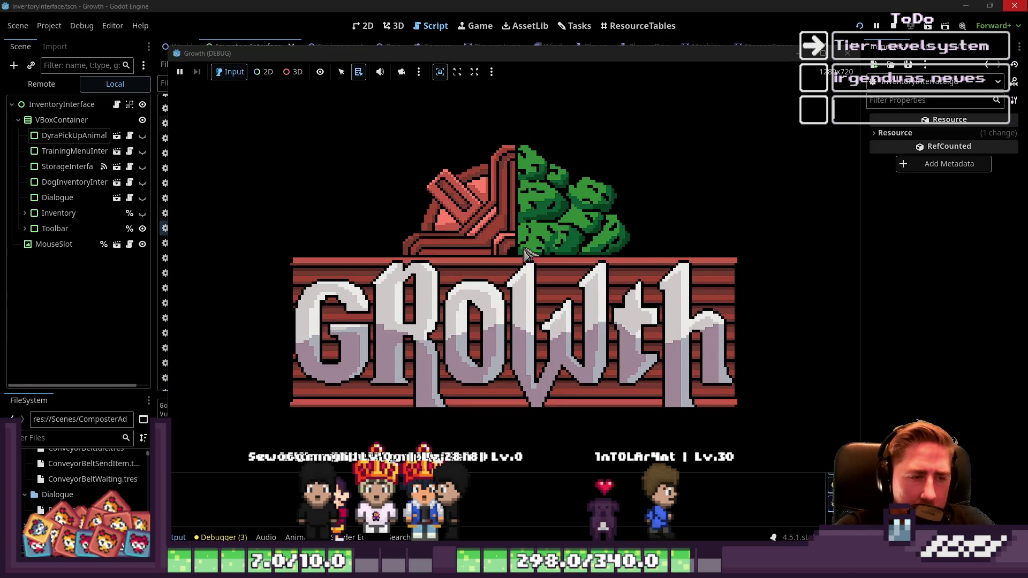
Step: Create a new character named 'eqw' and enter the game world
click(554, 246)
text(eqw)
click(509, 365)
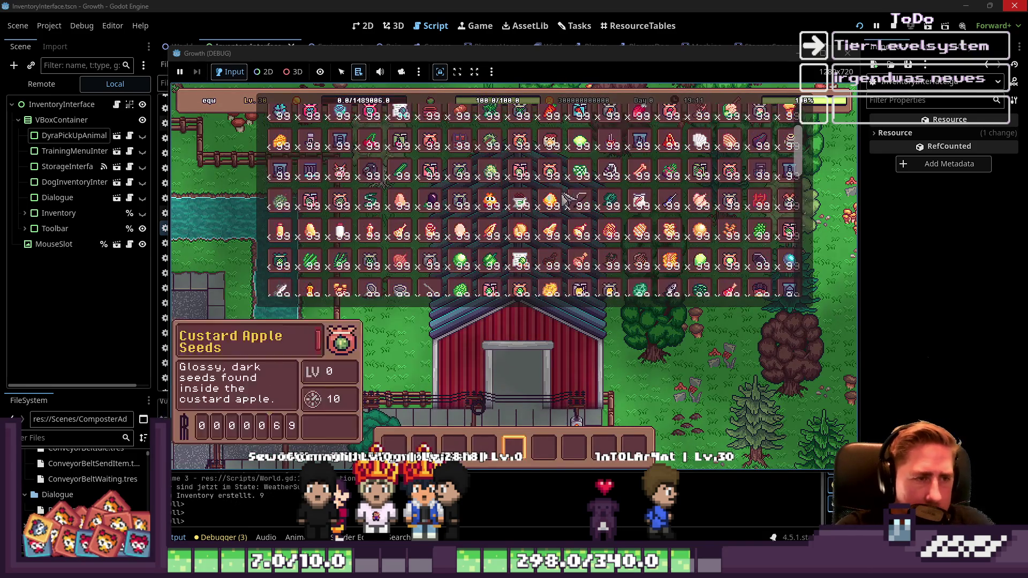
Step: Move the bee into hotbar slot 4 and the ring into hotbar slot 5
key(6)
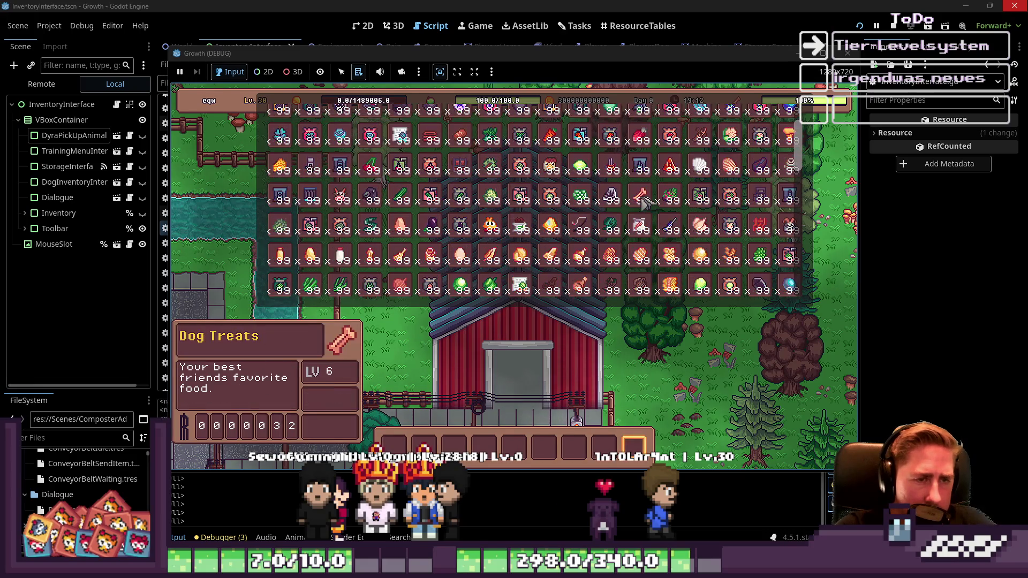
key(5)
click(610, 147)
click(484, 448)
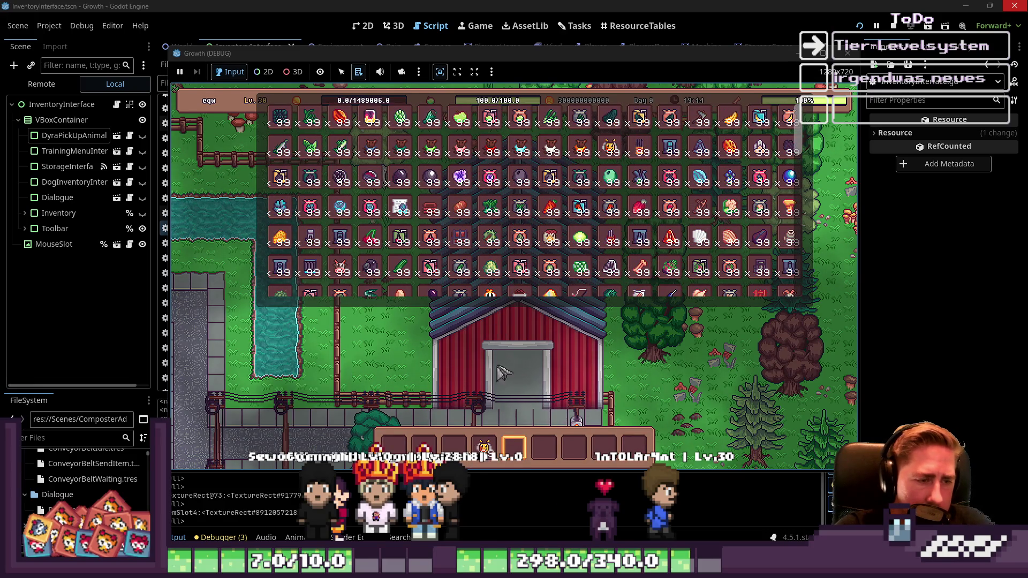
scroll(492, 247, down, 5)
key(2)
scroll(493, 247, down, 3)
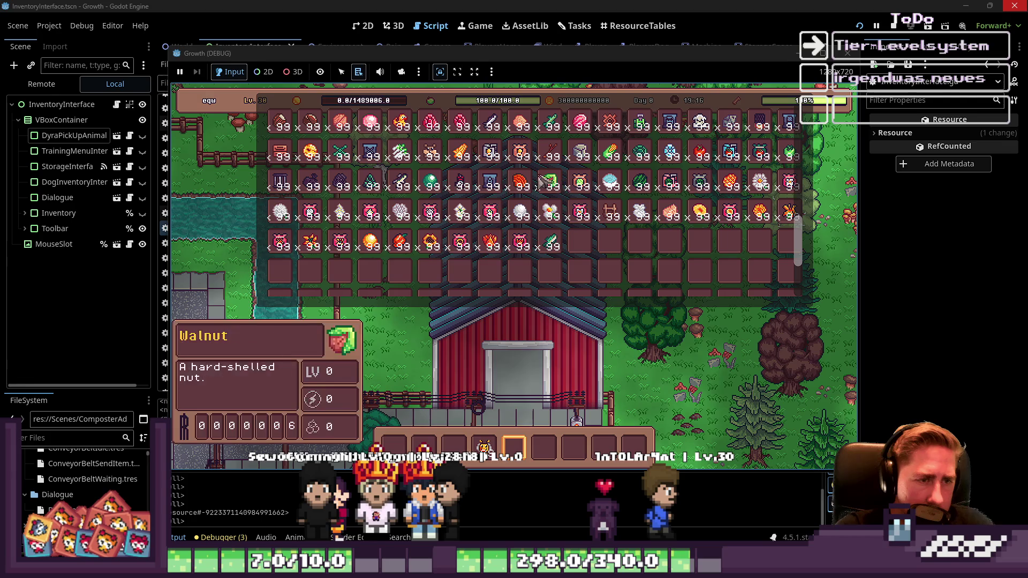
click(513, 460)
click(513, 462)
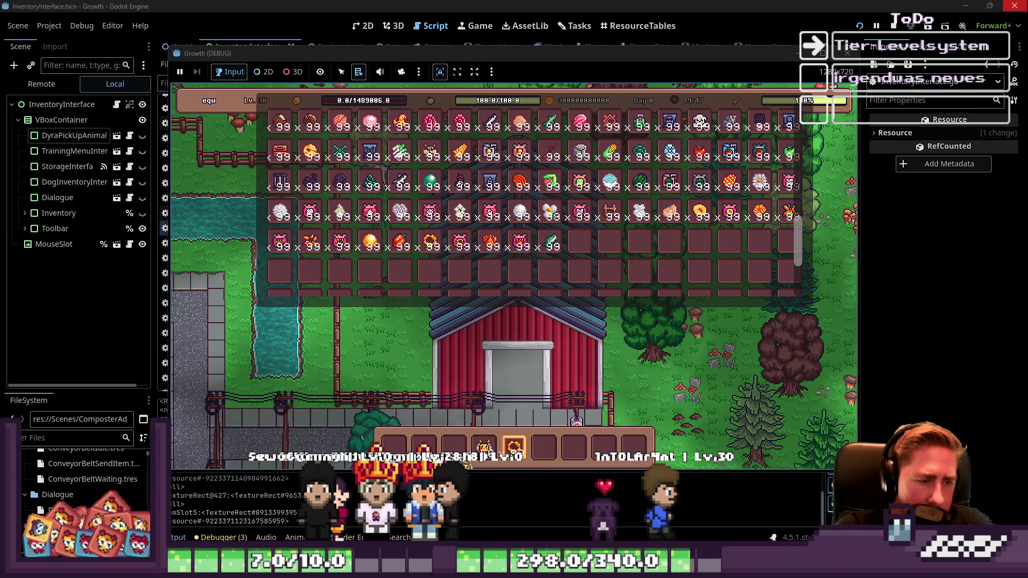
key(i)
key(i)
key(Escape)
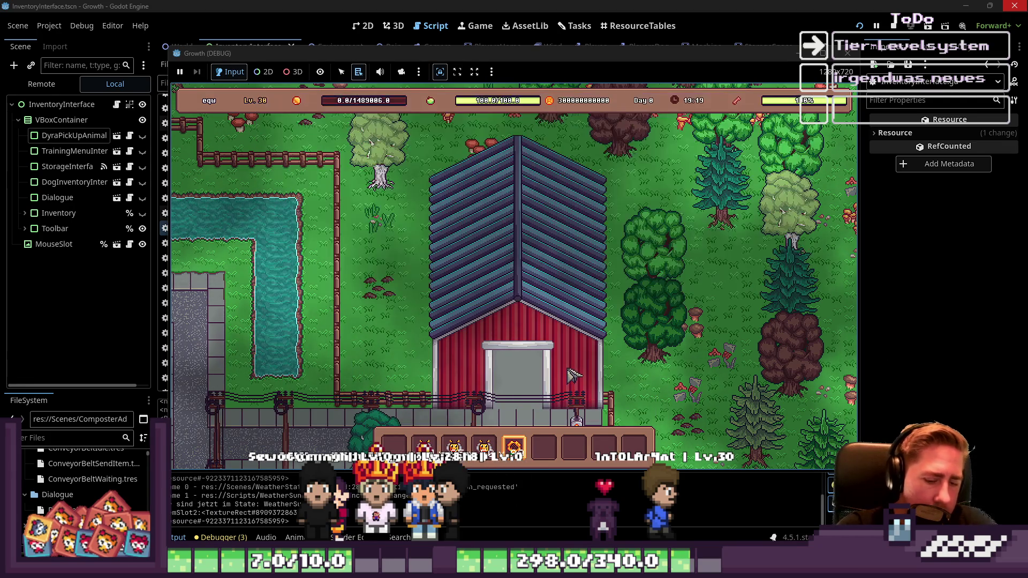
Step: Talk to the stable NPC, choose Train Animals, insert the bees and start training
key(e)
click(535, 410)
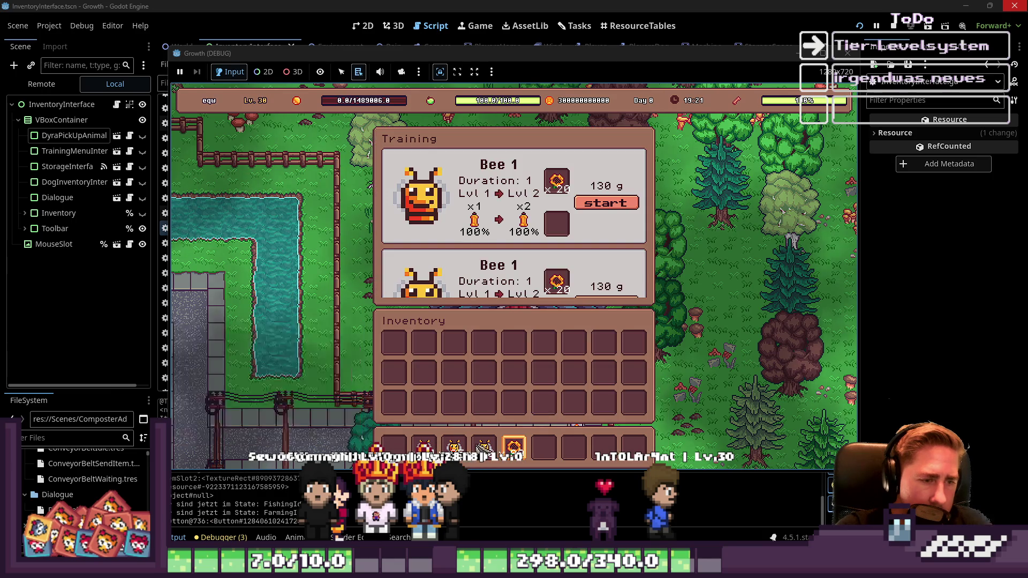
click(455, 445)
click(559, 241)
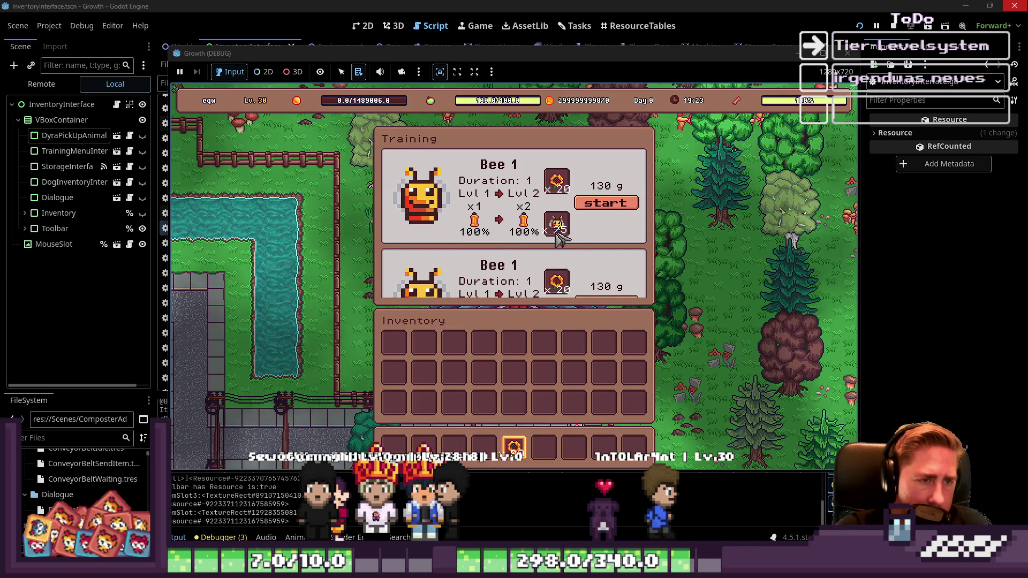
click(601, 208)
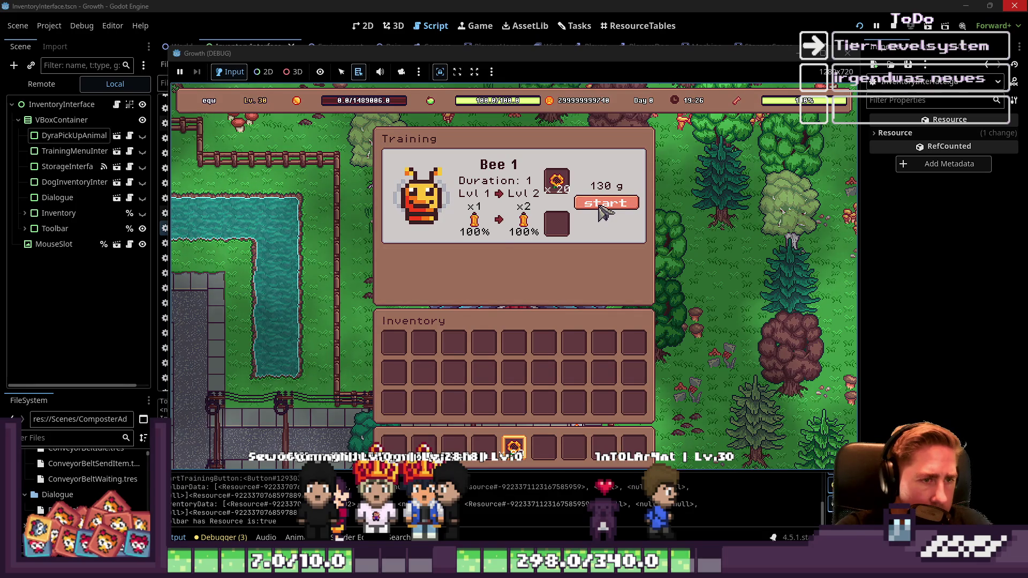
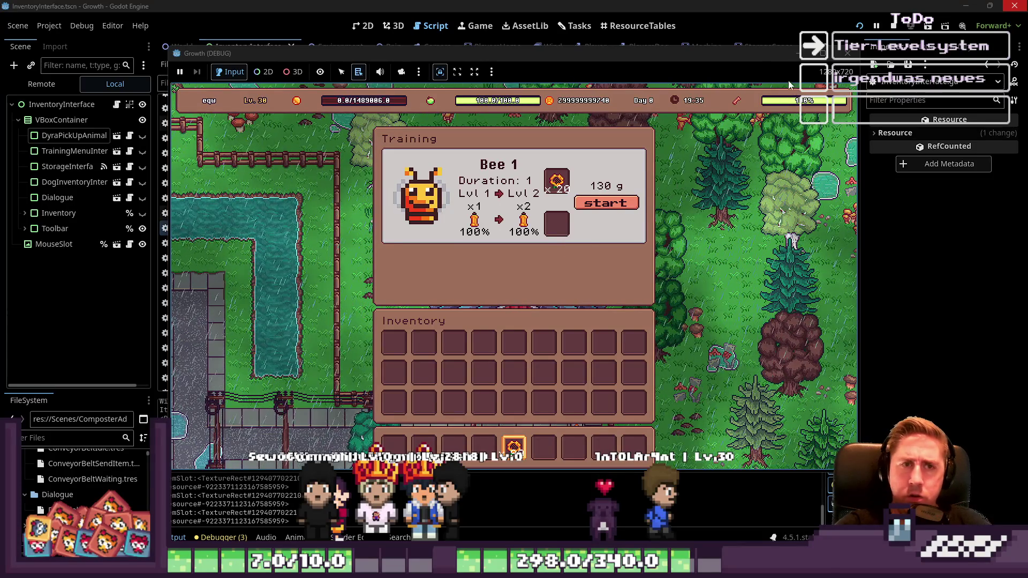
Step: Close the game window and scroll back to pick_up_animal in DyraPickUpAnimalPanel.gd
click(848, 52)
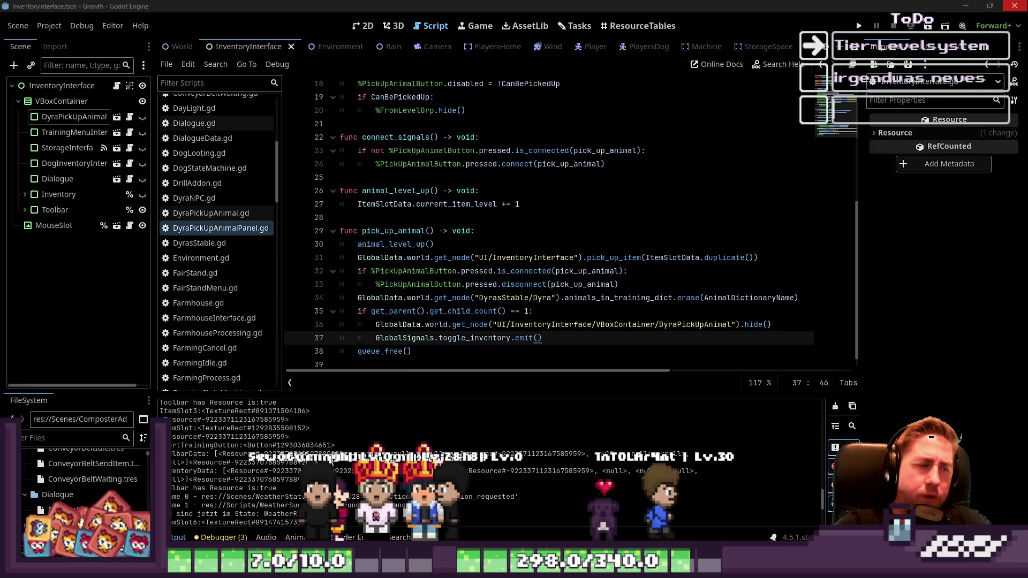
scroll(330, 460, up, 2)
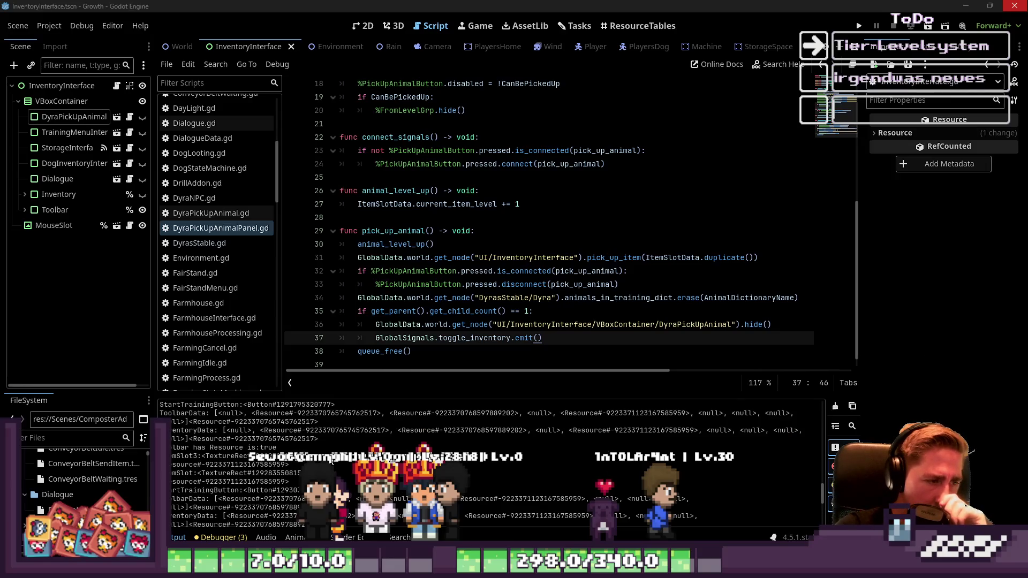
scroll(331, 460, up, 2)
scroll(472, 249, down, 1)
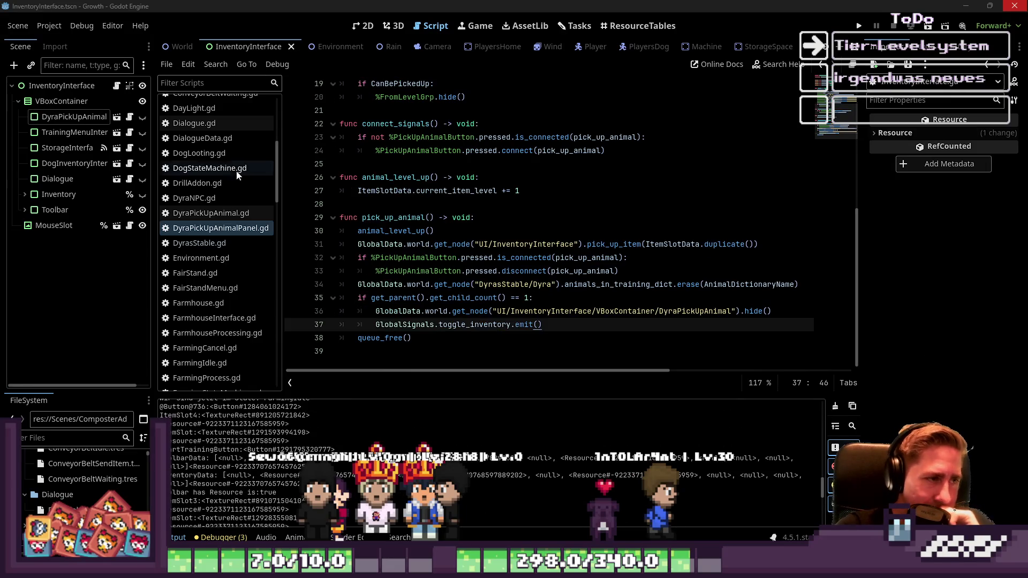
scroll(232, 173, up, 3)
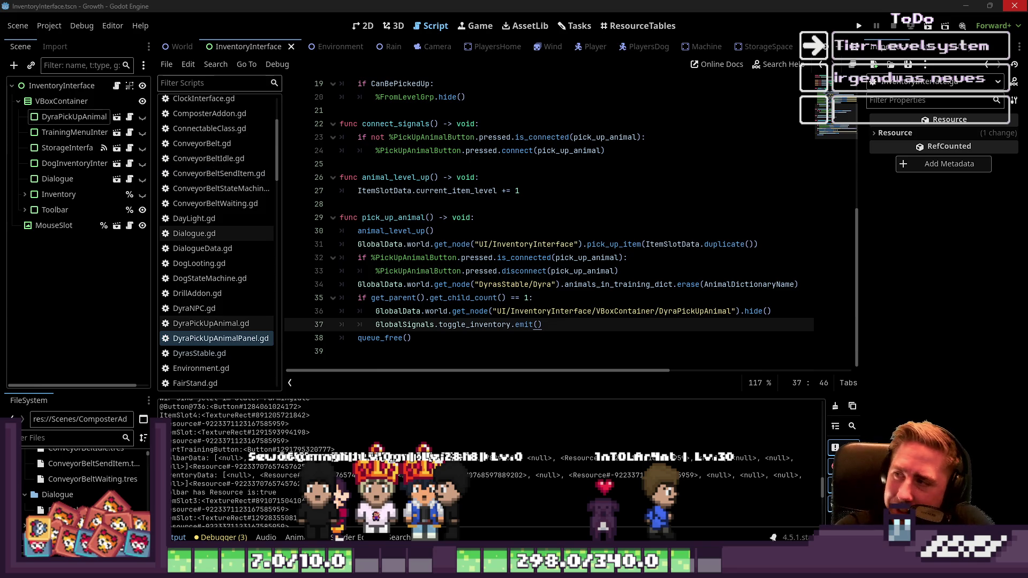
scroll(225, 161, up, 3)
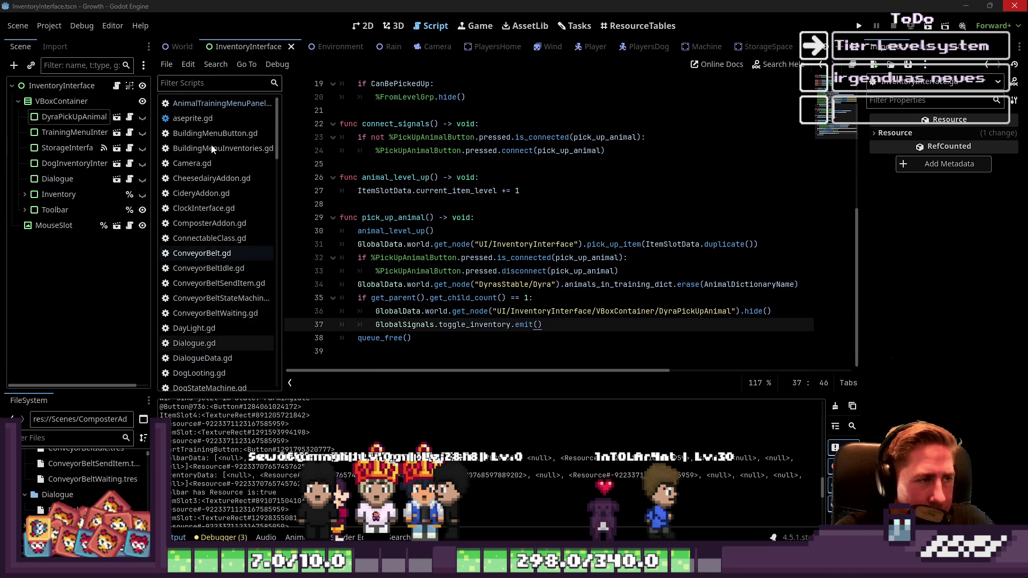
Step: Open AnimalTrainingMenuPanel.gd and scroll to its start_training function
click(223, 103)
scroll(428, 259, up, 2)
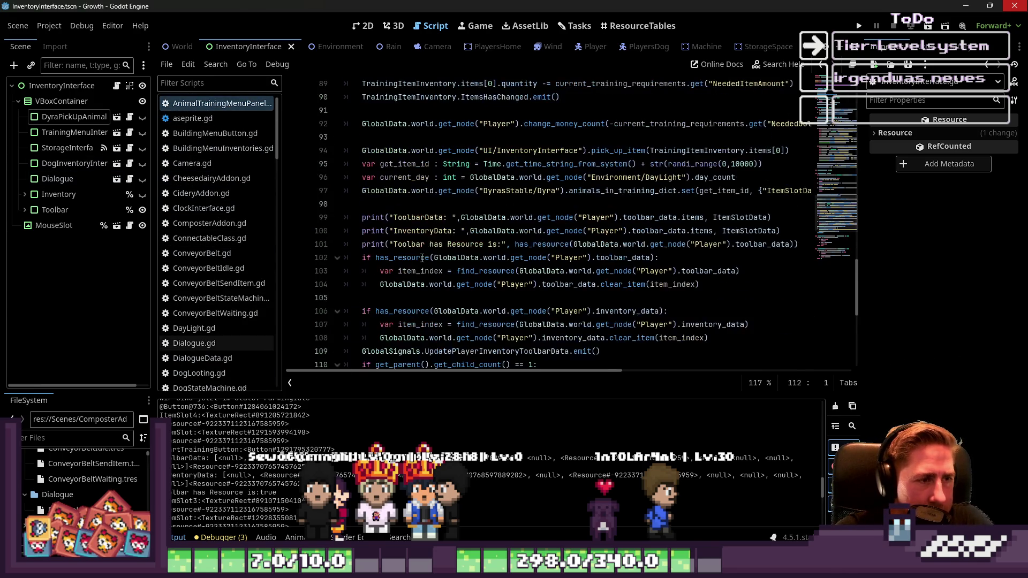
scroll(427, 259, up, 15)
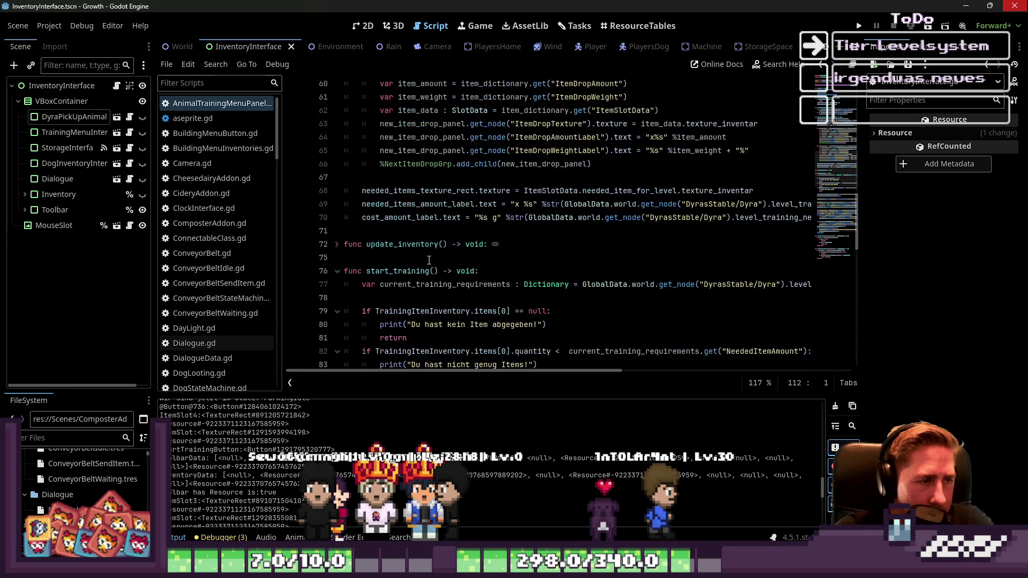
scroll(429, 259, up, 4)
scroll(429, 259, down, 12)
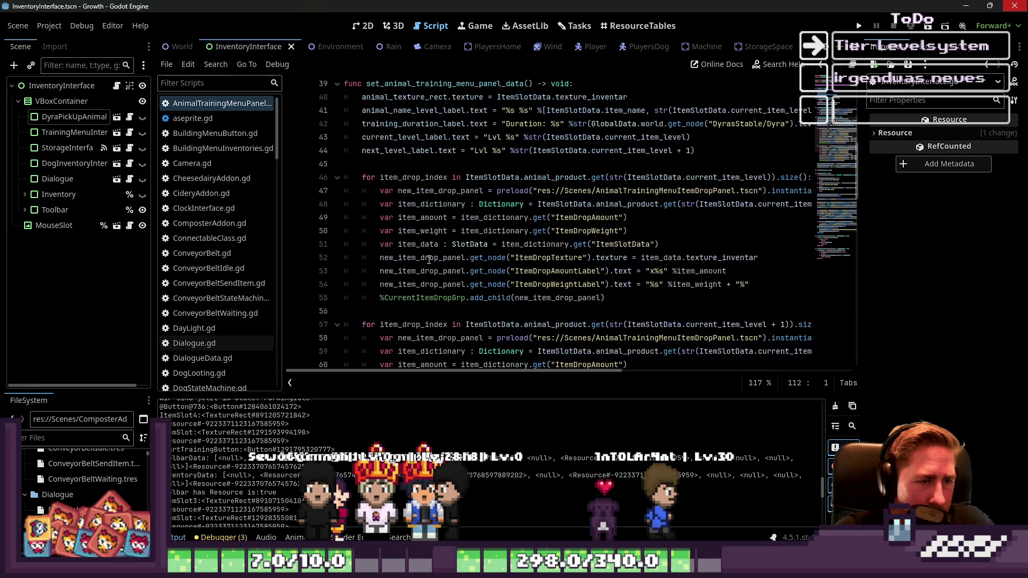
scroll(429, 259, down, 4)
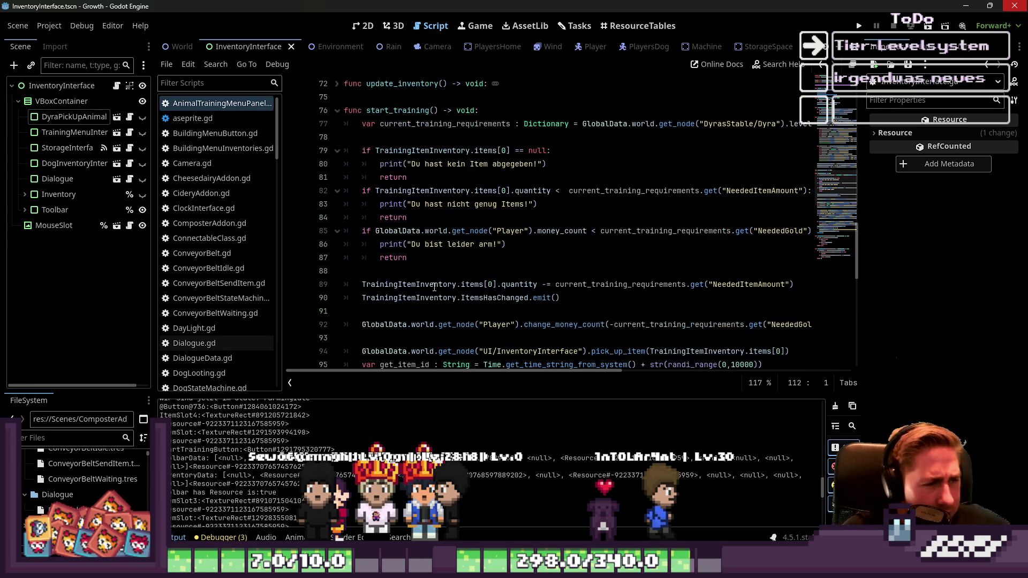
Step: Insert a new line after the first return in start_training
click(461, 177)
click(479, 166)
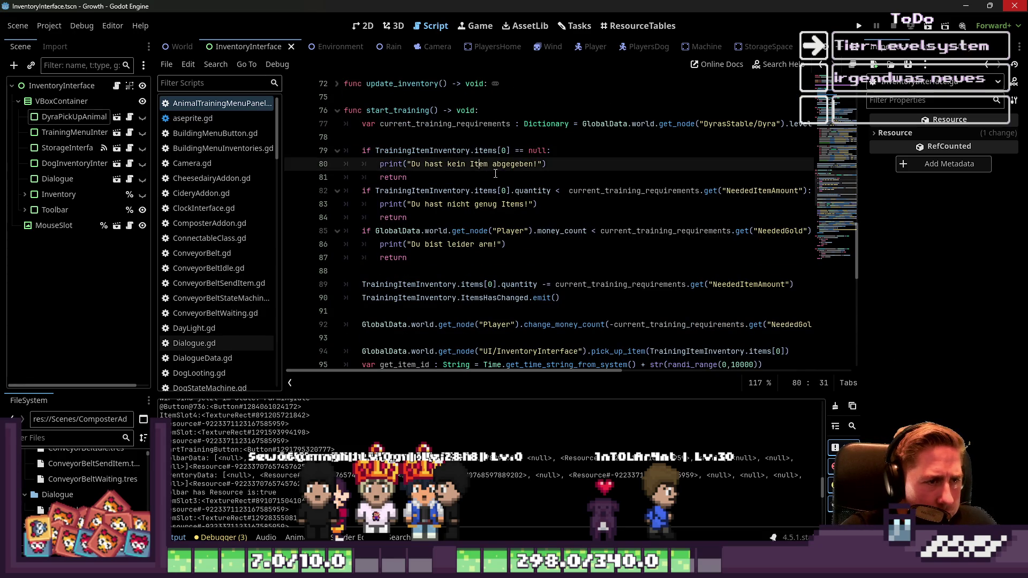
click(456, 179)
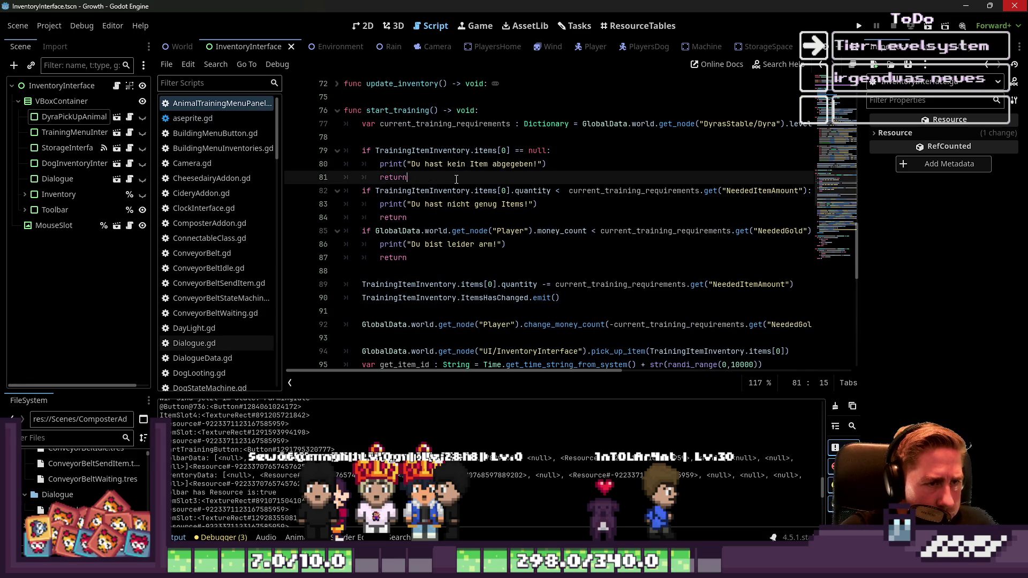
key(Return)
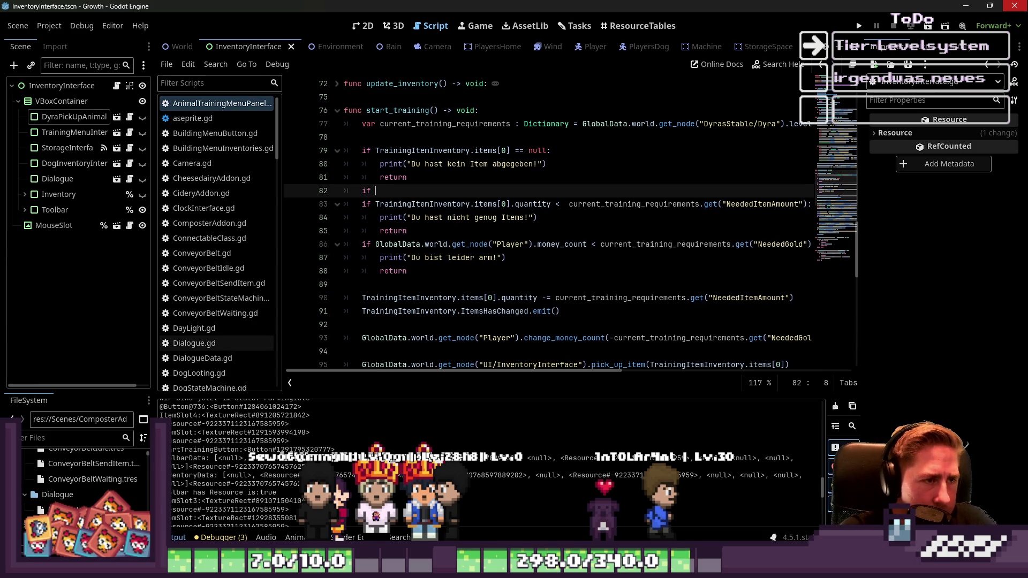
Step: Write the new check as 'TrainingItemInventory.items[0] ==' by copying the expression from line 79
key(Up)
key(Up)
key(Up)
key(ctrl+shift+Right)
key(ctrl+shift+Right)
key(ctrl+shift+Right)
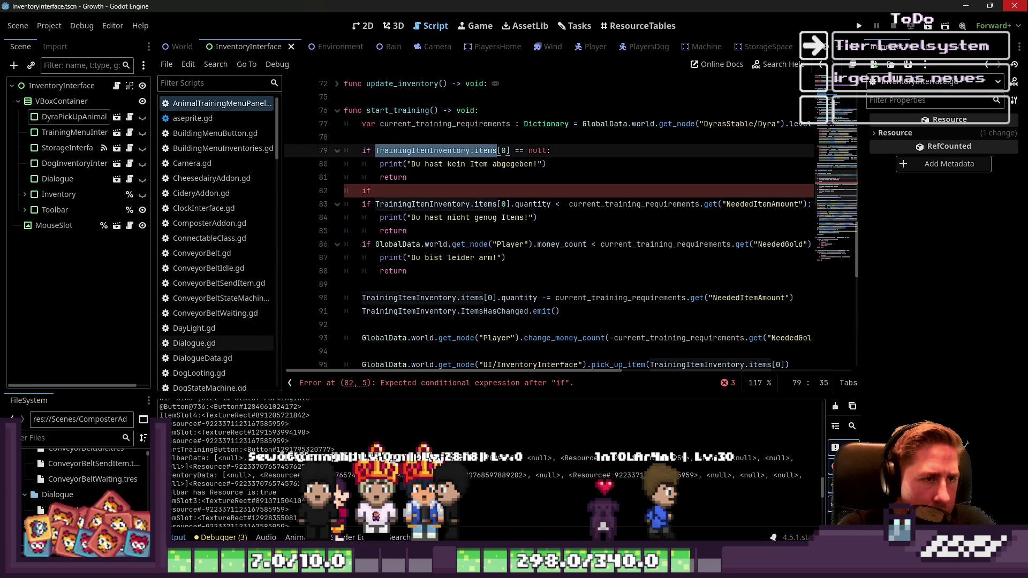
key(ctrl+c)
key(Down)
key(Down)
key(Down)
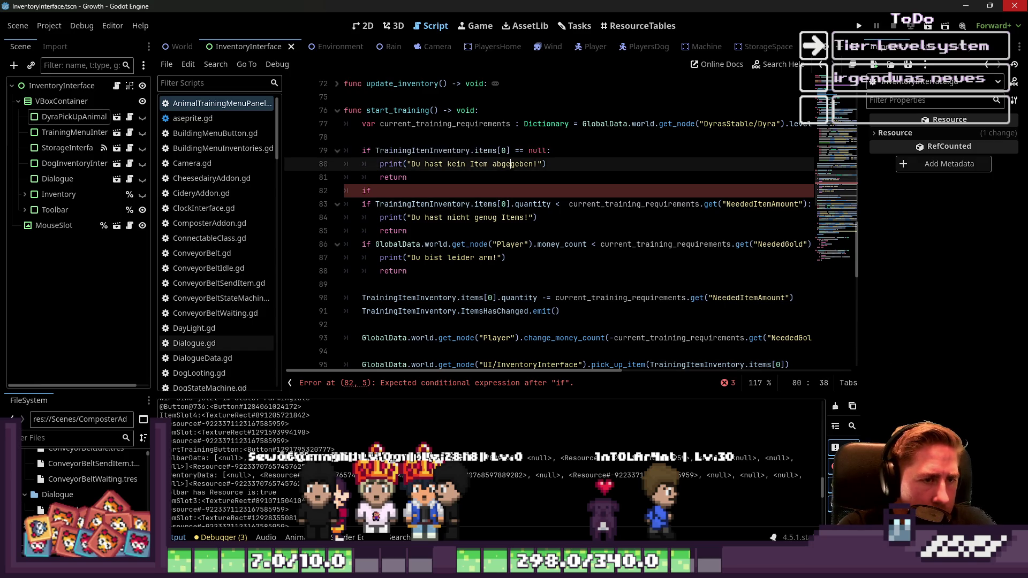
key(ctrl+v)
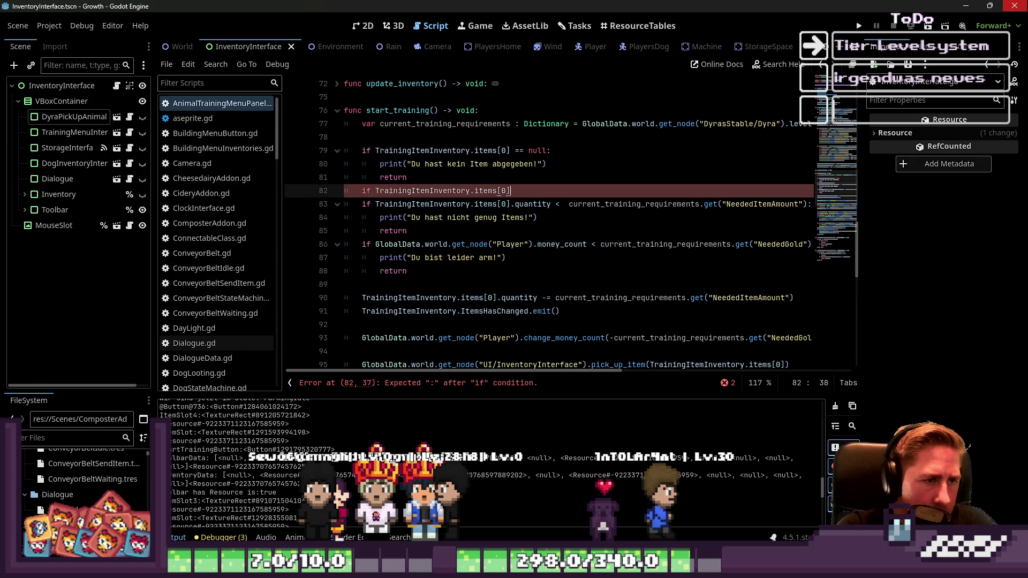
text( ==)
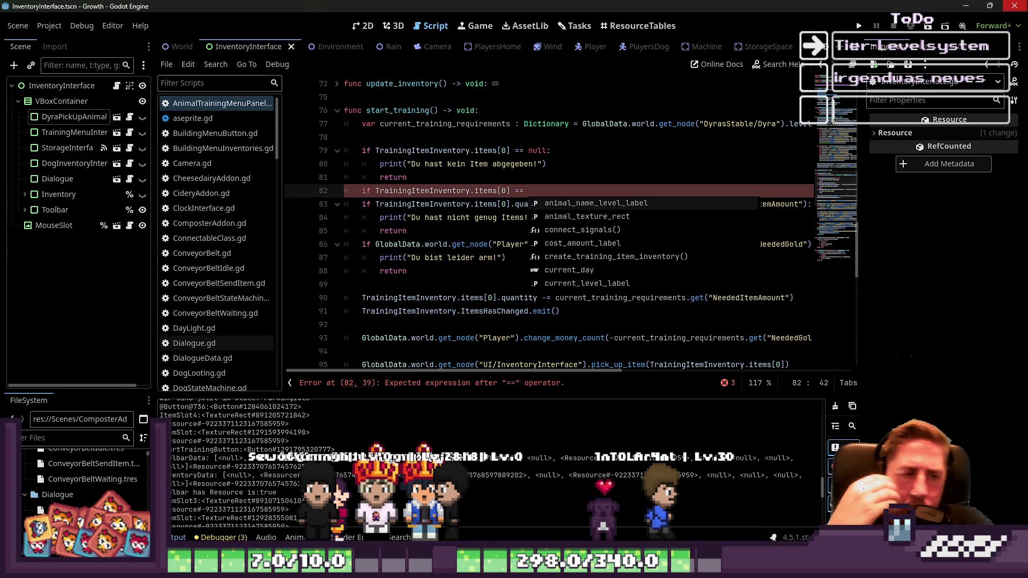
key(Escape)
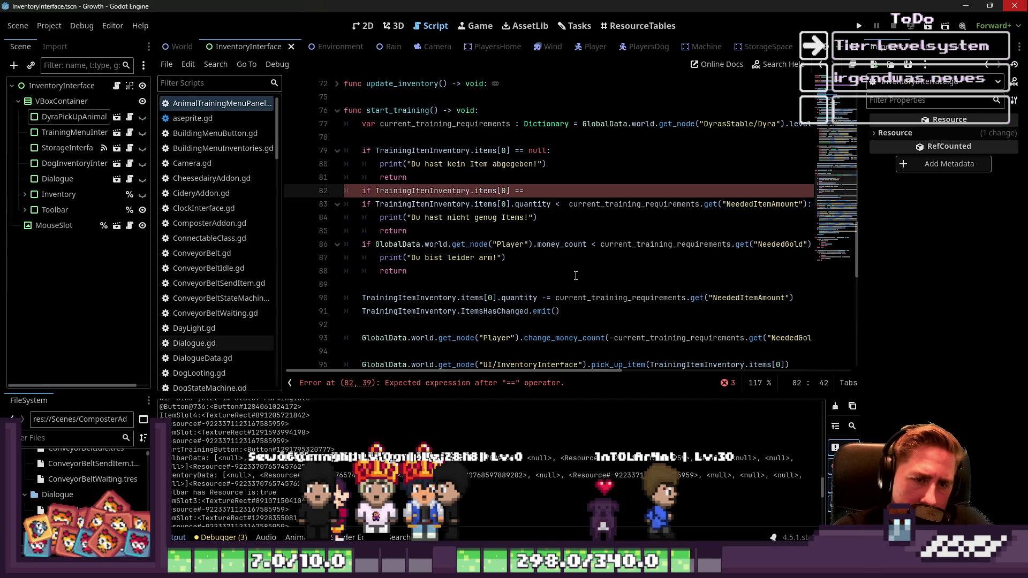
Step: Check how item_data is used on the item_weight and ItemDropAmountLabel lines, then return to line 82
scroll(576, 275, down, 2)
scroll(507, 270, up, 6)
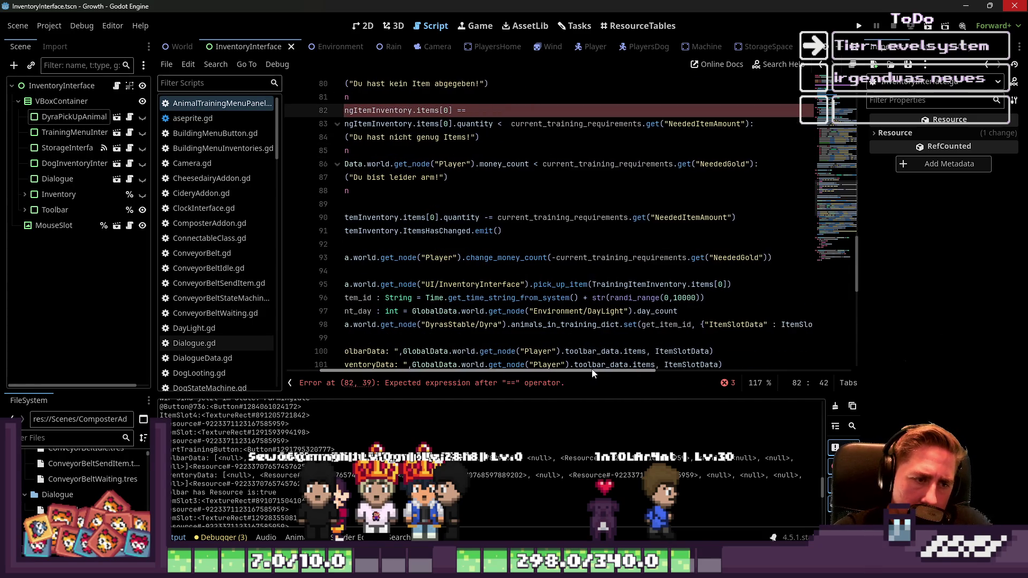
scroll(507, 270, up, 3)
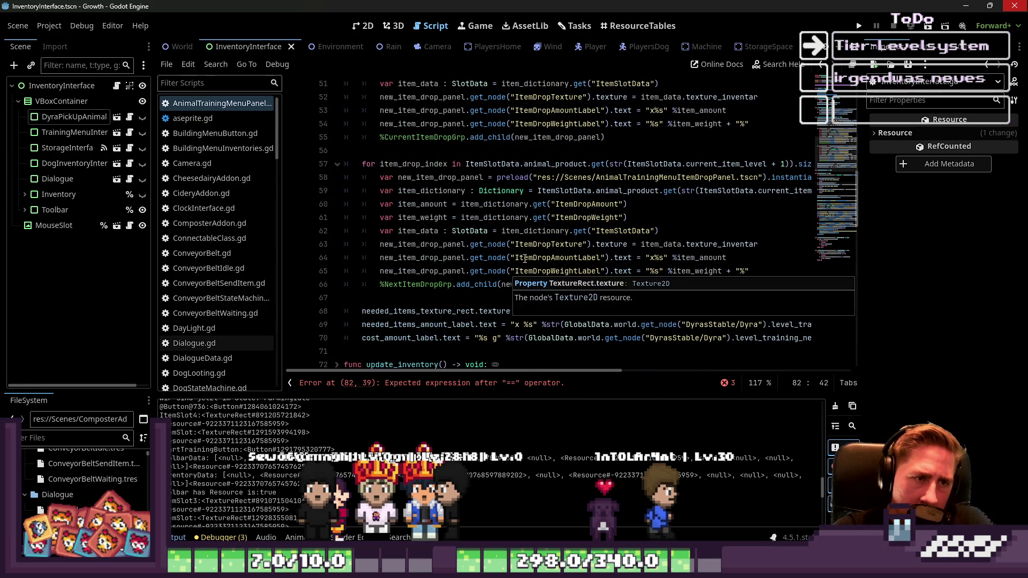
click(556, 219)
click(567, 260)
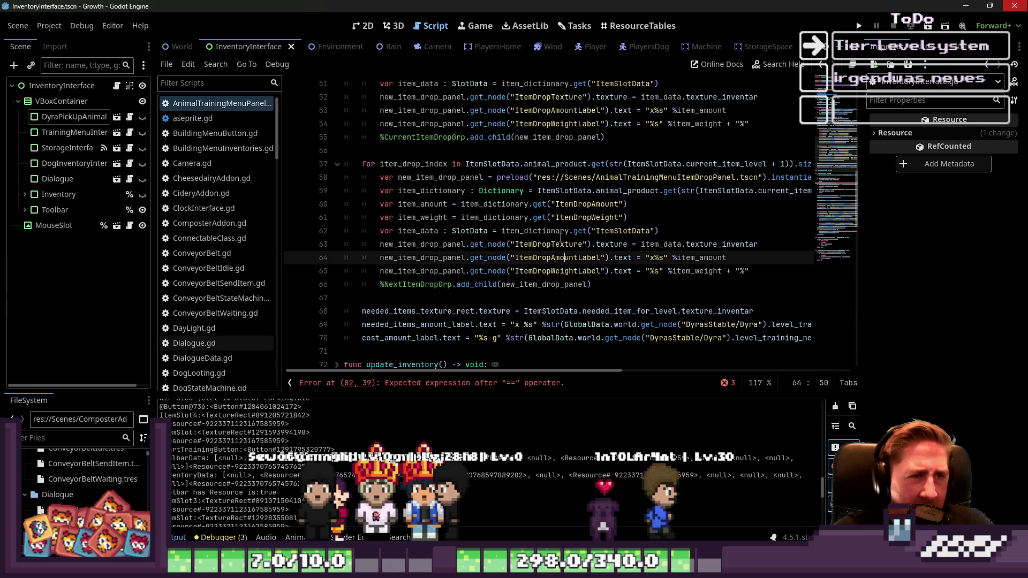
click(608, 224)
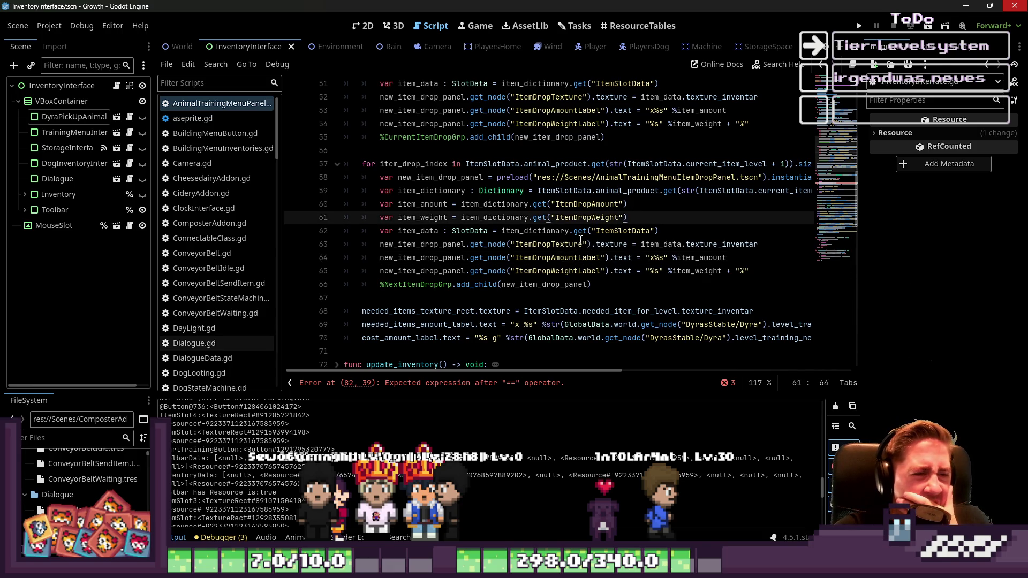
click(579, 256)
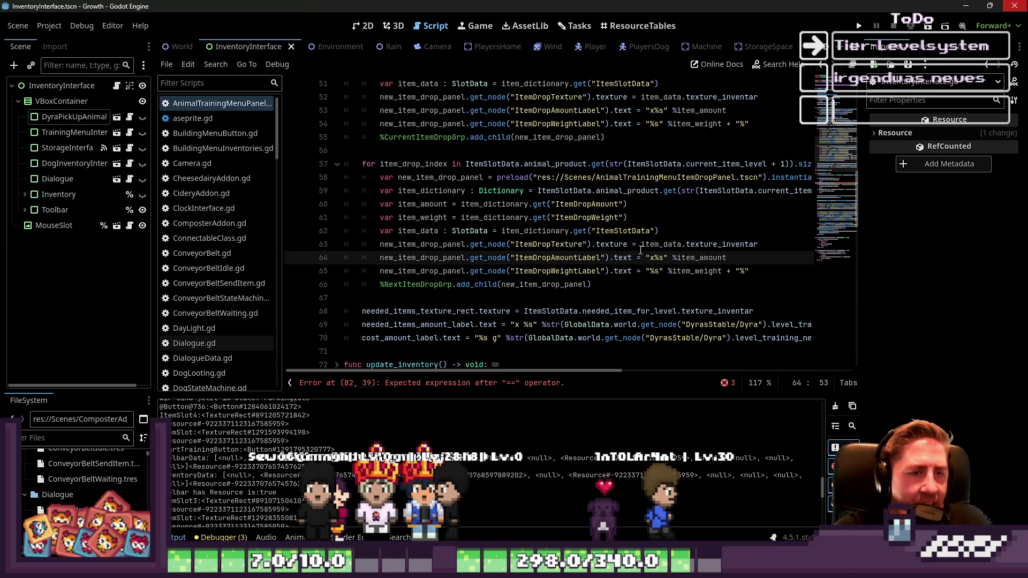
drag(642, 245, 721, 245)
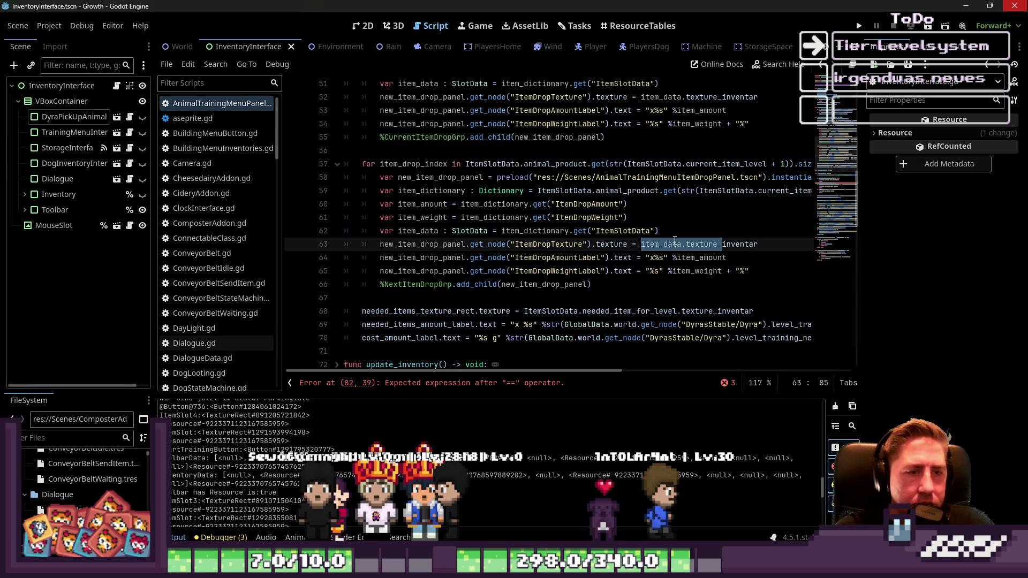
double_click(674, 244)
scroll(589, 228, down, 5)
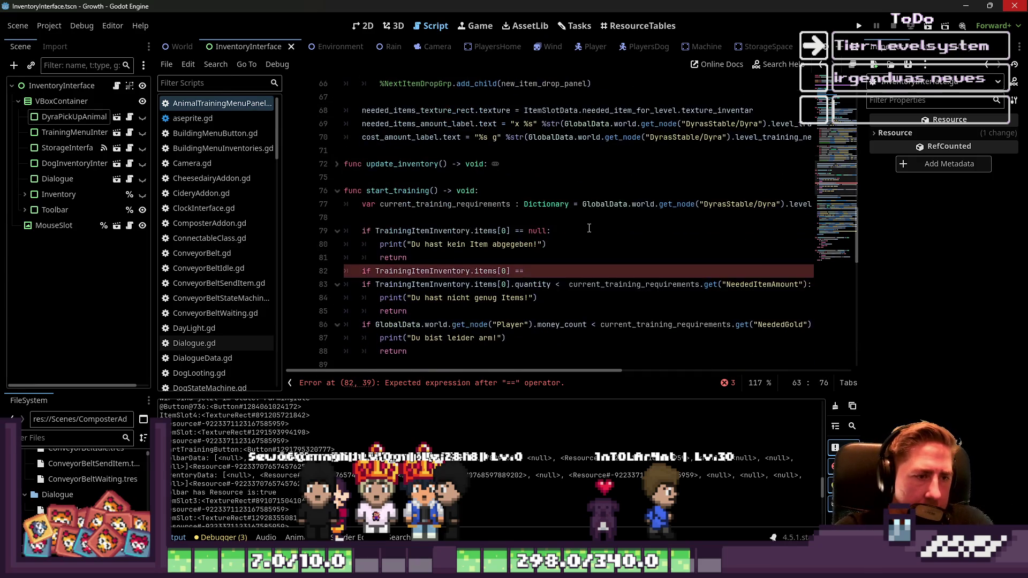
click(549, 271)
text(item_data.)
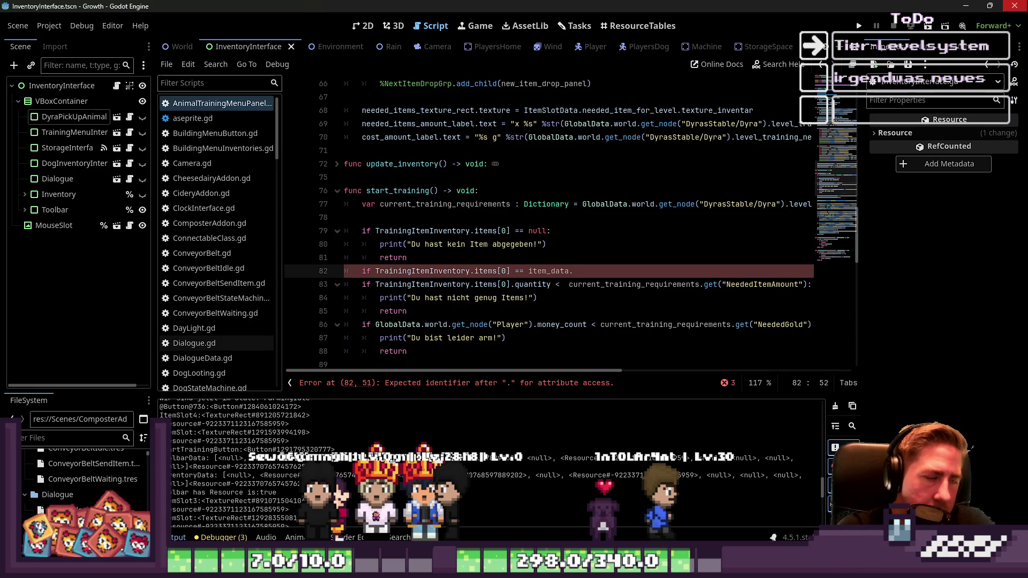
scroll(495, 278, up, 9)
scroll(496, 279, up, 10)
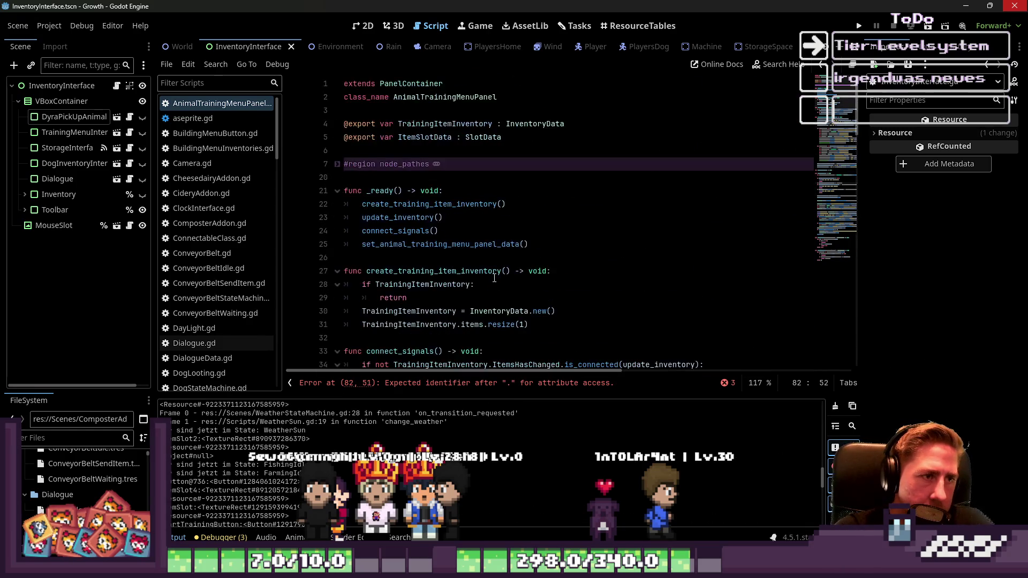
scroll(494, 277, down, 1)
scroll(494, 278, up, 1)
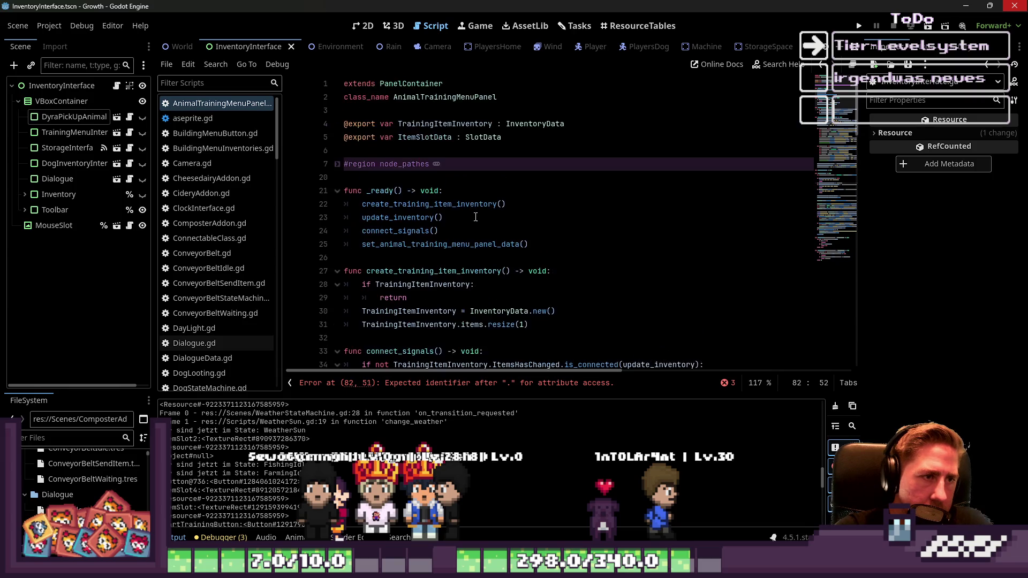
double_click(425, 137)
scroll(638, 243, down, 7)
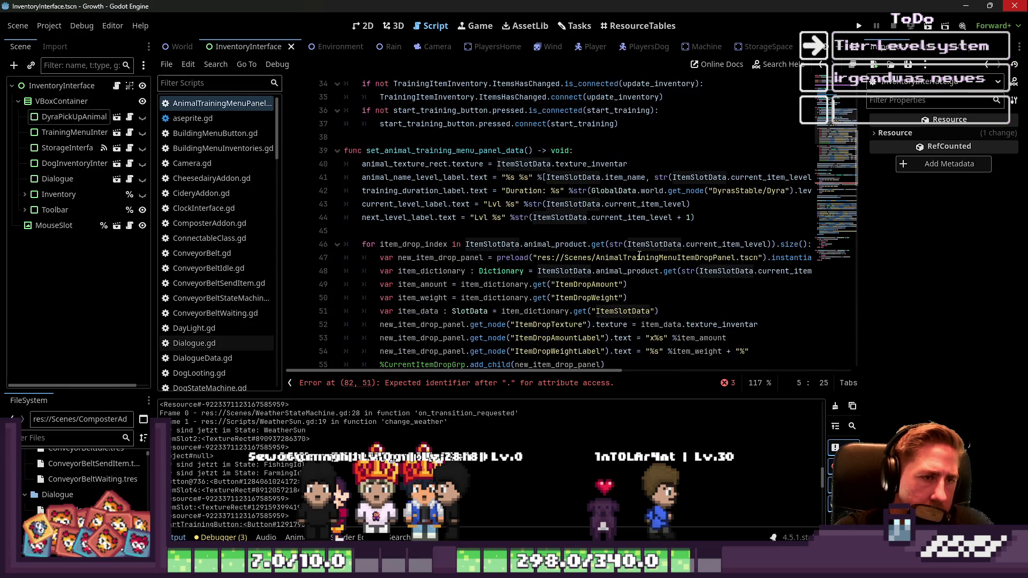
click(583, 166)
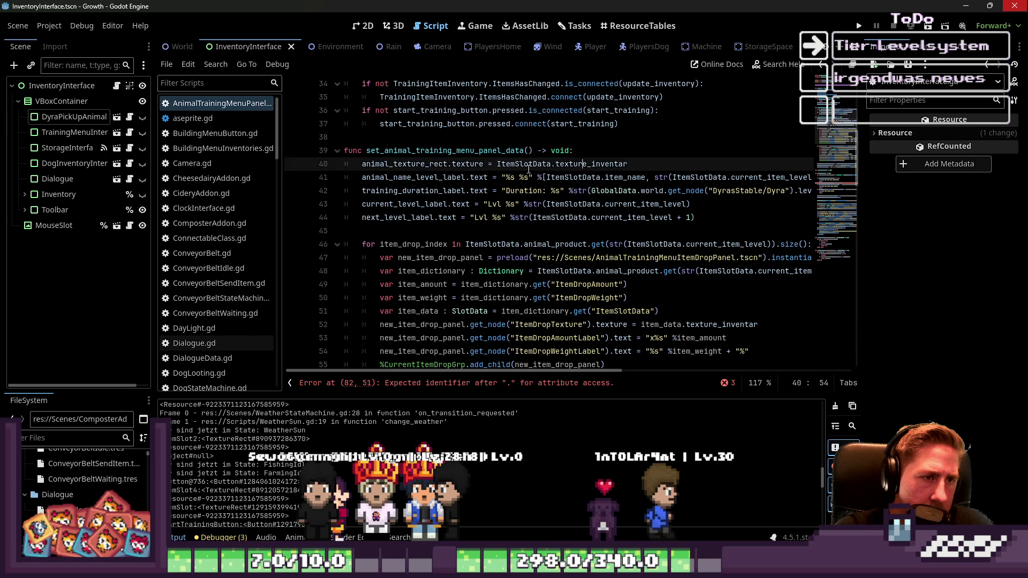
double_click(511, 167)
double_click(455, 150)
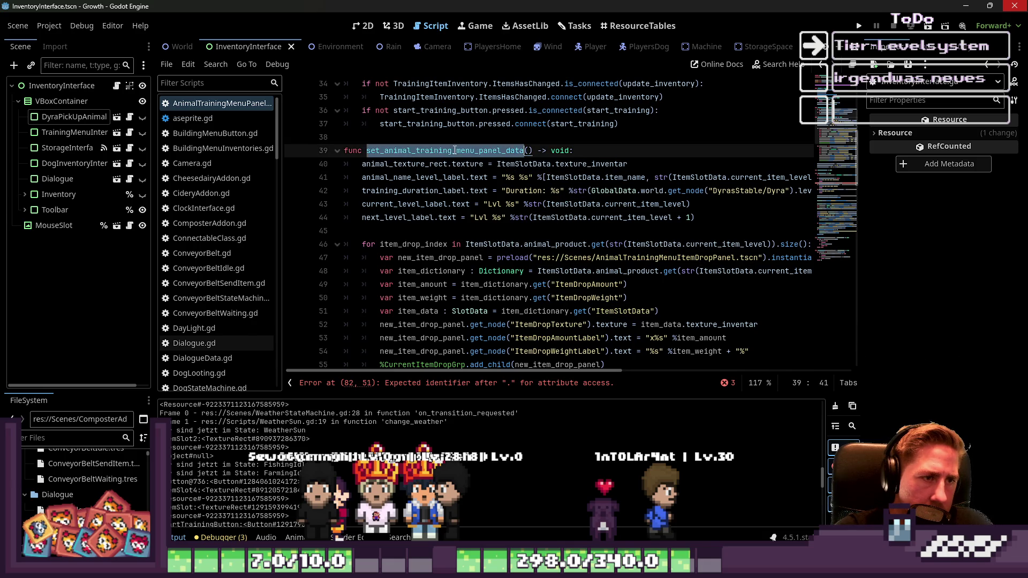
double_click(518, 166)
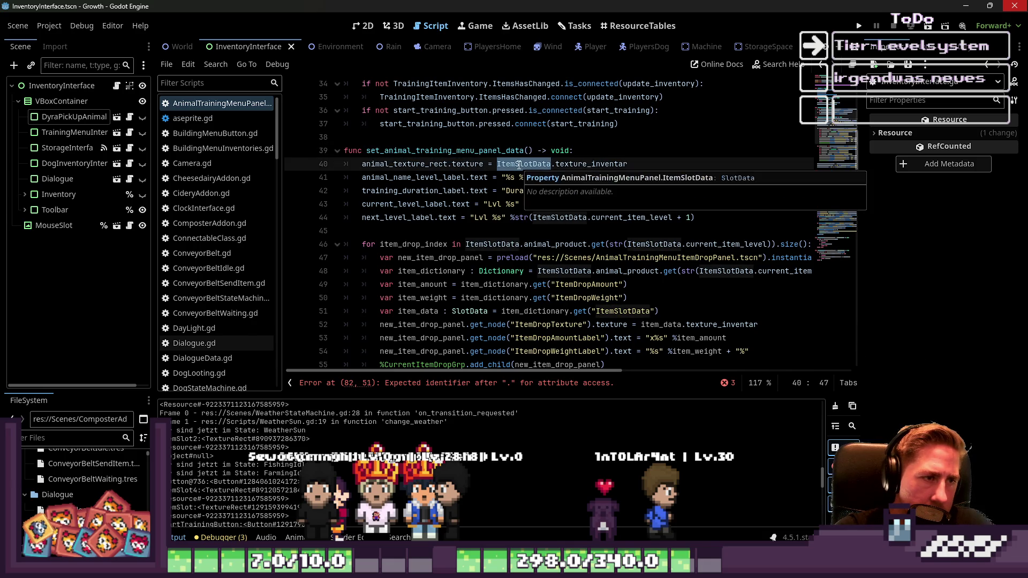
click(448, 165)
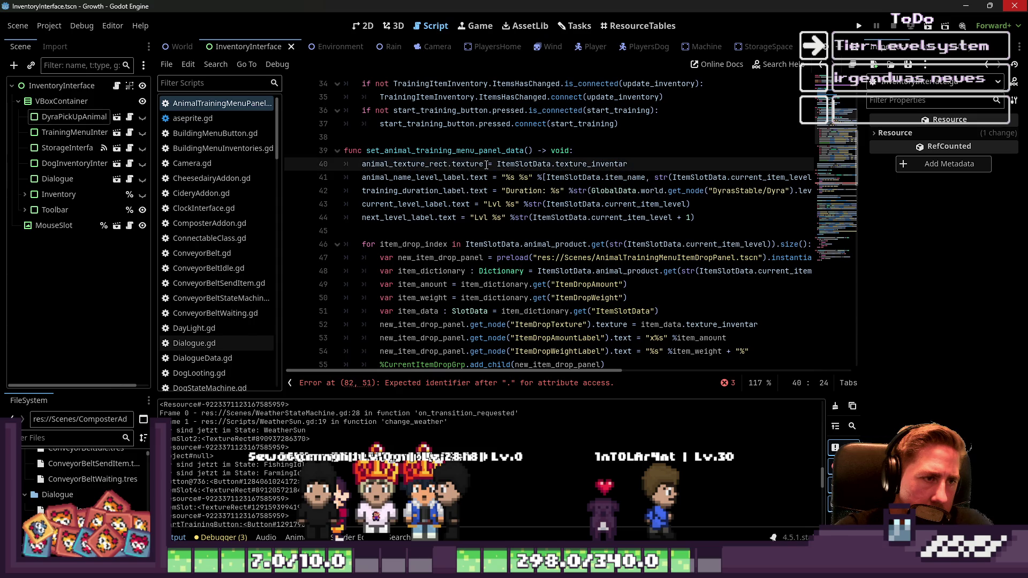
scroll(492, 231, down, 1)
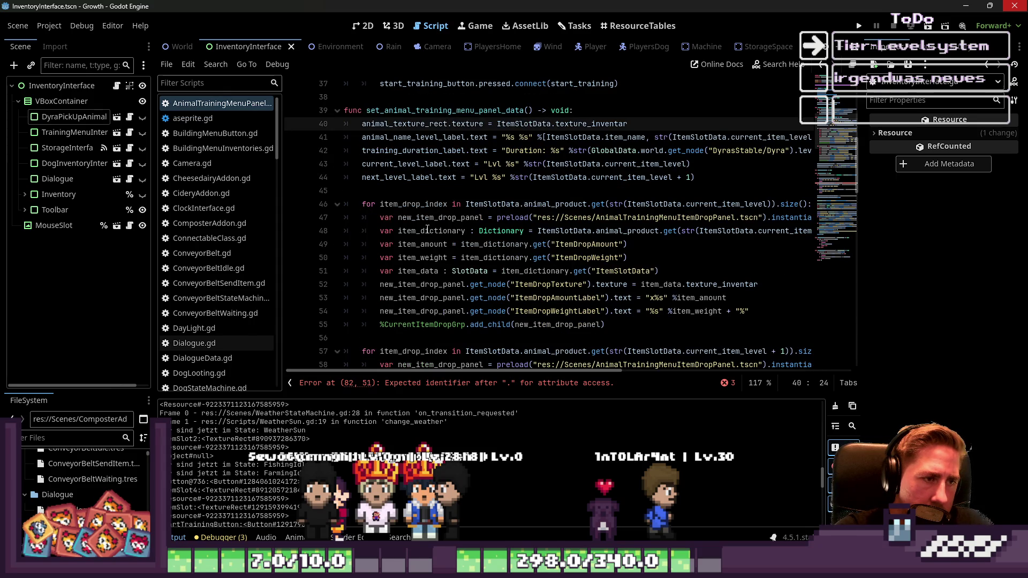
scroll(427, 229, down, 2)
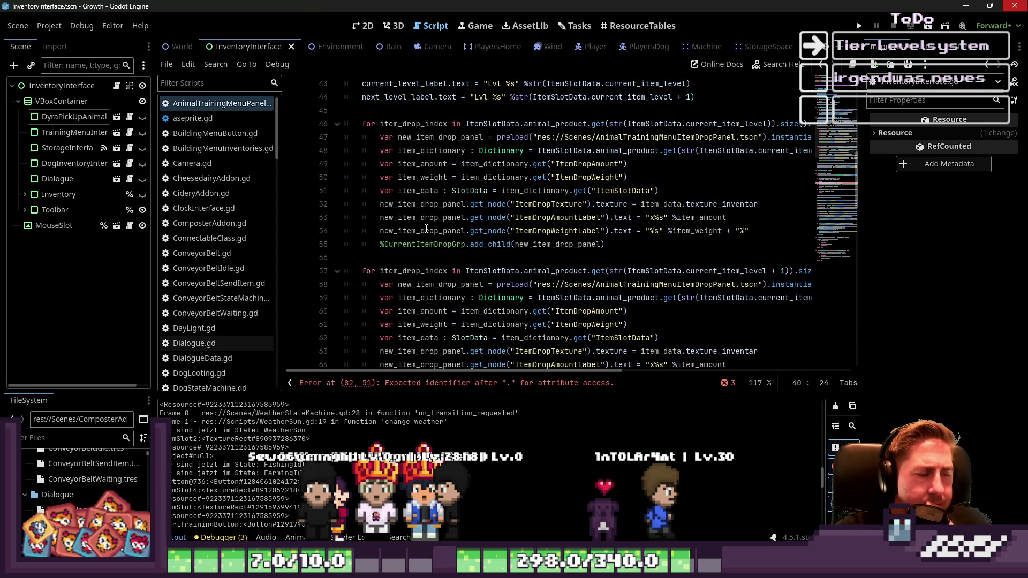
scroll(427, 229, down, 8)
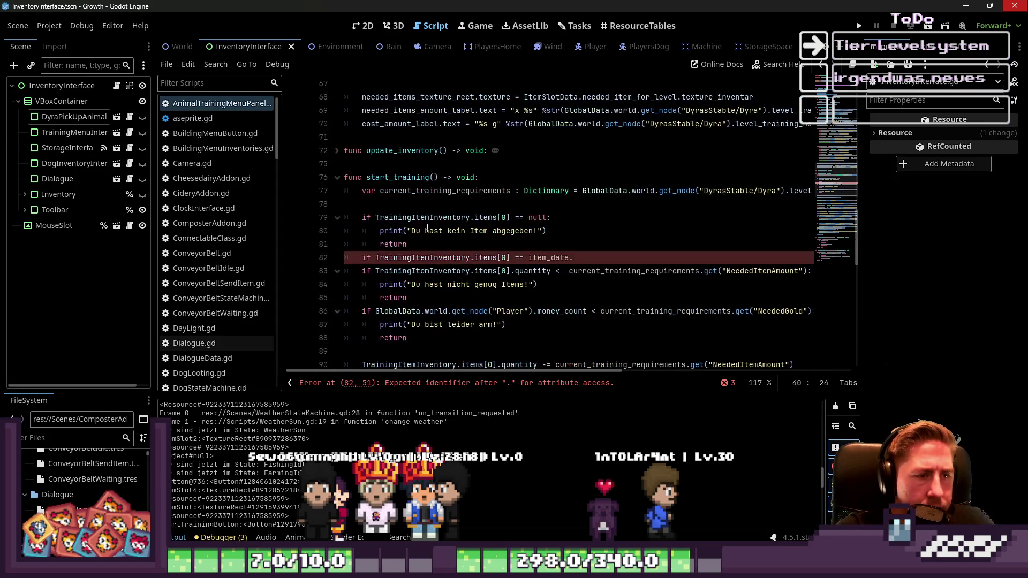
double_click(570, 263)
Step: Compare items[0].item_name with ItemSlotData.needed_item_for_level.item_name on line 82
text(ItemSlotData.Need)
key(Down)
key(Return)
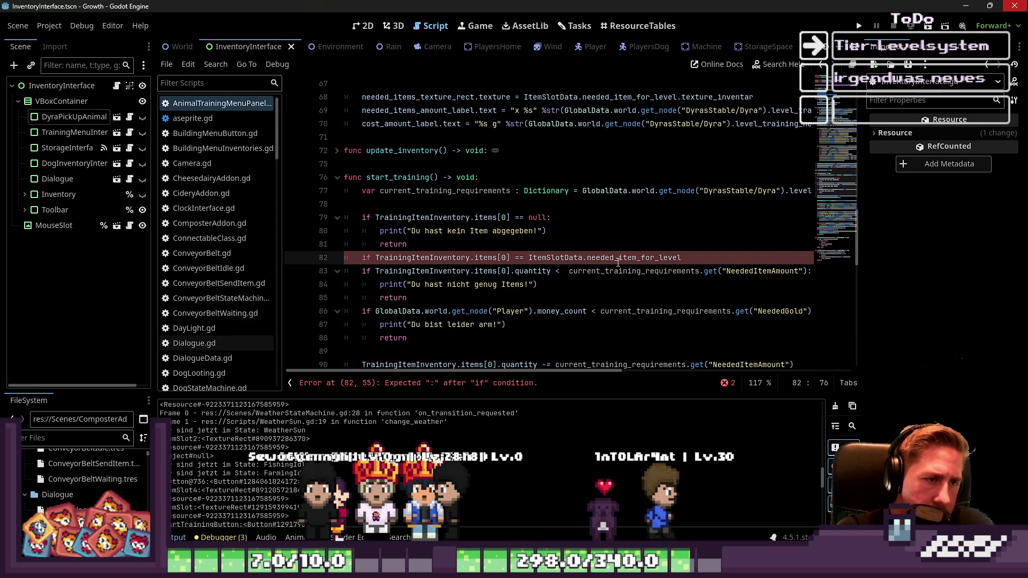
text(.)
text(item_name)
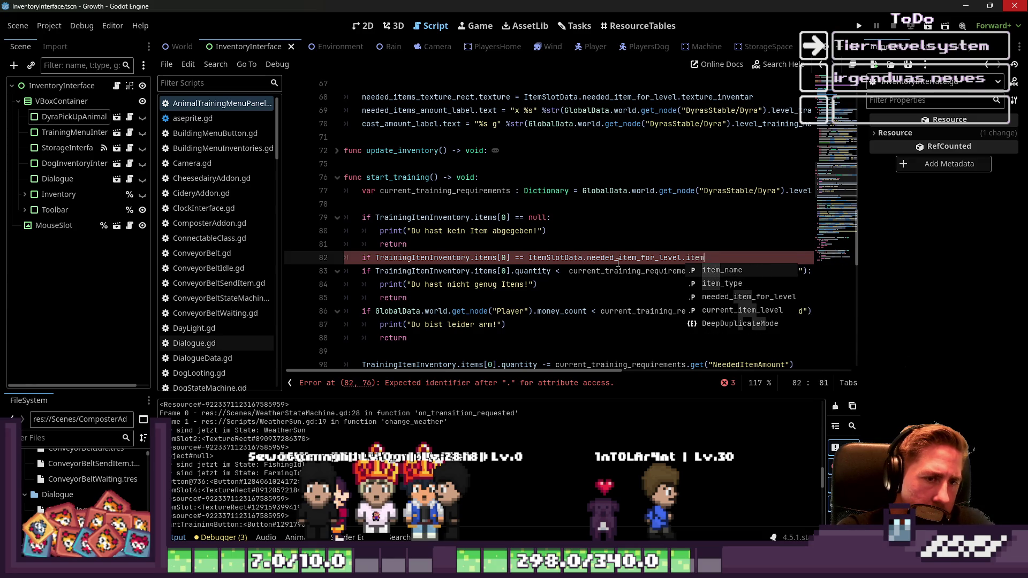
key(ctrl+Left)
key(ctrl+Left)
key(ctrl+Left)
key(ctrl+Right)
key(Right)
text(.item_)
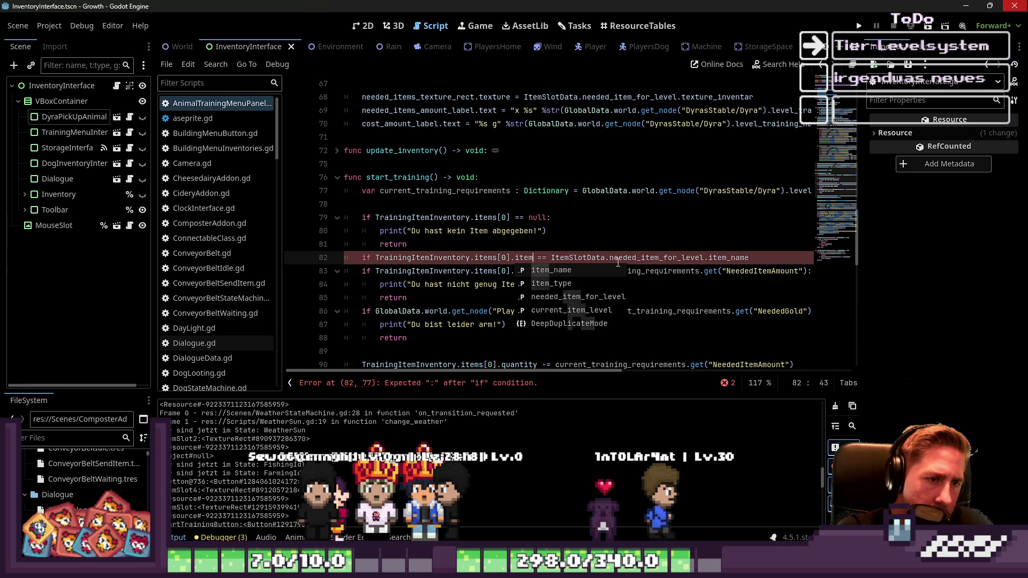
text(n)
key(Return)
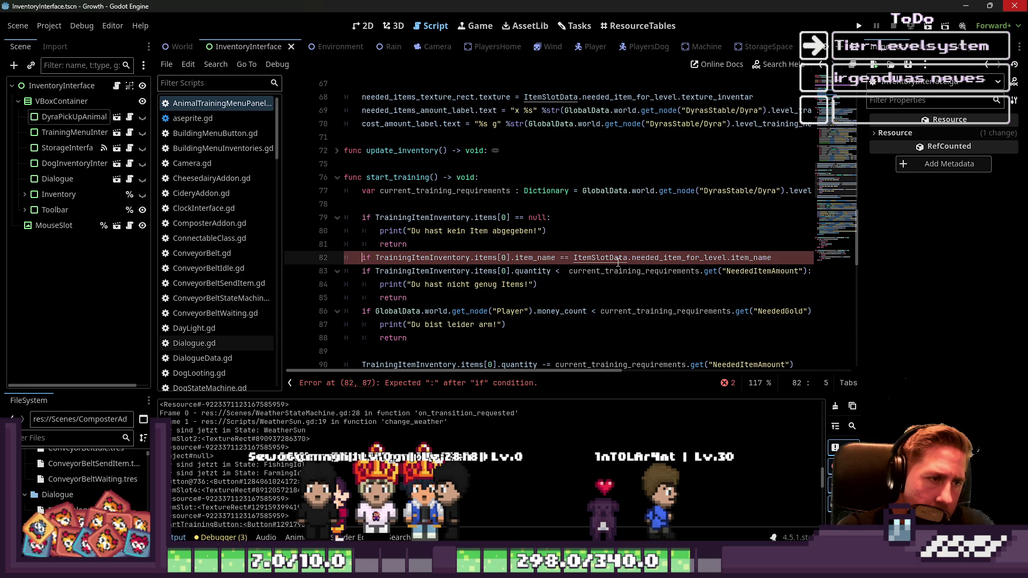
Step: Negate the condition with 'not' and end it with a colon
text(not)
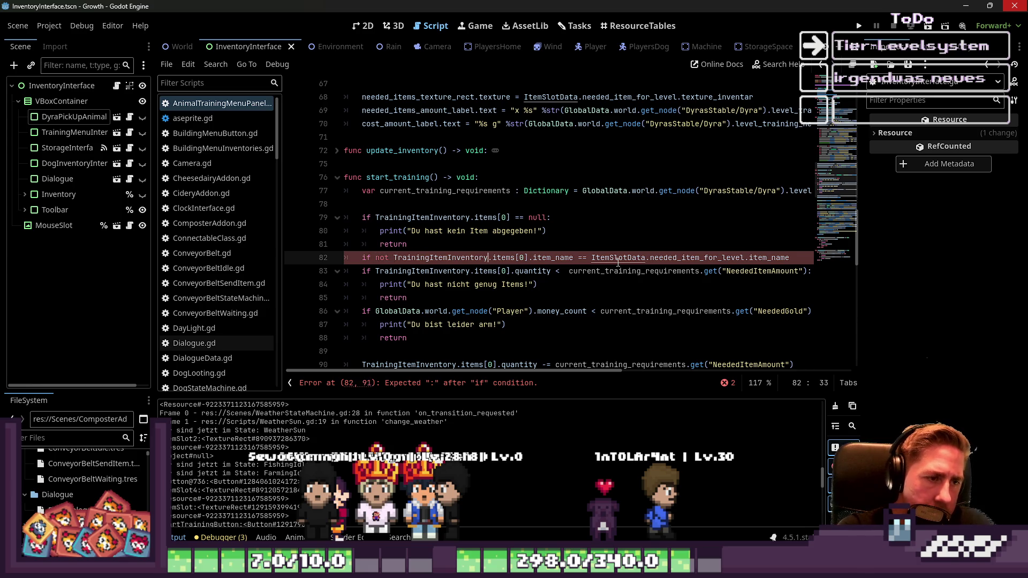
key(End)
key(Right)
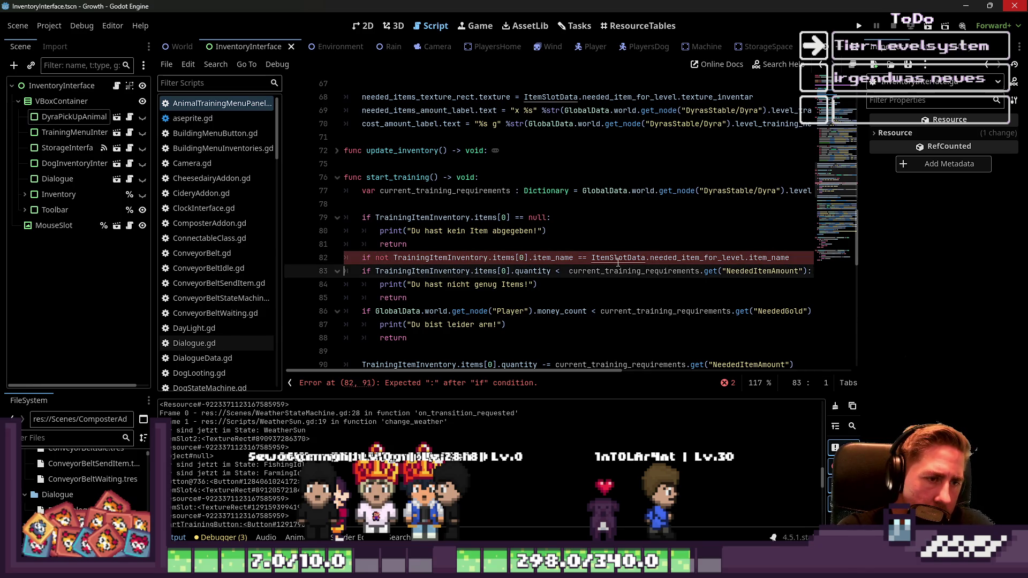
key(BackSpace)
key(Up)
key(End)
text(:)
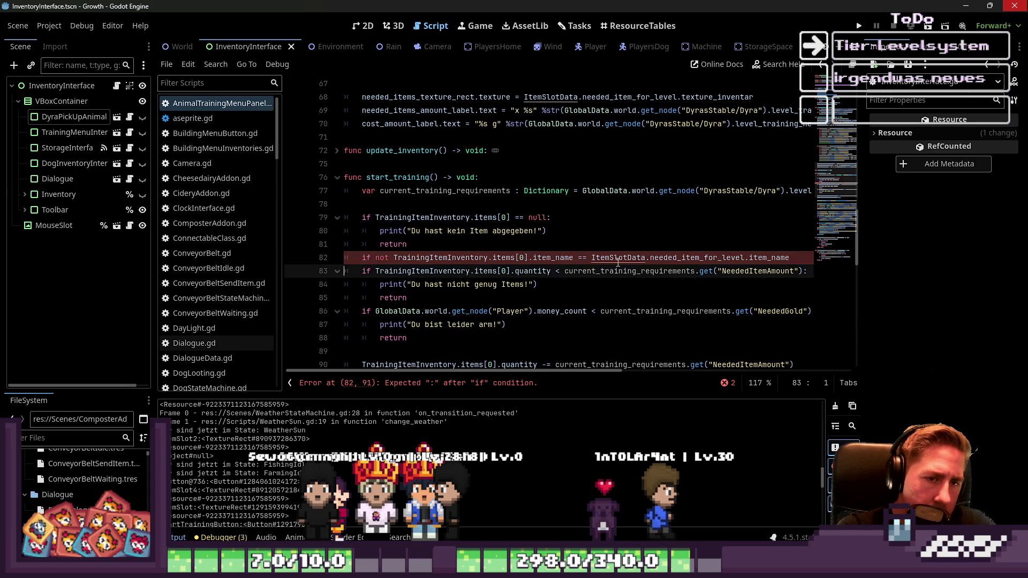
Step: Add a wrong-item print and a return under the check, then run the game
key(Return)
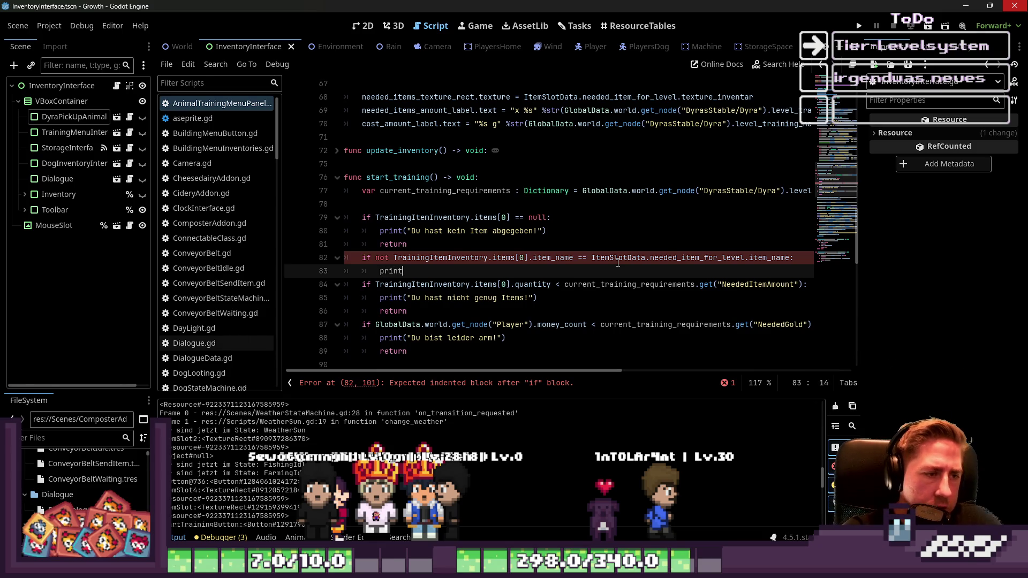
text((")
text(Du hast )
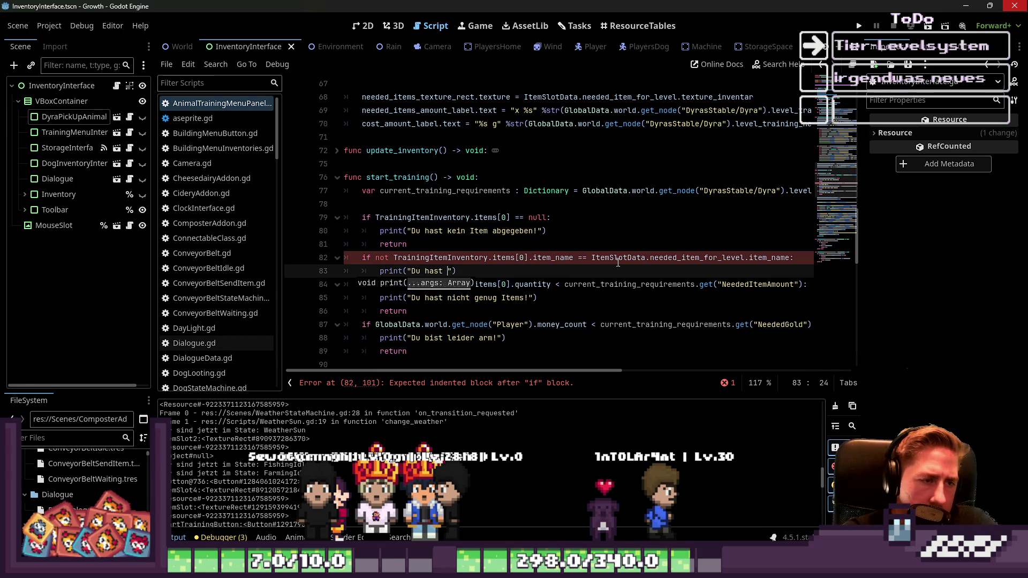
text(falsche Item)
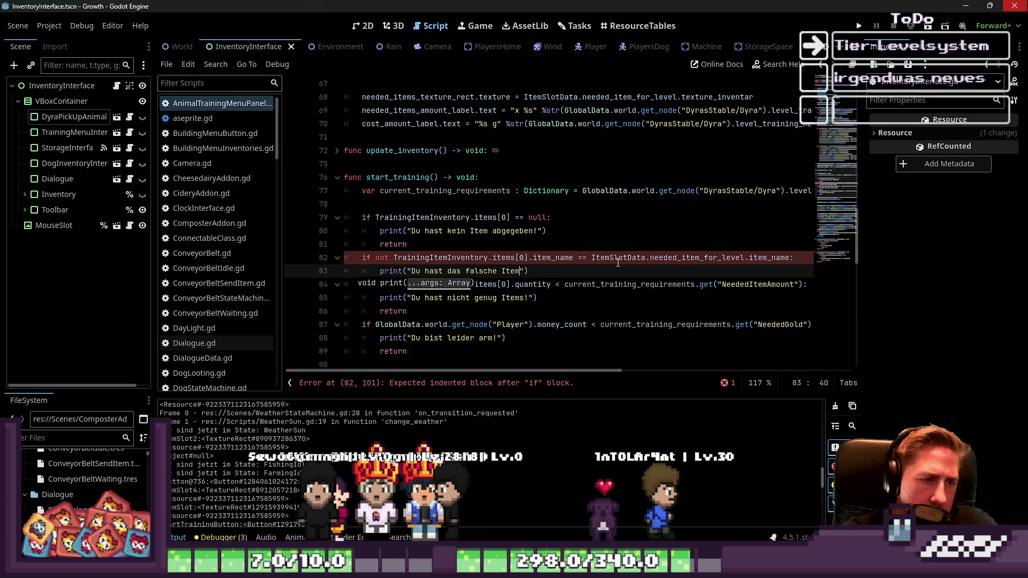
text(hier reingelegt!)
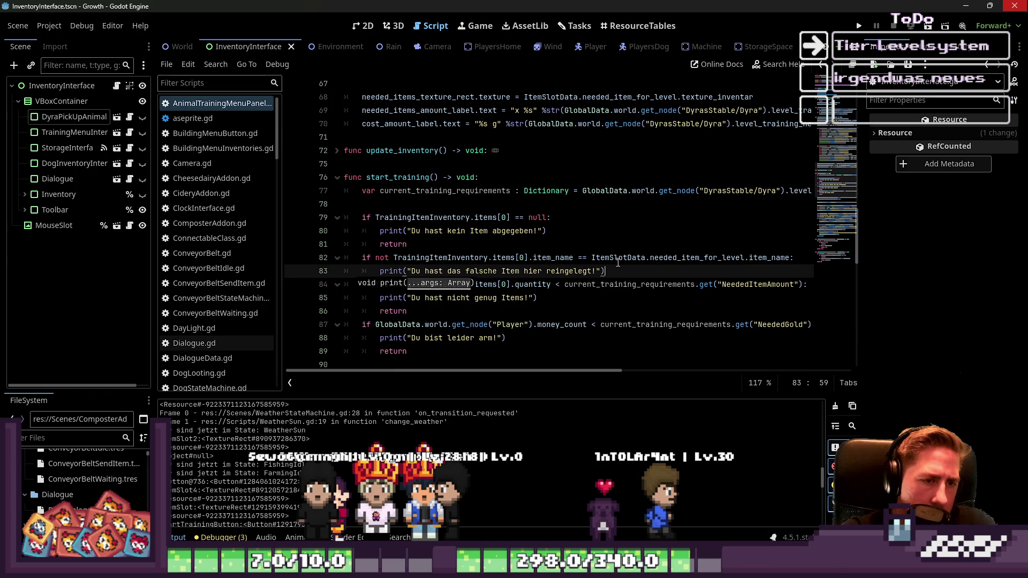
key(Return)
text(rn)
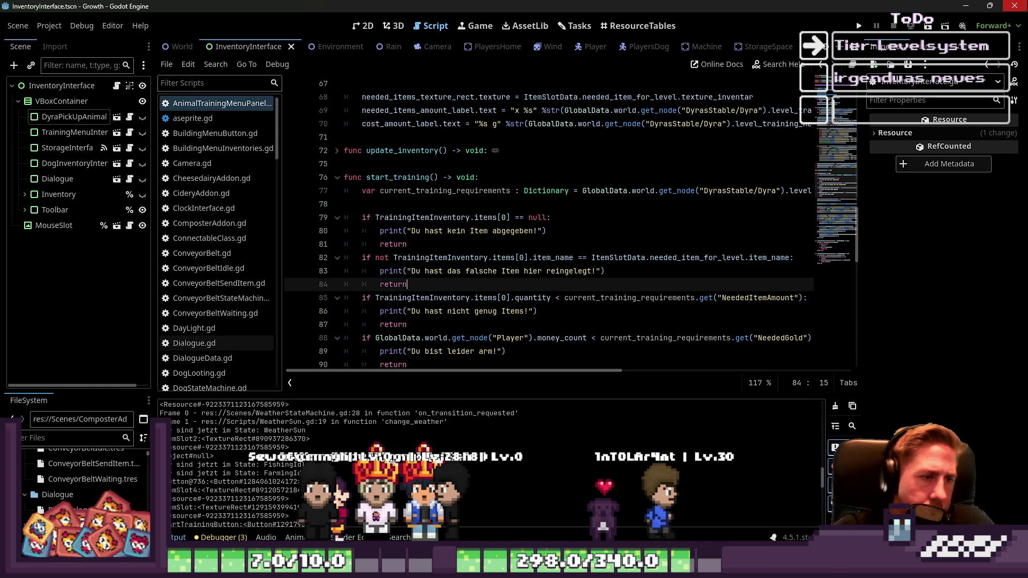
click(485, 151)
click(858, 26)
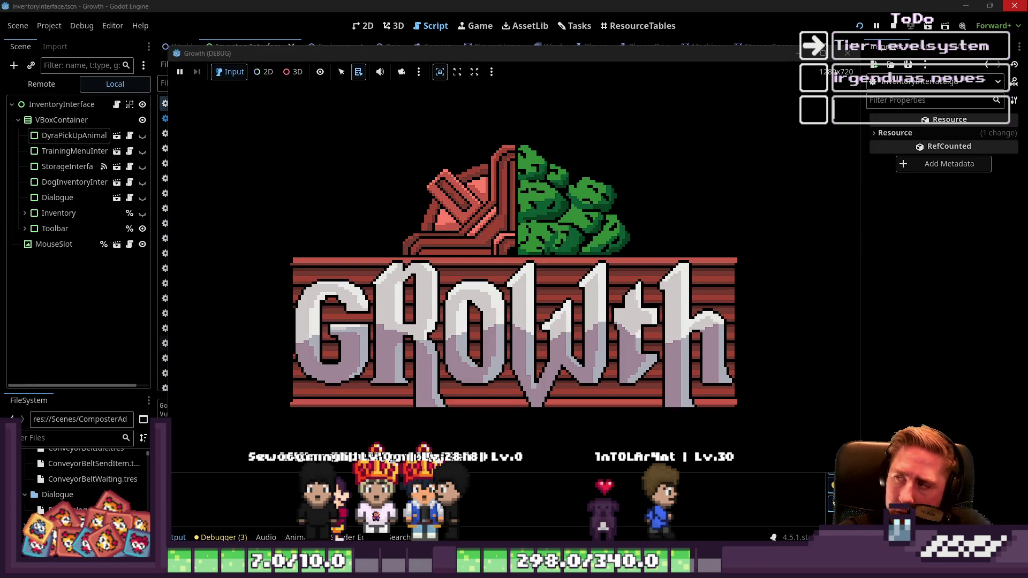
Step: Start a new game with a character named 'asd'
click(513, 246)
click(533, 169)
text(asd)
click(449, 363)
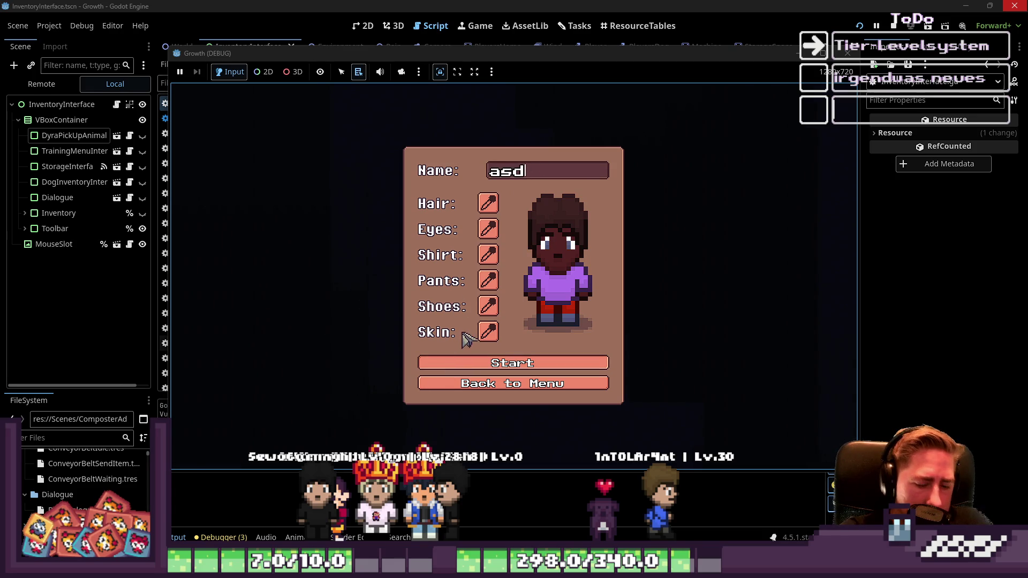
Step: Stock the hotbar with sunflowers and beehives split across several slots
key(i)
click(611, 150)
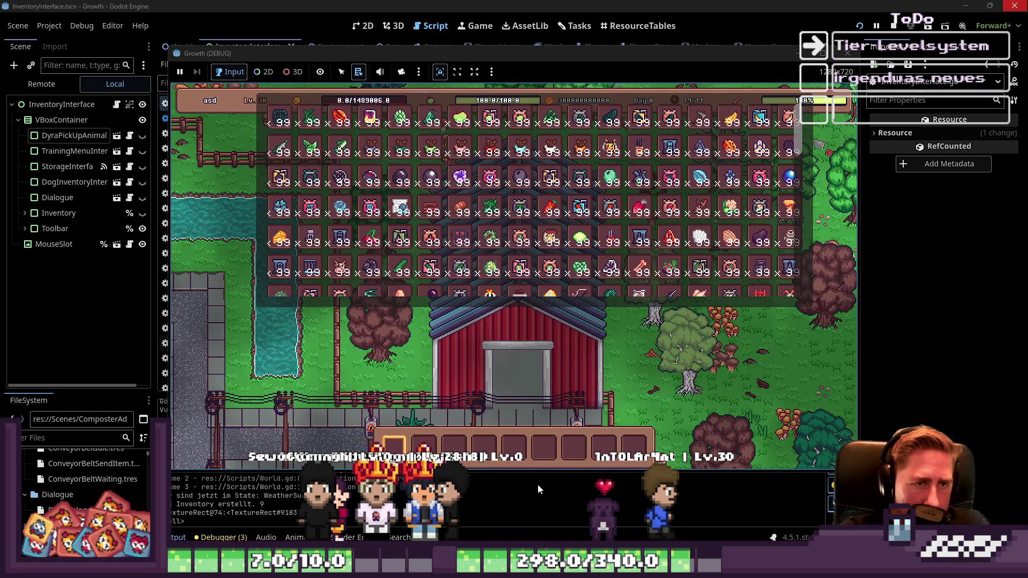
scroll(538, 254, down, 5)
scroll(538, 255, down, 5)
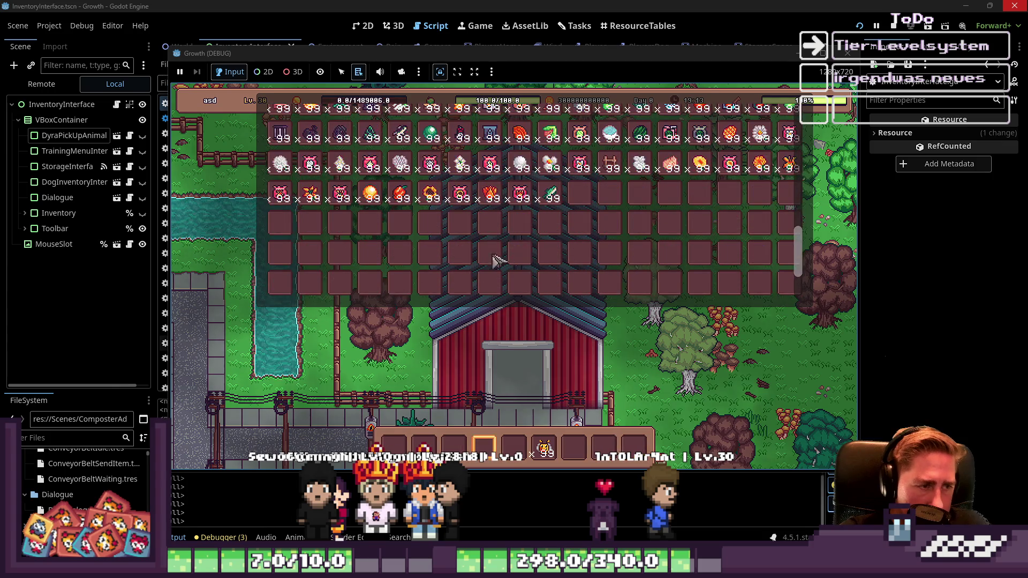
click(430, 201)
right_click(544, 447)
click(574, 447)
click(604, 447)
key(i)
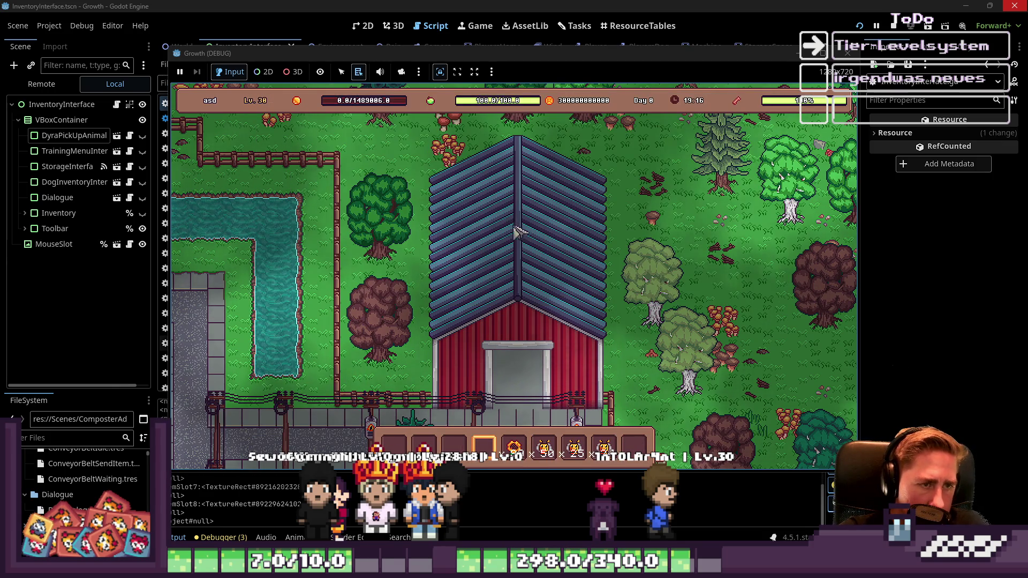
Step: Try starting training with the bee item in the slot and confirm it is refused
key(e)
click(560, 410)
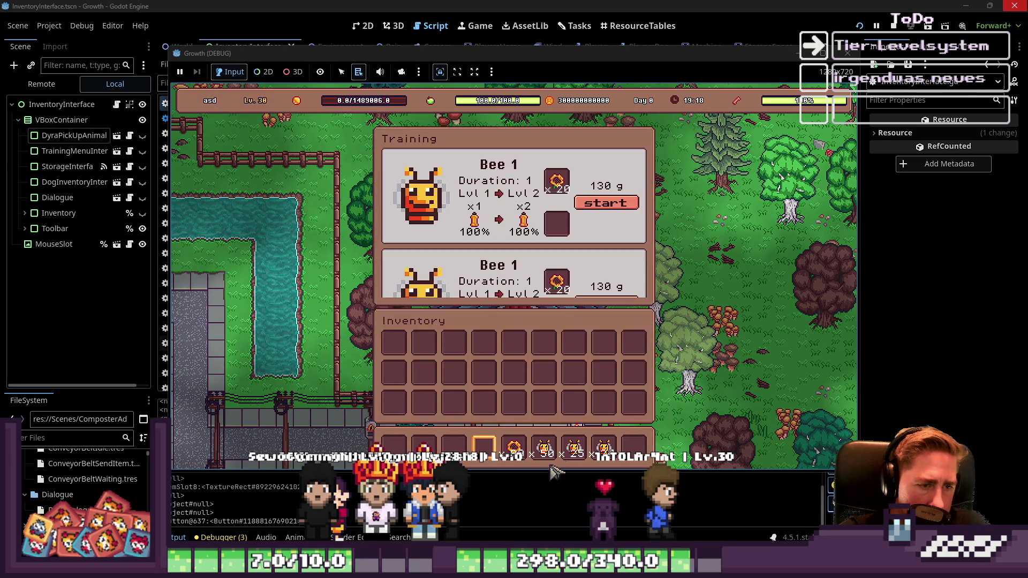
click(557, 223)
click(592, 207)
click(593, 209)
click(593, 211)
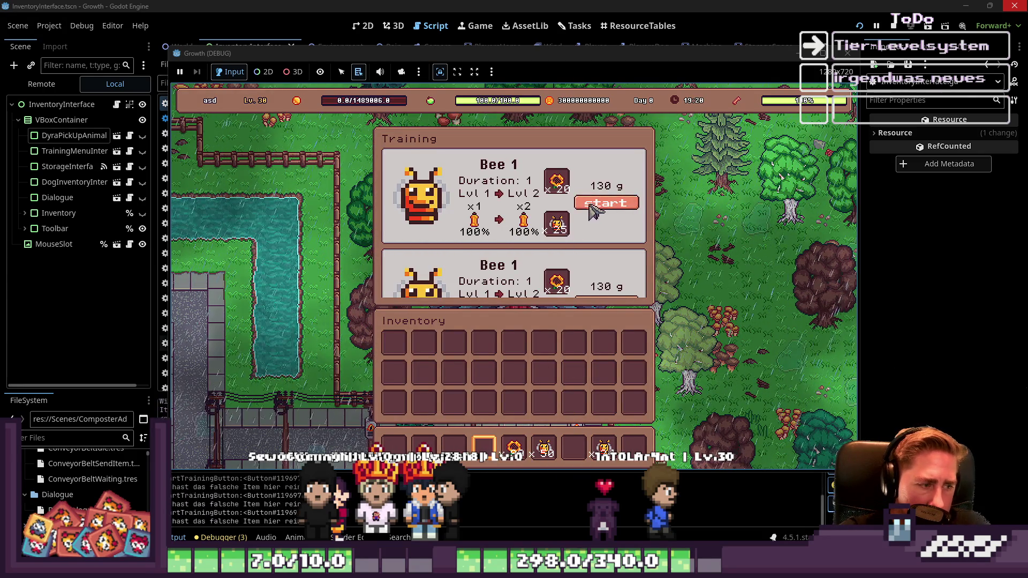
click(557, 224)
click(574, 449)
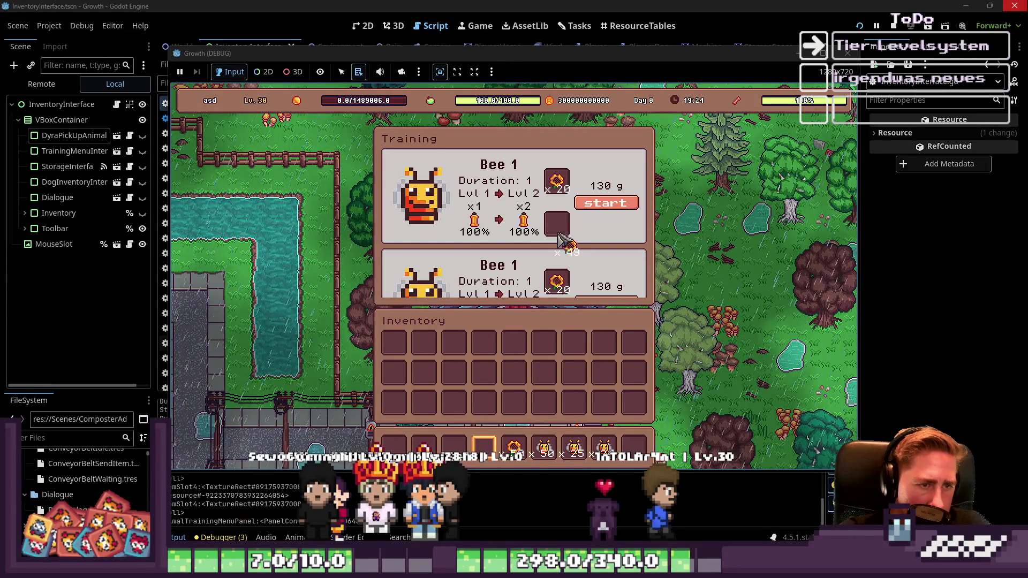
Step: Start Bee training with sunflowers, then open and close the Pick Up Animals list
click(605, 209)
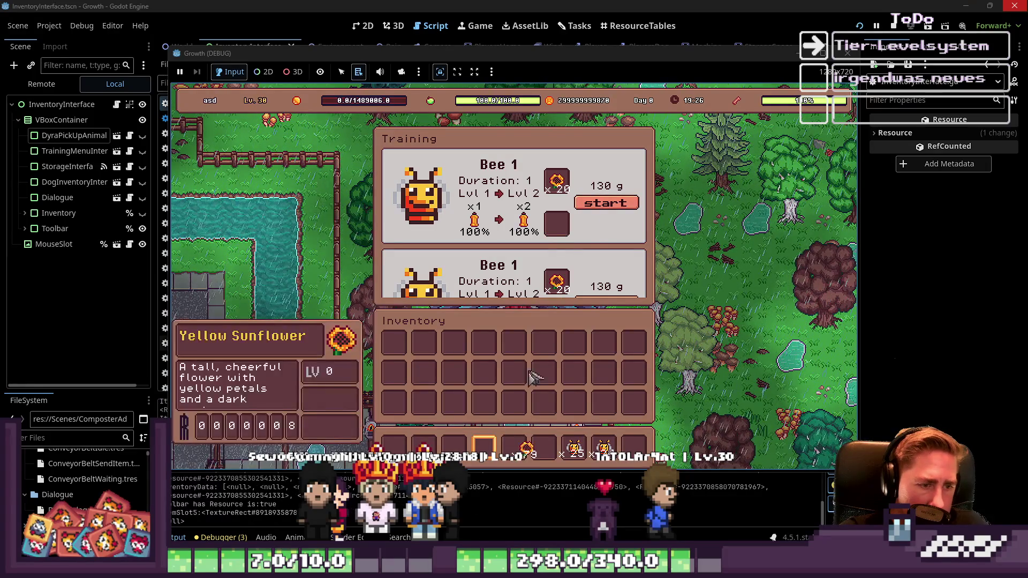
click(514, 449)
click(556, 224)
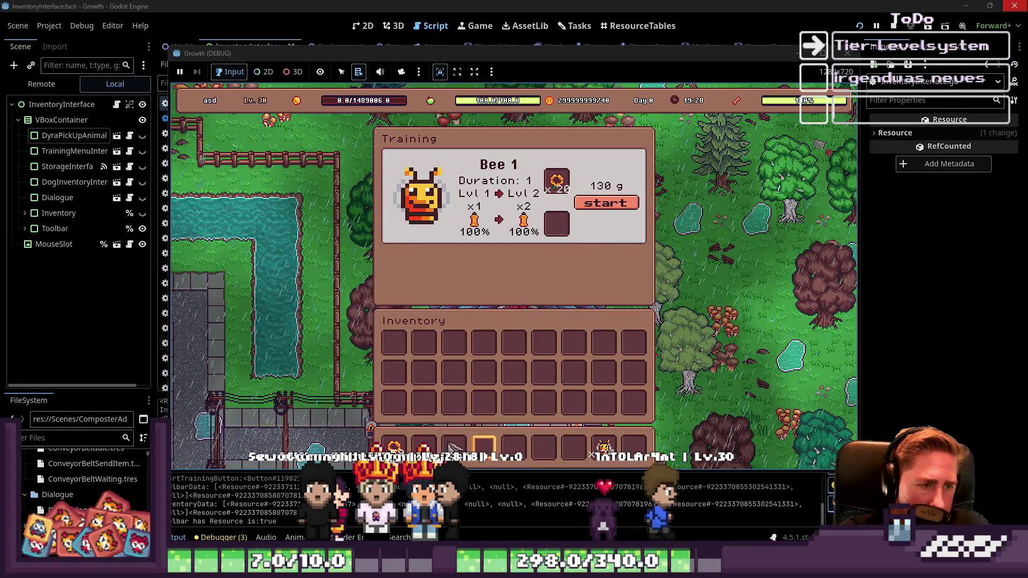
click(394, 447)
click(557, 223)
click(608, 204)
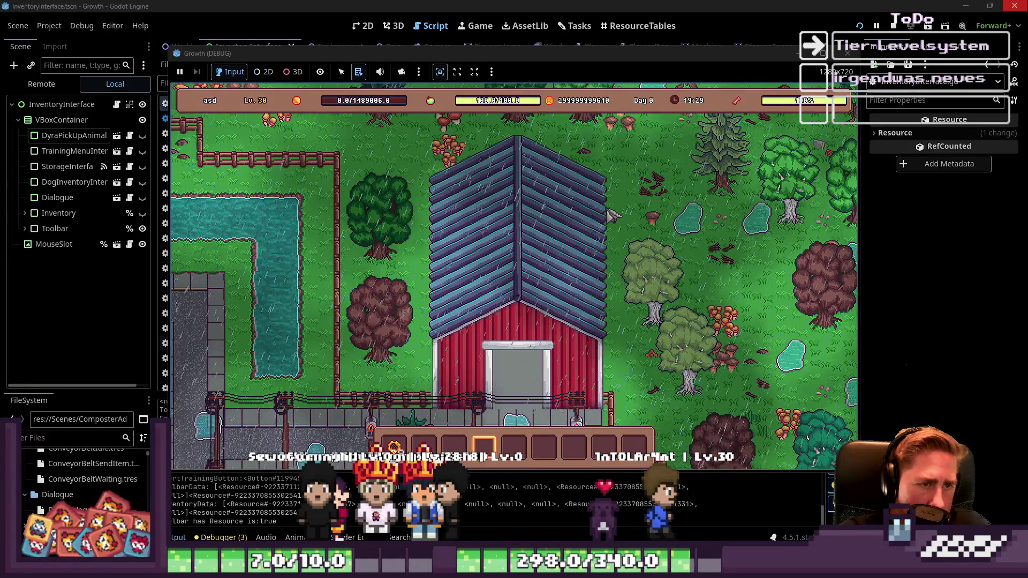
click(532, 274)
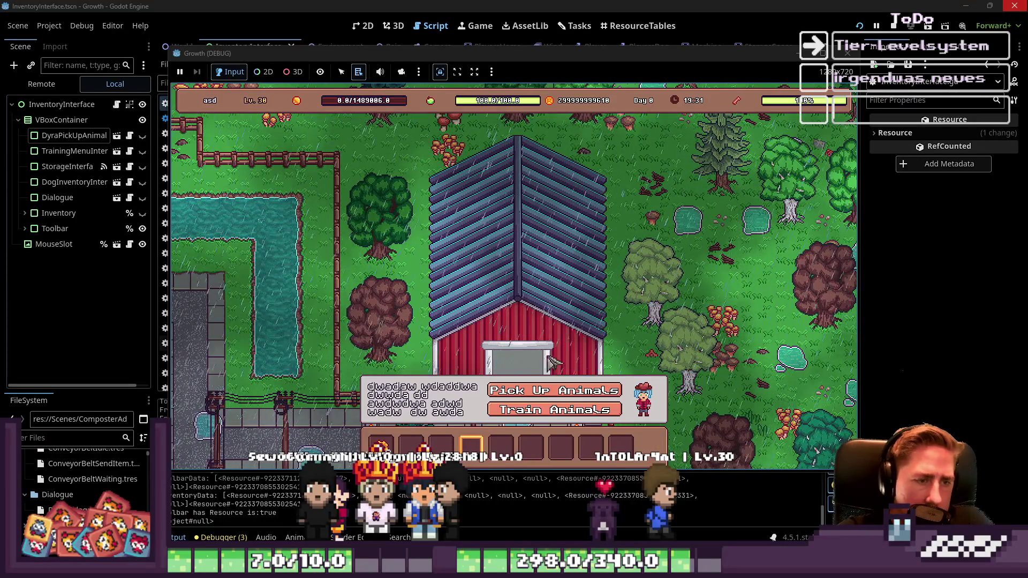
click(544, 395)
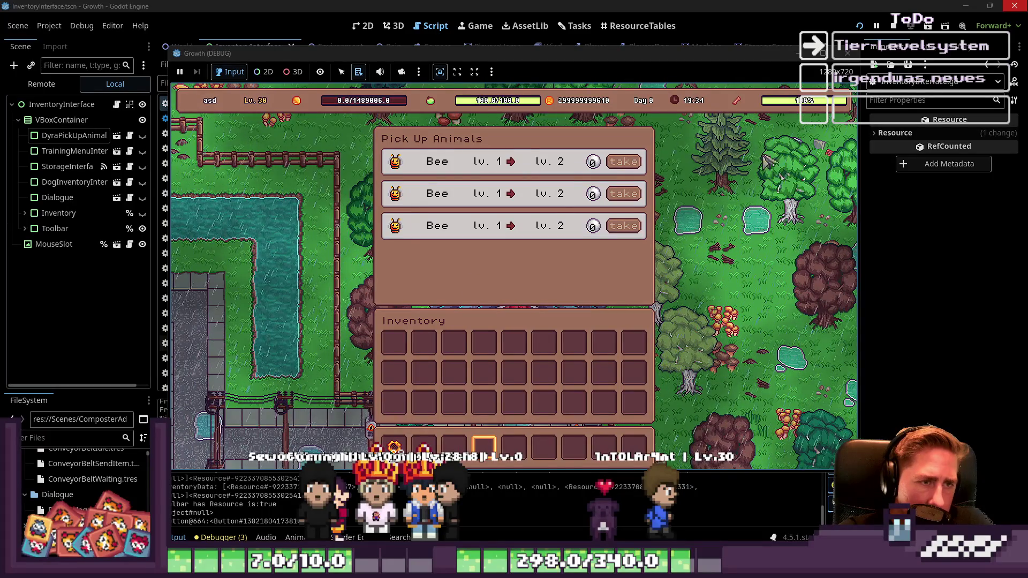
key(Escape)
Step: Set the live DayLight node's Day Count to 23 in the Remote tree and return to the game
click(22, 88)
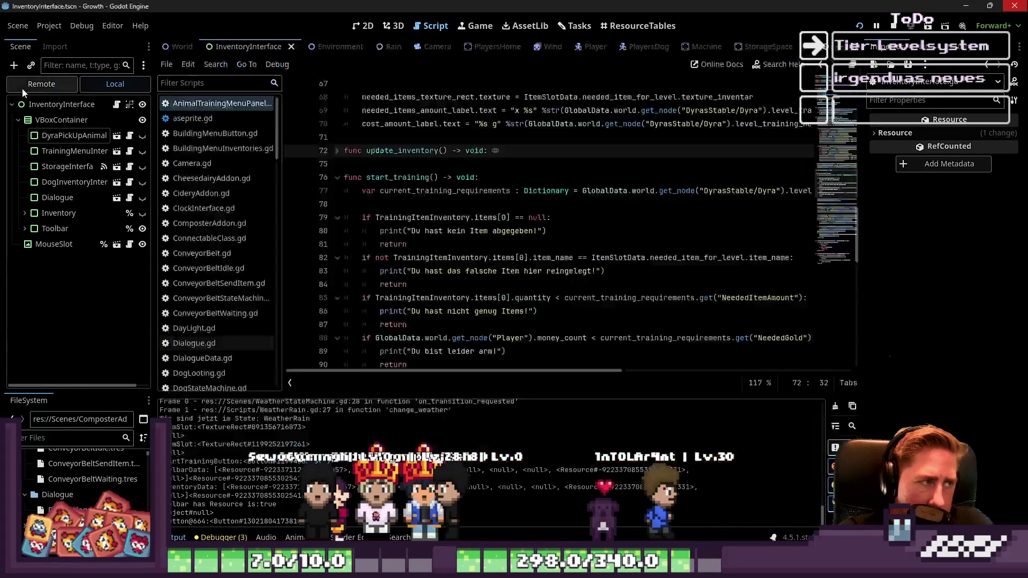
click(15, 187)
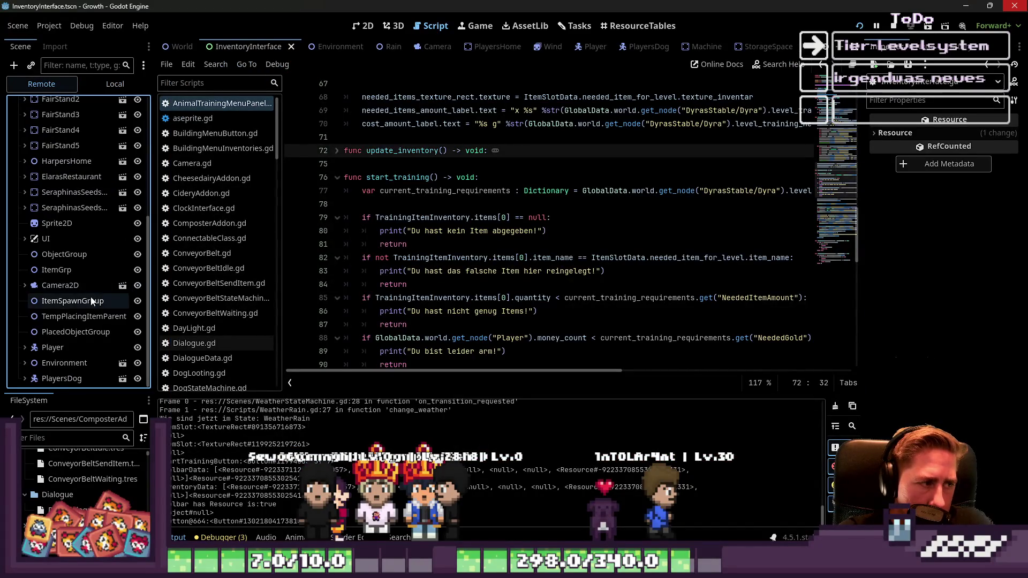
click(51, 303)
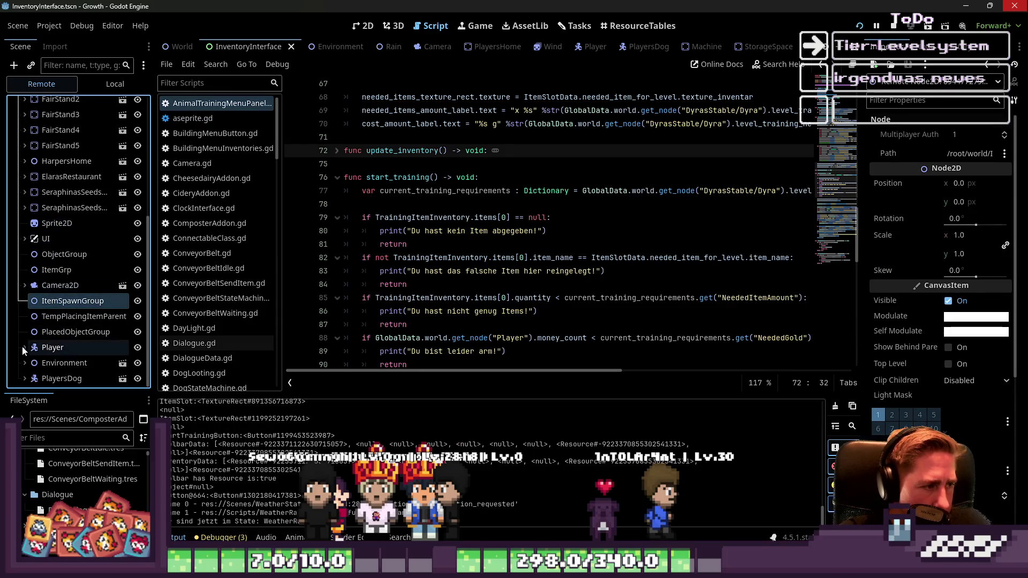
click(25, 363)
scroll(78, 367, down, 2)
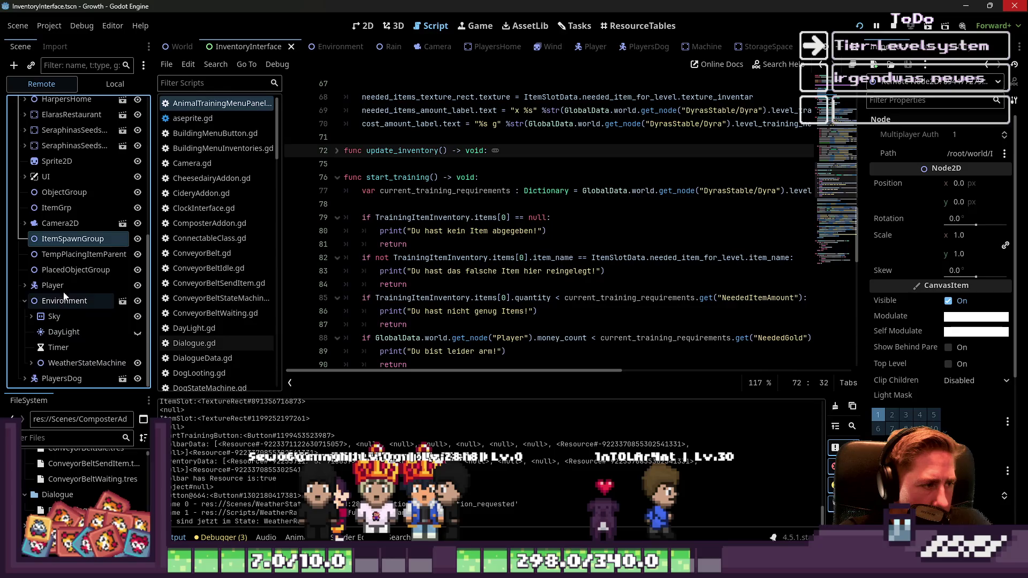
click(64, 332)
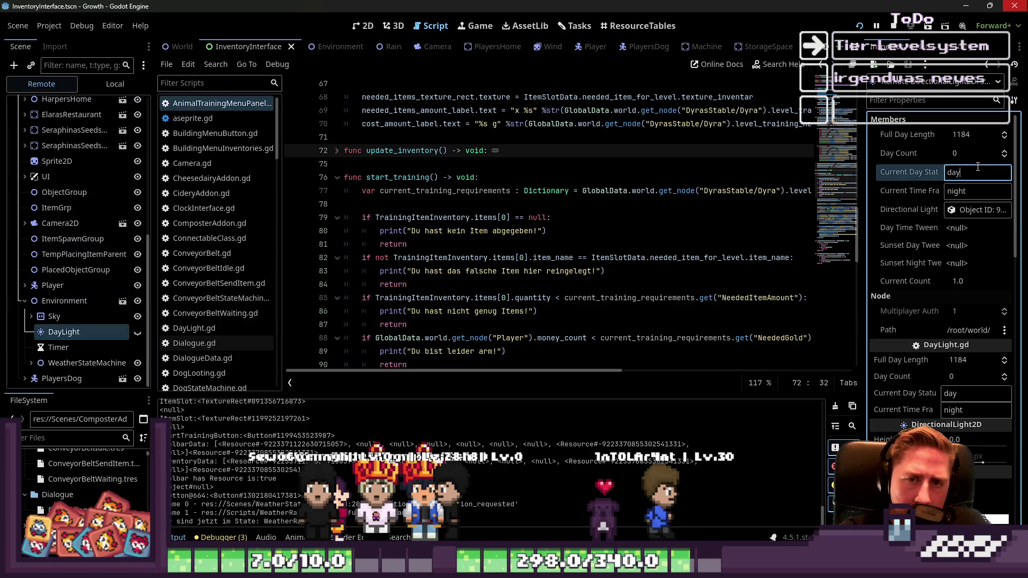
click(963, 153)
text(23)
key(Return)
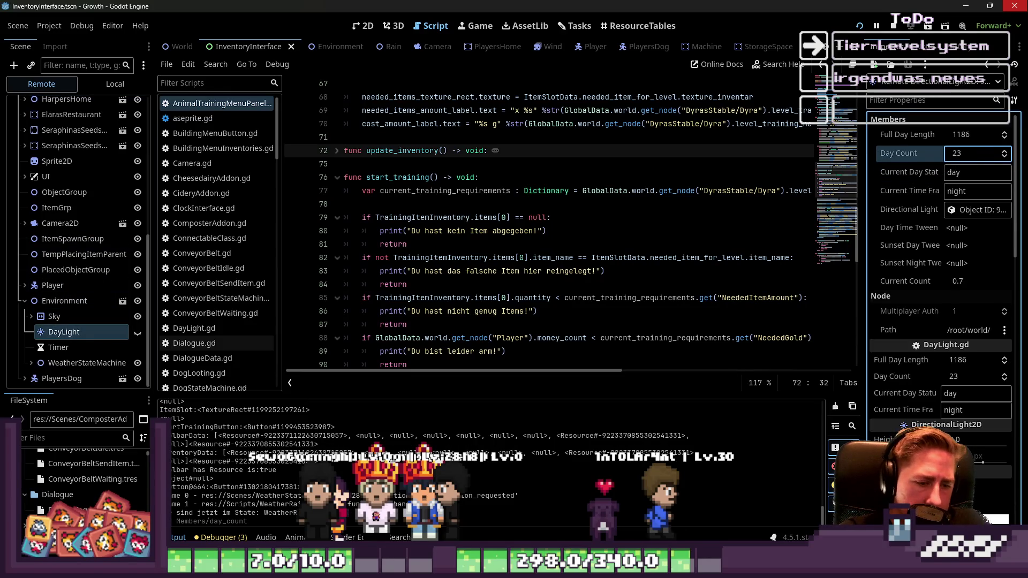
key(alt+Tab)
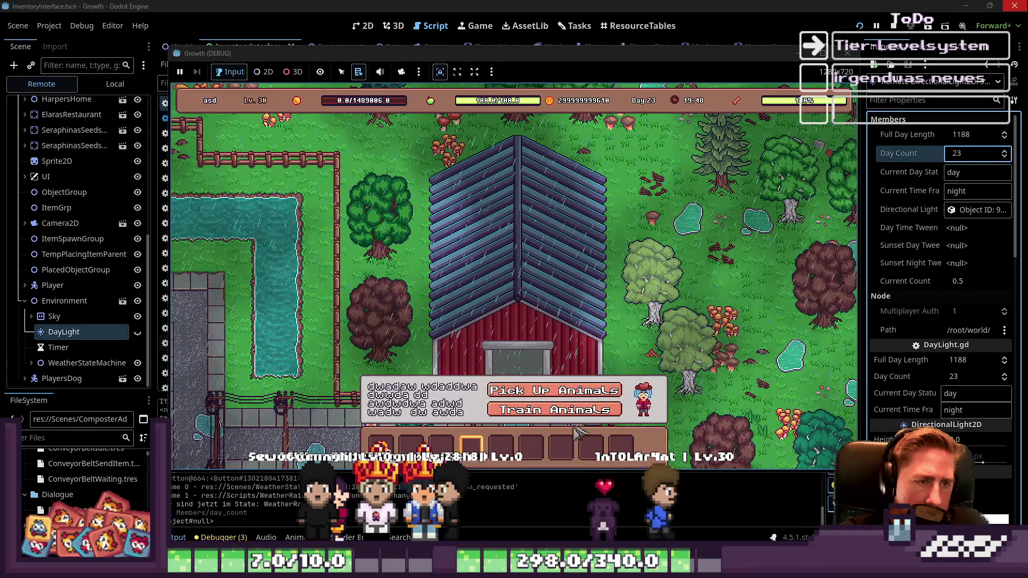
Step: Take all three bees from the barn's Pick Up Animals menu
click(583, 229)
click(623, 162)
click(623, 161)
click(623, 162)
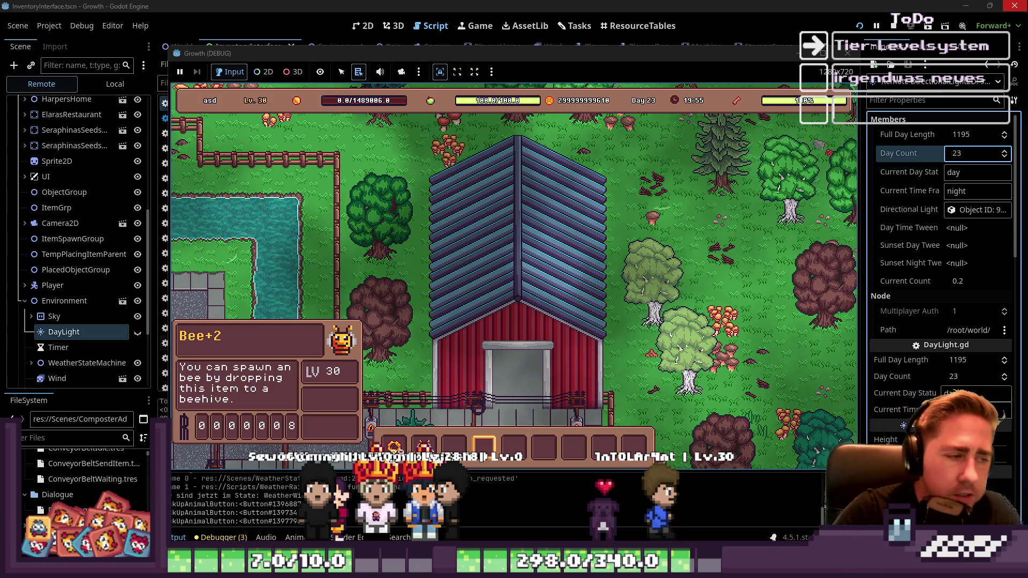
Step: Walk the player left along the path, then stop the game and return to the script
key(s)
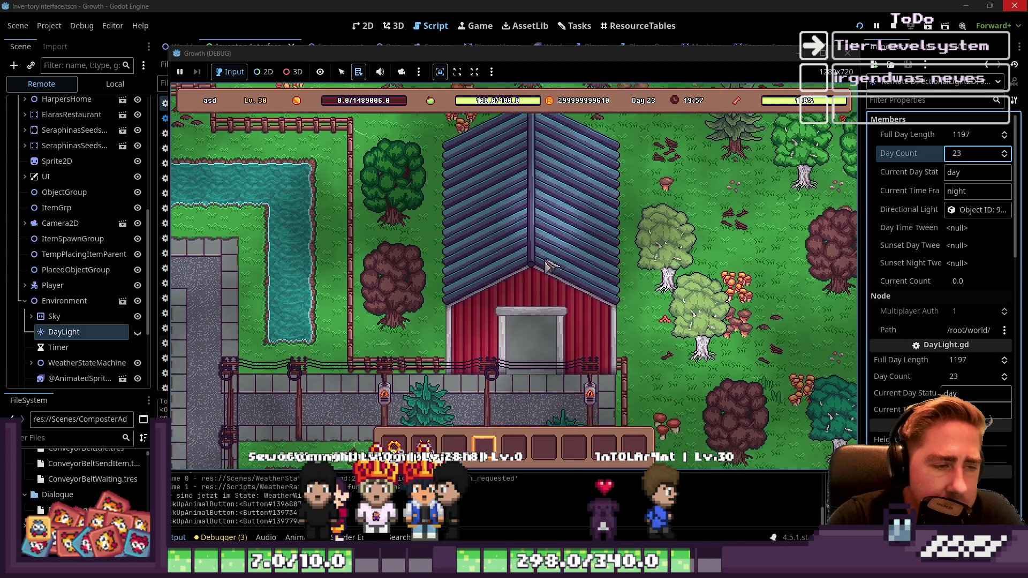
key(a)
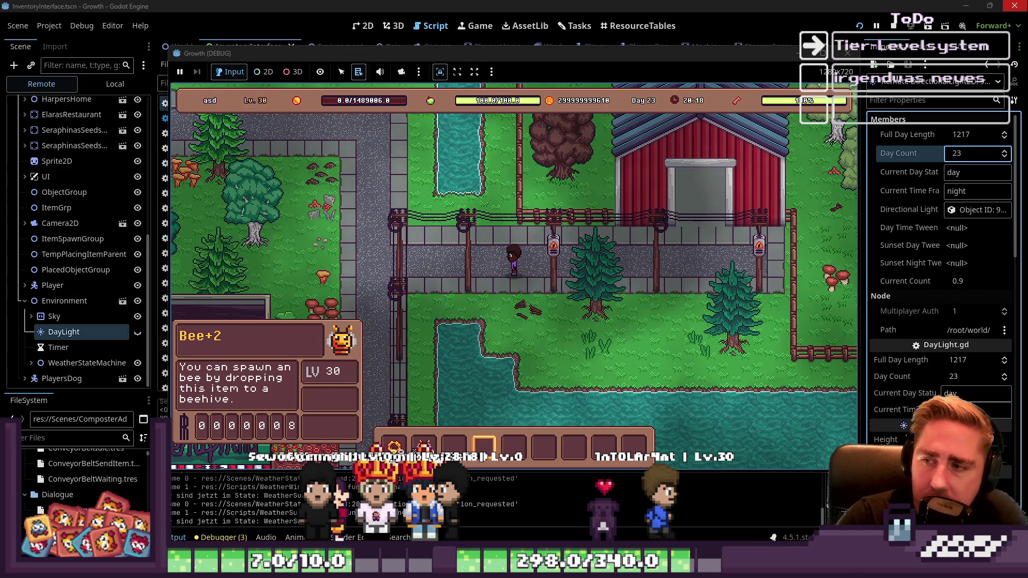
key(w+a)
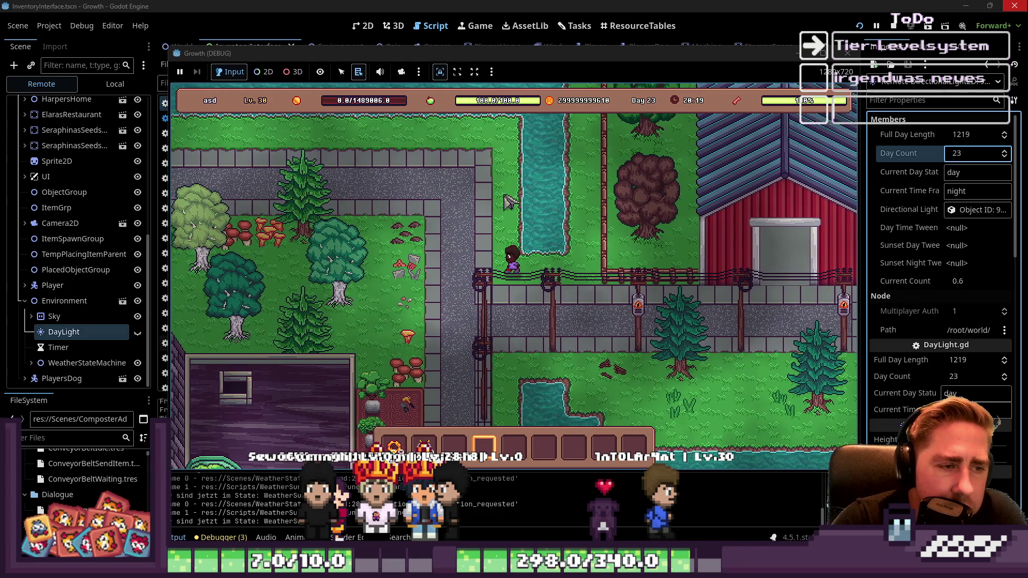
key(w+a)
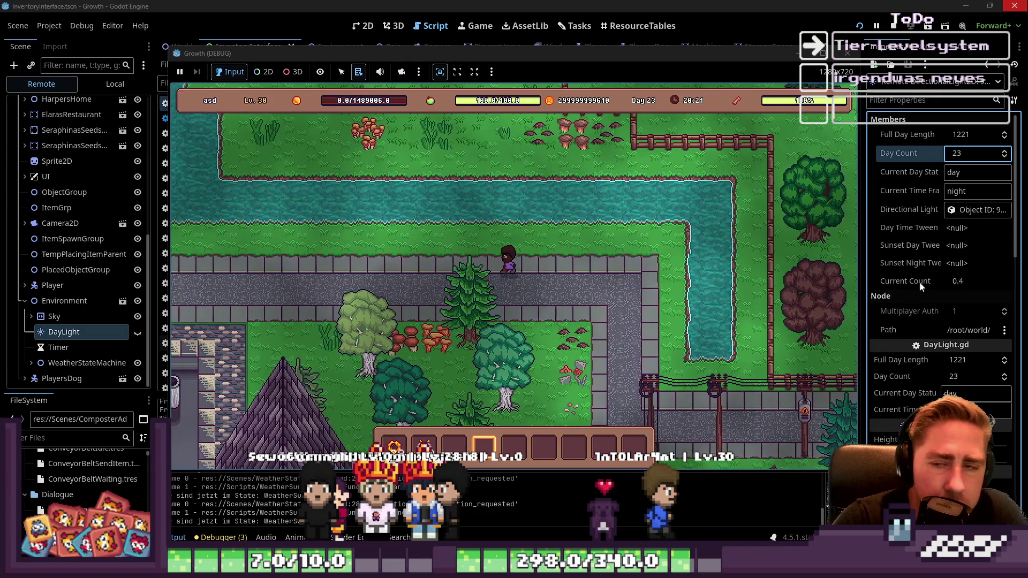
key(a)
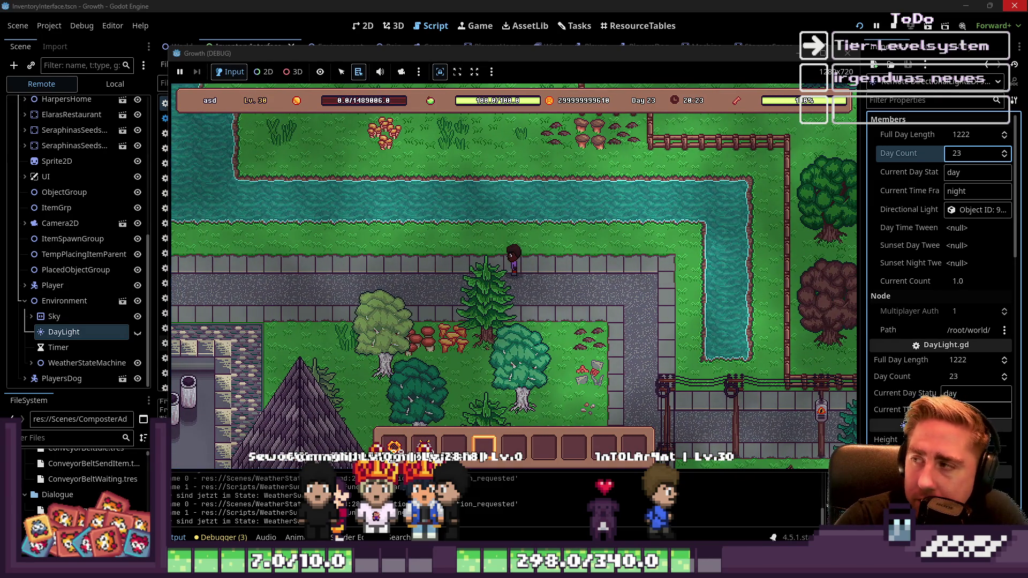
mouse_move(394, 448)
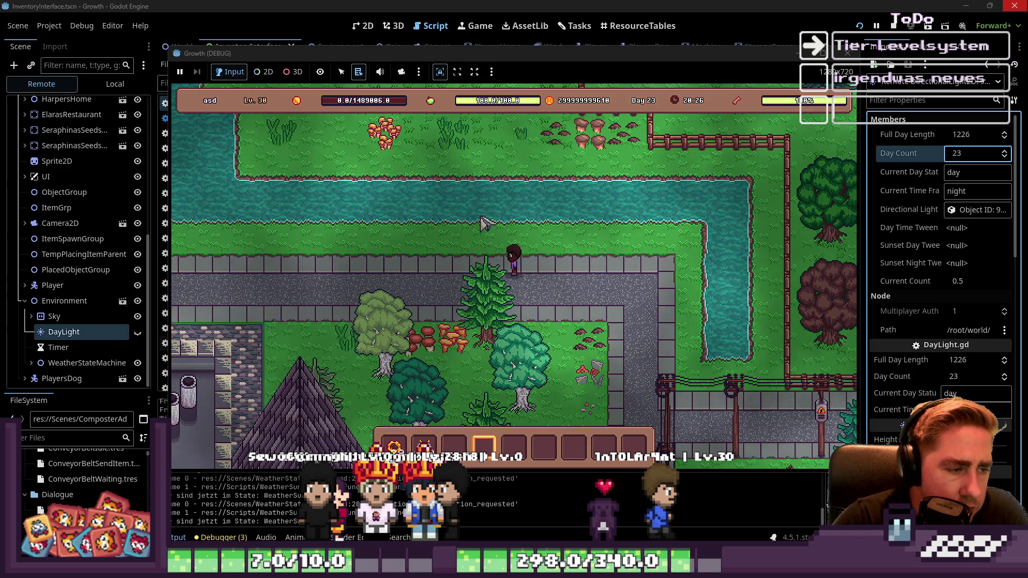
key(a)
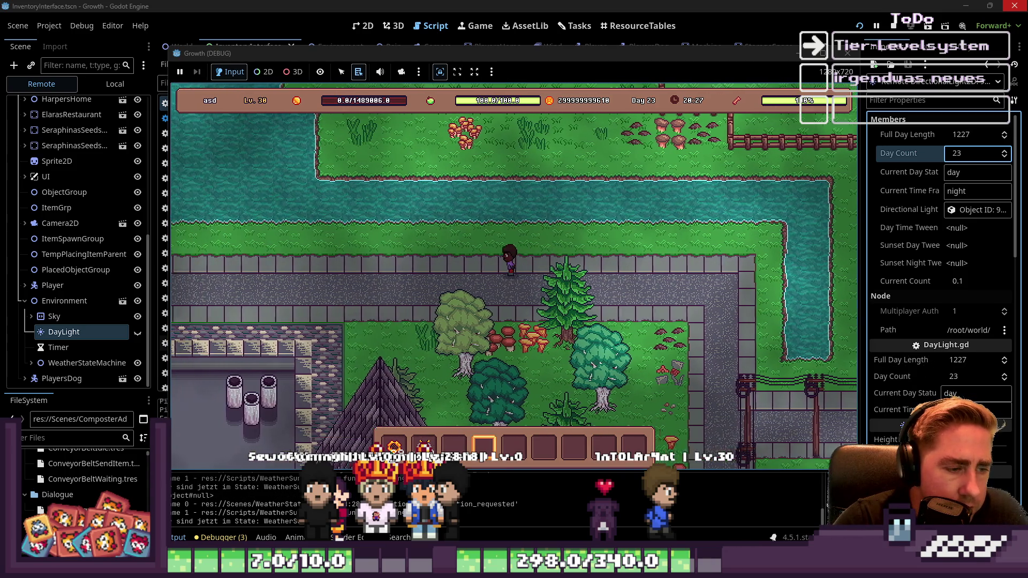
key(a)
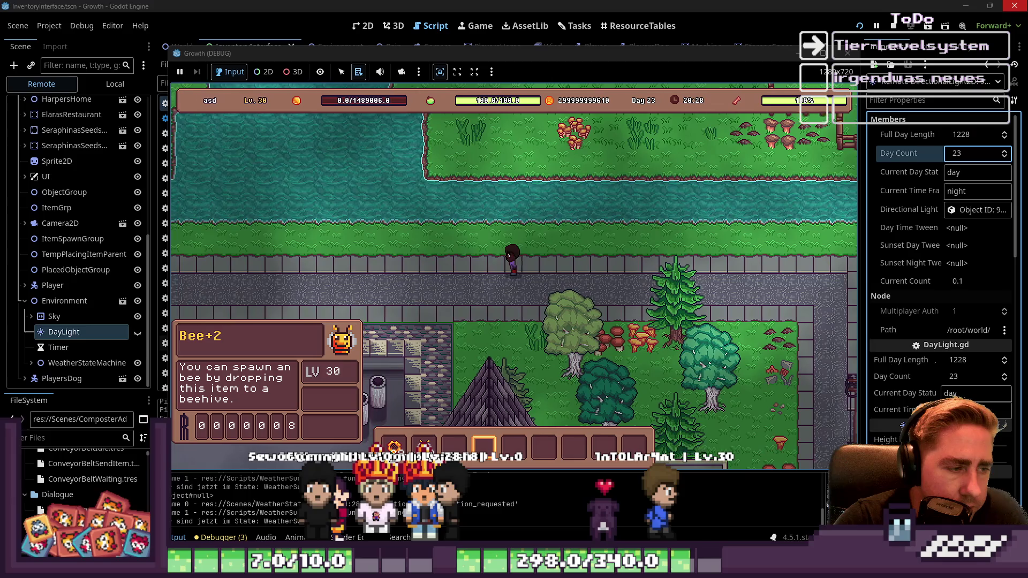
click(848, 53)
click(544, 205)
mouse_move(534, 259)
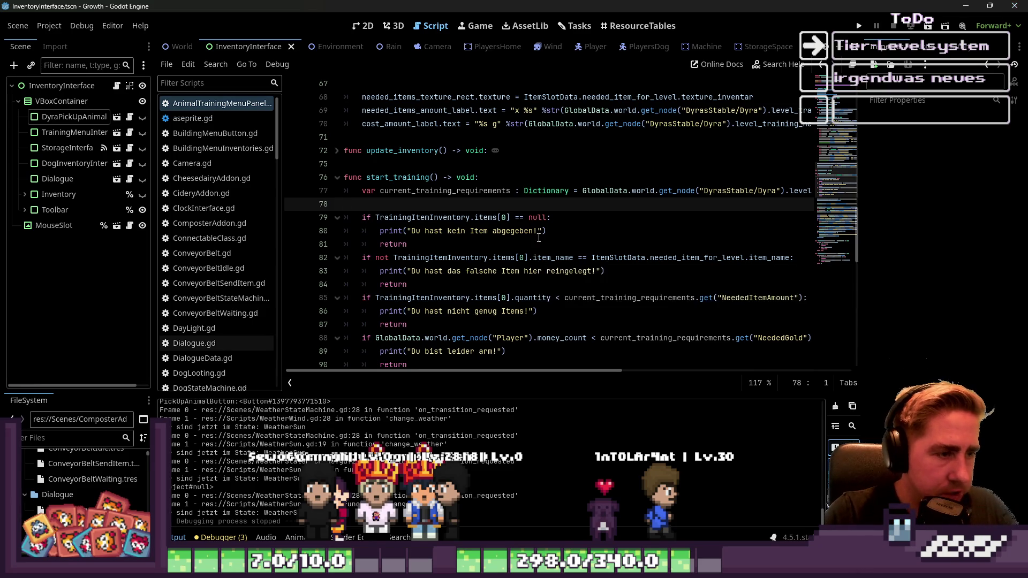
Step: Review the TrainingItemInventory quantity checks on line 92 of start_training, then switch to Tasks
scroll(552, 227, down, 5)
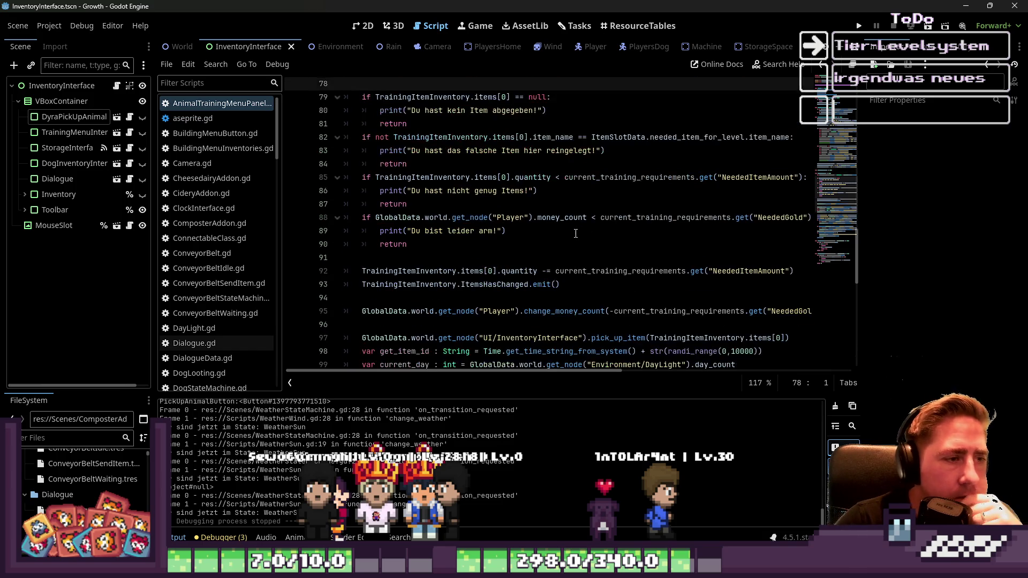
double_click(416, 234)
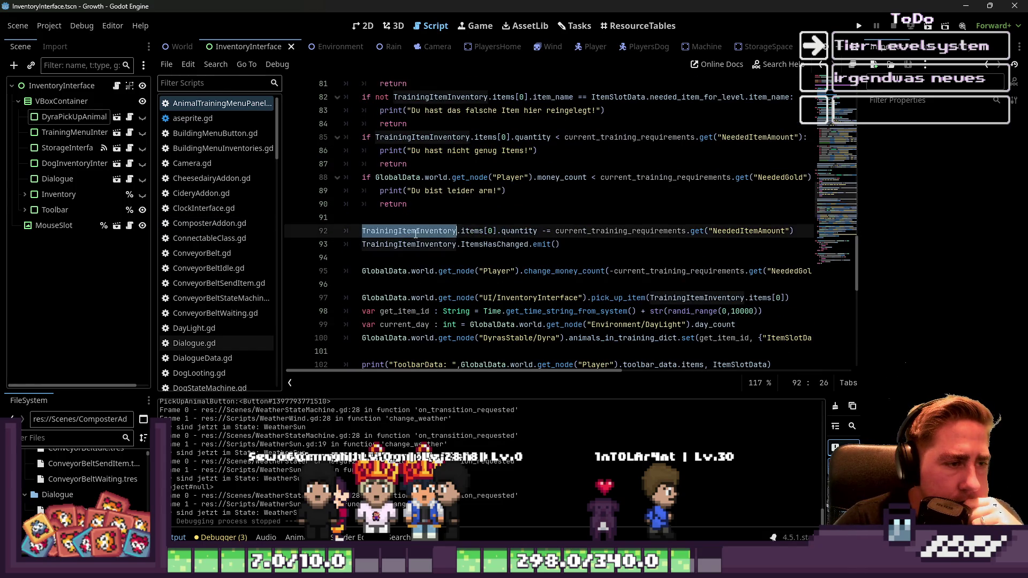
double_click(485, 231)
click(507, 231)
click(644, 232)
scroll(587, 239, up, 1)
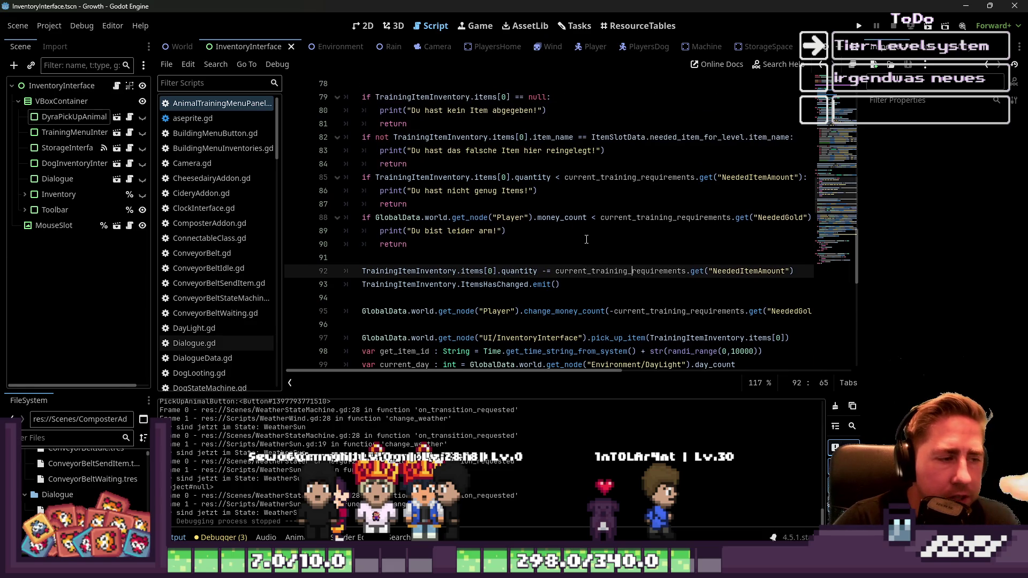
scroll(587, 239, down, 2)
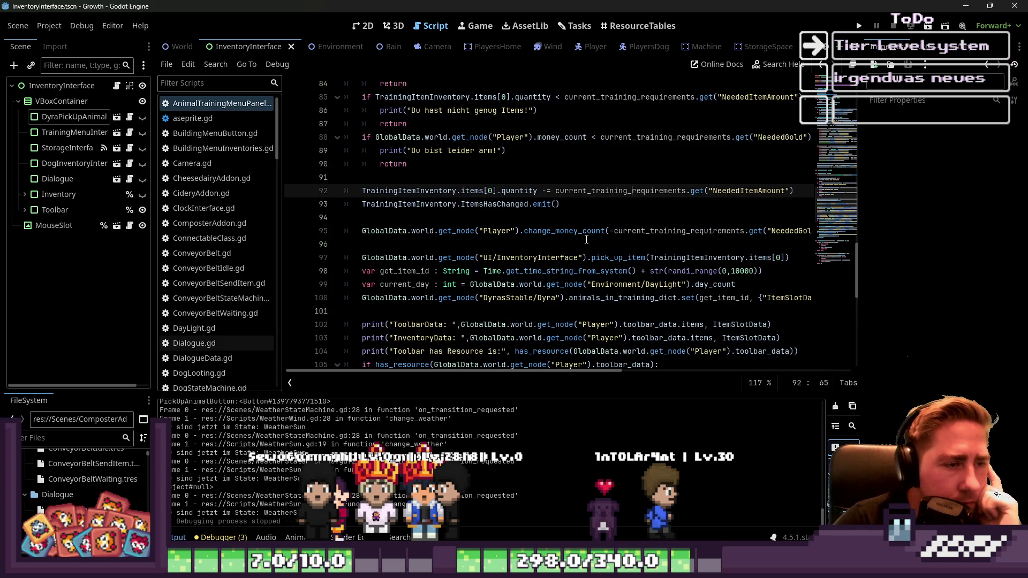
scroll(587, 239, up, 3)
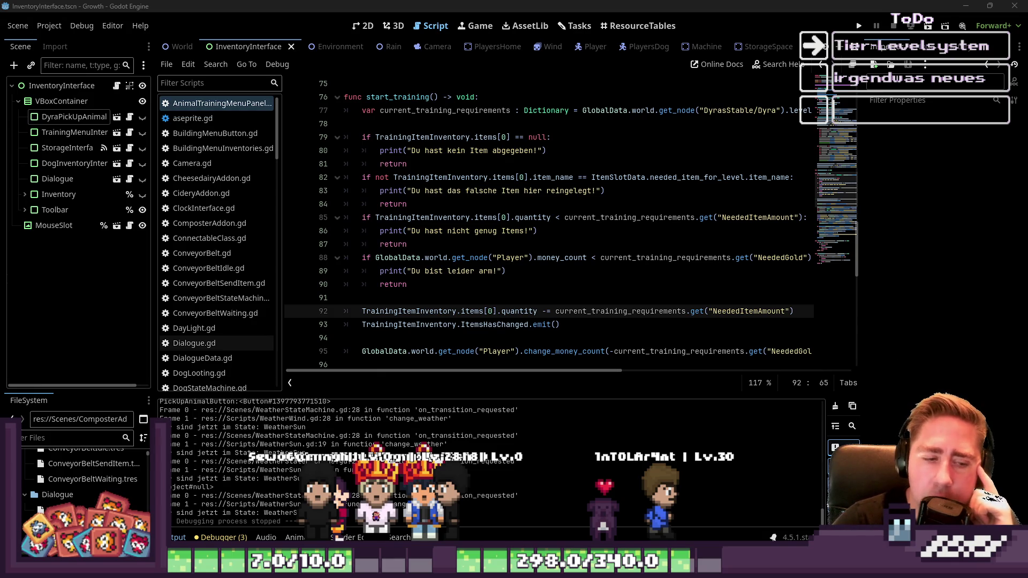
mouse_move(616, 577)
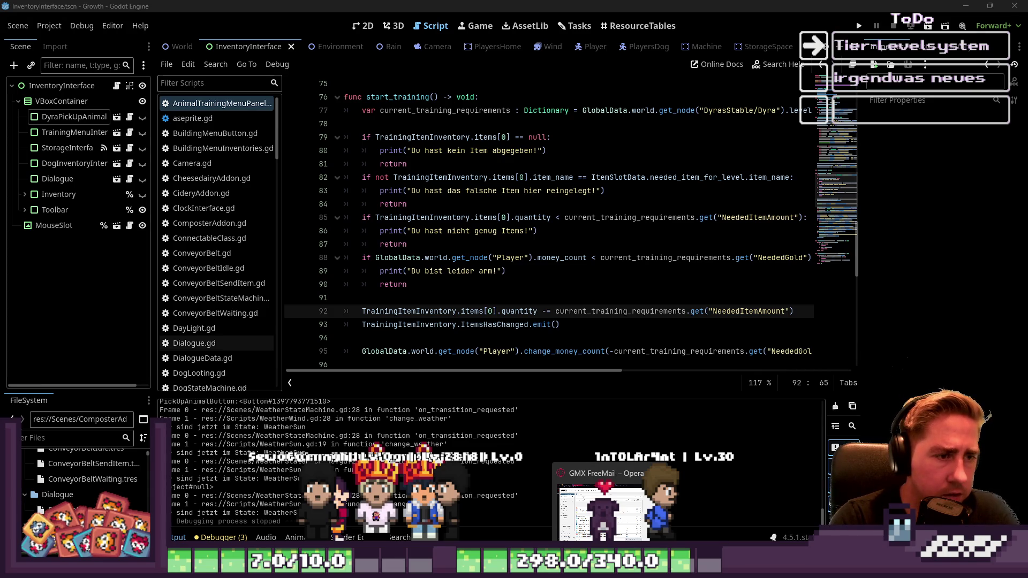
click(572, 25)
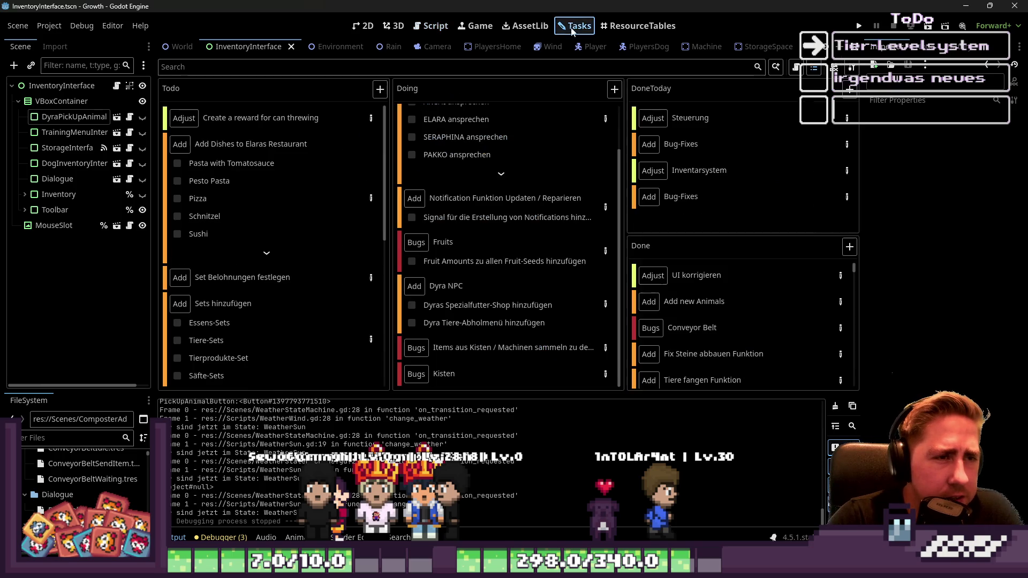
Step: Tick 'Dyra Tiere-Abholmenü hinzufügen' and move the Dyra NPC card to DoneToday
click(605, 308)
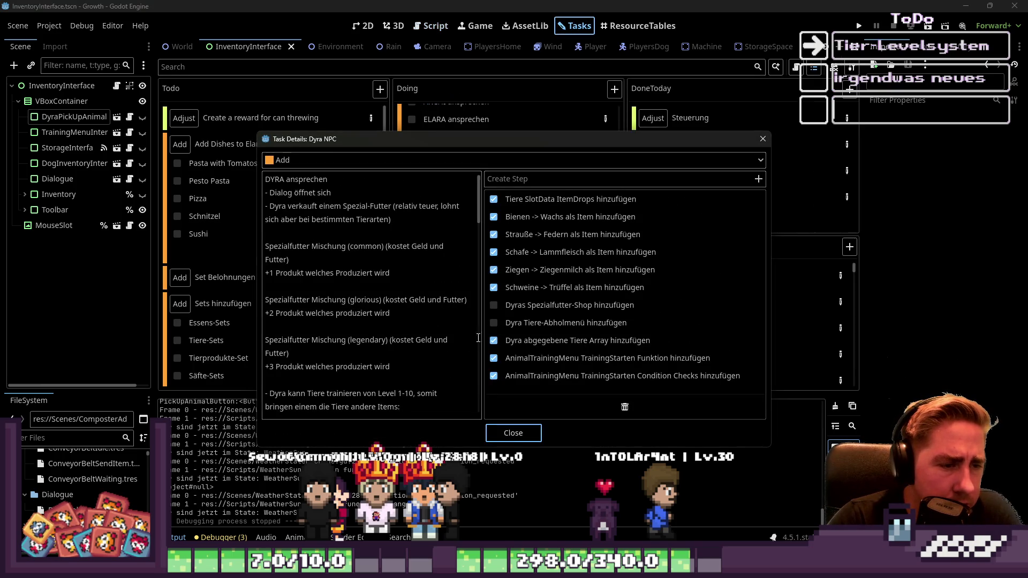
click(494, 323)
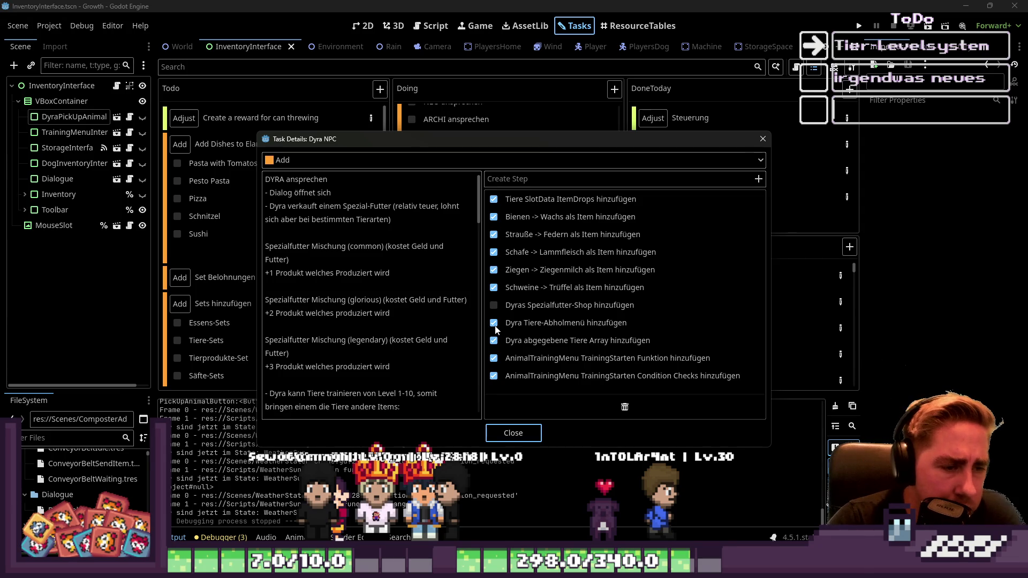
click(513, 433)
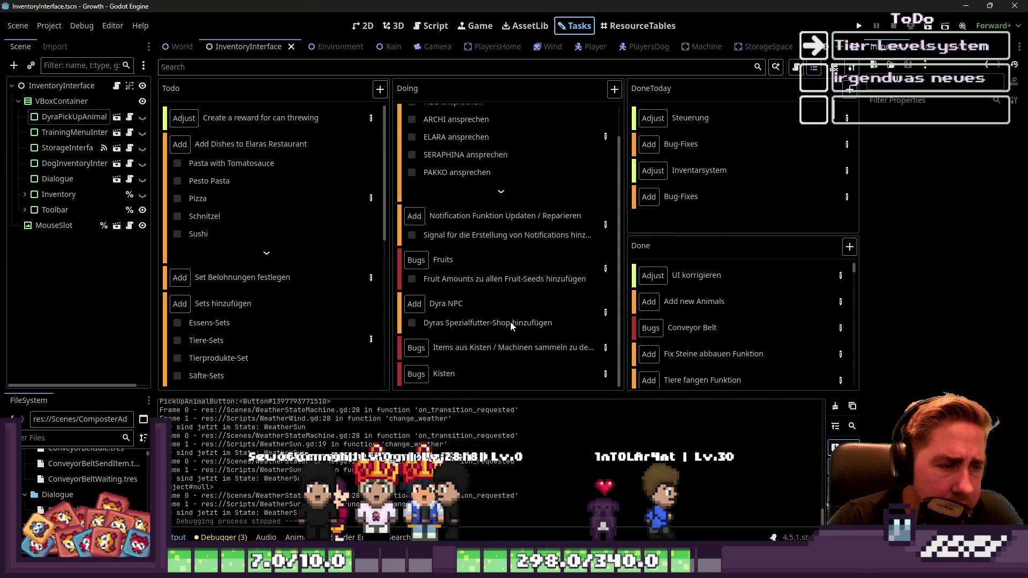
scroll(502, 343, down, 2)
mouse_move(462, 304)
mouse_down()
mouse_move(409, 313)
mouse_move(249, 265)
mouse_move(357, 339)
mouse_move(339, 297)
mouse_up()
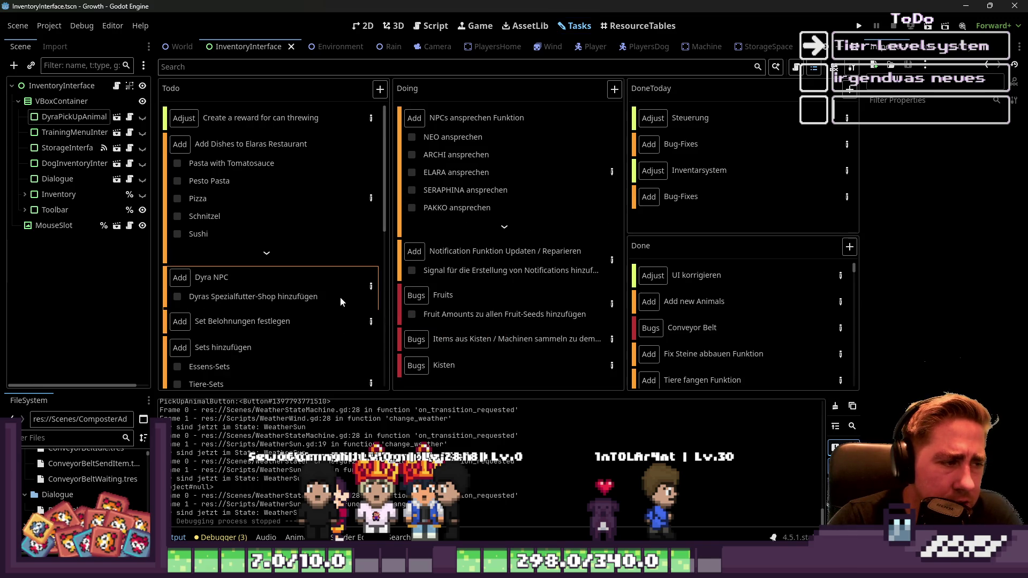
mouse_move(255, 287)
mouse_down()
mouse_move(719, 223)
mouse_move(718, 272)
mouse_up()
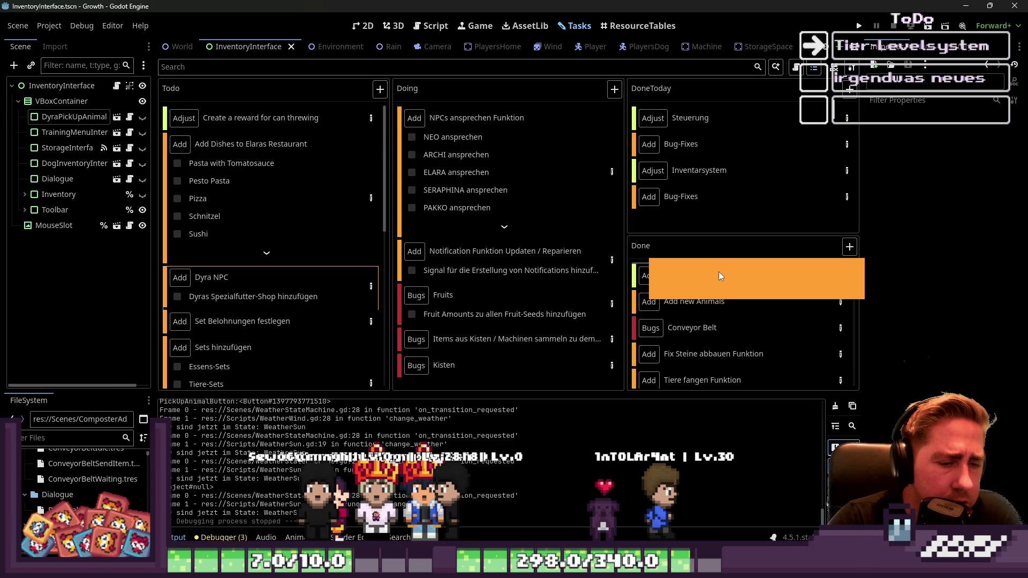
drag(718, 272, 711, 209)
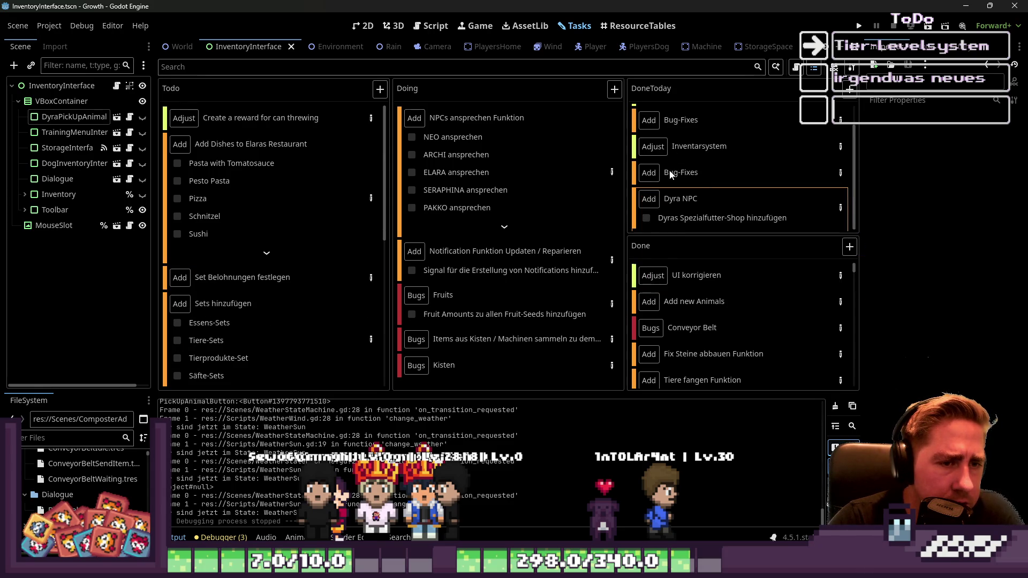
Step: Move both Bug-Fixes cards and the Inventarsystem card from DoneToday into Done
drag(671, 175, 699, 307)
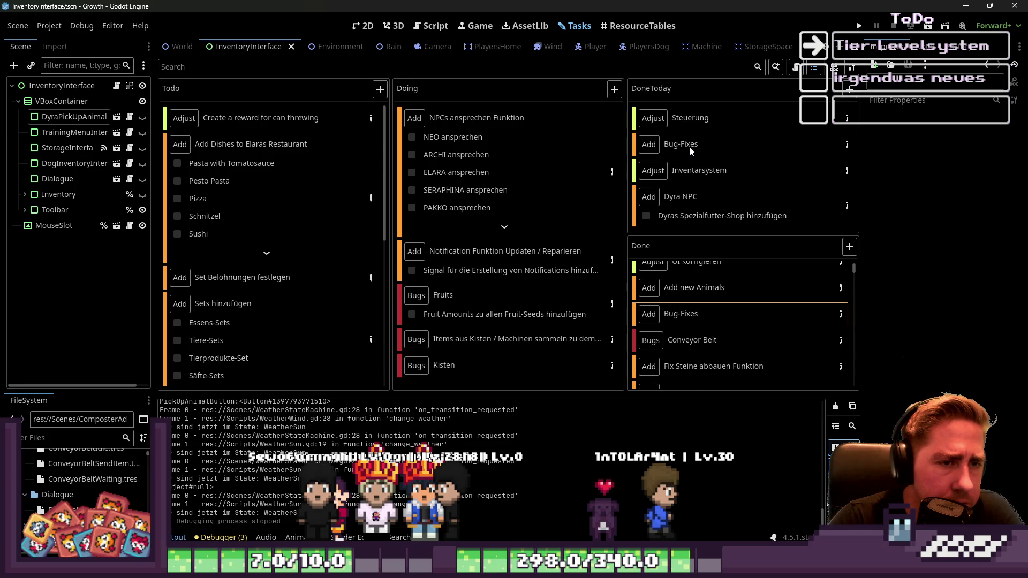
mouse_move(693, 172)
mouse_down()
mouse_move(743, 352)
mouse_move(685, 155)
mouse_move(718, 321)
mouse_up()
mouse_move(675, 145)
mouse_down()
mouse_move(718, 319)
mouse_move(678, 187)
mouse_up()
mouse_move(691, 119)
mouse_down()
mouse_move(708, 195)
mouse_move(698, 308)
mouse_move(740, 342)
mouse_up()
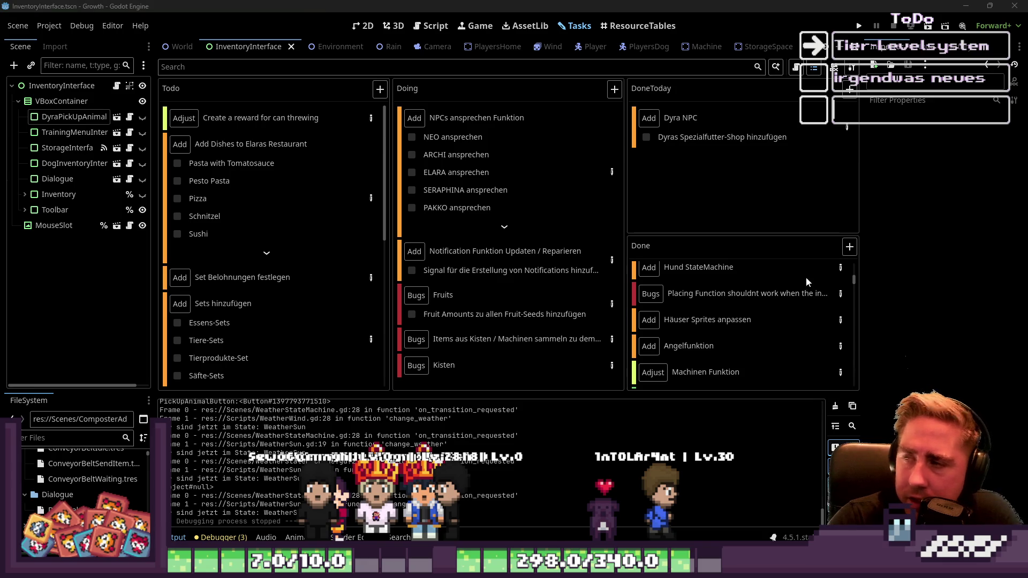
Step: Review the Kisten bug's task details, then relaunch the game
double_click(611, 364)
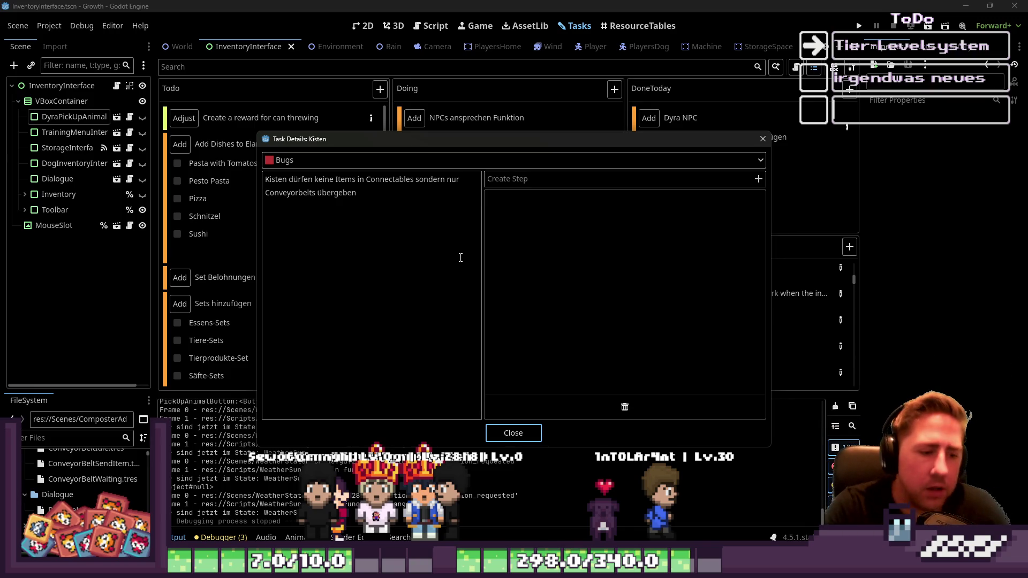
click(523, 433)
click(860, 29)
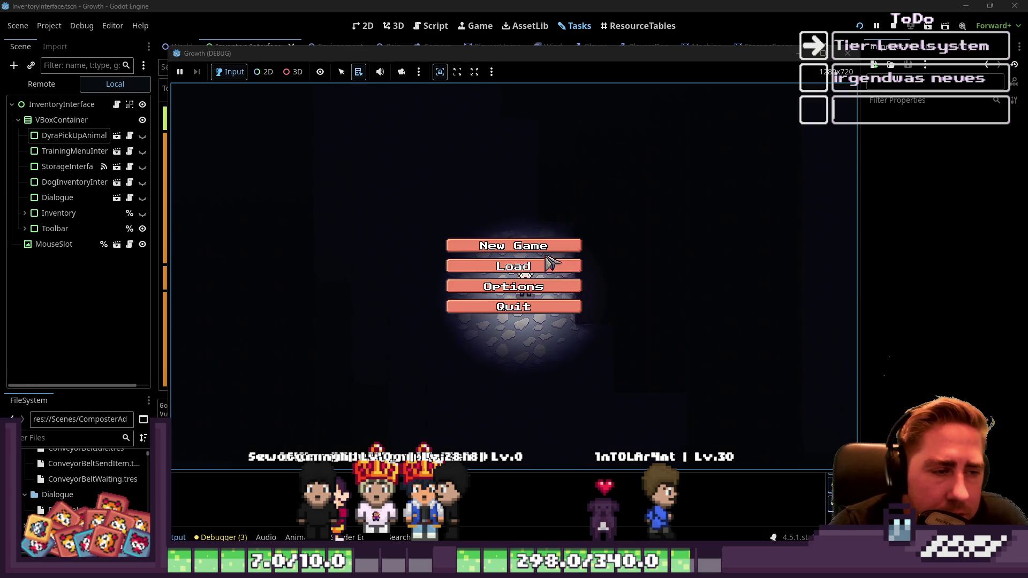
Step: Start a new game as 'sad' and move the chest item into toolbar slot 4
click(551, 250)
text(sad)
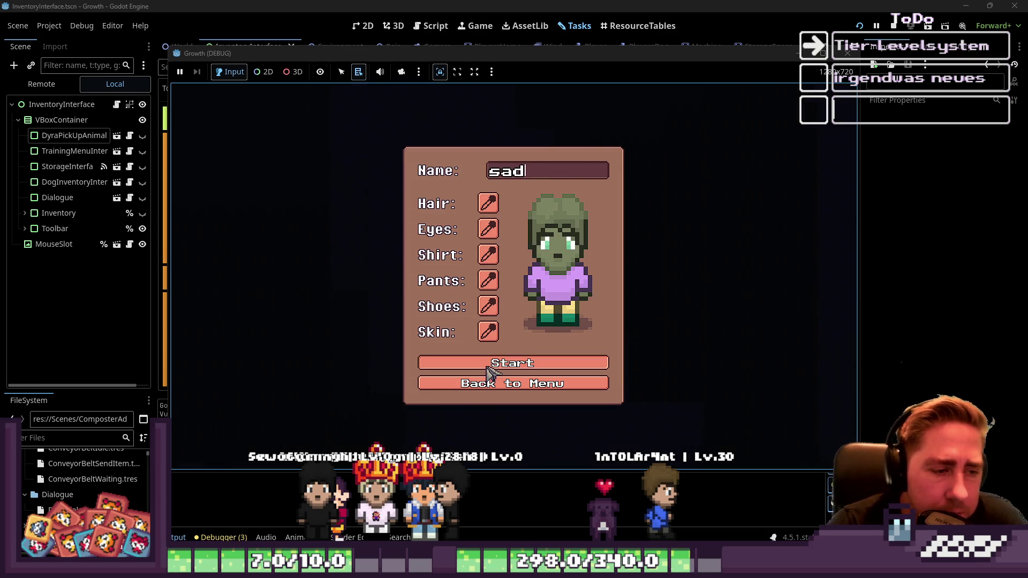
click(491, 364)
key(i)
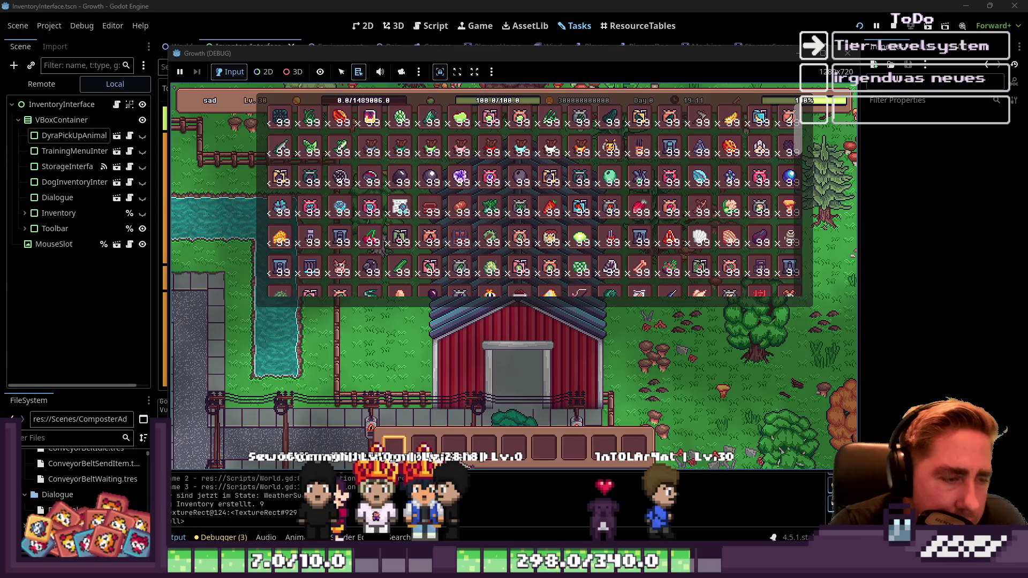
click(444, 267)
click(485, 447)
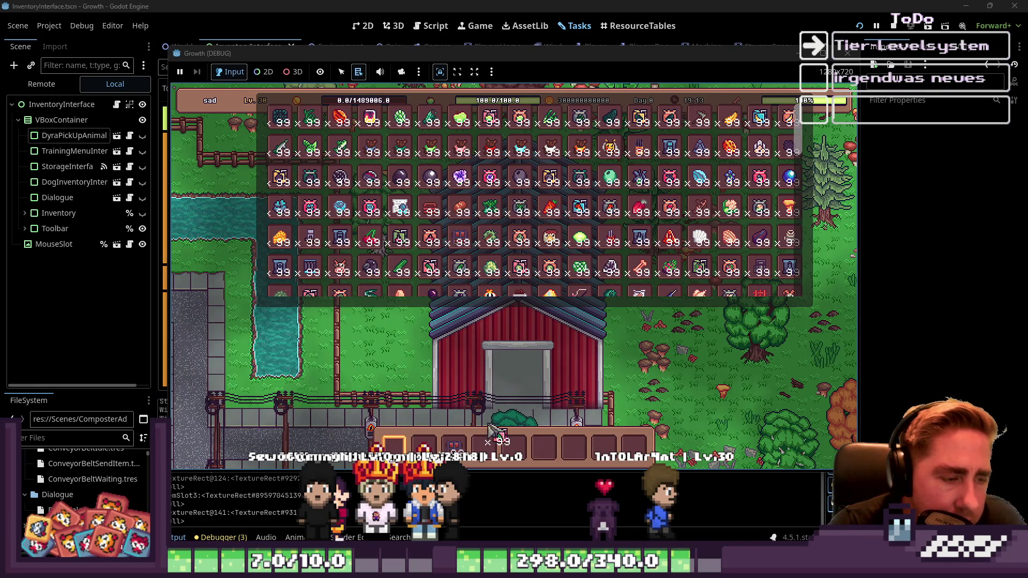
key(i)
Step: Walk to the stone path, place chests, open one to test it, then close the game window
key(3)
key(s)
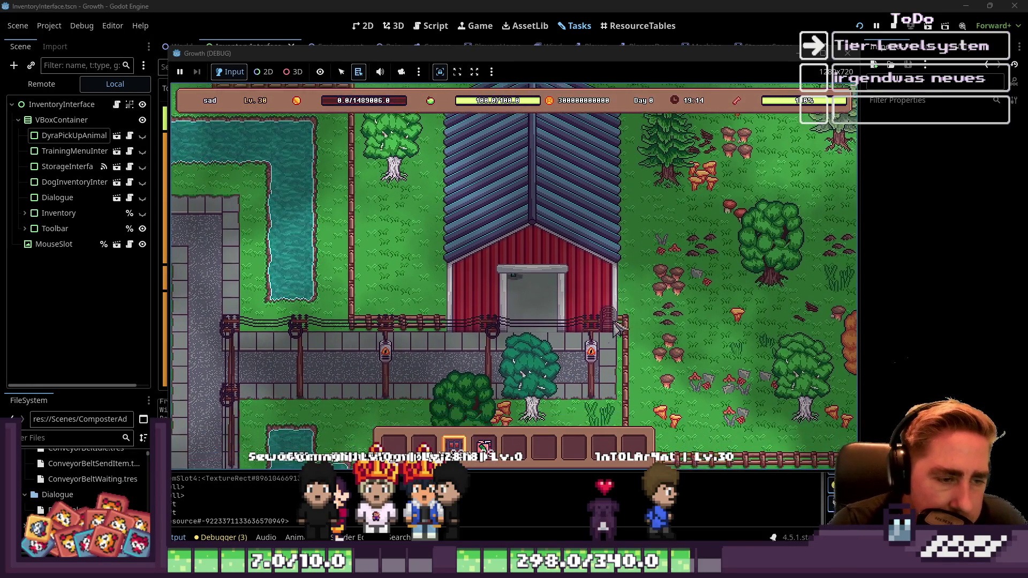
key(a)
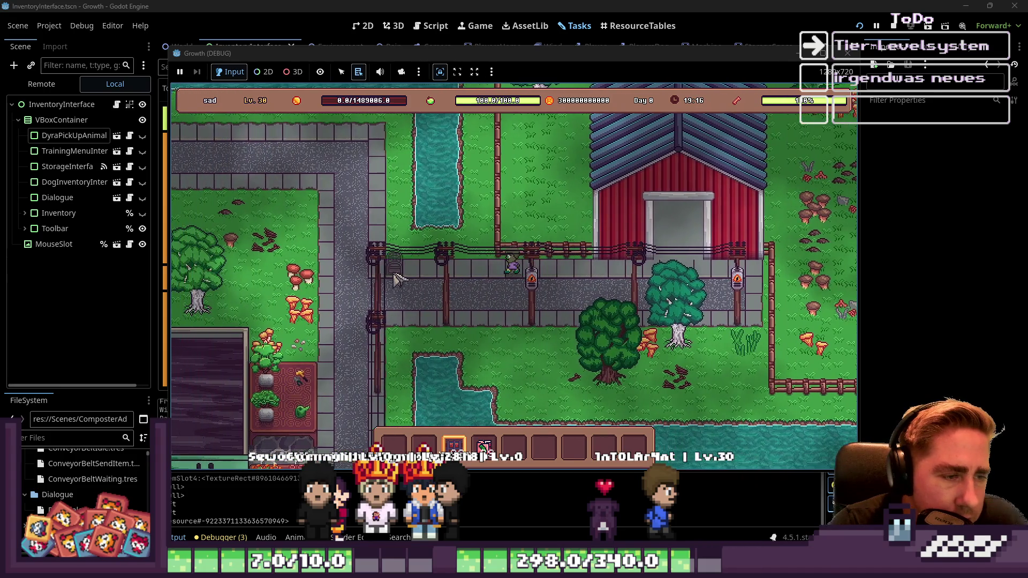
key(w)
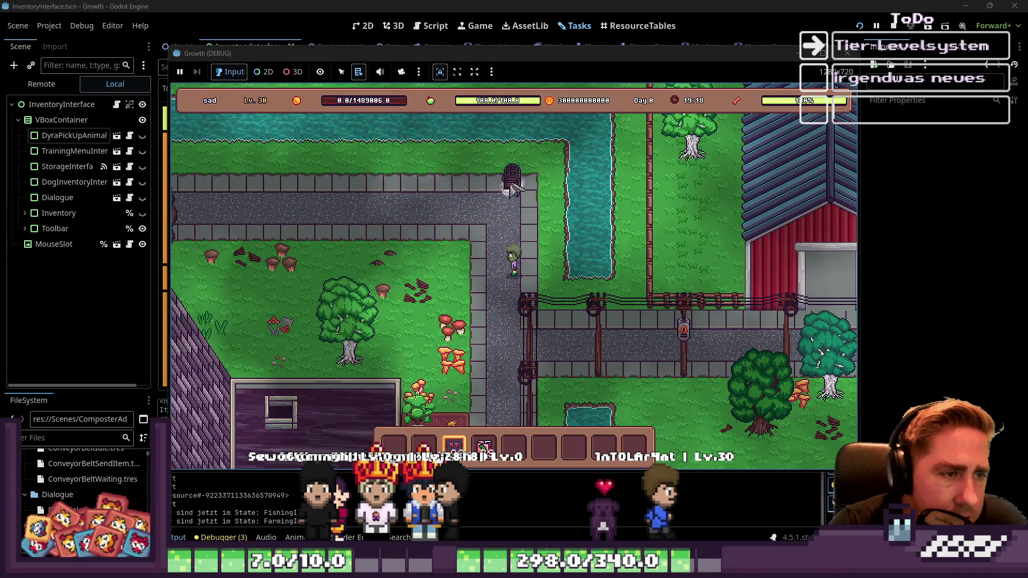
click(475, 182)
key(w)
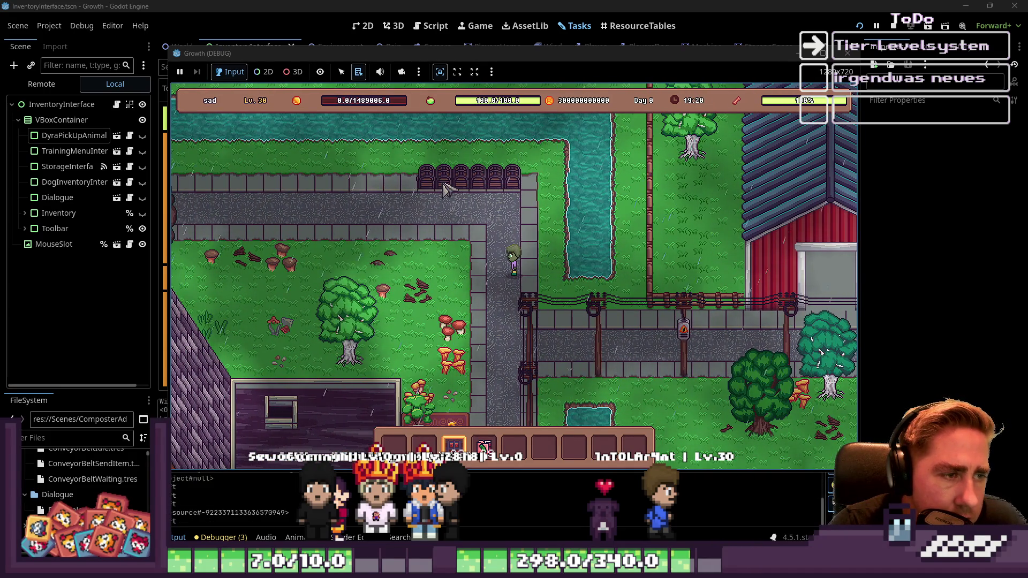
key(e)
click(484, 446)
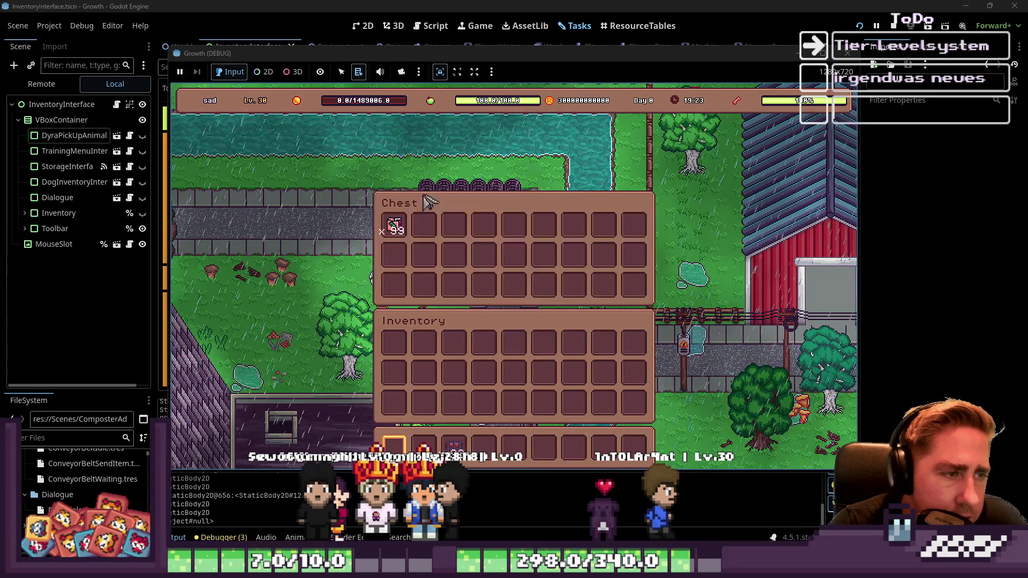
key(e)
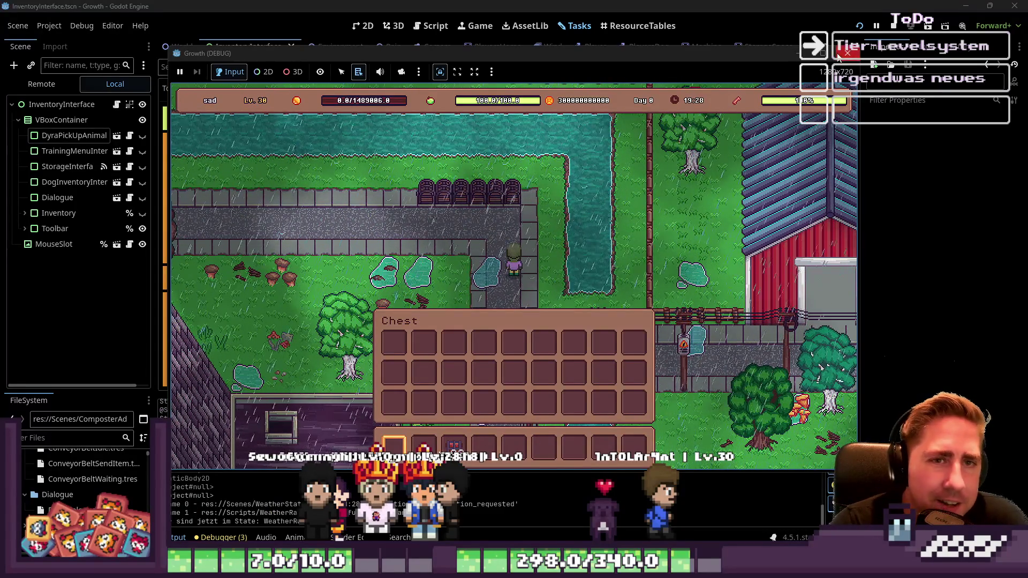
key(e)
key(e)
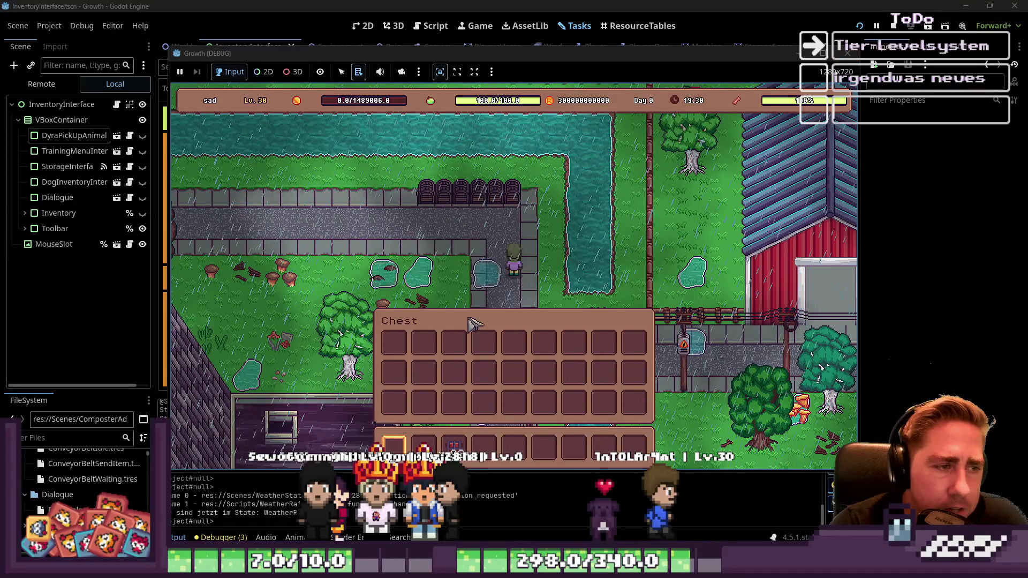
click(855, 60)
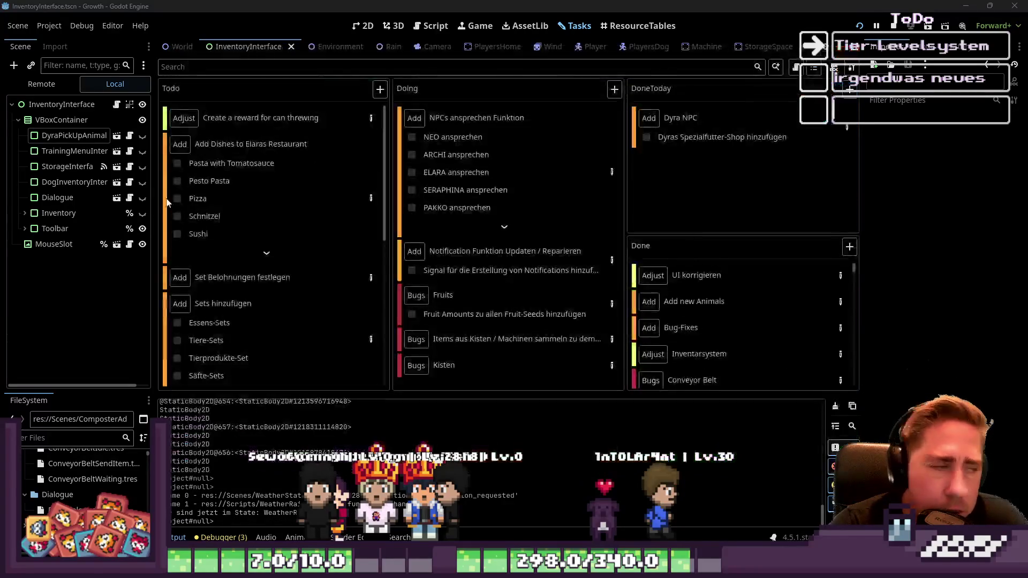
Step: Switch from the Tasks board to the Script workspace and scroll the list toward InventoryInterface.gd
click(362, 30)
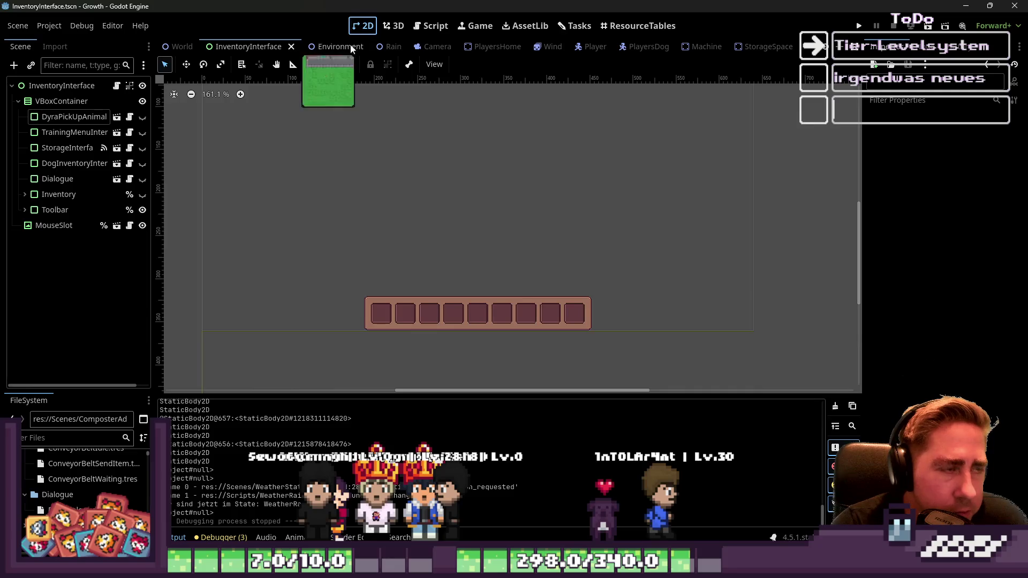
click(431, 25)
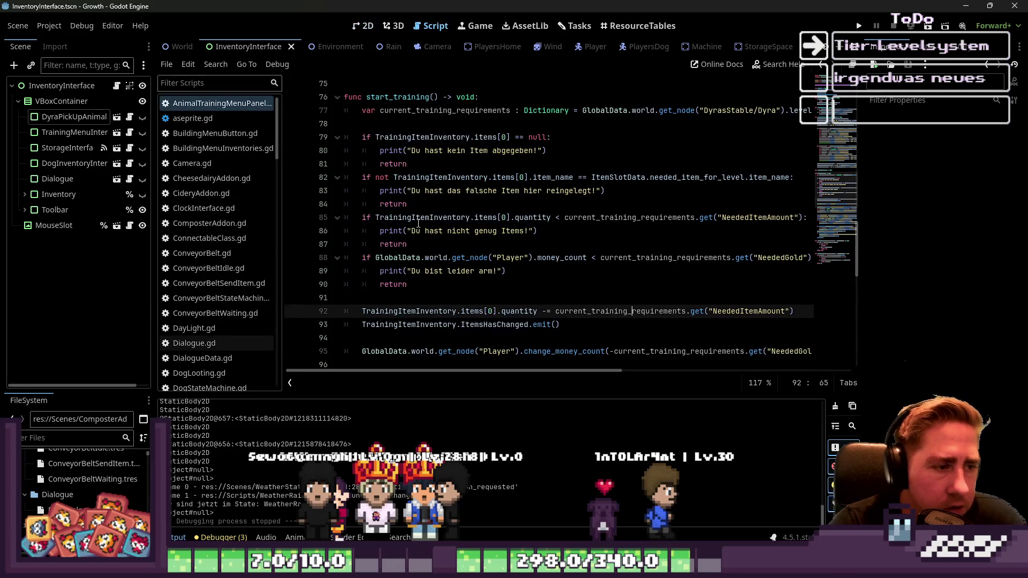
scroll(249, 203, down, 3)
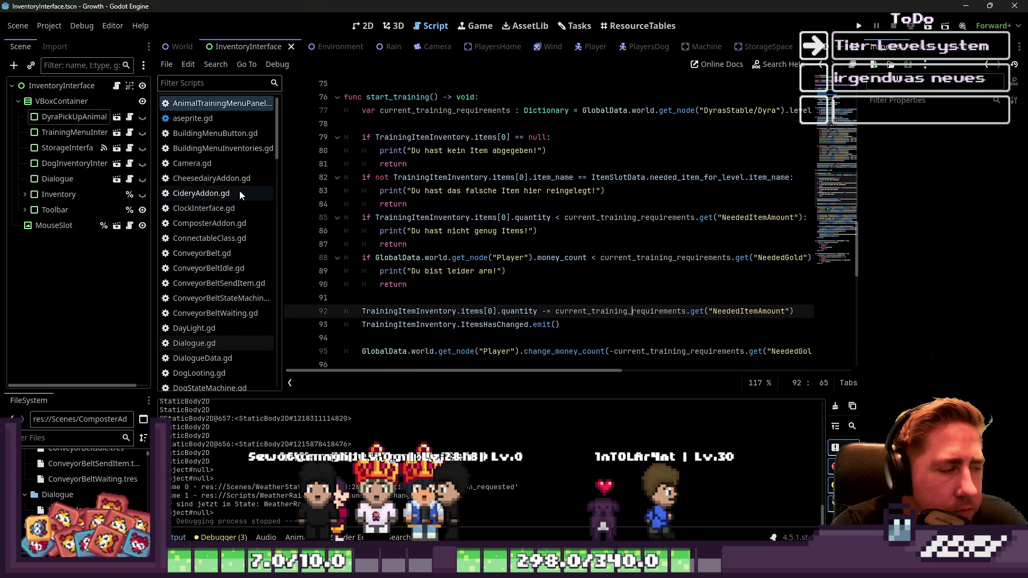
scroll(239, 191, down, 5)
scroll(239, 187, up, 6)
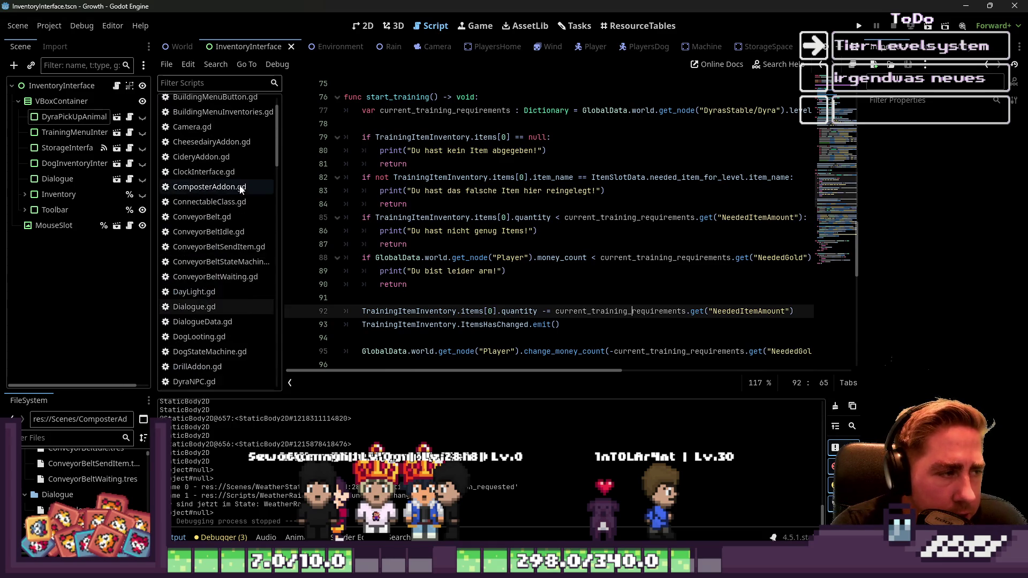
scroll(241, 188, down, 2)
scroll(217, 237, down, 5)
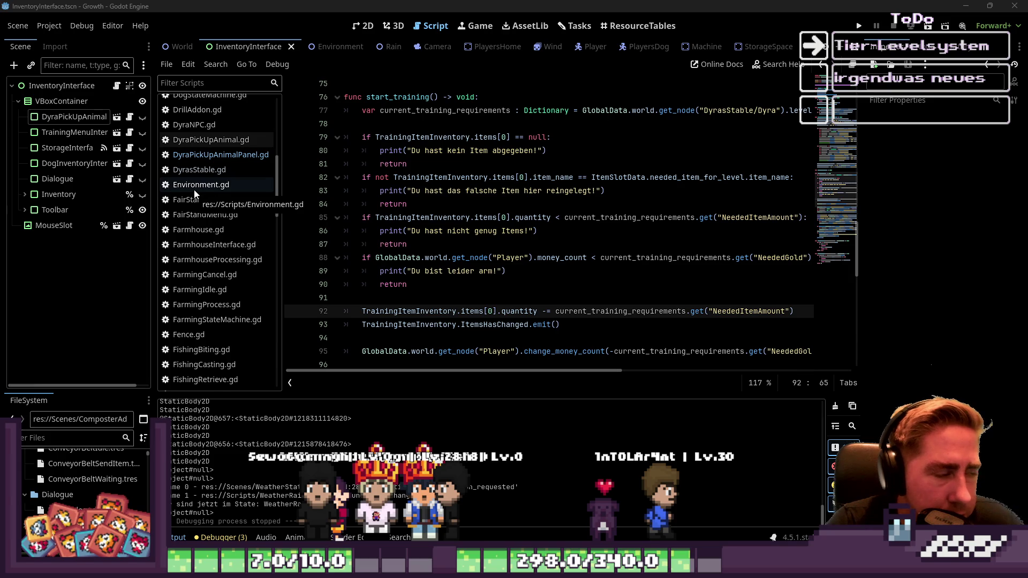
scroll(195, 194, up, 4)
scroll(196, 214, down, 10)
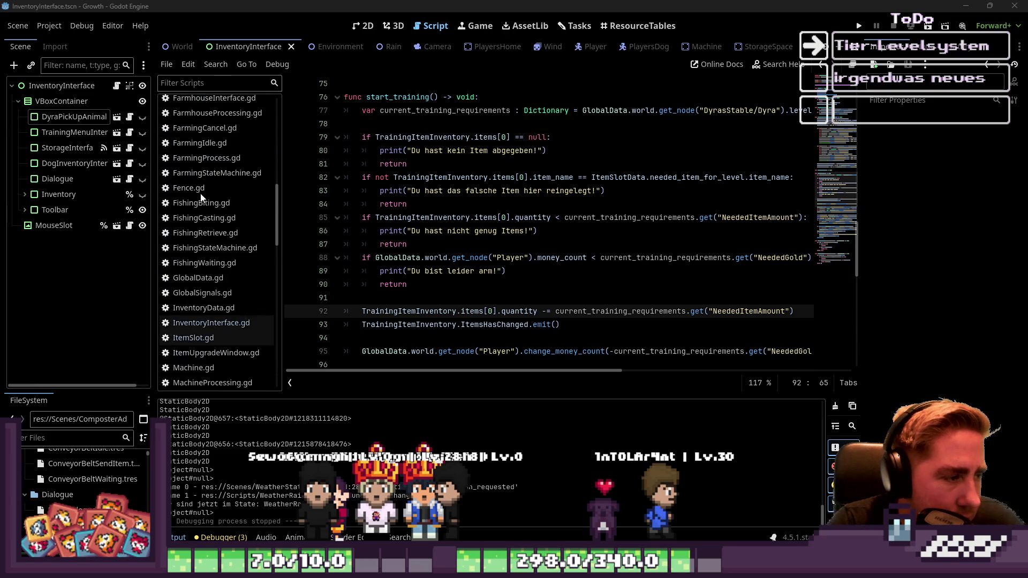
Step: Open GlobalData.gd and review the visibility checks on lines 805–812, widening the code area
click(198, 278)
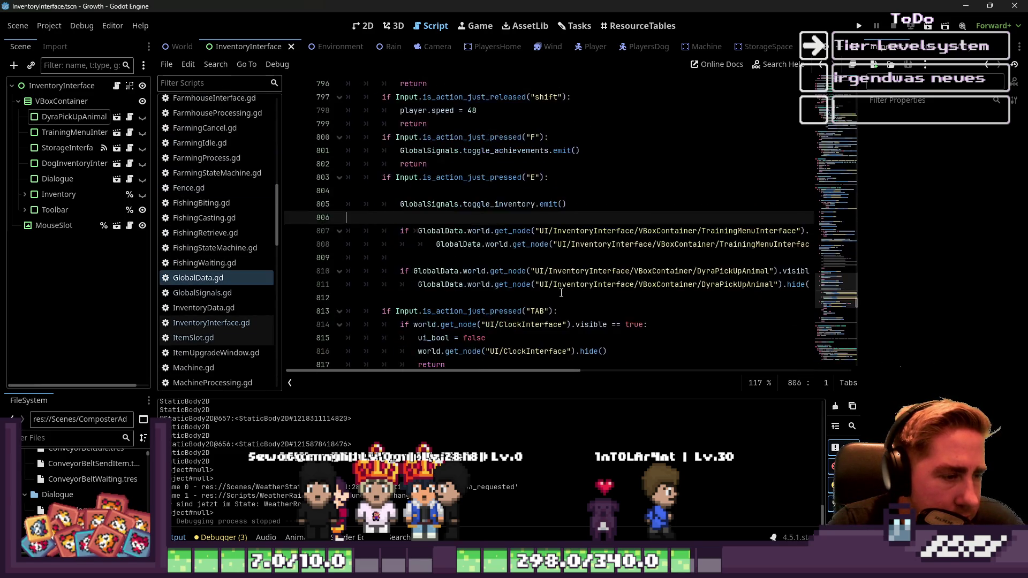
click(499, 202)
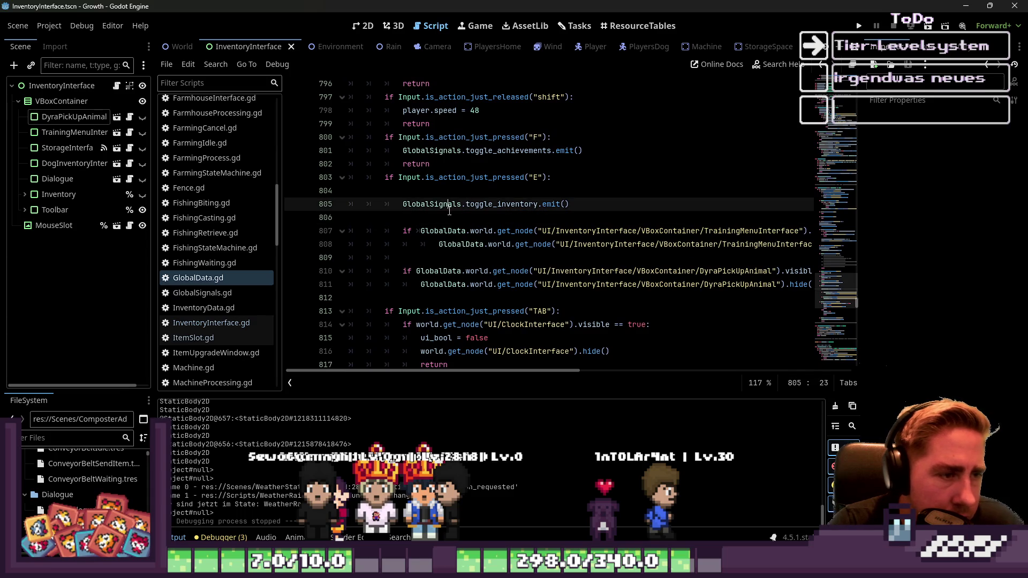
double_click(500, 201)
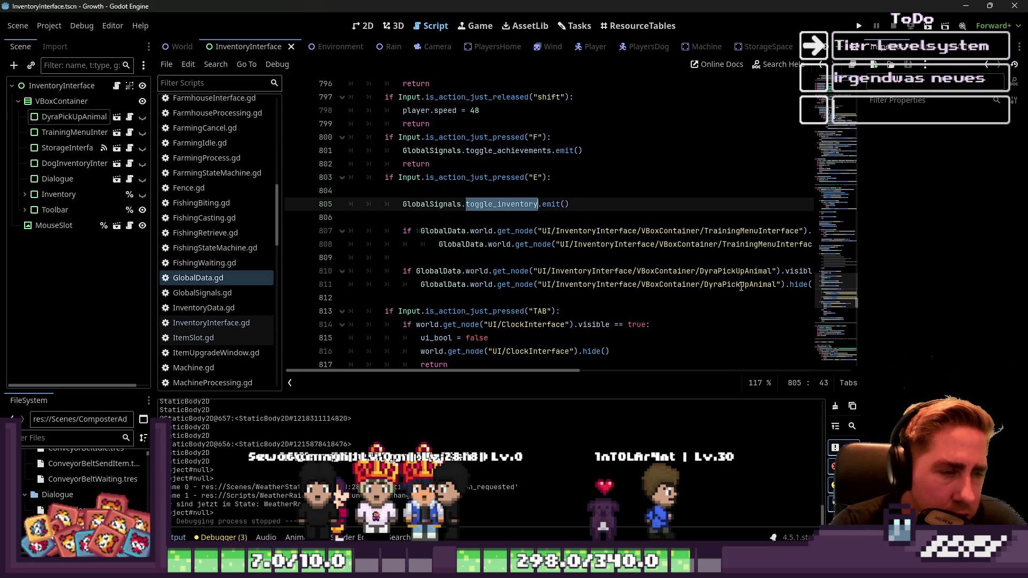
drag(634, 209, 310, 204)
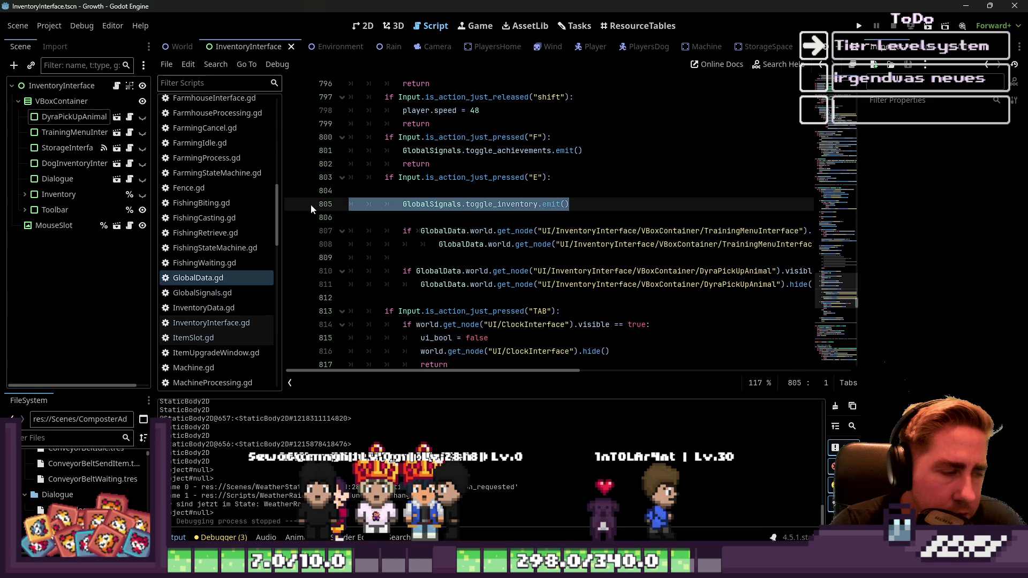
click(428, 189)
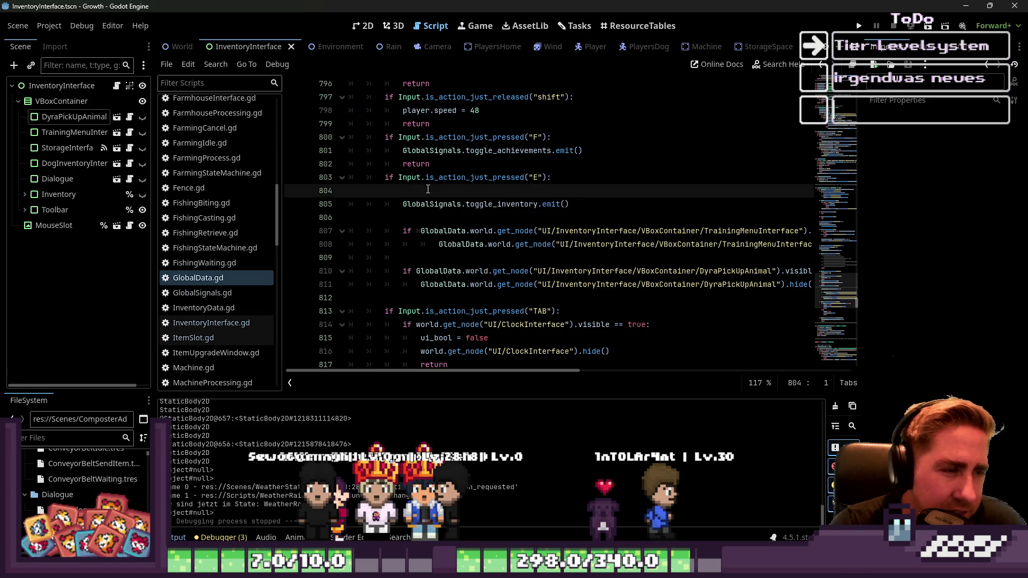
drag(155, 293, 97, 293)
click(768, 287)
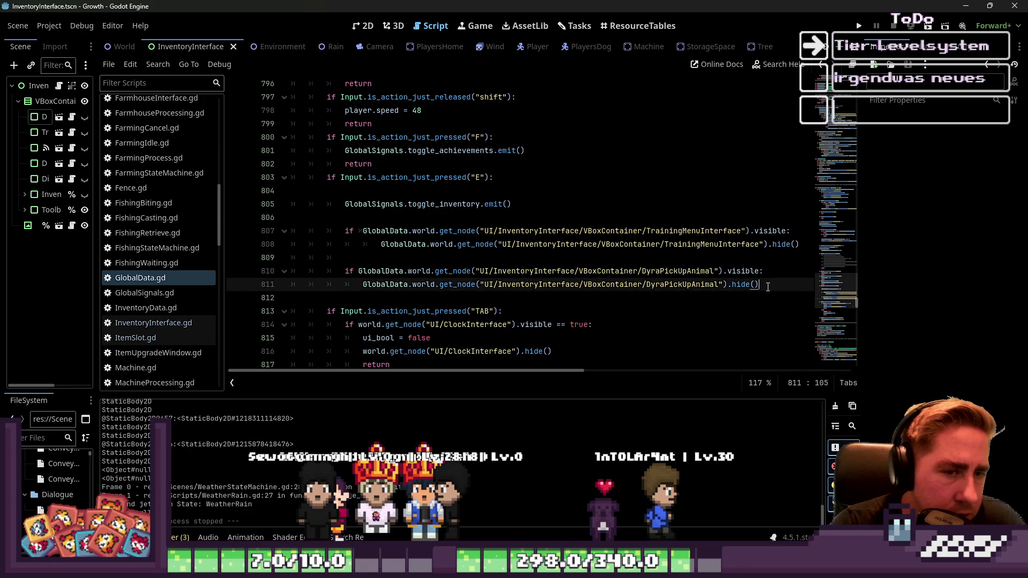
double_click(681, 231)
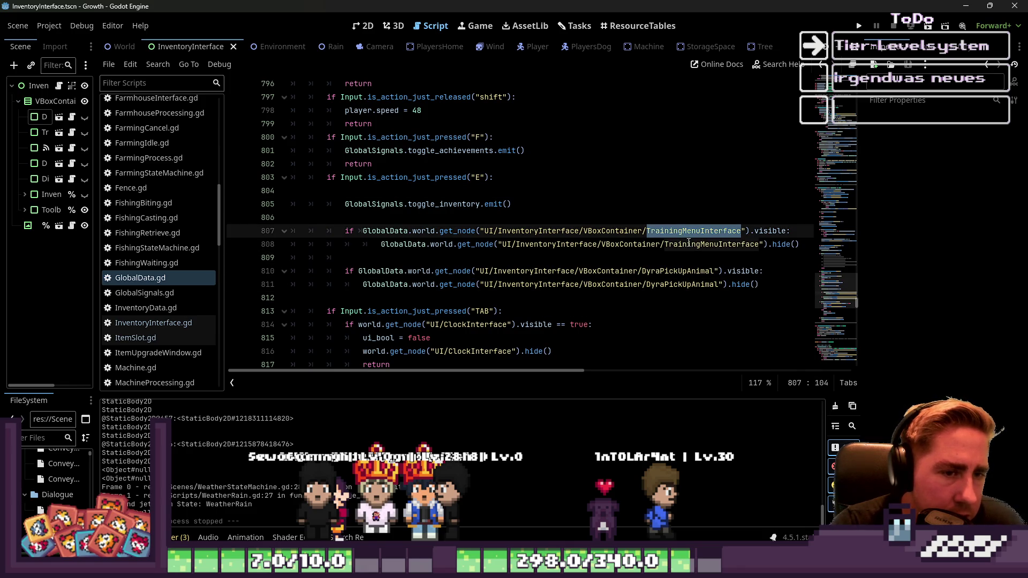
click(770, 284)
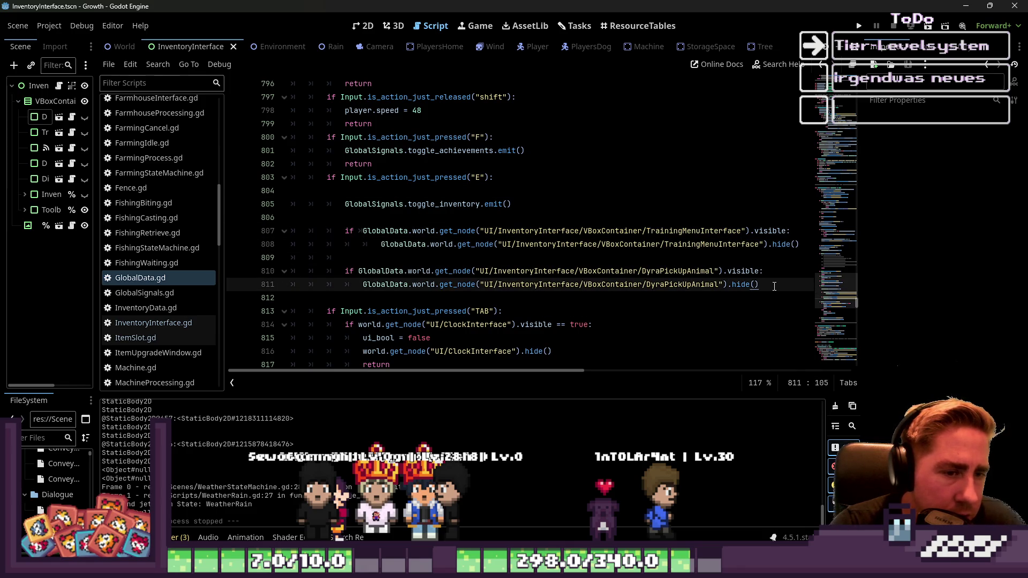
drag(774, 286, 463, 294)
click(464, 298)
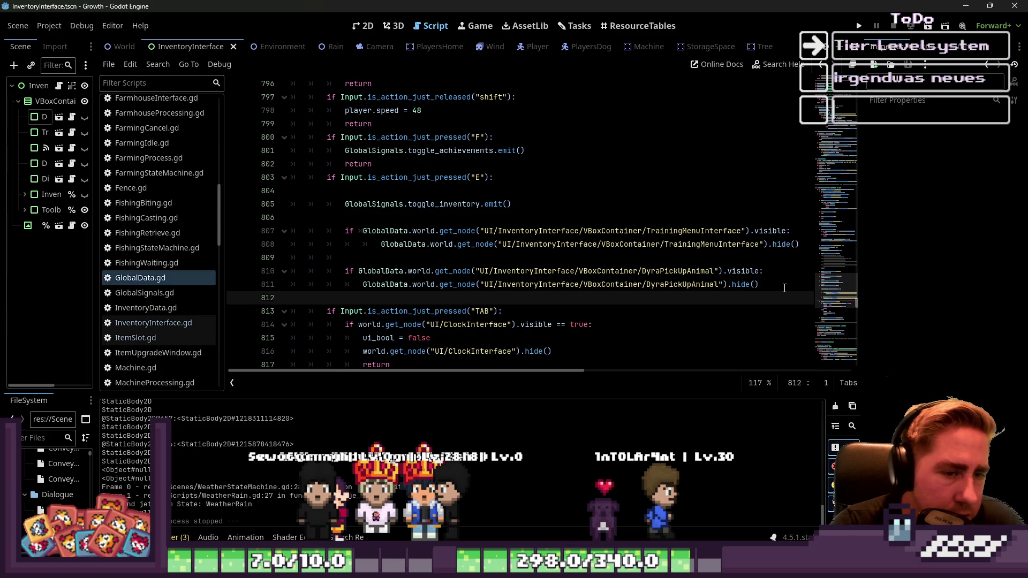
Step: Duplicate the DyraPickUpAnimal check as lines 813–814 and retarget both lines to StorageInterface
drag(785, 288, 292, 270)
key(ctrl+c)
click(353, 294)
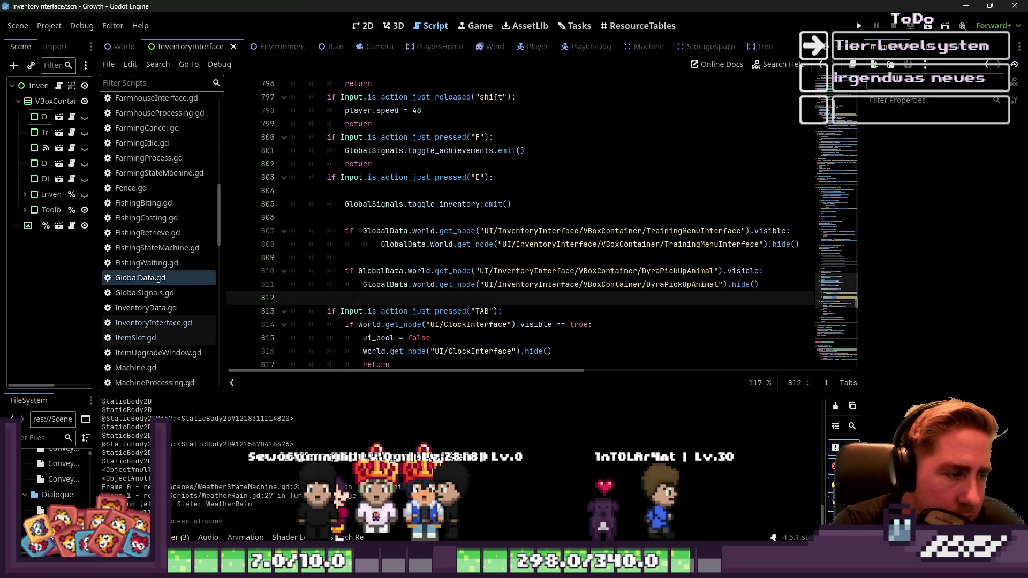
scroll(353, 293, down, 1)
key(Return)
key(Return)
key(Up)
key(ctrl+v)
key(Up)
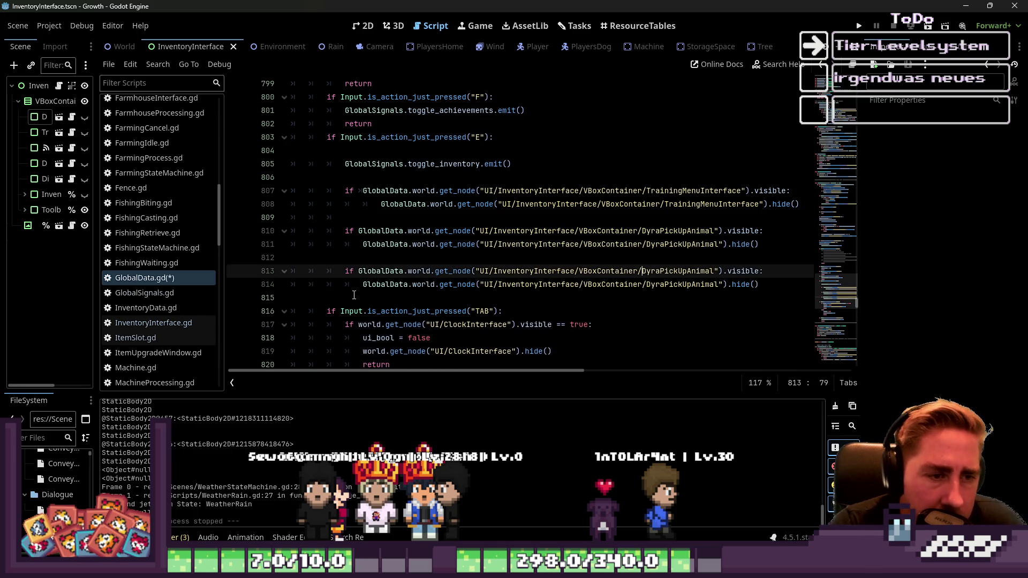
key(ctrl+d)
text(Storage)
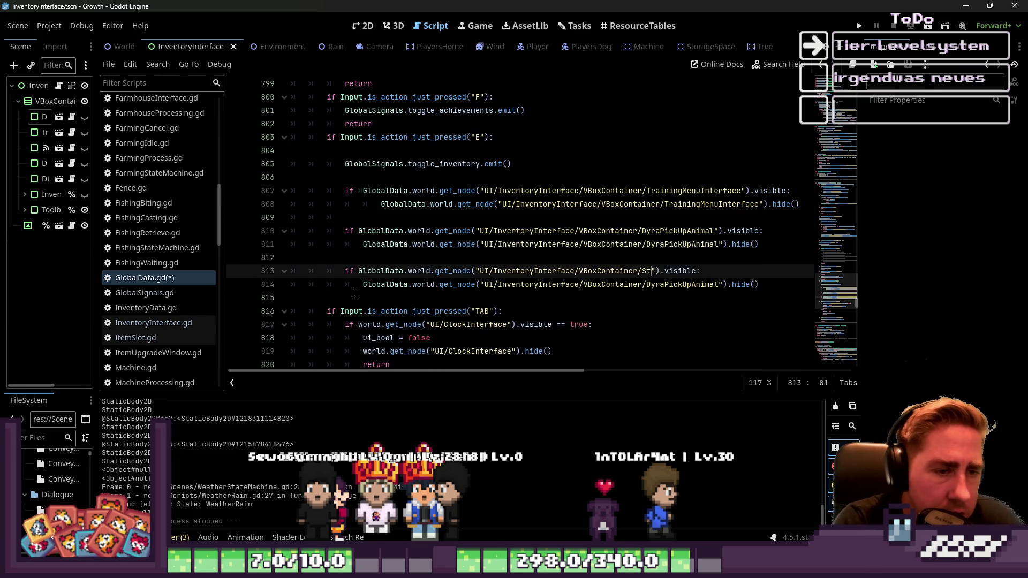
text(Inter)
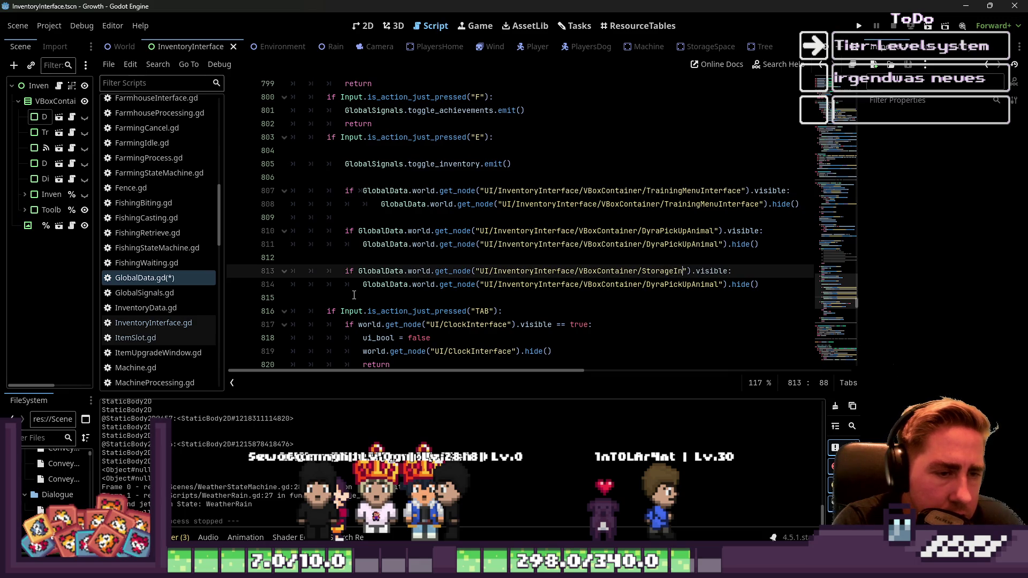
text(face)
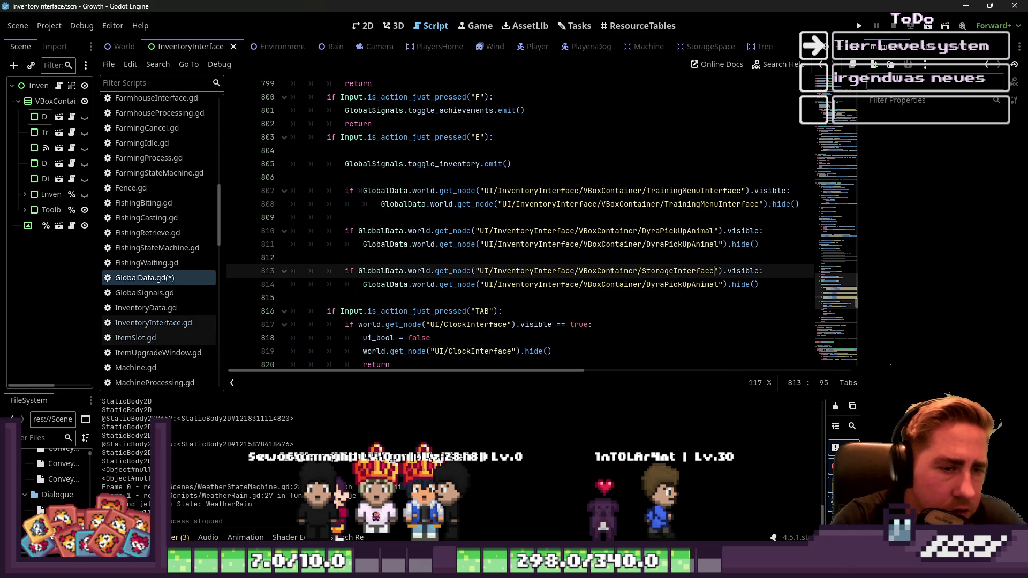
key(Down)
key(ctrl+shift+Left)
text(StorageInterface)
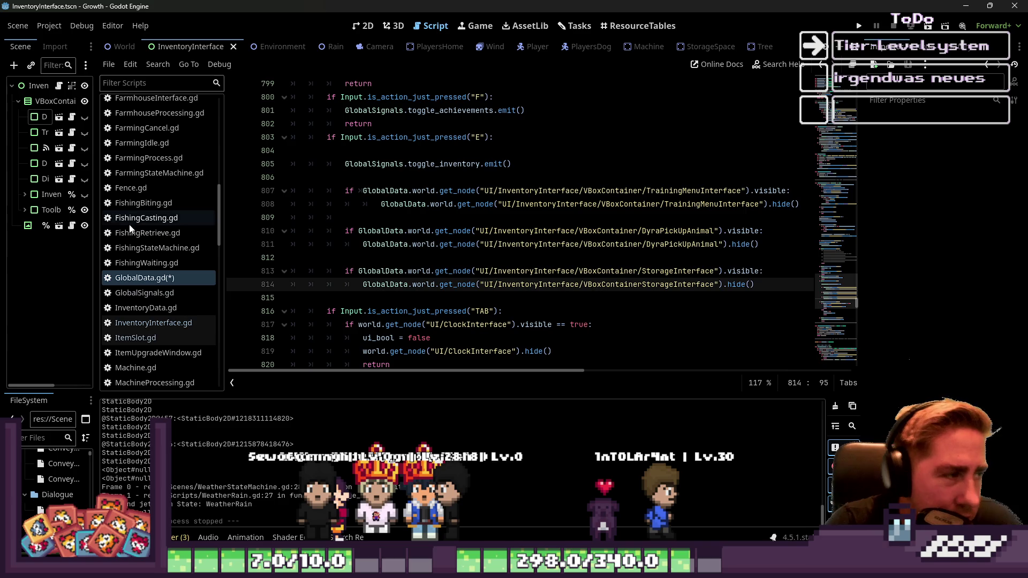
Step: Resize the scene tree dock to read full node names, then return to the 2D view
drag(95, 173, 188, 174)
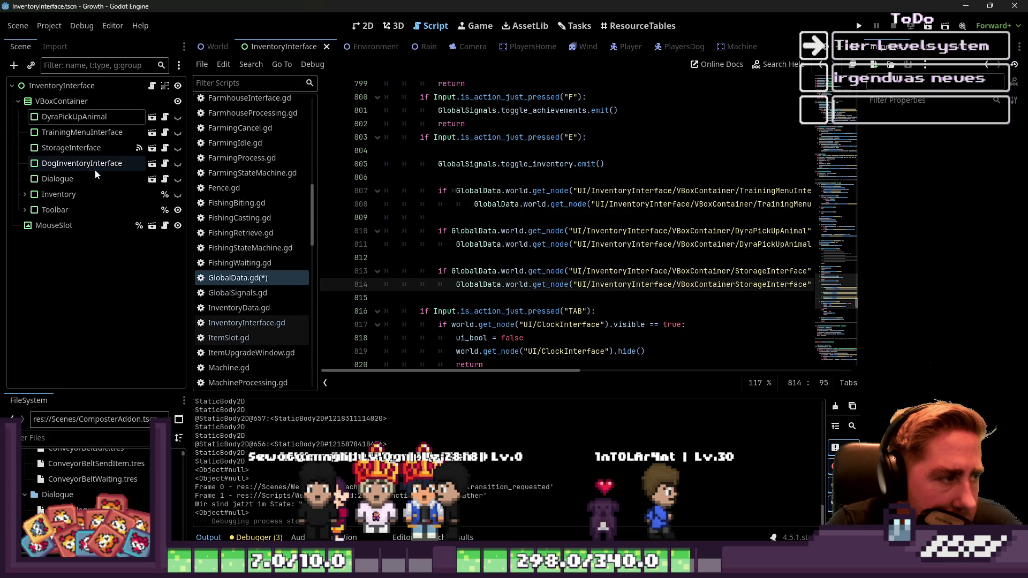
drag(190, 193, 113, 196)
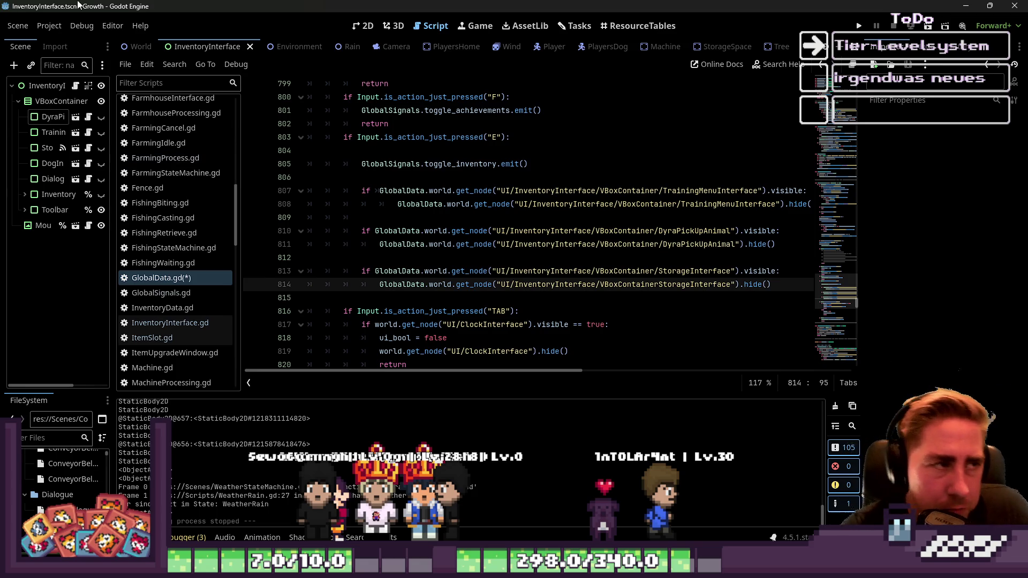
click(363, 26)
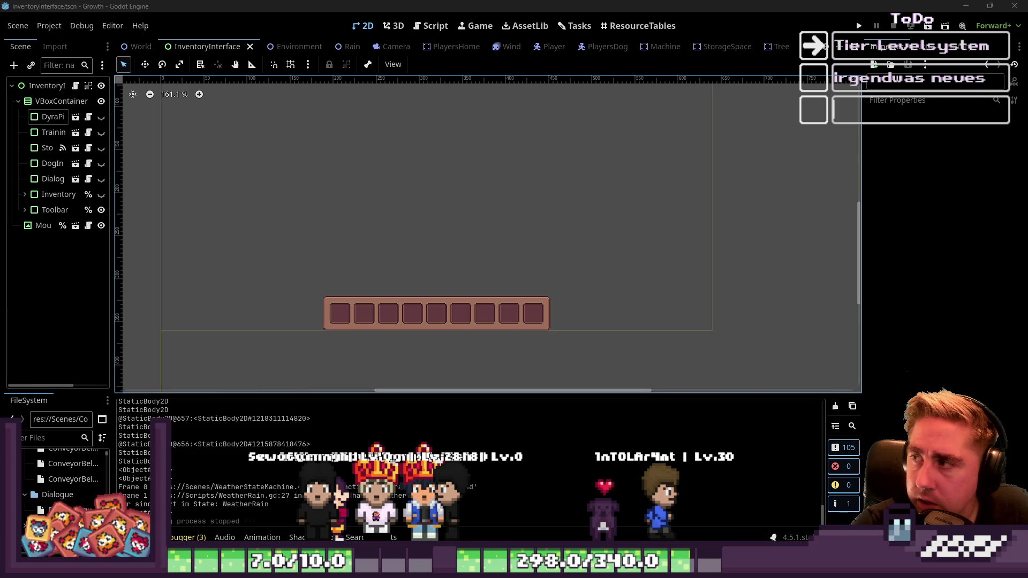
Step: Select the root InventoryInterface control, launch the game and start a new character 'ewq'
click(509, 210)
scroll(644, 284, down, 5)
mouse_move(368, 90)
mouse_down()
mouse_move(646, 311)
mouse_move(725, 326)
mouse_up()
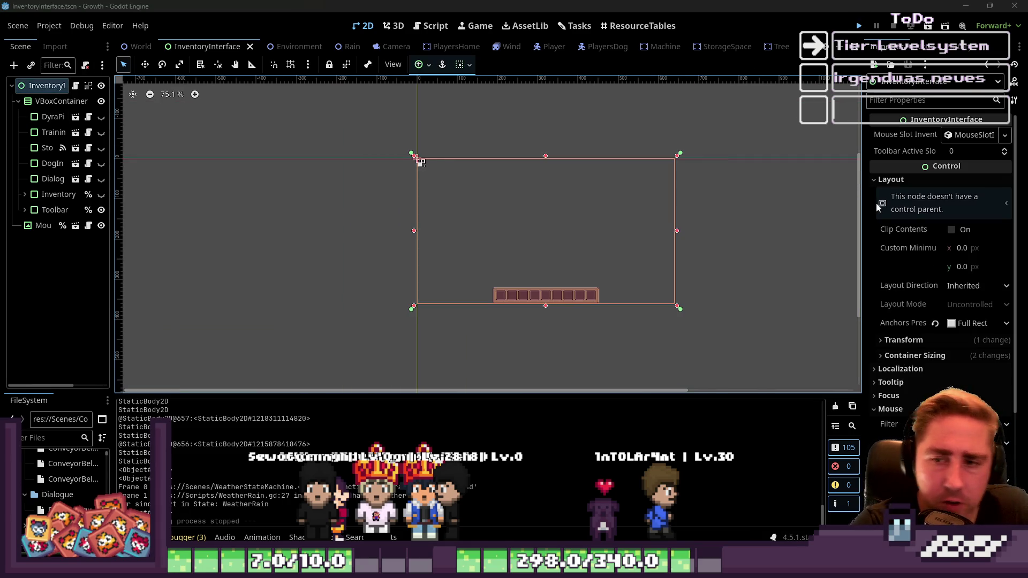
key(F5)
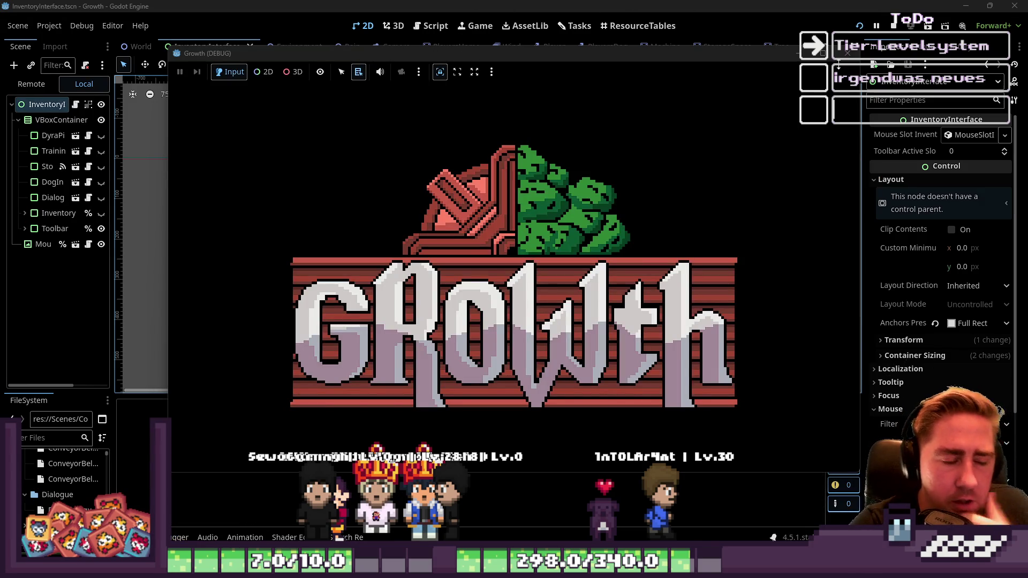
click(536, 243)
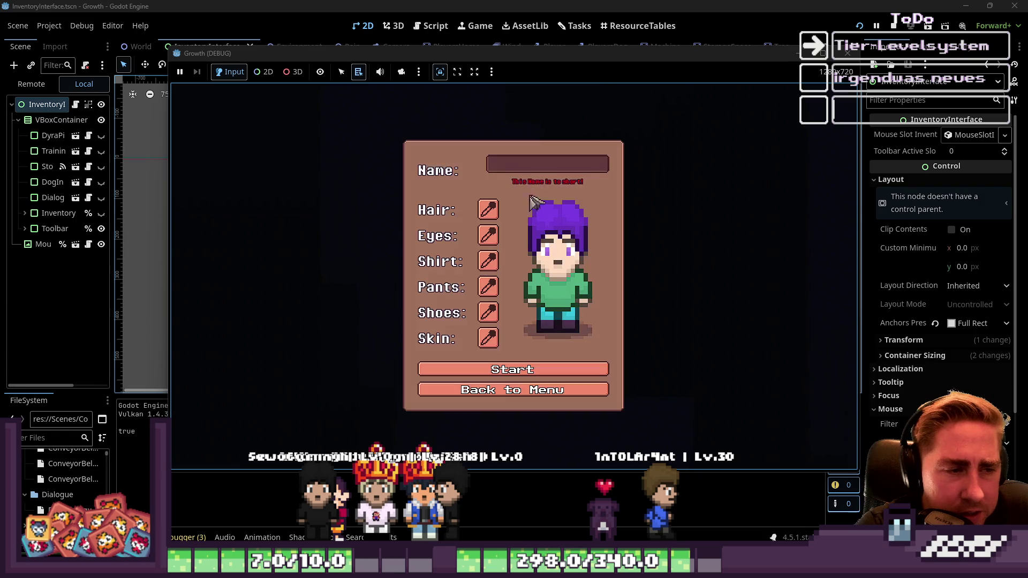
text(ewq)
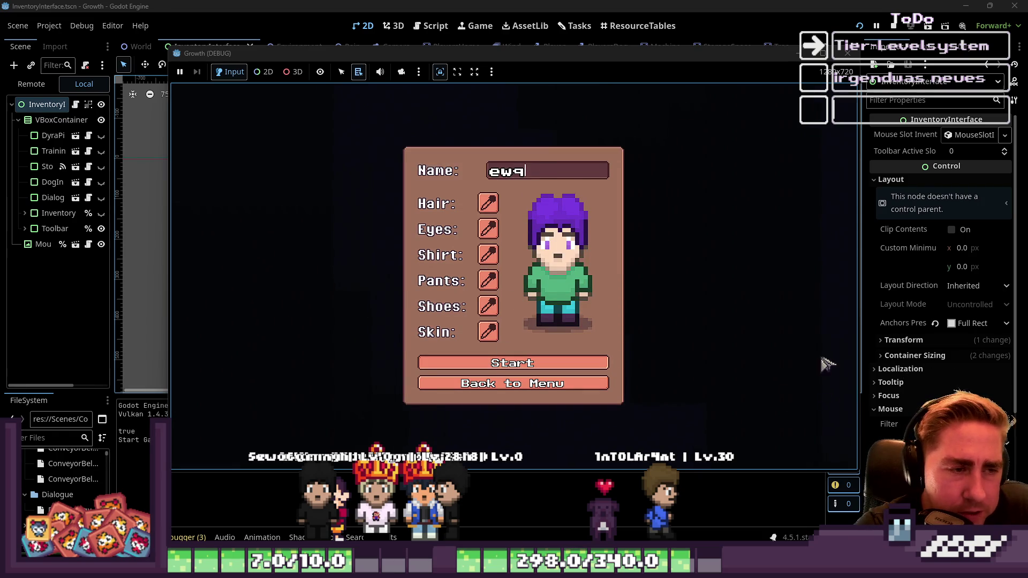
key(Return)
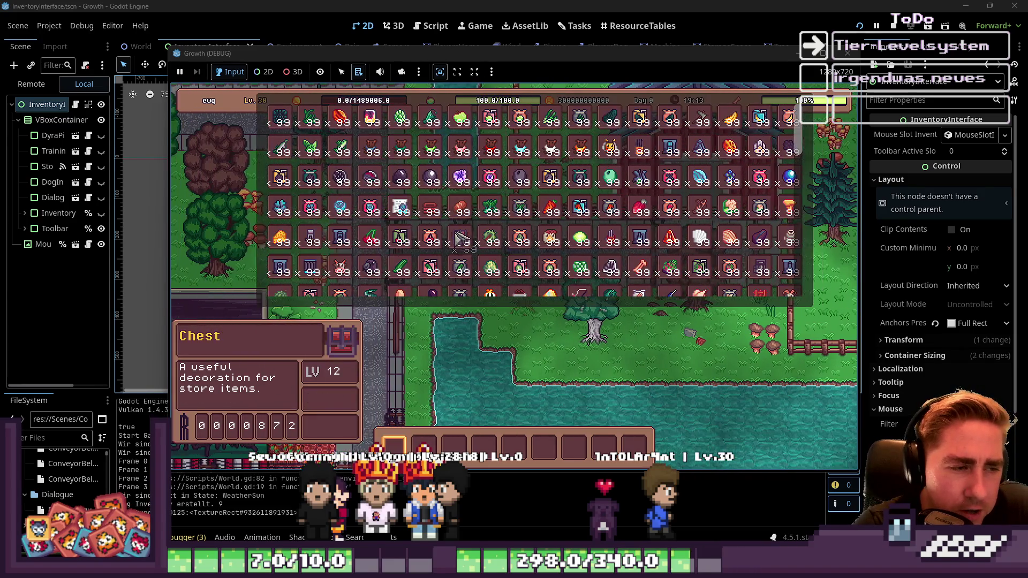
Step: Place a row of chests, open the rightmost one, and close it to trigger the line 814 error
click(484, 446)
key(e)
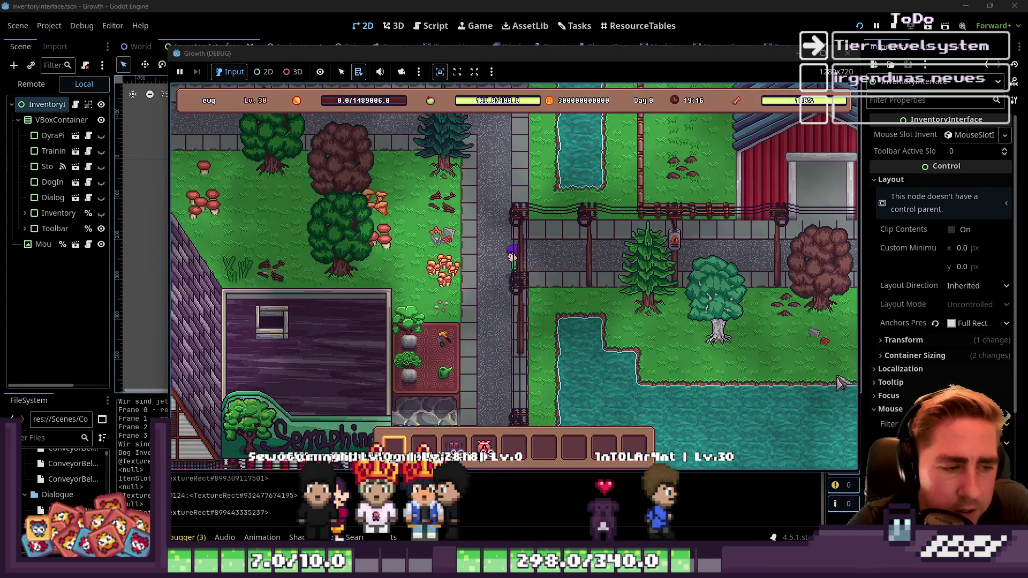
key(w)
key(a)
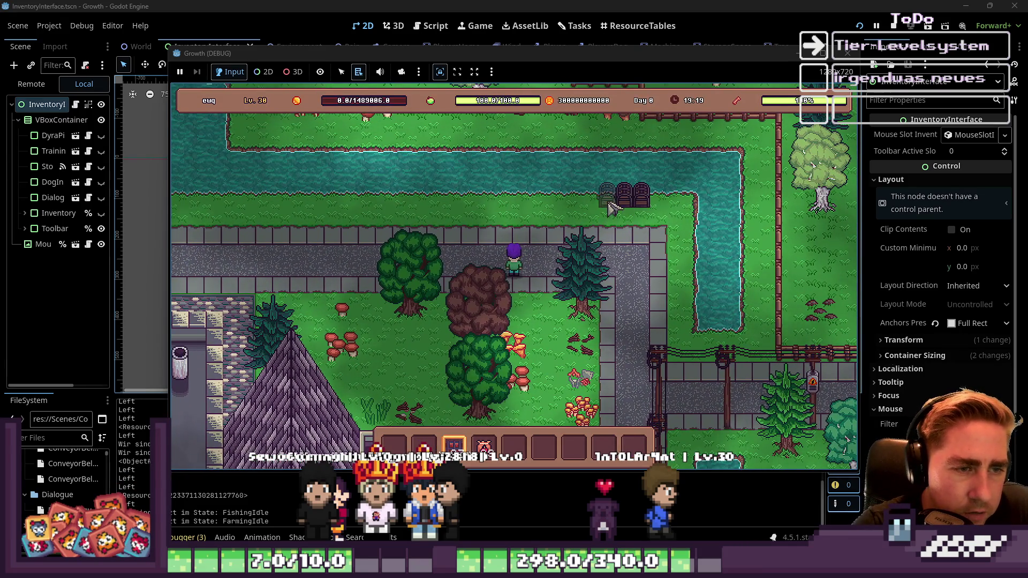
drag(612, 208, 531, 209)
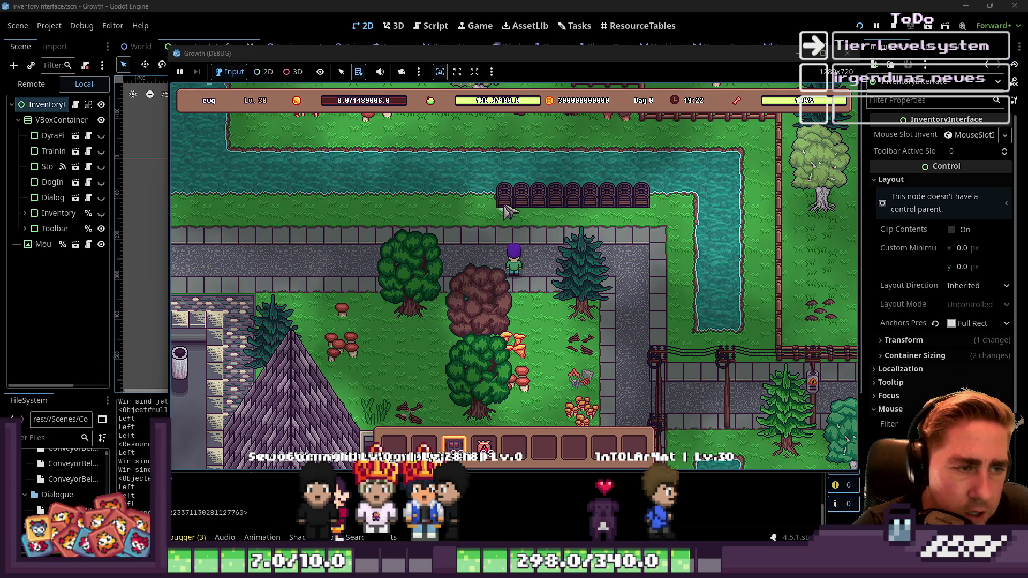
right_click(645, 209)
click(484, 447)
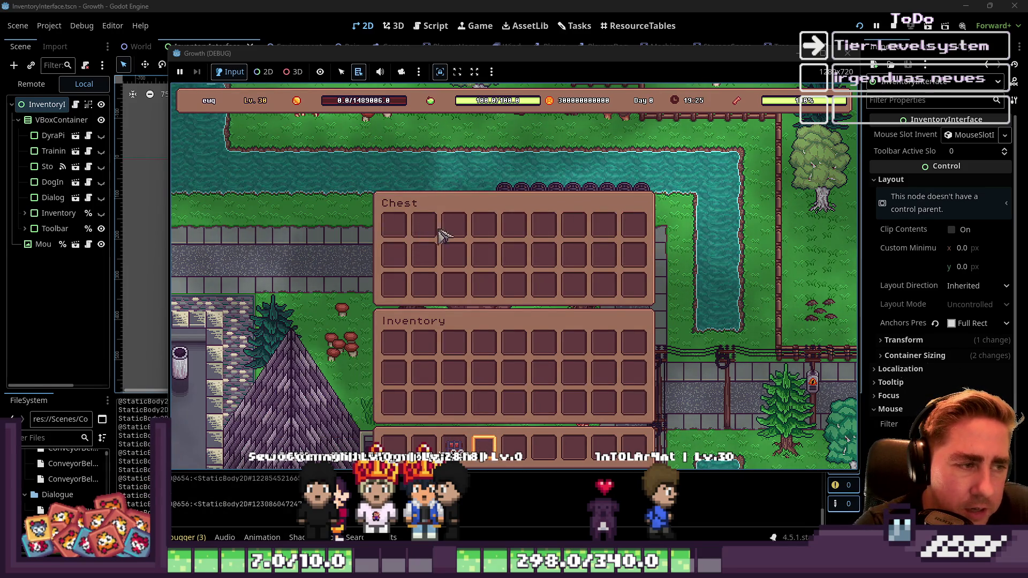
key(e)
click(451, 204)
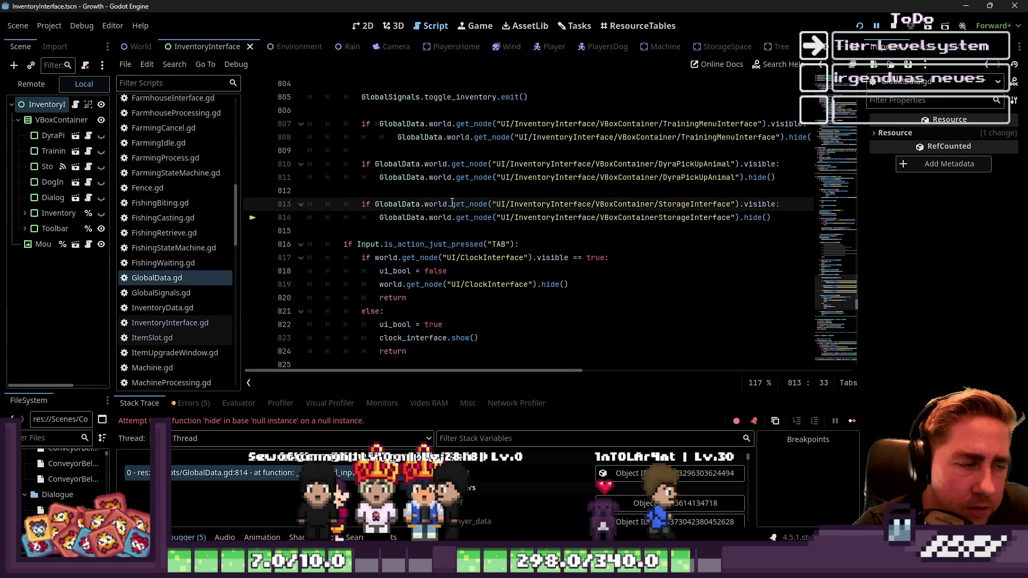
Step: Insert the missing slash so line 814 reads VBoxContainer/StorageInterface, then save and relaunch
double_click(682, 223)
click(660, 218)
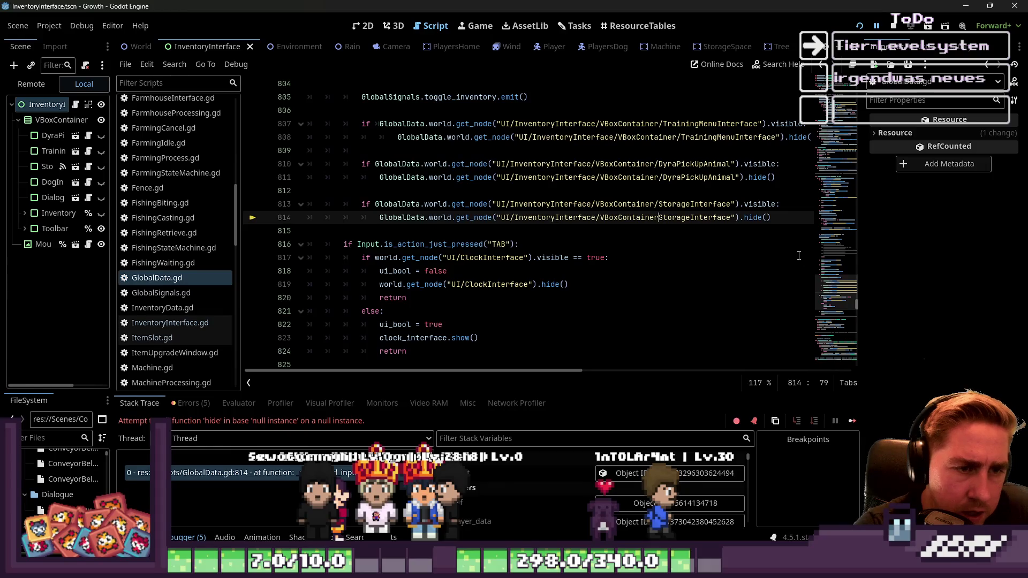
text(/)
click(706, 245)
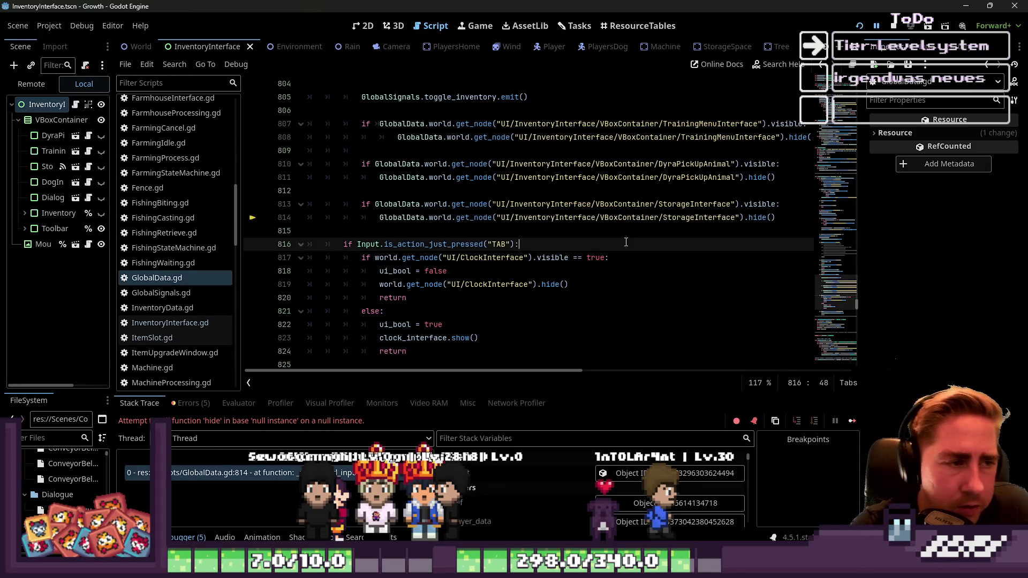
key(ctrl+s)
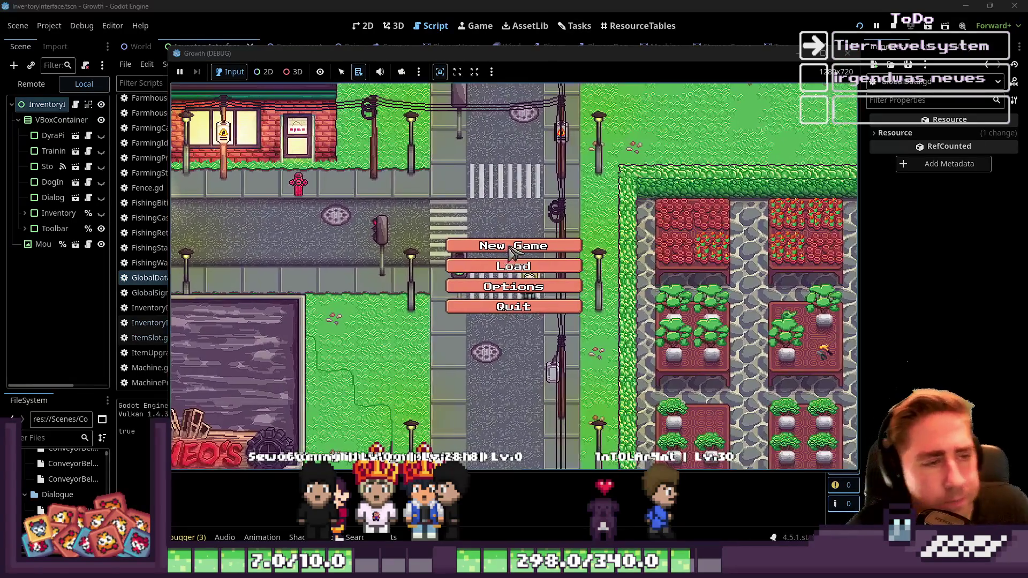
Step: Start a new character '231' and place three more chests from hotbar slot 4
text(231)
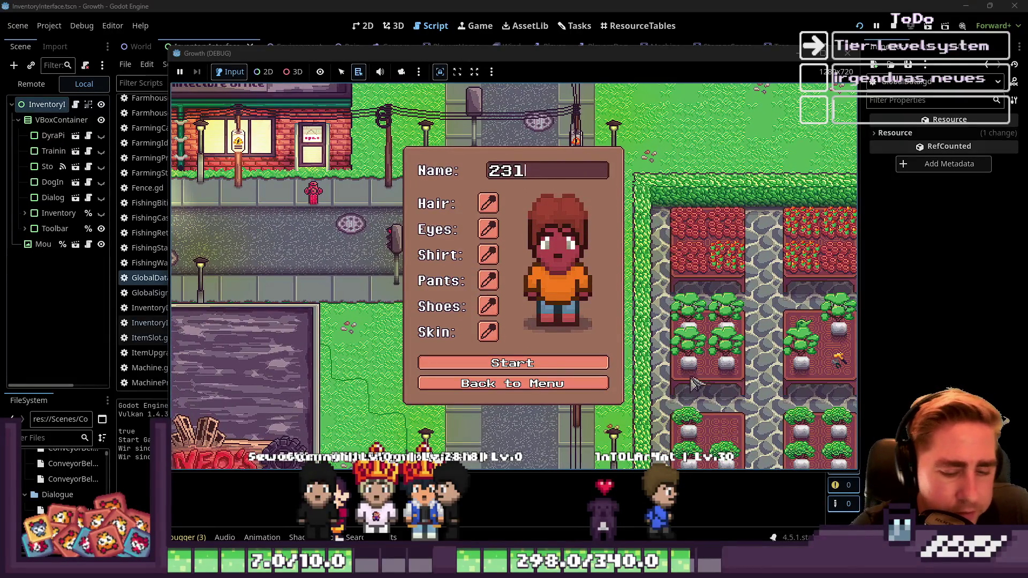
click(509, 370)
key(w)
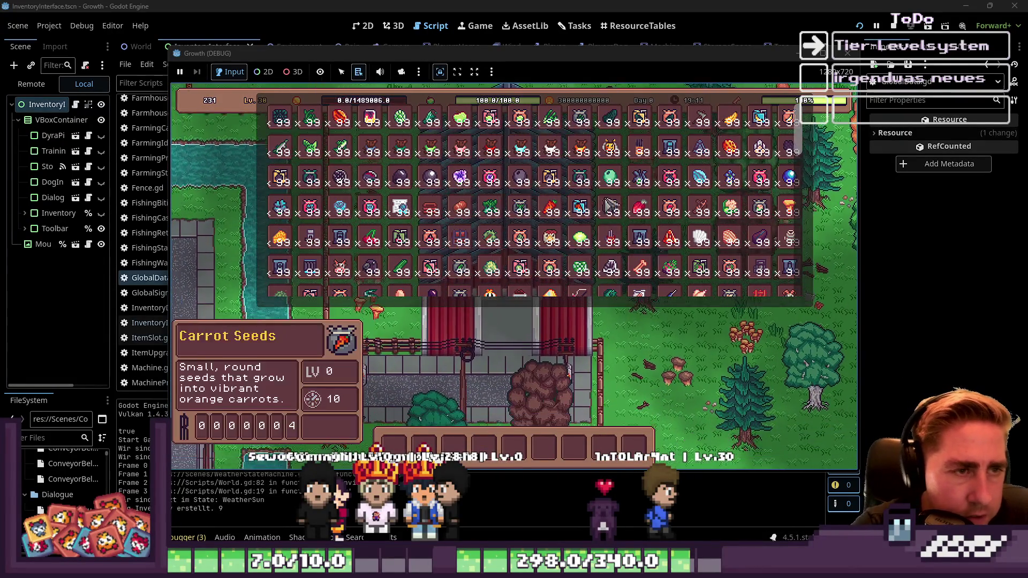
key(a)
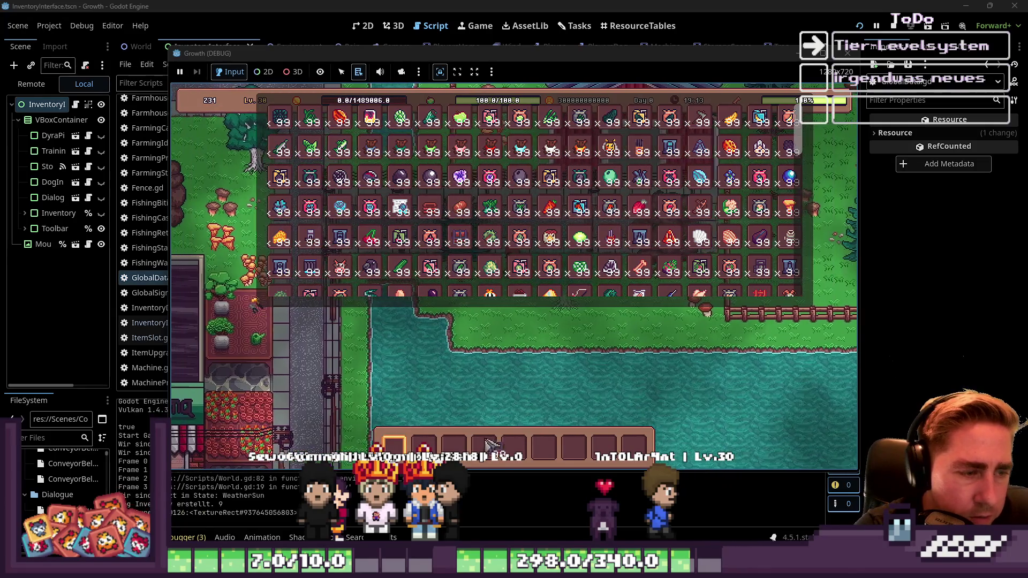
key(a)
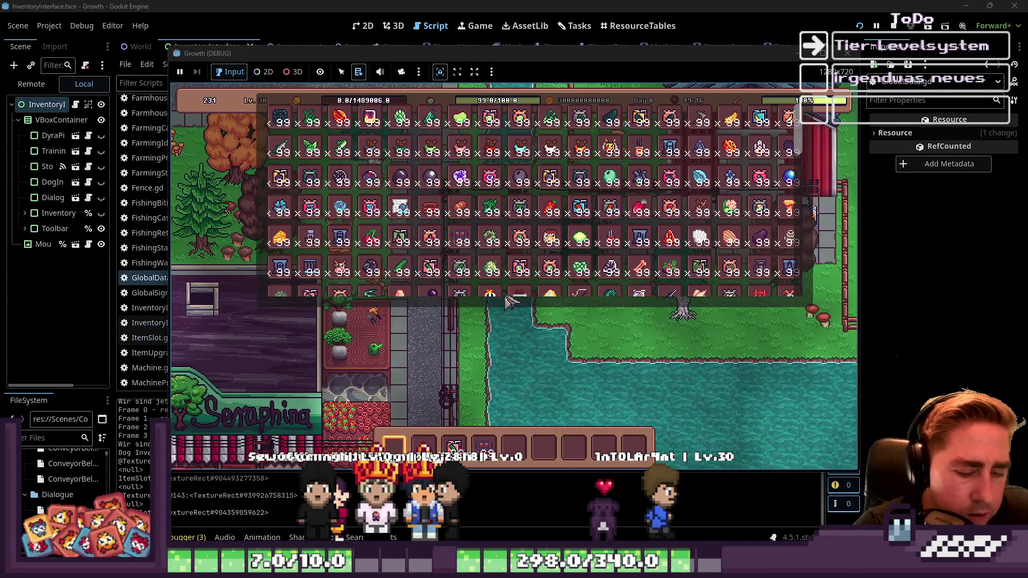
key(i)
key(w)
key(a)
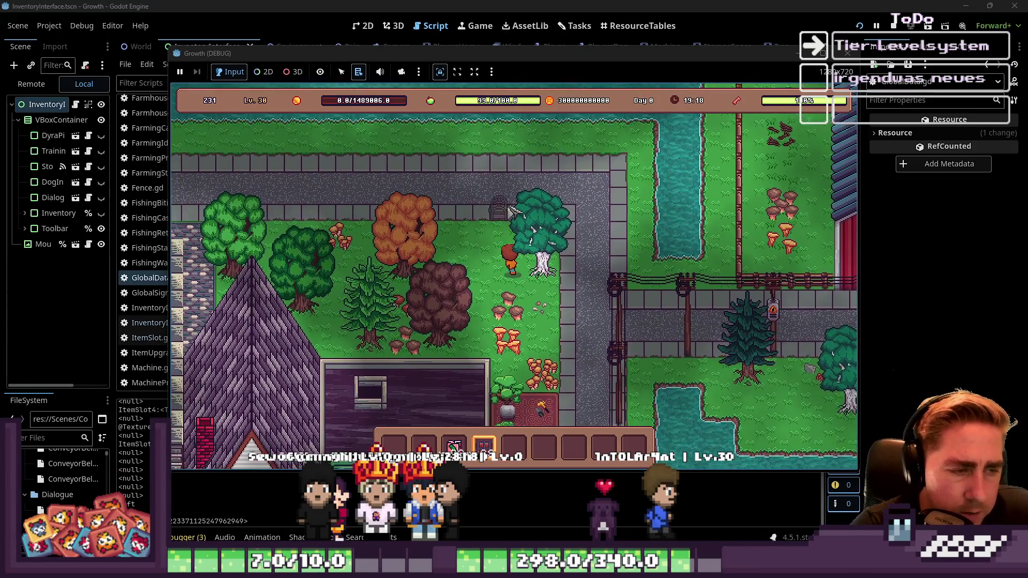
key(4)
drag(581, 206, 567, 209)
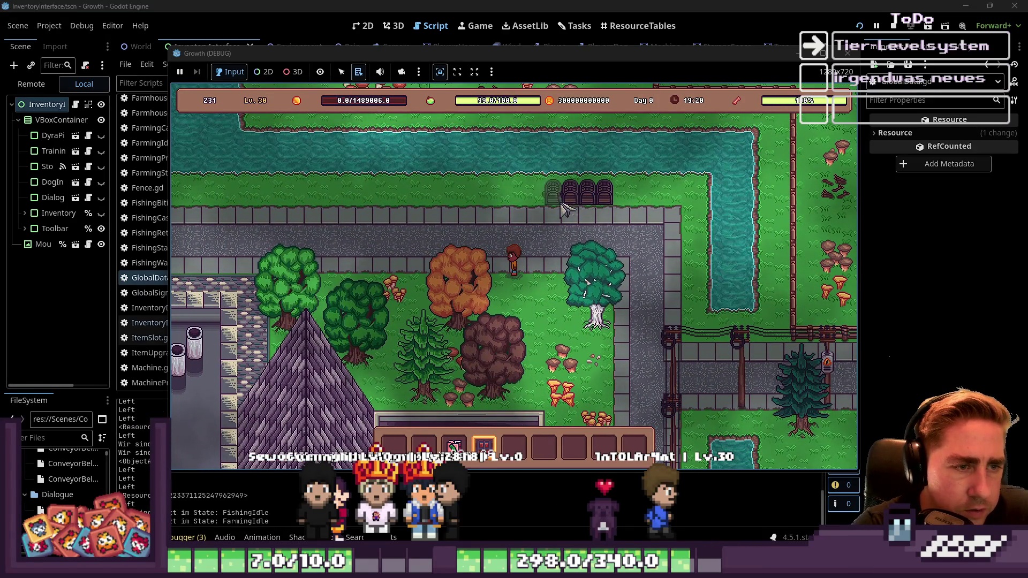
Step: Open a chest, move the Cucumber Juice stack, close and reopen it error-free, then stop the game
key(3)
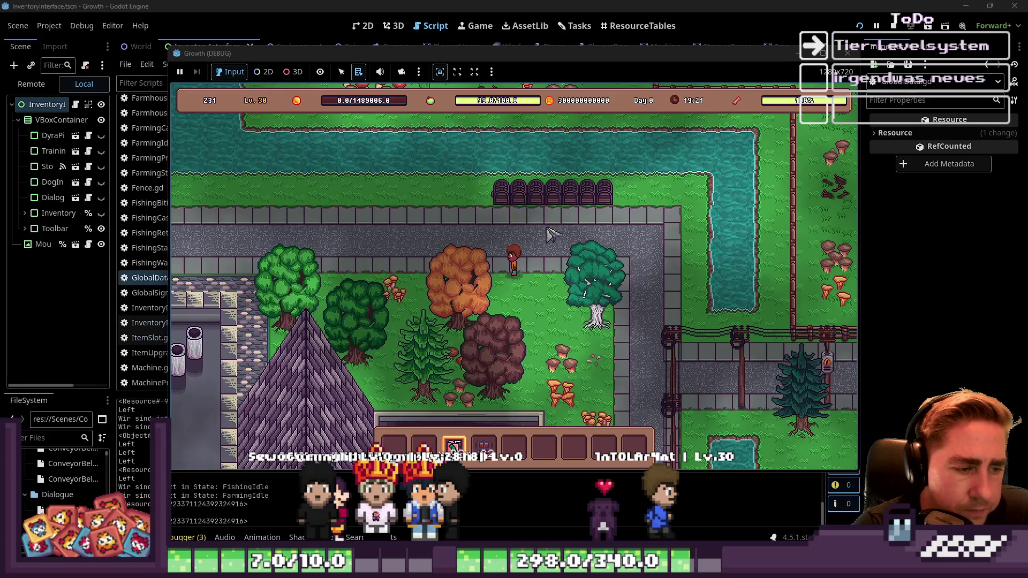
right_click(610, 202)
click(454, 445)
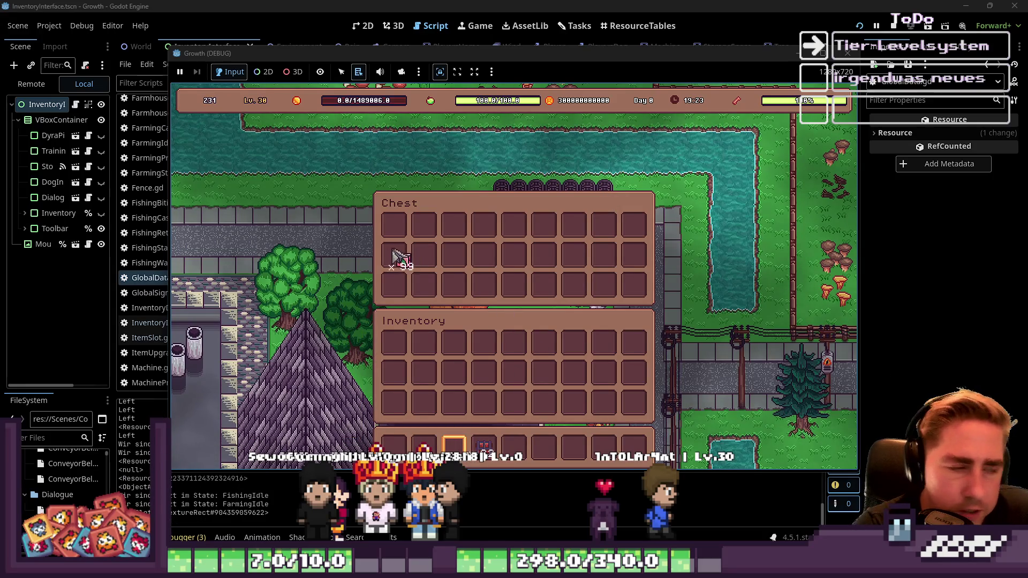
key(Escape)
right_click(503, 203)
key(Escape)
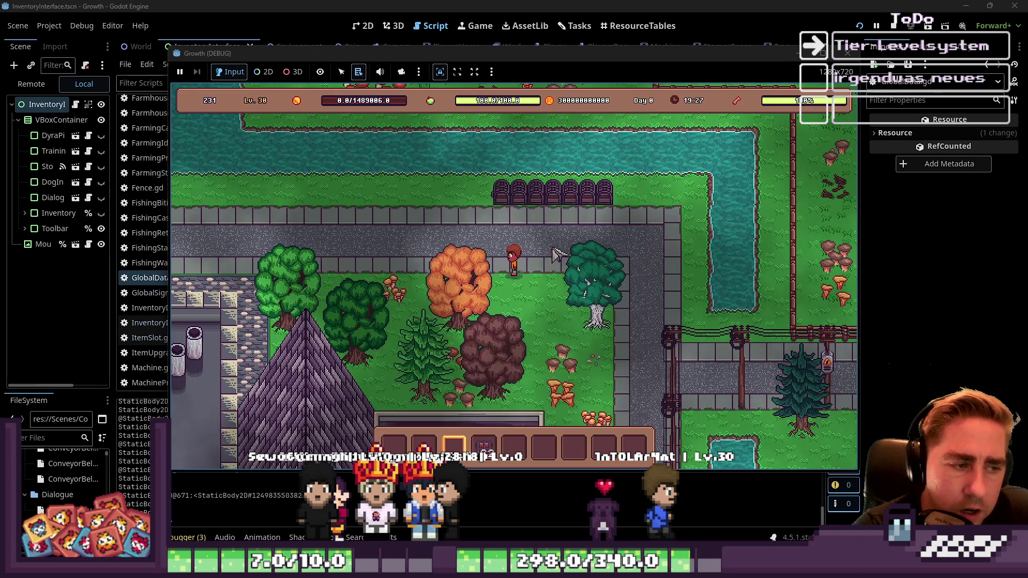
key(F8)
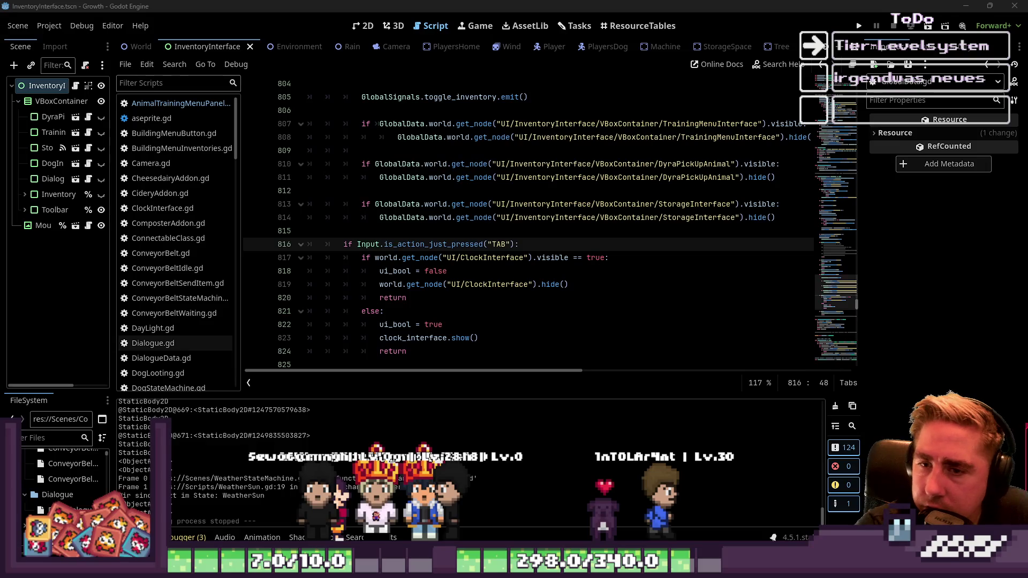
Step: Check the node paths on lines 813–814, then open StorageInterface.gd from the script list
click(655, 204)
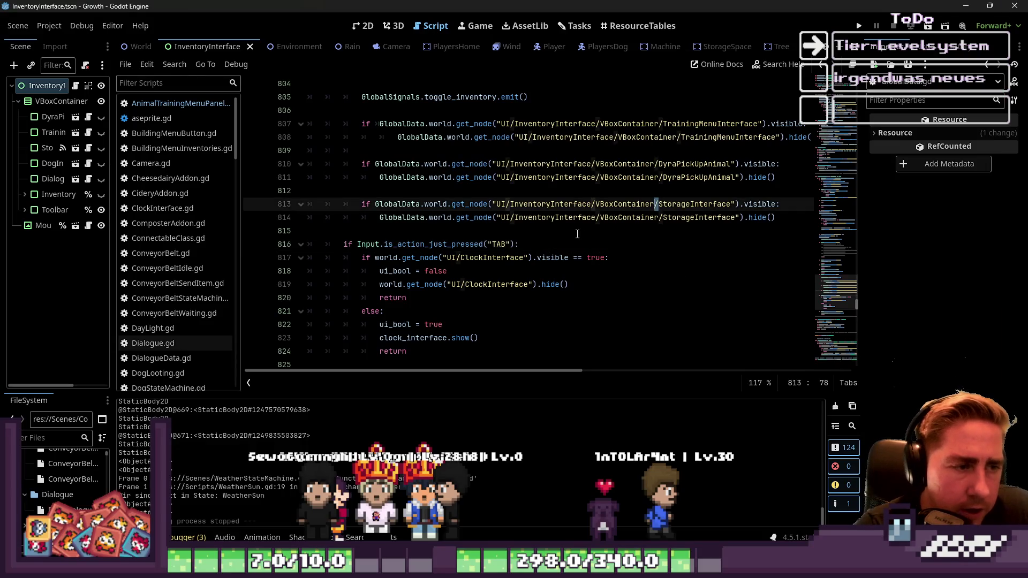
click(577, 232)
scroll(187, 224, down, 5)
scroll(194, 227, down, 10)
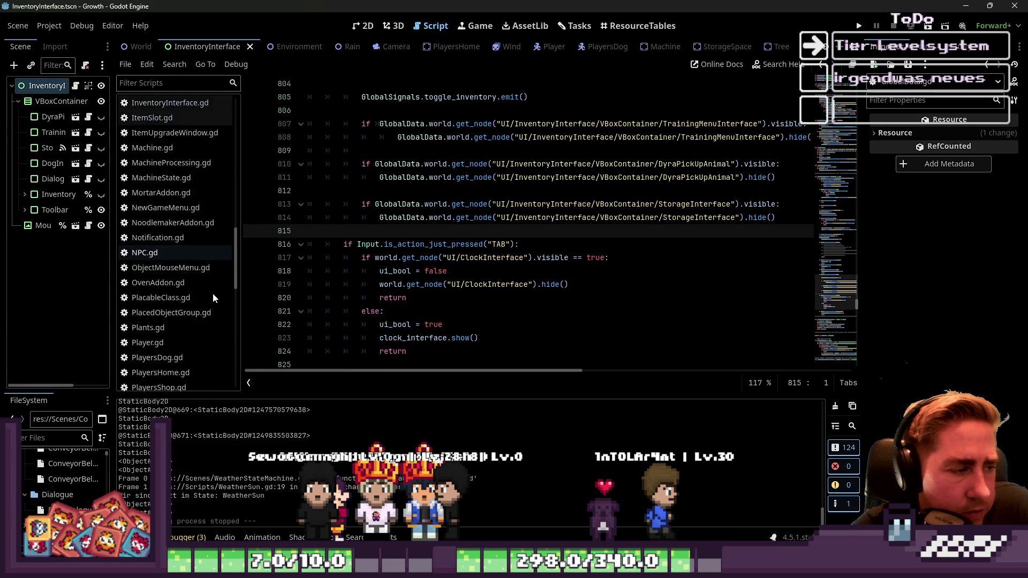
scroll(203, 310, down, 5)
click(177, 311)
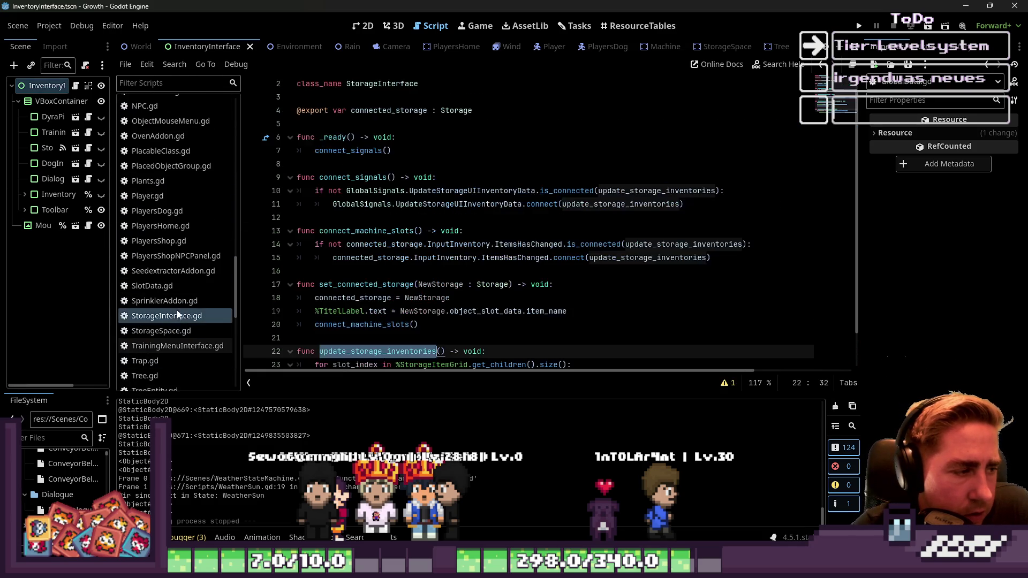
Step: Review StorageInterface.gd's set_connected_storage, connect_machine_slots and connect_signals functions
scroll(398, 317, down, 1)
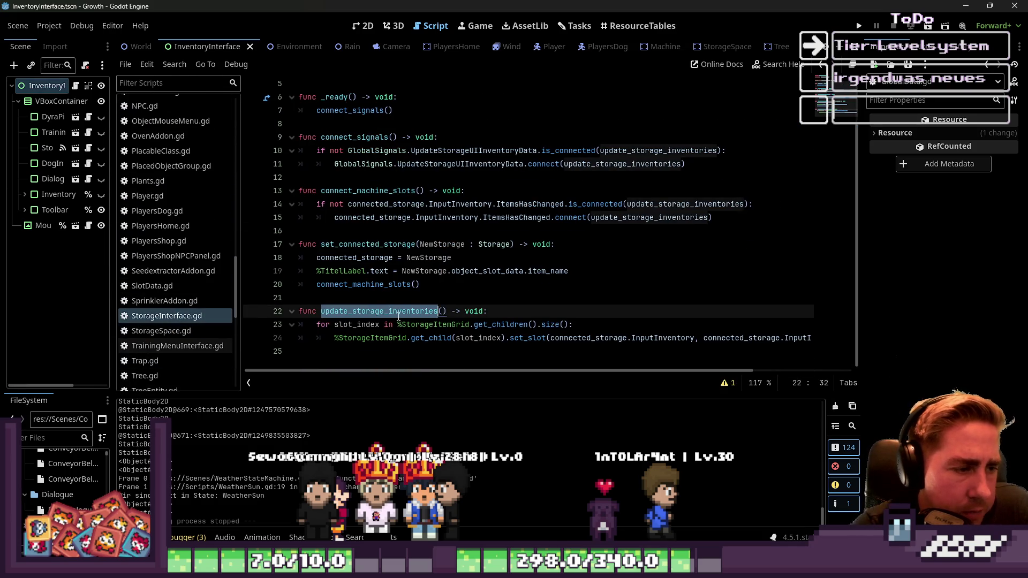
double_click(377, 248)
scroll(377, 250, up, 1)
double_click(371, 230)
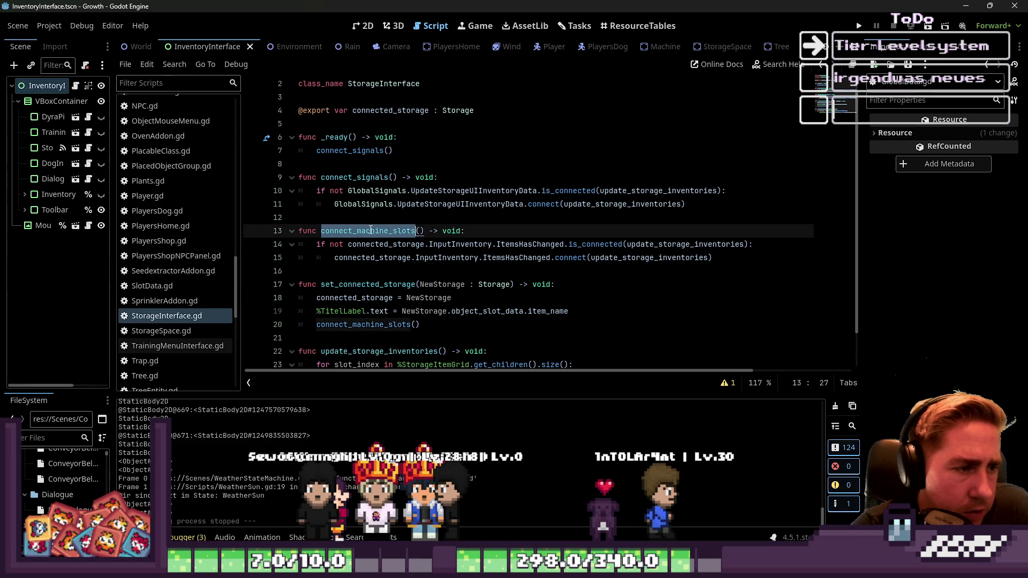
double_click(357, 177)
scroll(357, 191, up, 1)
scroll(356, 191, down, 1)
scroll(356, 191, up, 2)
click(376, 98)
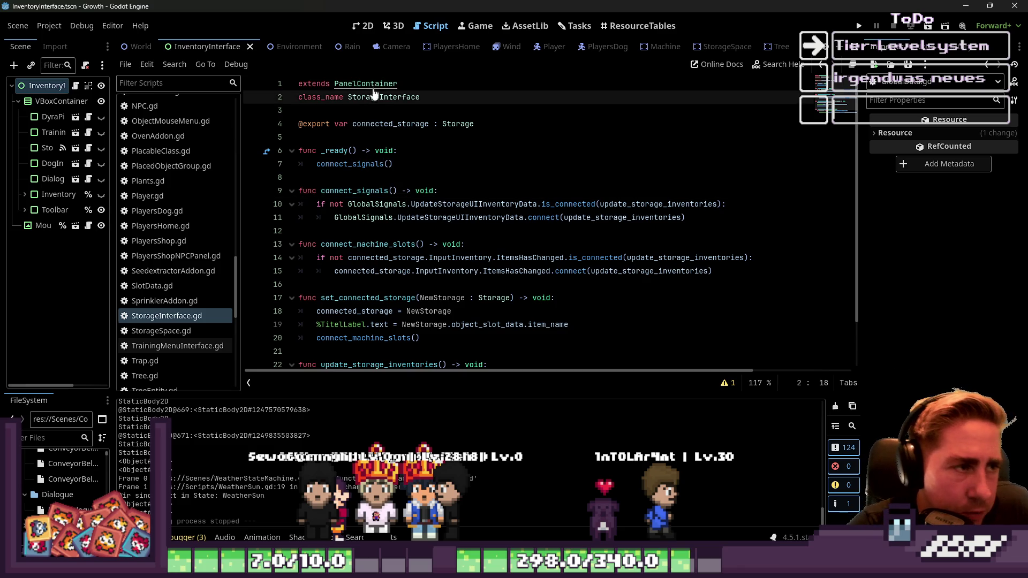
scroll(172, 268, down, 2)
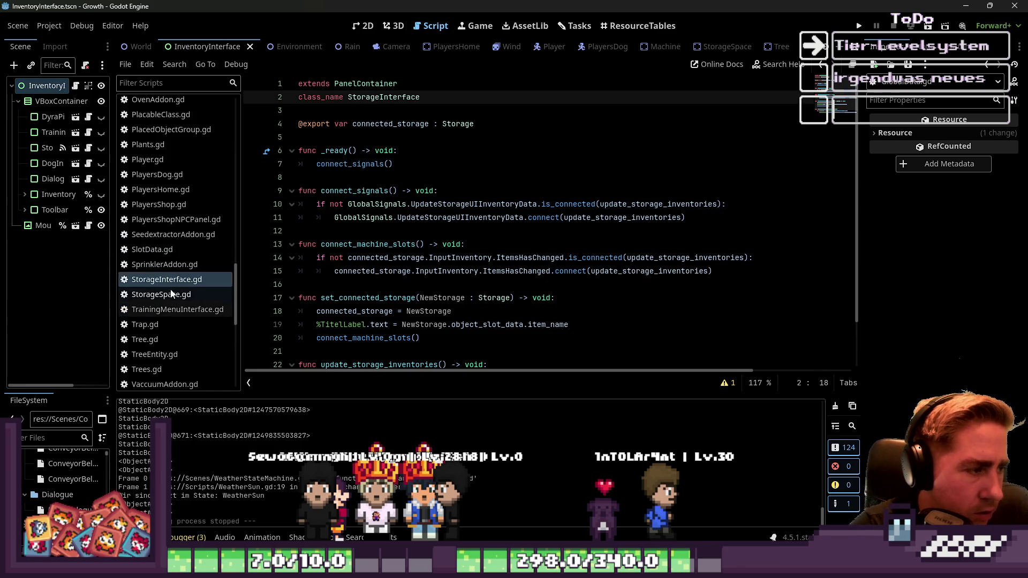
Step: Open StorageSpace.gd and inspect its interact and set_inventories functions
click(172, 295)
scroll(266, 289, down, 4)
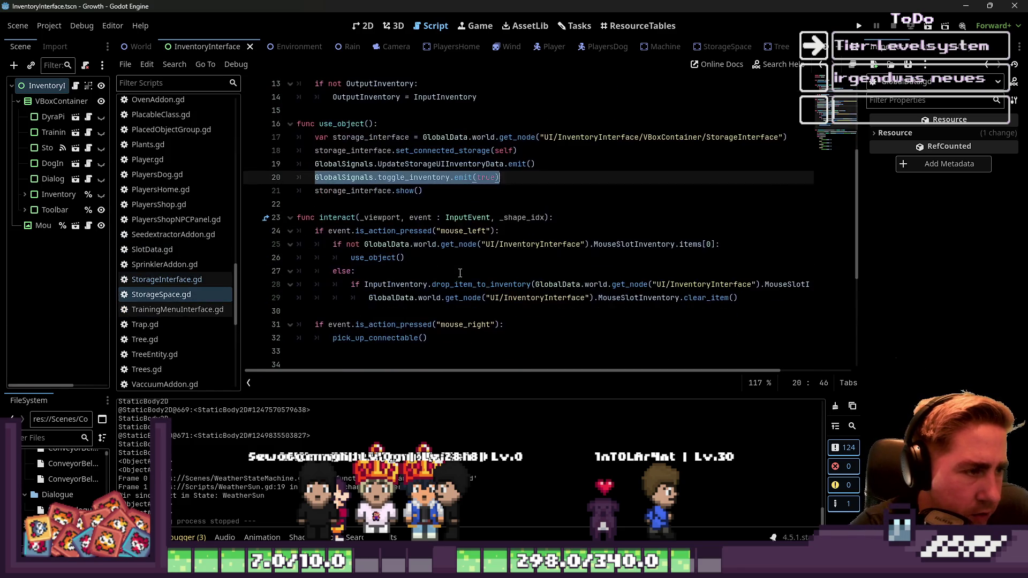
click(349, 217)
double_click(348, 217)
scroll(407, 332, up, 4)
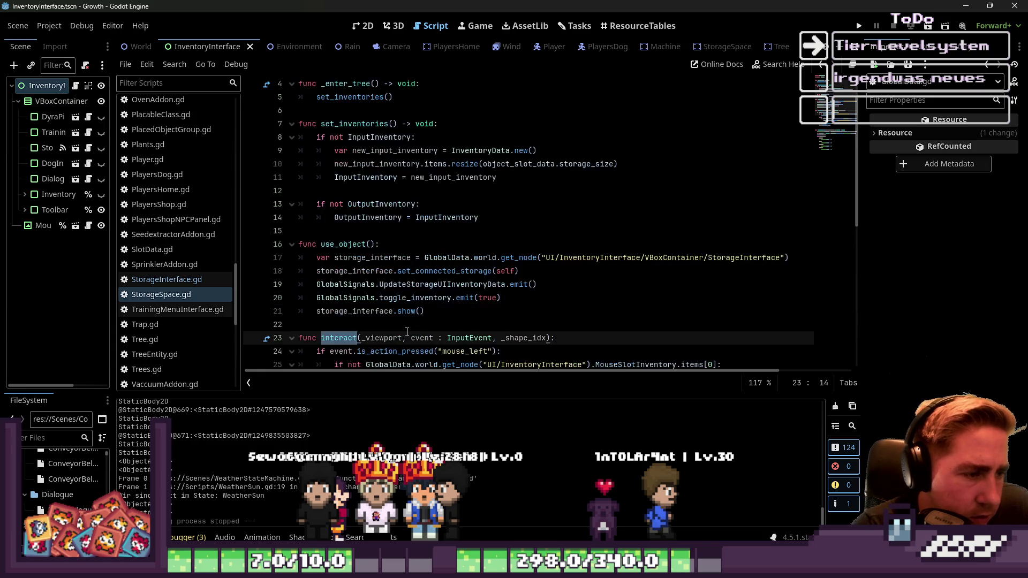
click(348, 177)
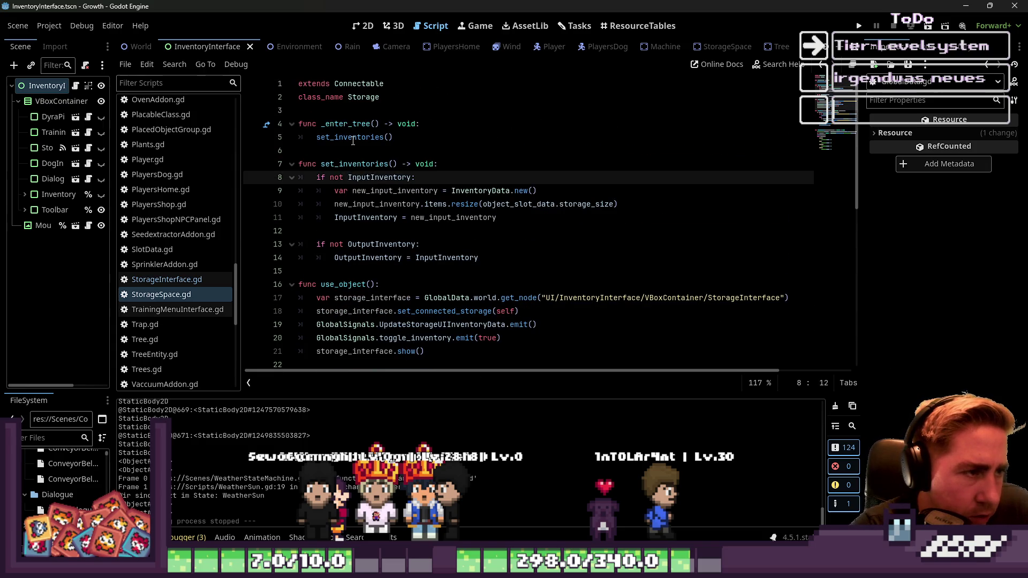
Step: Open the Connectable base class, unfold send_item() and select the whole function
ctrl+click(359, 83)
scroll(439, 152, down, 7)
scroll(440, 152, down, 7)
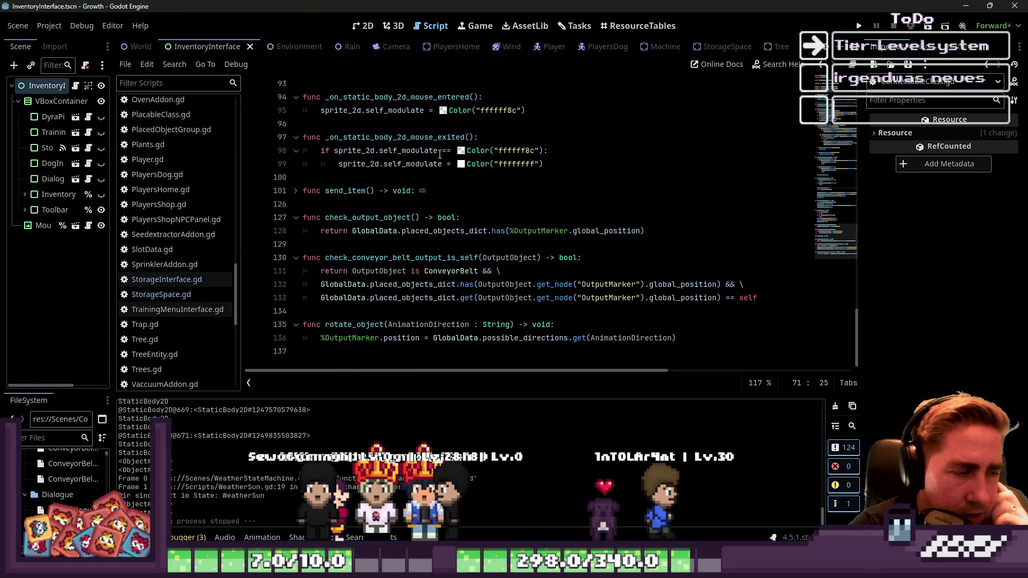
click(296, 191)
click(444, 231)
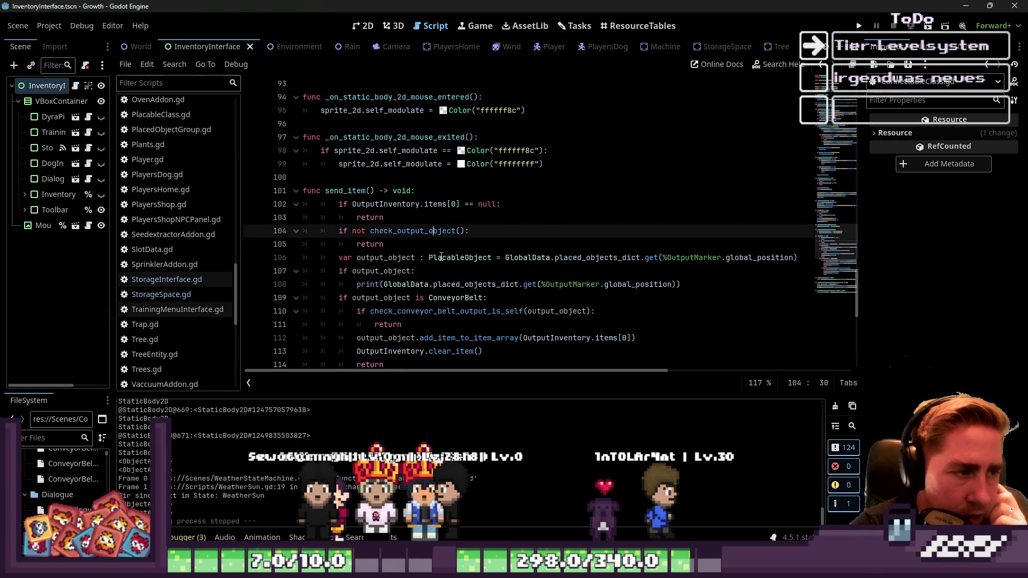
scroll(443, 258, down, 5)
mouse_move(453, 306)
mouse_down()
mouse_move(343, 257)
mouse_move(300, 155)
mouse_move(264, 112)
mouse_up()
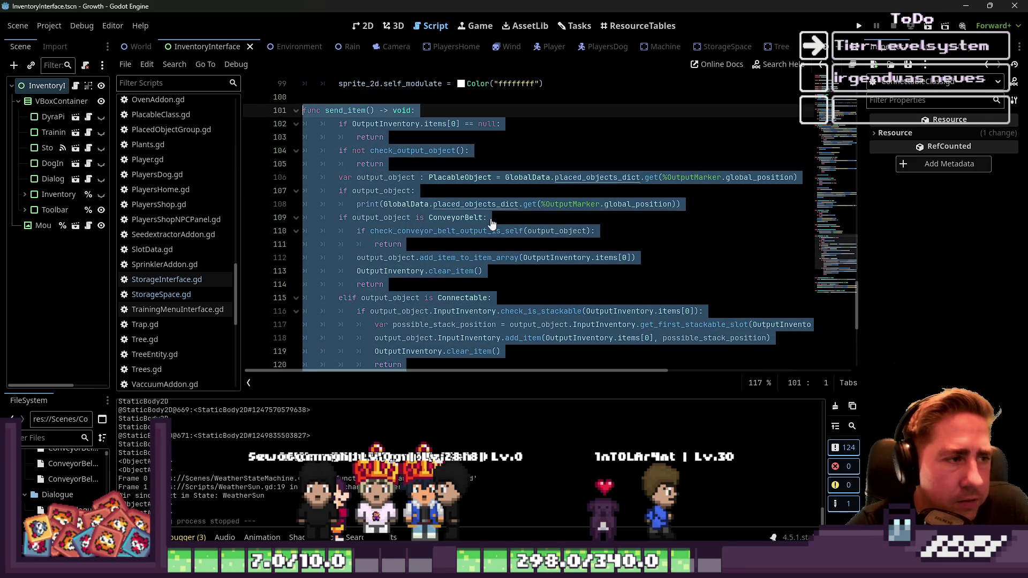
Step: Paste the send_item() function at the end of StorageSpace.gd
click(161, 294)
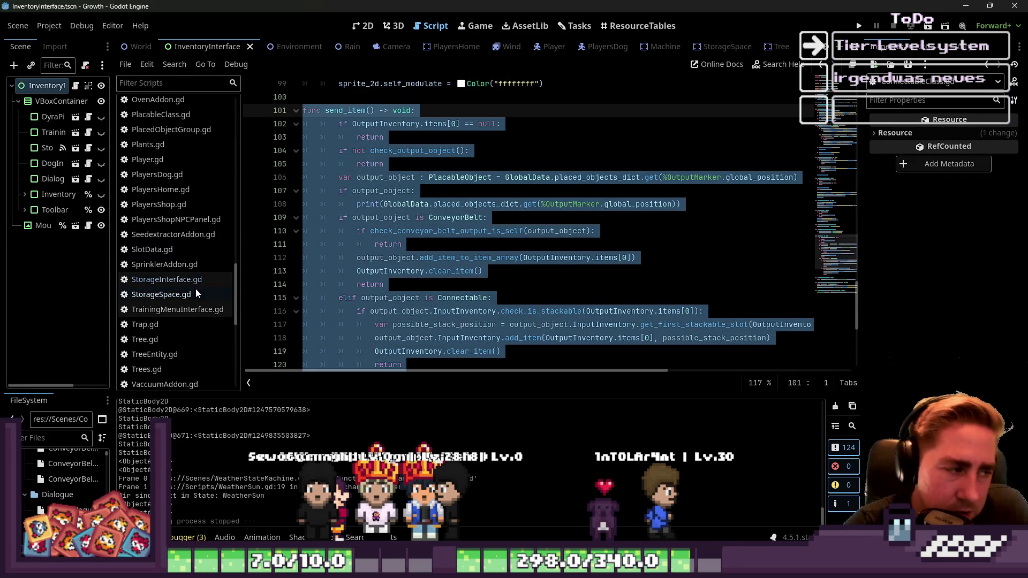
scroll(351, 245, down, 8)
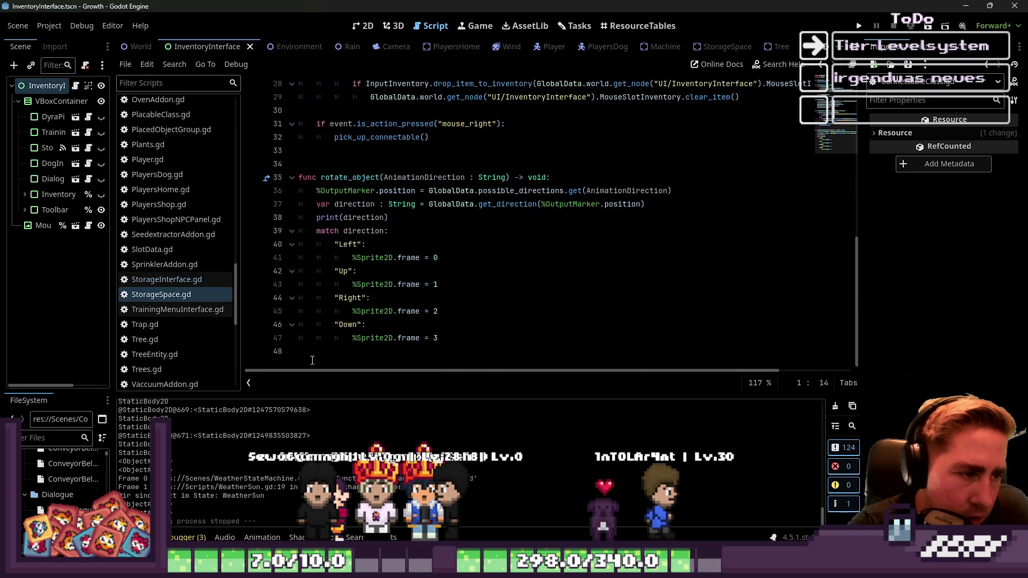
click(312, 360)
key(ctrl+v)
scroll(476, 187, up, 2)
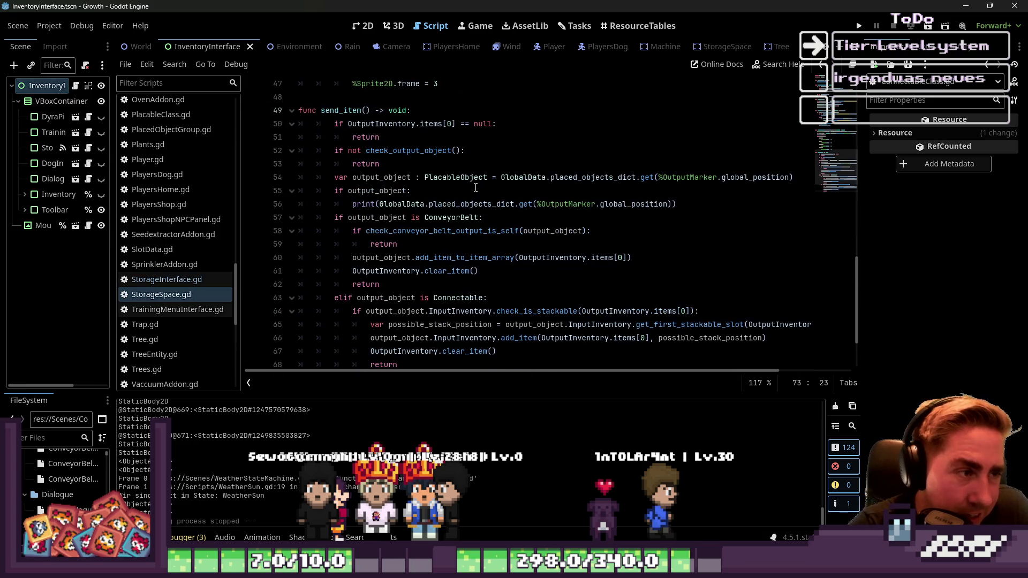
click(466, 151)
scroll(466, 150, down, 2)
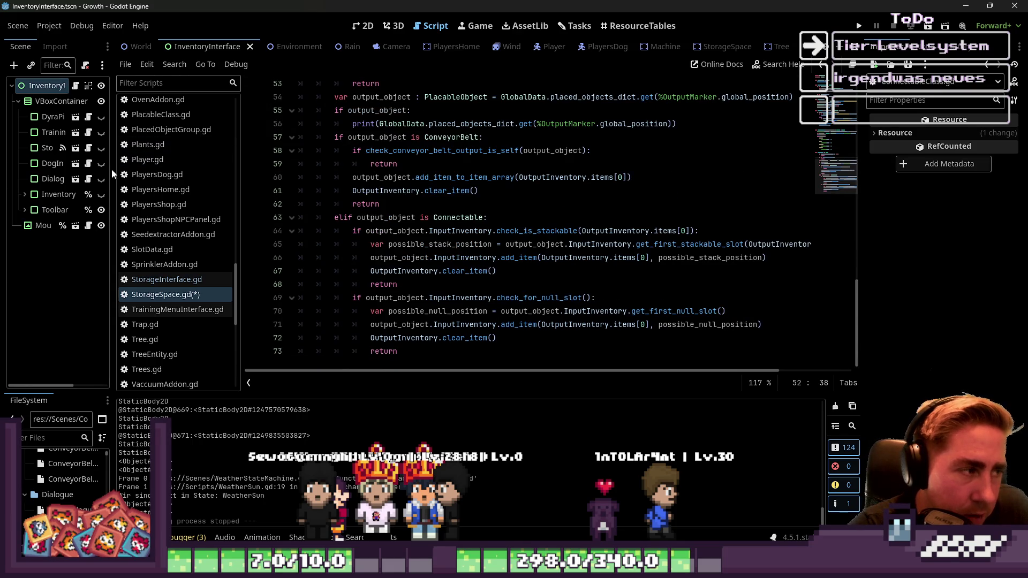
Step: Read through the pasted send_item() lines 63–68: output_object, check_is_stackable and OutputInventory clear_item
drag(111, 169, 95, 170)
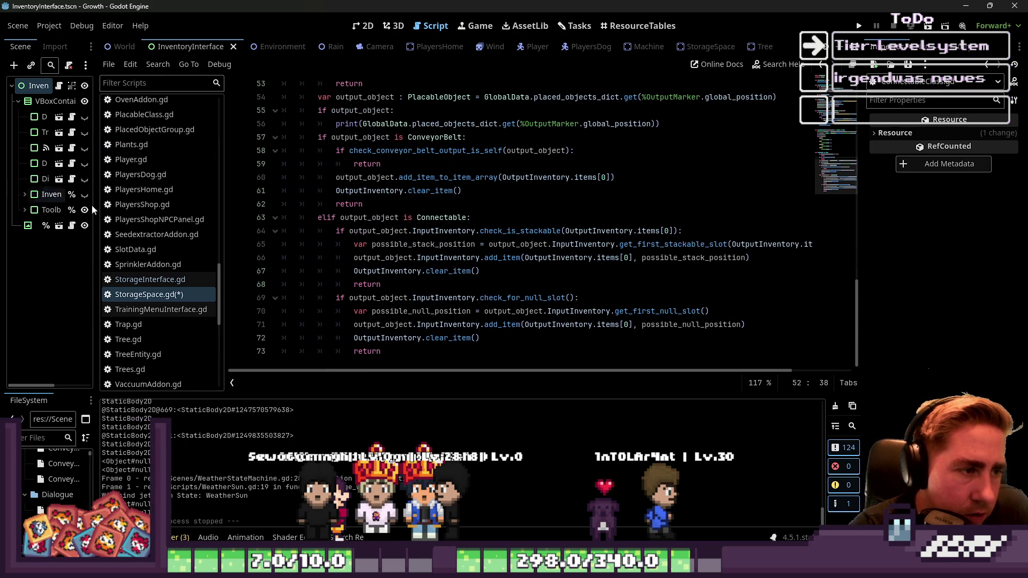
double_click(439, 218)
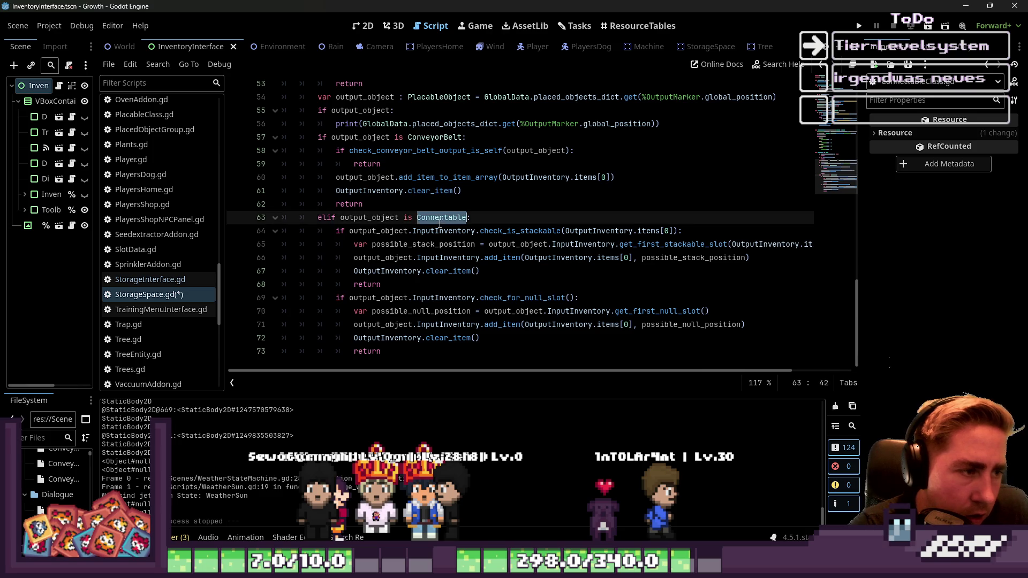
double_click(380, 220)
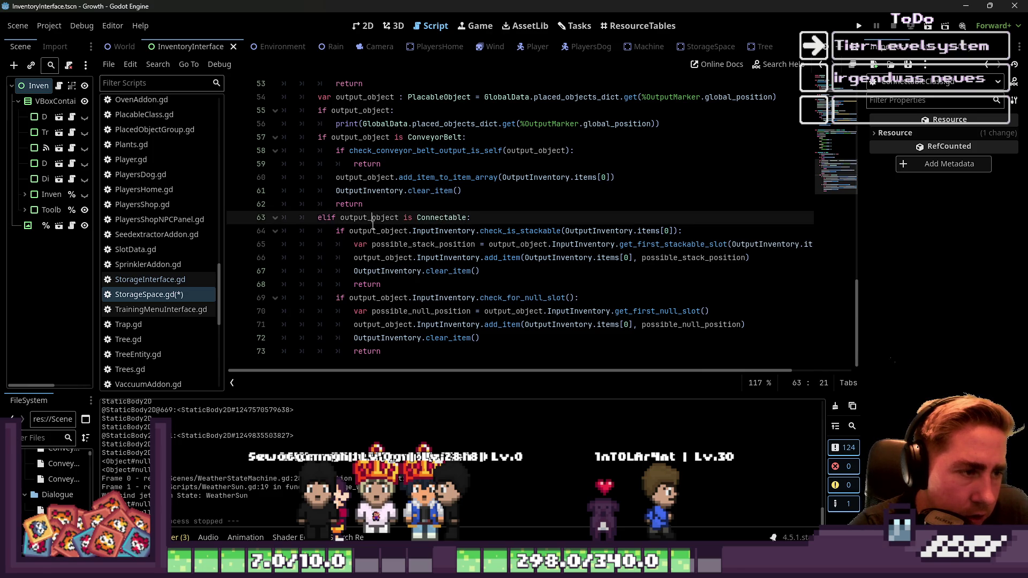
click(413, 231)
double_click(516, 233)
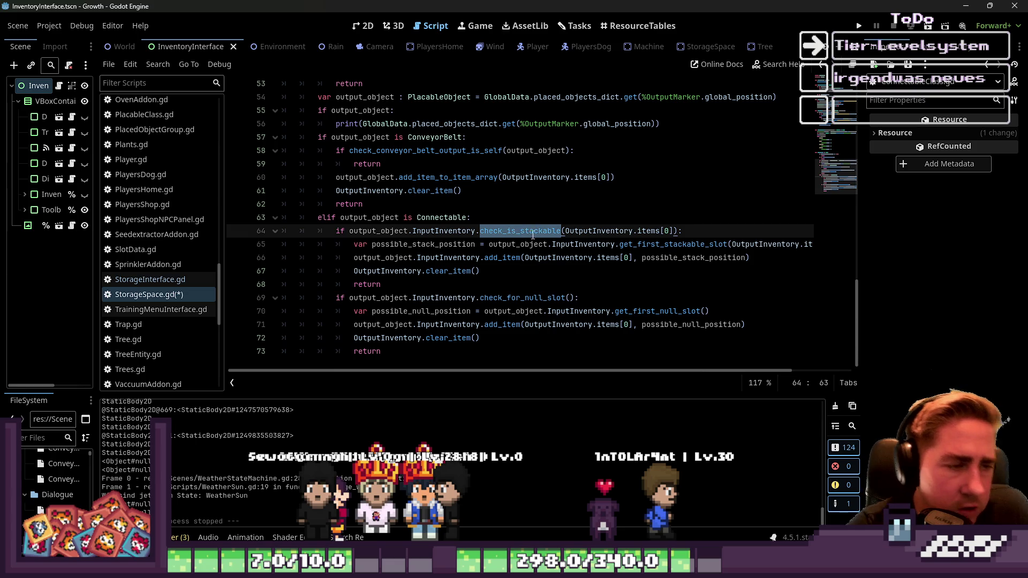
click(451, 249)
click(522, 285)
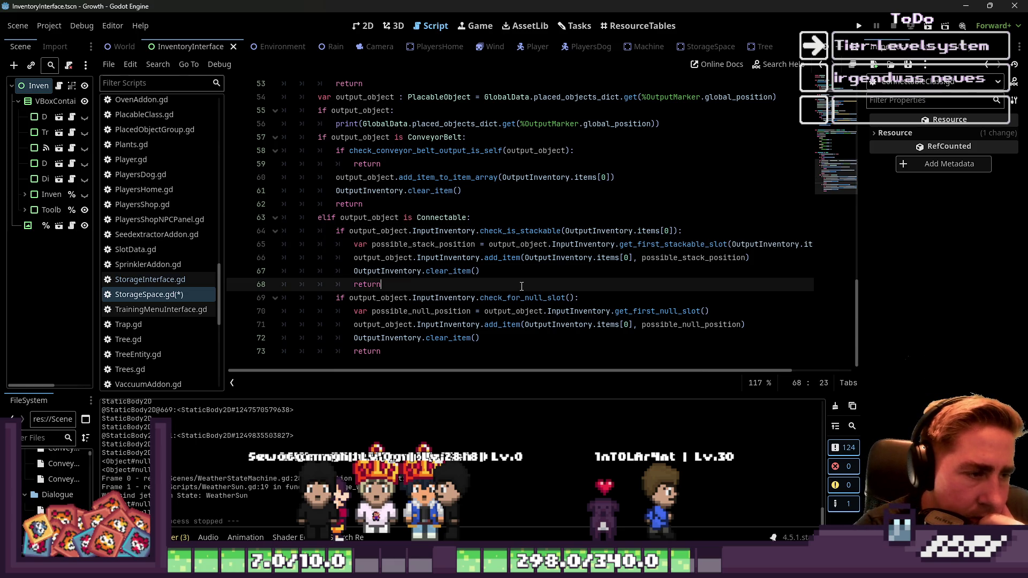
double_click(388, 271)
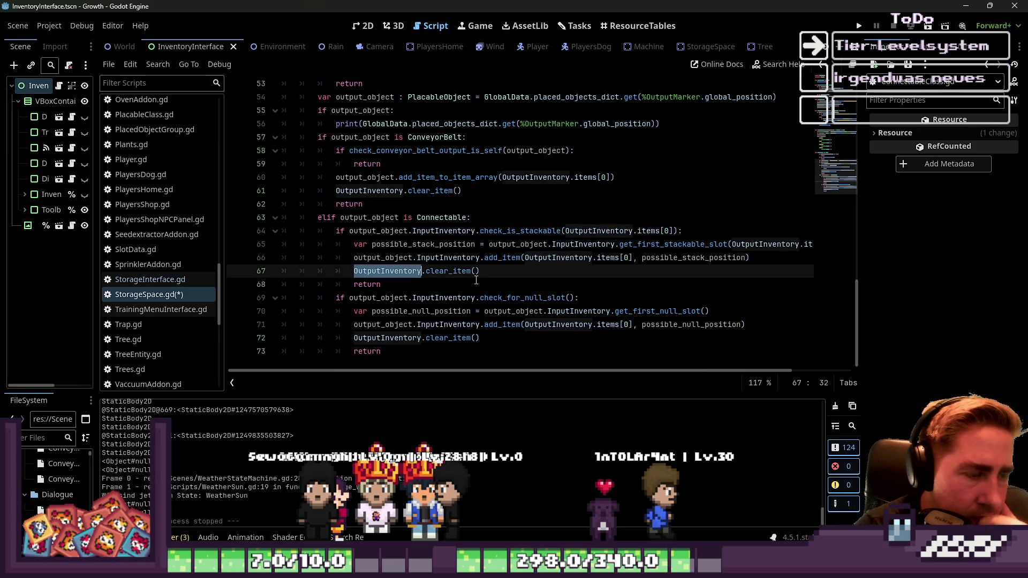
double_click(472, 272)
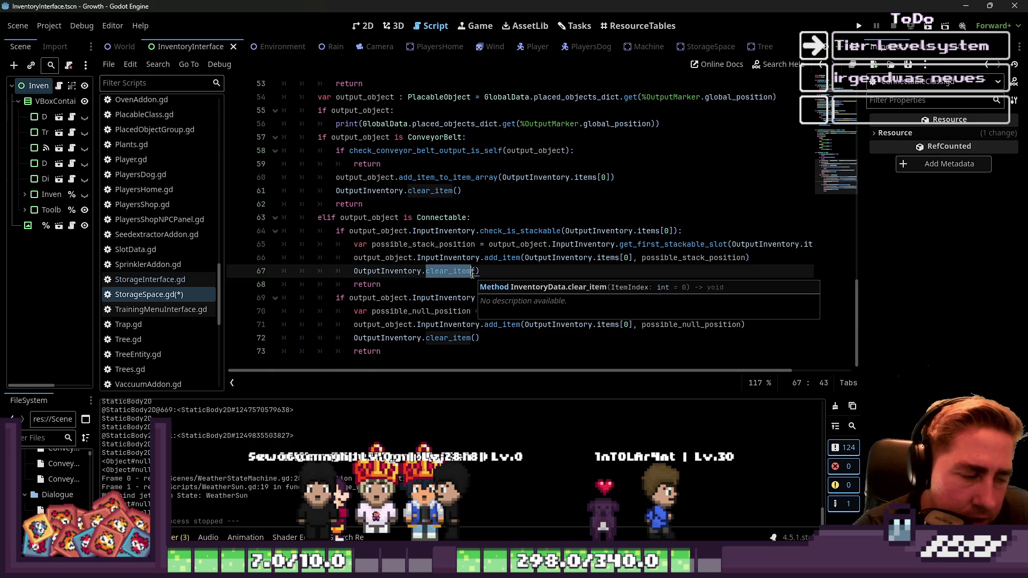
click(472, 271)
click(474, 217)
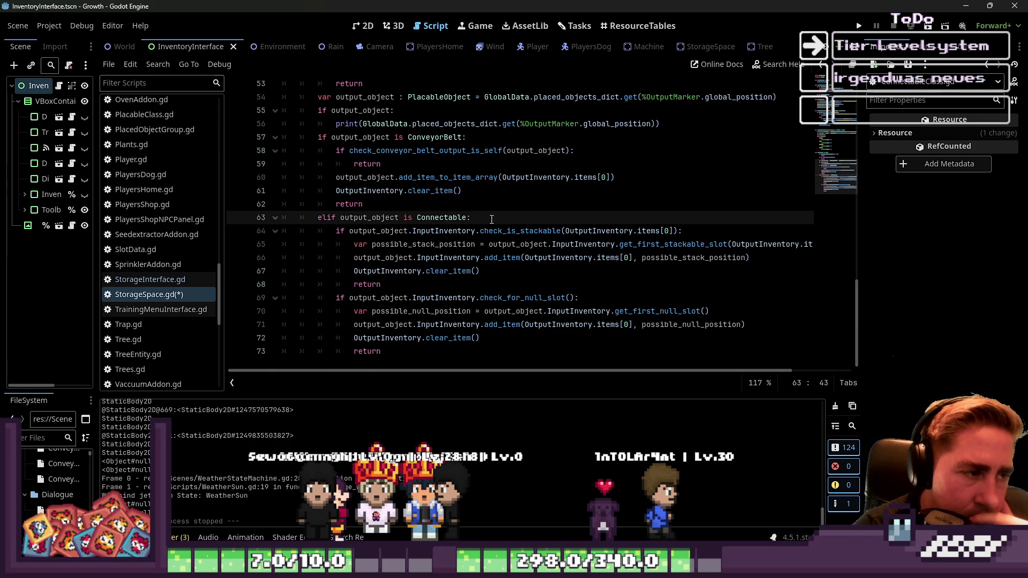
Step: Add an 'if output_object is Storage:' check with a return under the Connectable branch, and save
key(Return)
text(tput_object is )
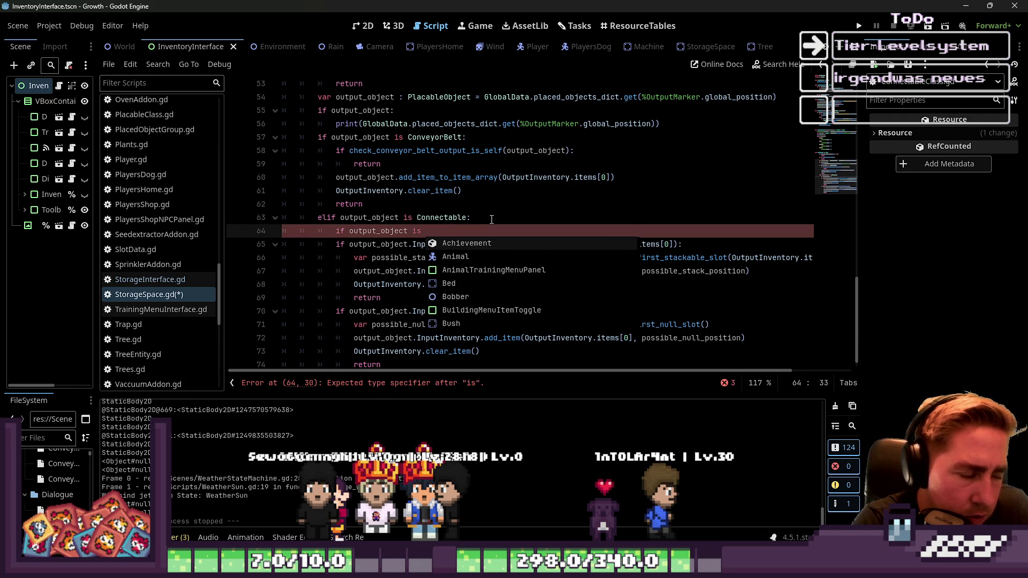
text( Storage)
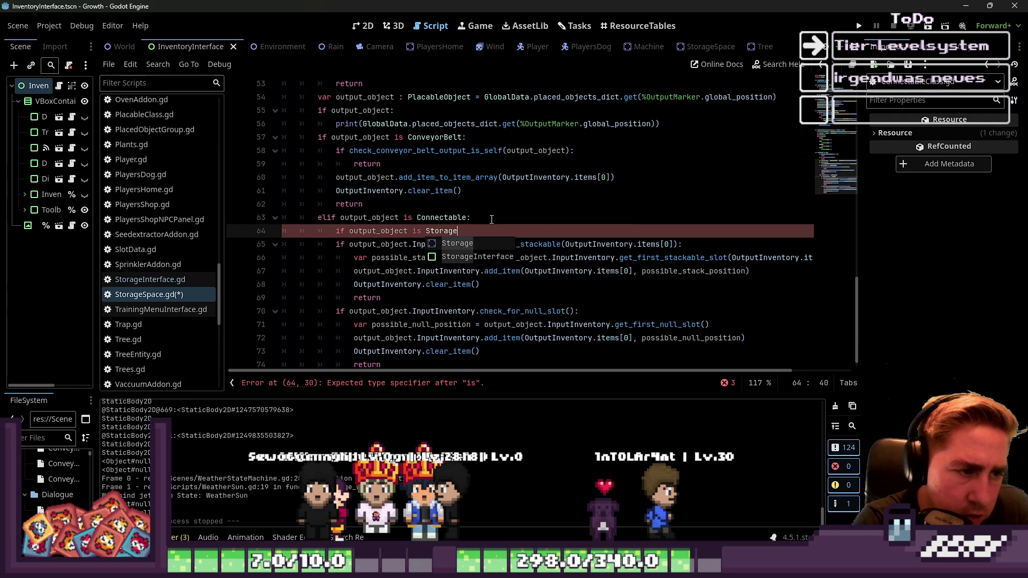
text(:)
key(Return)
text(return)
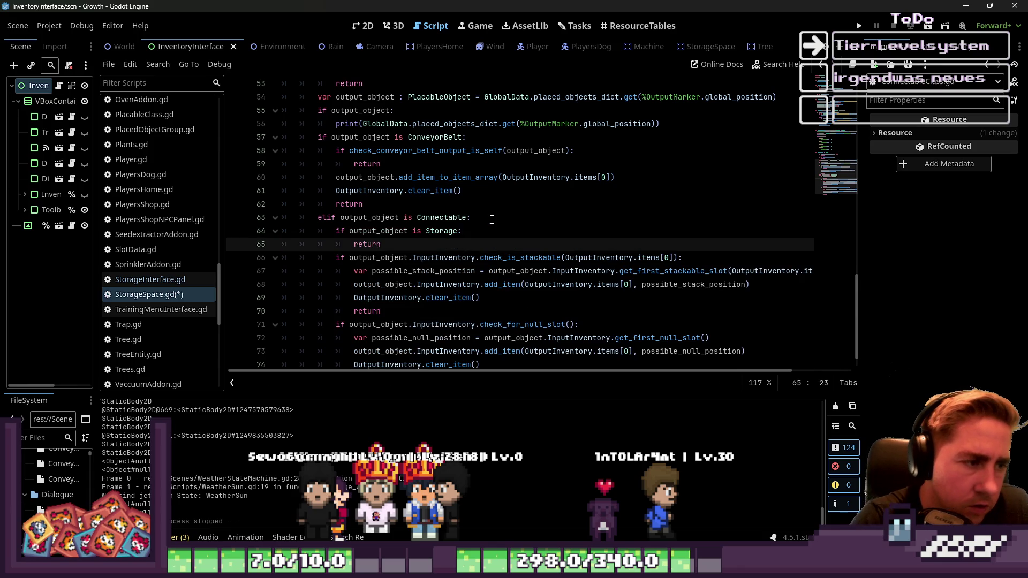
scroll(491, 220, down, 1)
key(ctrl+s)
Step: Select check_output_object on line 52, then run the project to test the change
scroll(491, 219, down, 1)
scroll(492, 220, up, 3)
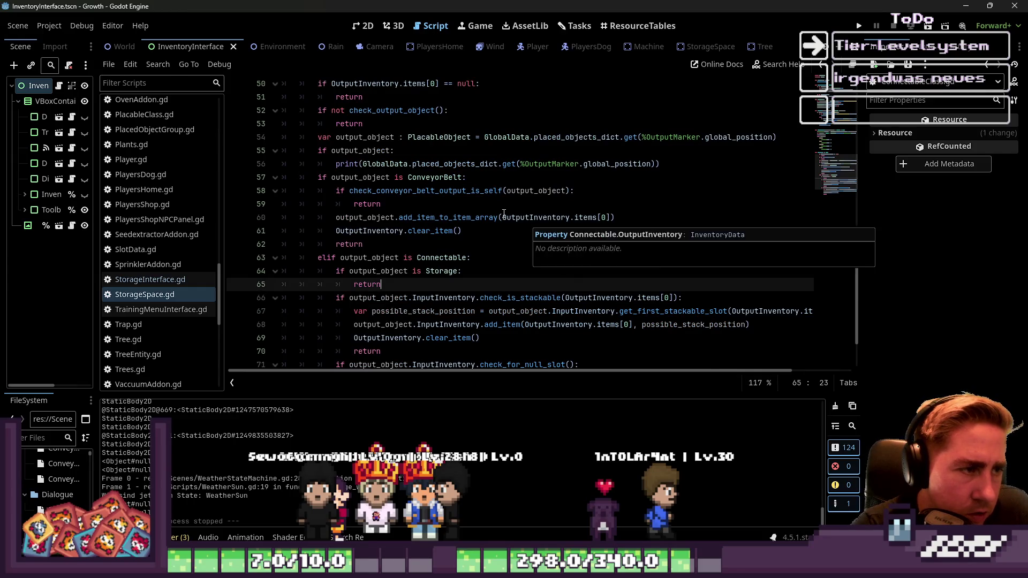
scroll(528, 221, up, 1)
click(416, 168)
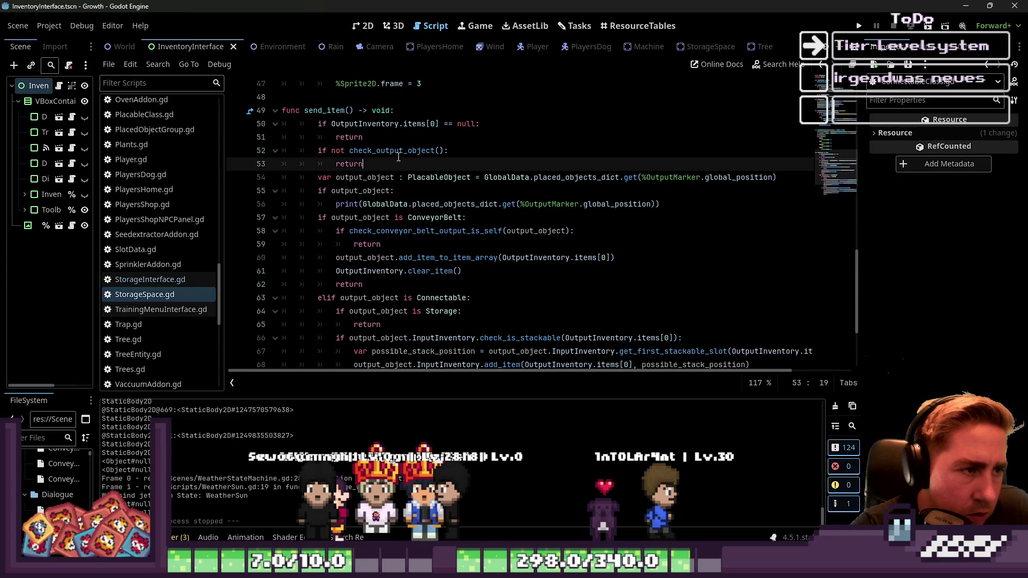
double_click(390, 150)
click(858, 26)
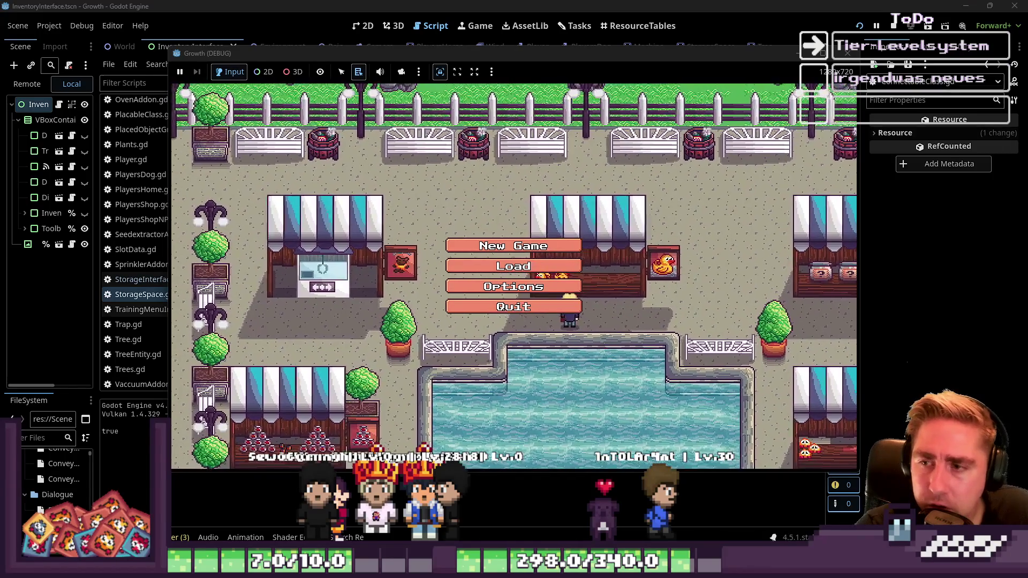
Step: Delete all three existing save slots from the Load panel
click(531, 266)
click(549, 220)
click(550, 220)
click(550, 220)
Step: Start a new game with a character named '213'
click(499, 357)
click(508, 242)
text(213)
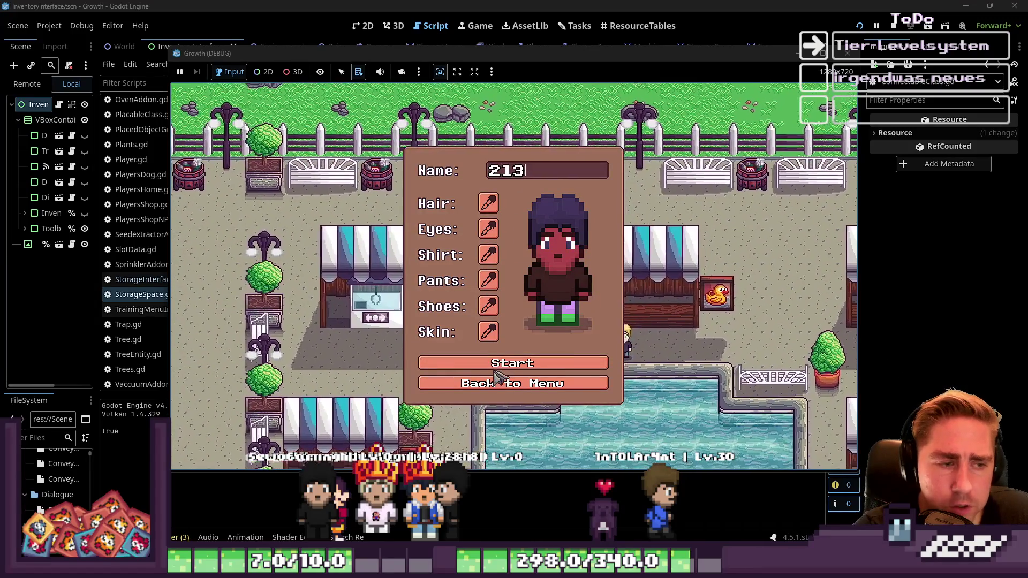
click(495, 364)
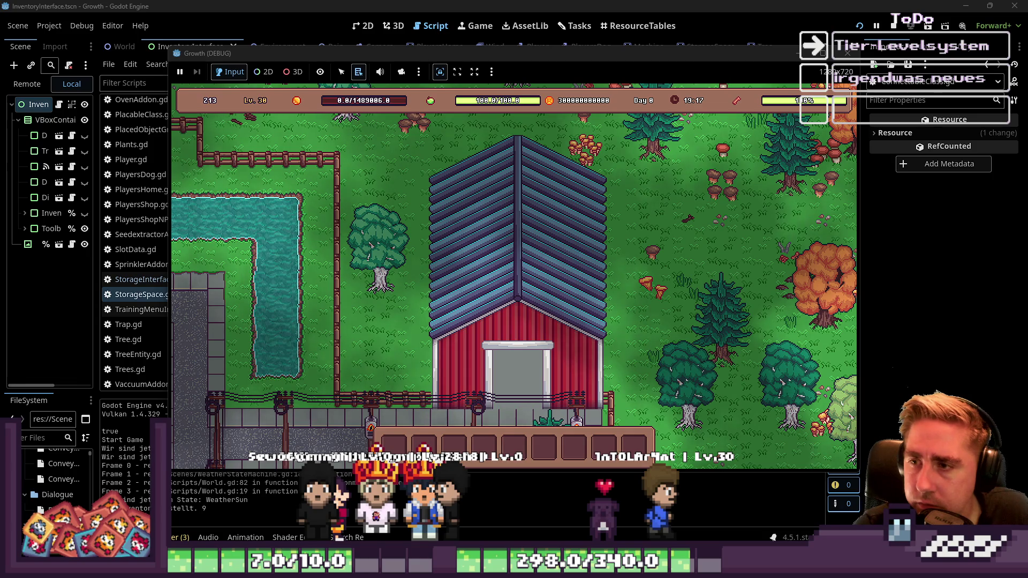
Step: Take the Chest from the inventory into the hotbar
key(s)
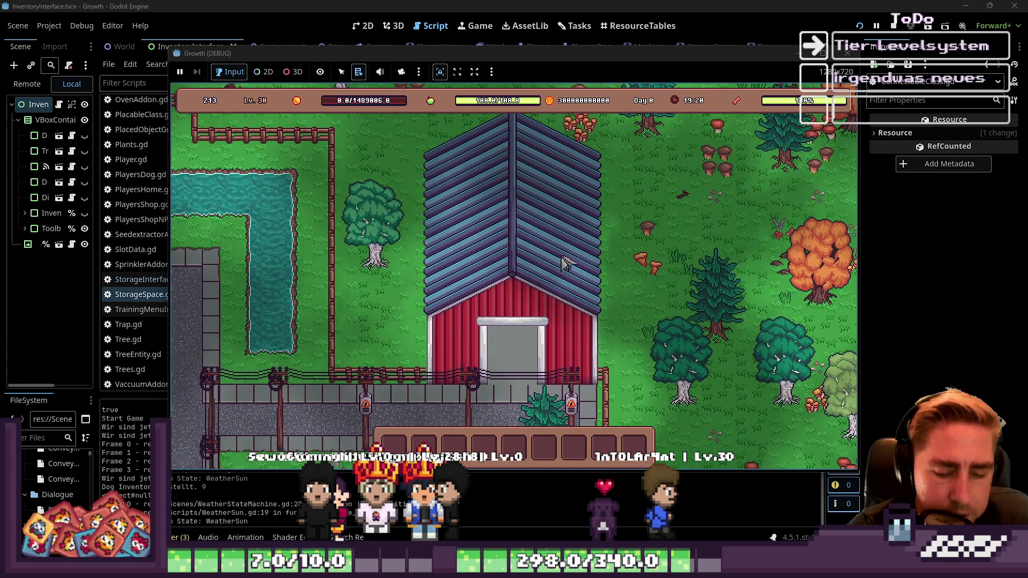
key(i)
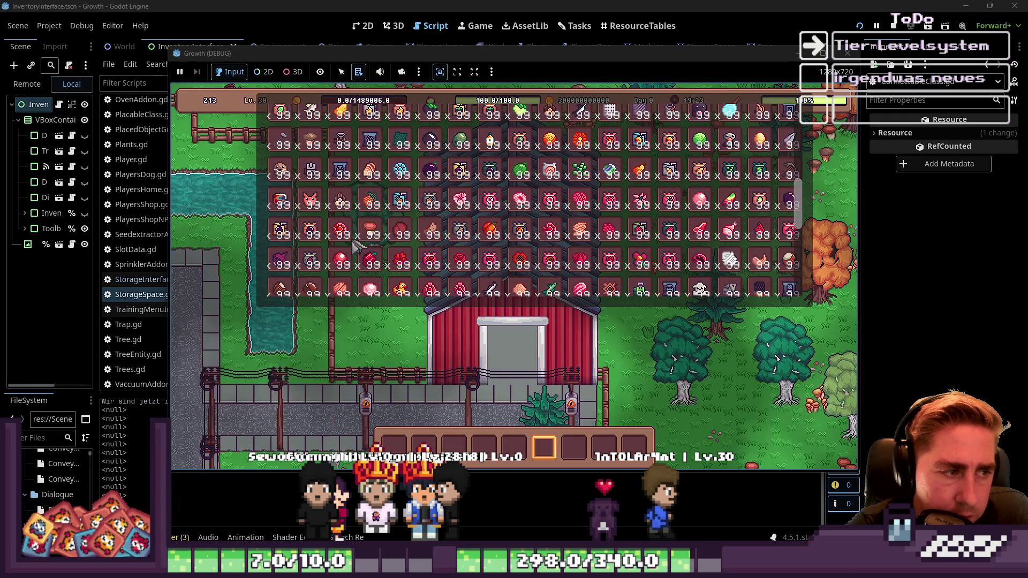
scroll(383, 231, up, 1)
scroll(383, 231, up, 10)
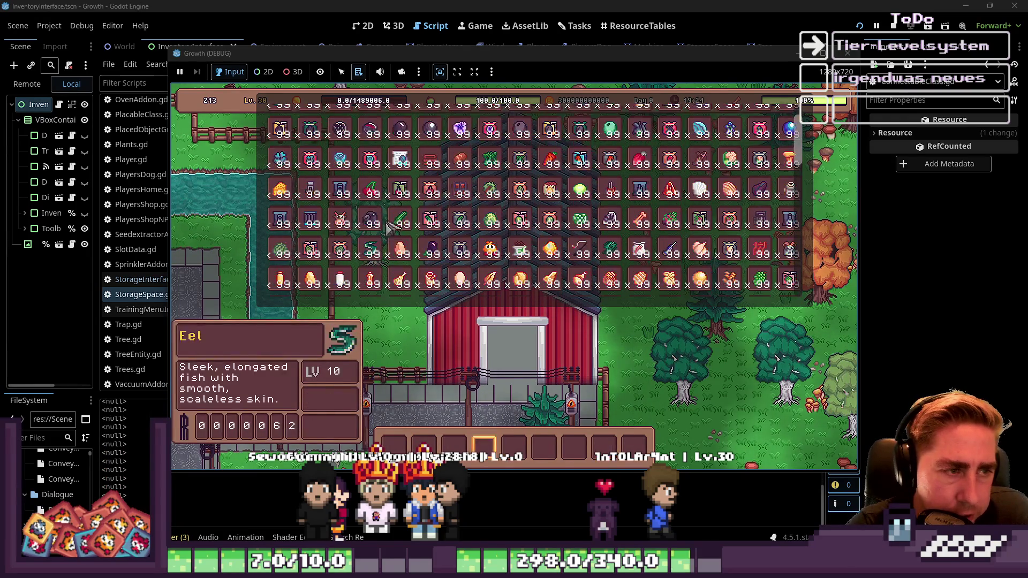
click(471, 289)
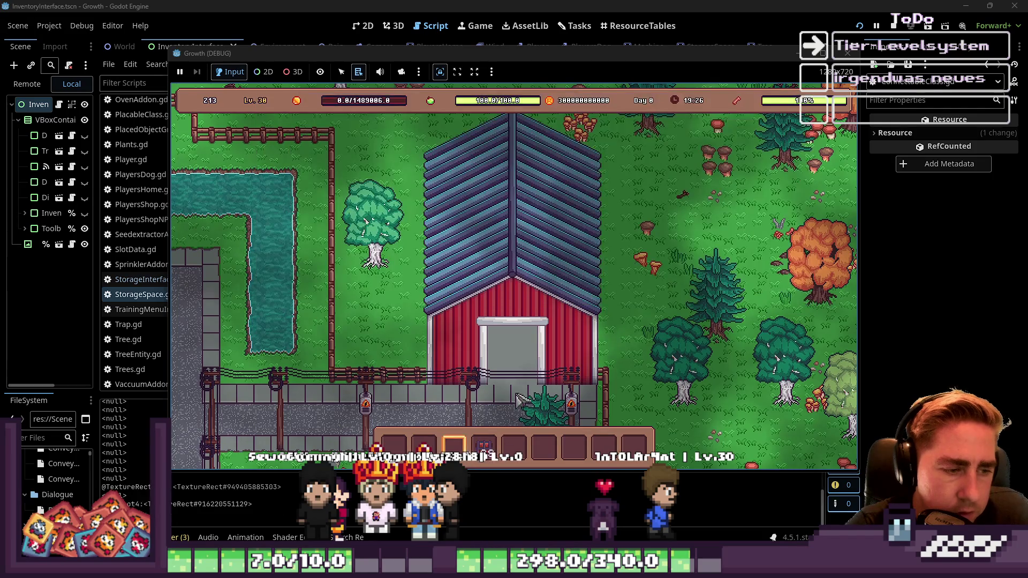
Step: Place a row of chests along the vertical path, then take Blueberry Juice into the hotbar
key(a)
key(s)
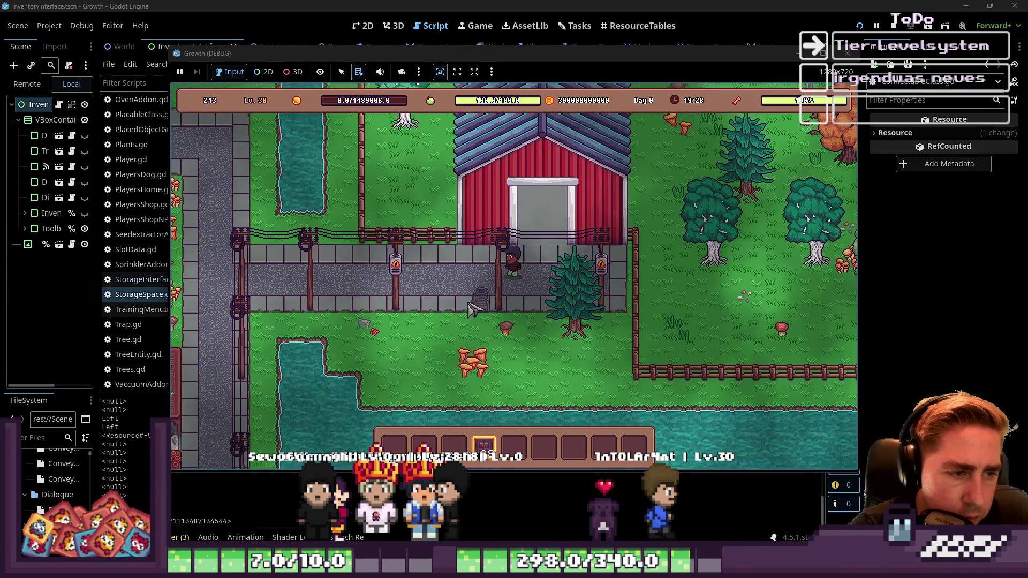
key(a)
key(w)
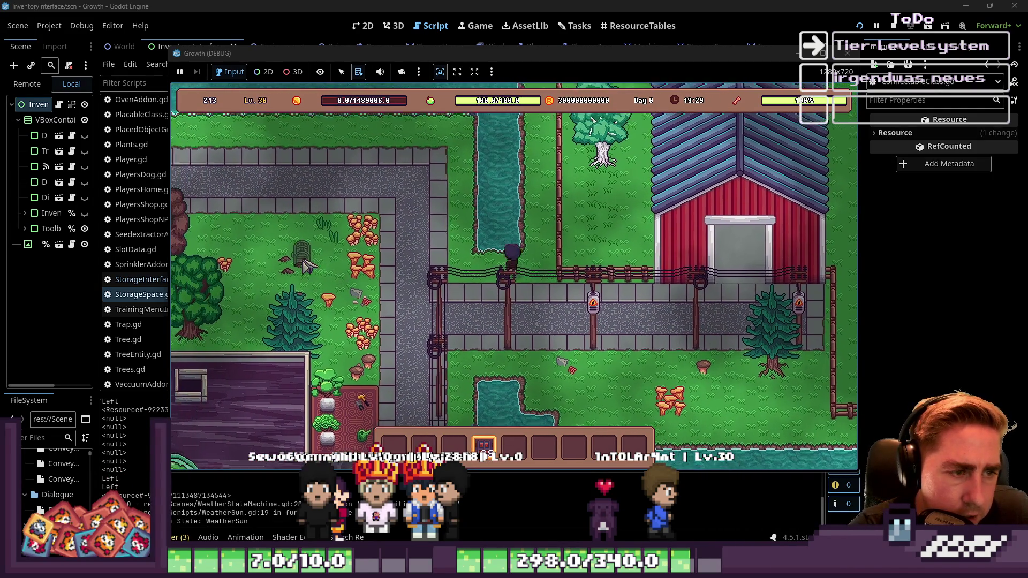
drag(362, 192, 469, 194)
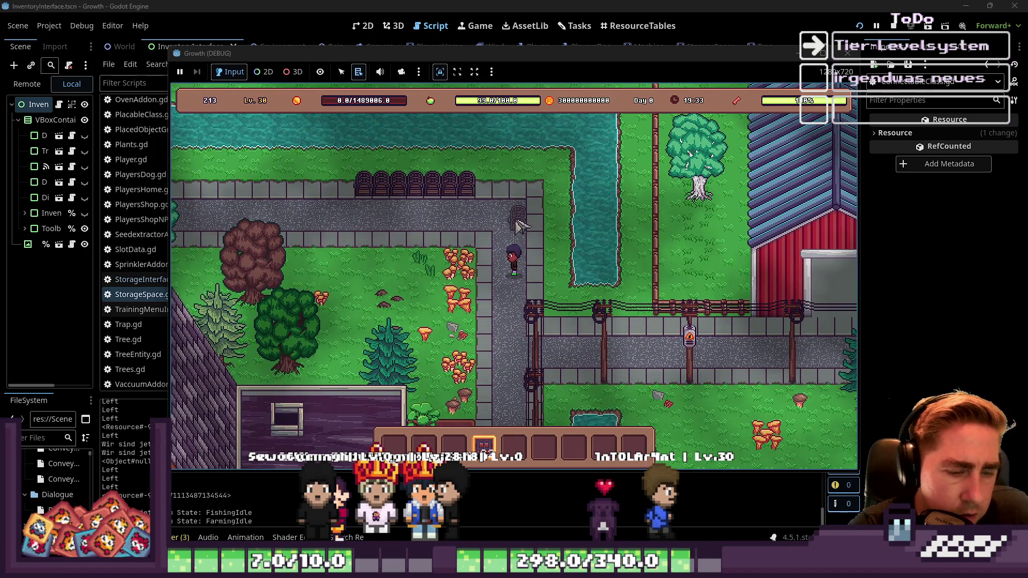
key(i)
click(557, 183)
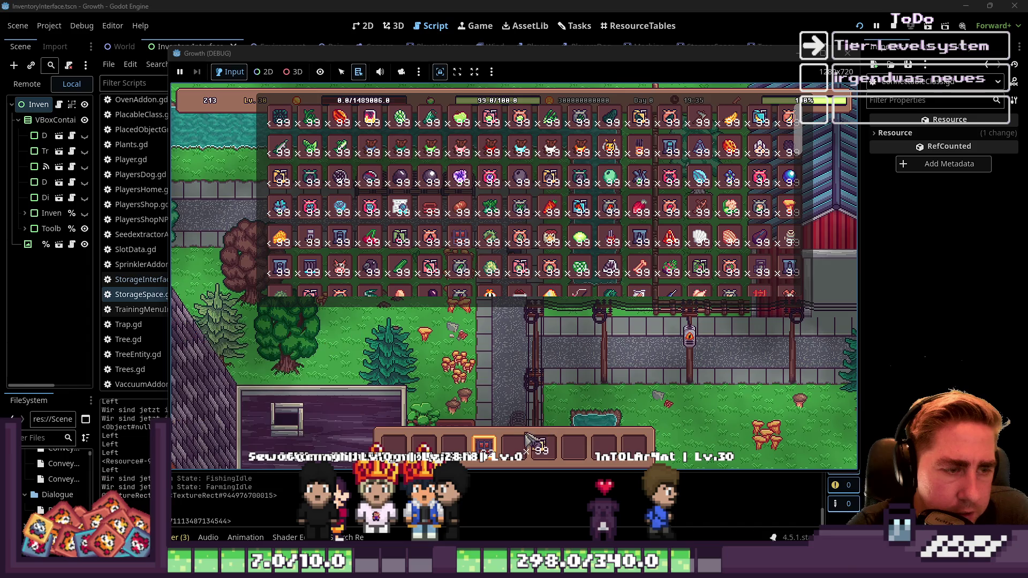
Step: Move the held stack into the first slot of the nearby chest
key(i)
key(e)
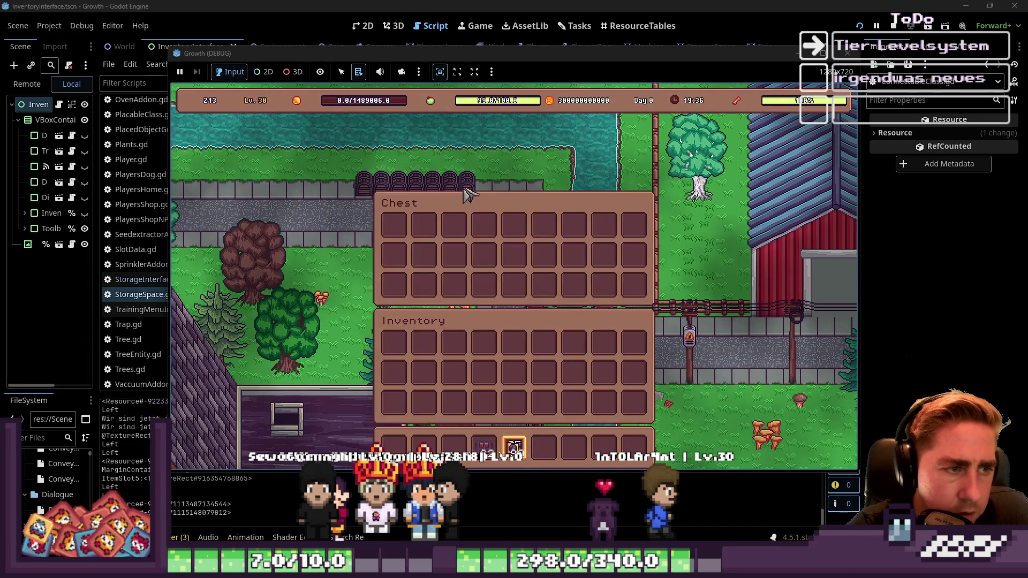
mouse_move(514, 447)
mouse_down()
mouse_move(493, 374)
mouse_move(405, 244)
mouse_up()
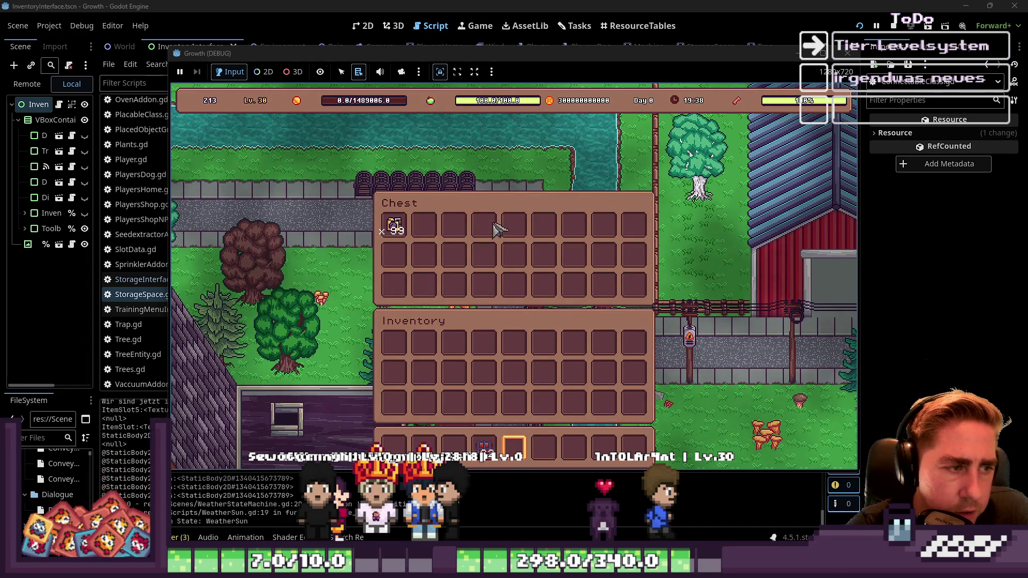
key(e)
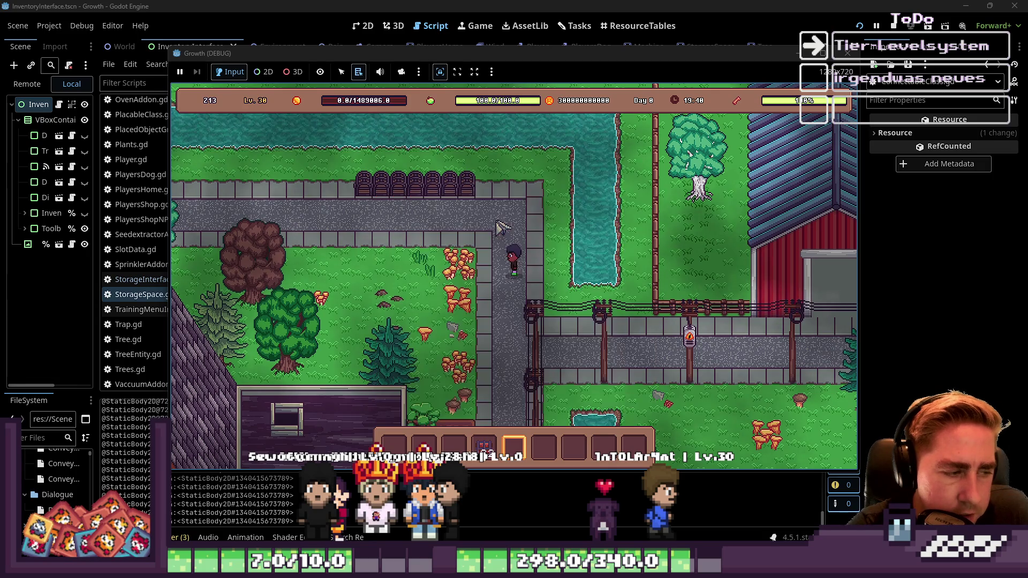
Step: Lay a row of conveyor belts under the chests
key(i)
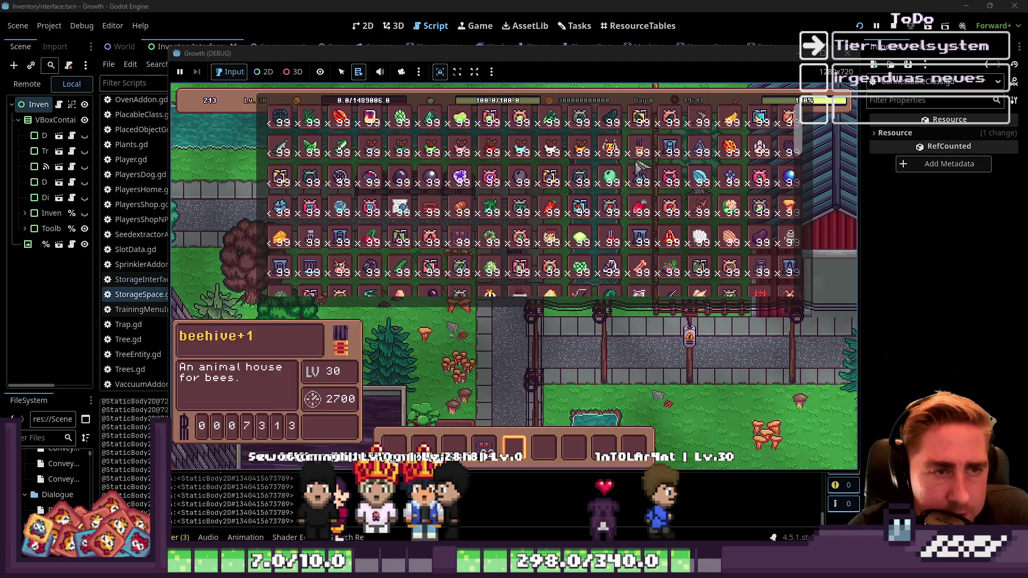
scroll(461, 257, down, 3)
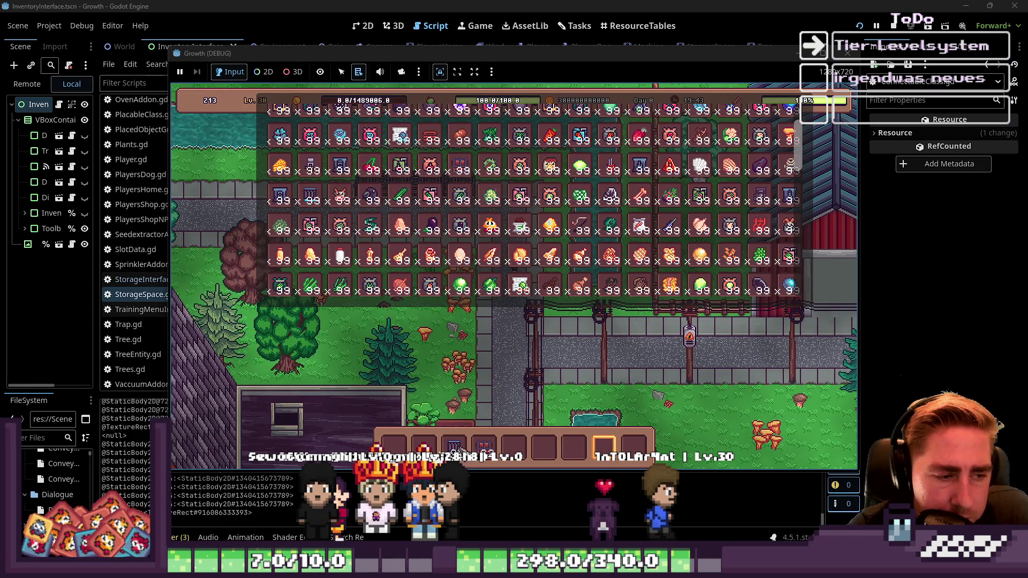
key(i)
key(4)
key(3)
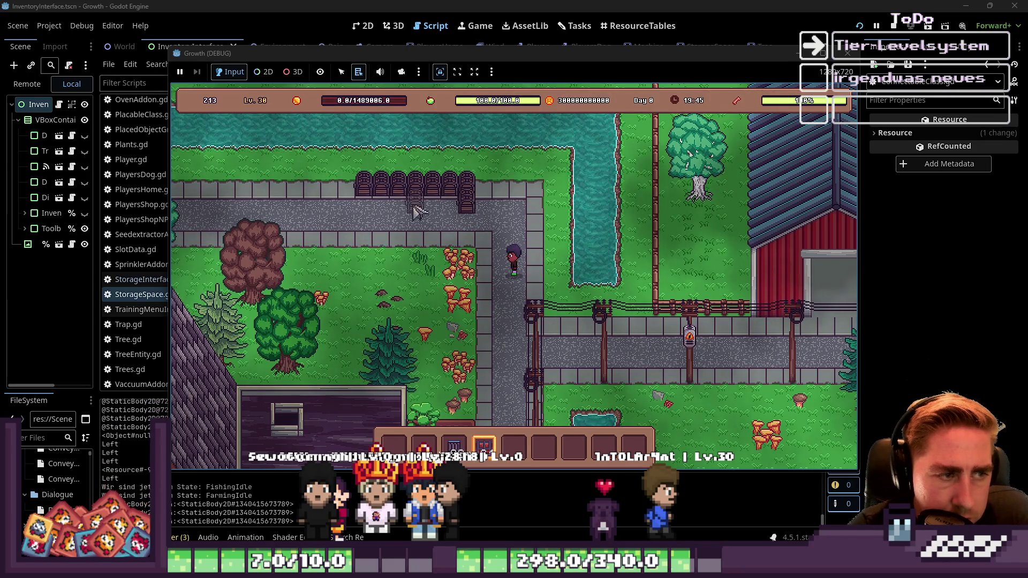
drag(461, 214, 386, 213)
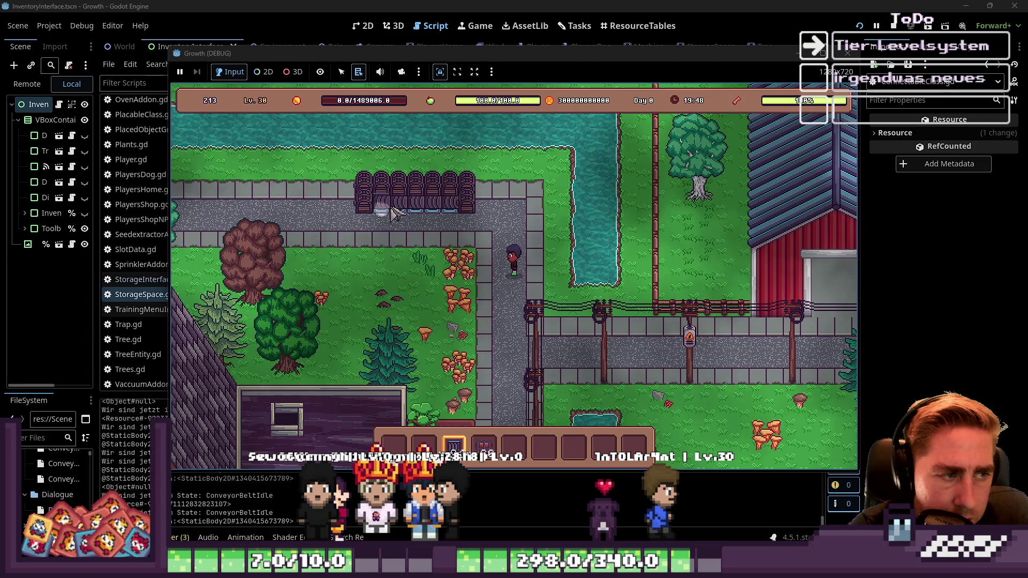
Step: Place another chest near the chest row and check its storage
key(4)
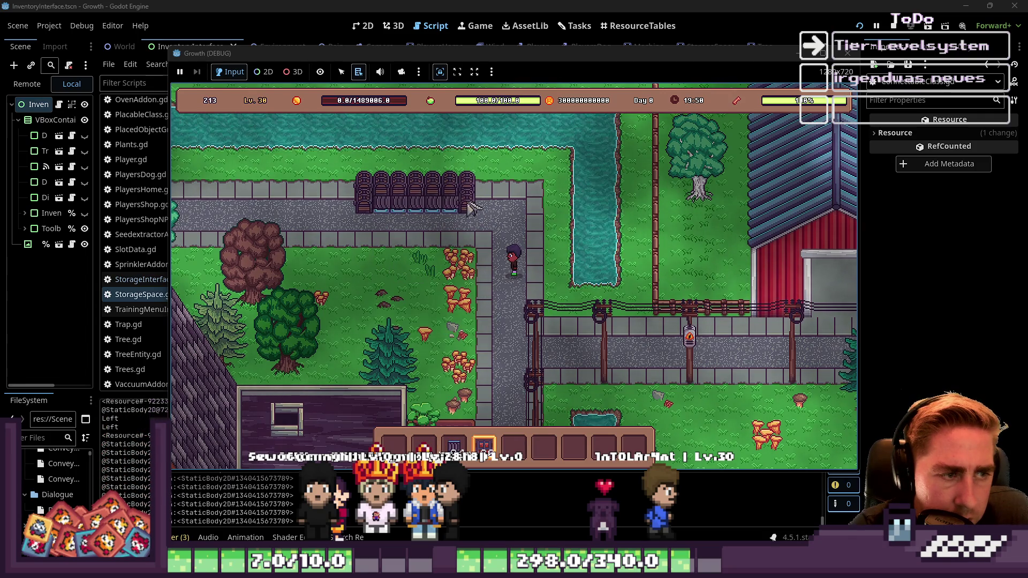
key(3)
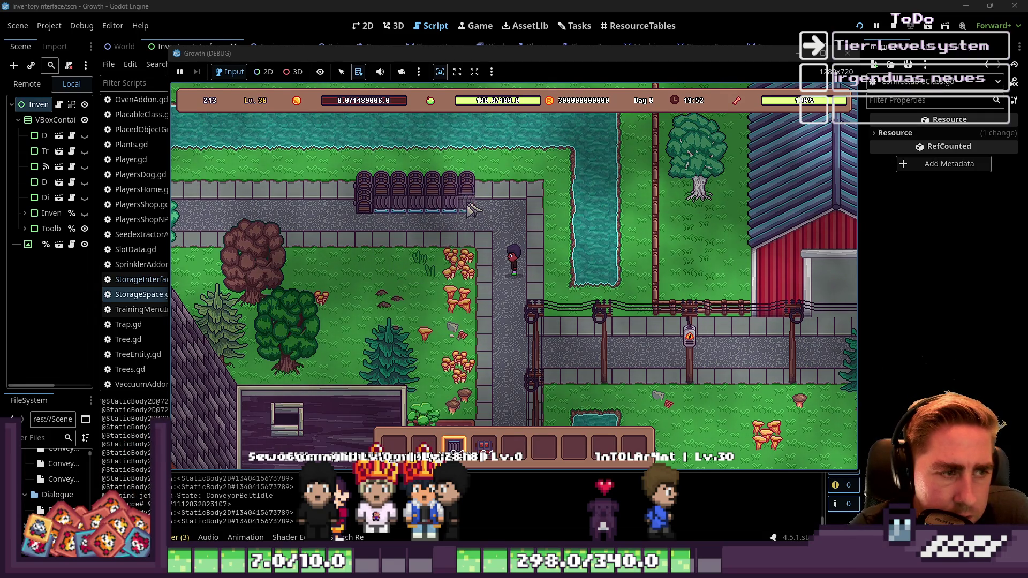
key(4)
click(469, 225)
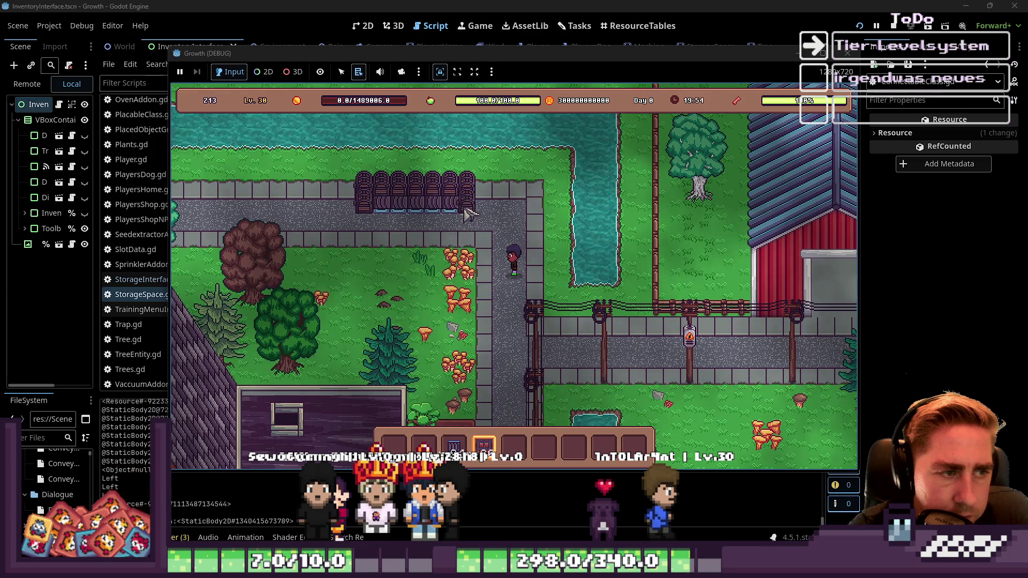
right_click(468, 224)
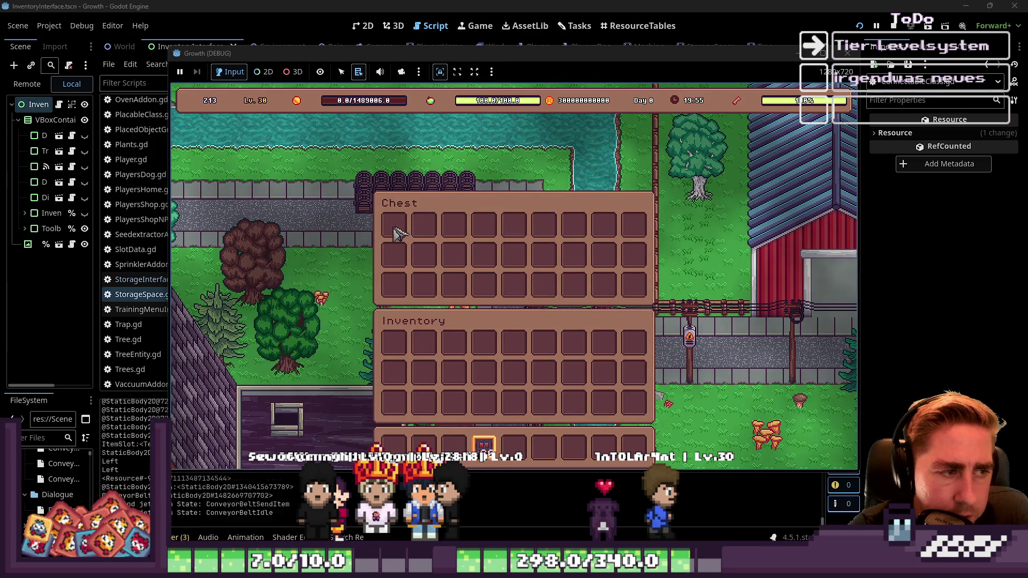
key(Escape)
Step: Drop the held stack into the first slot of the row's left chest
key(3)
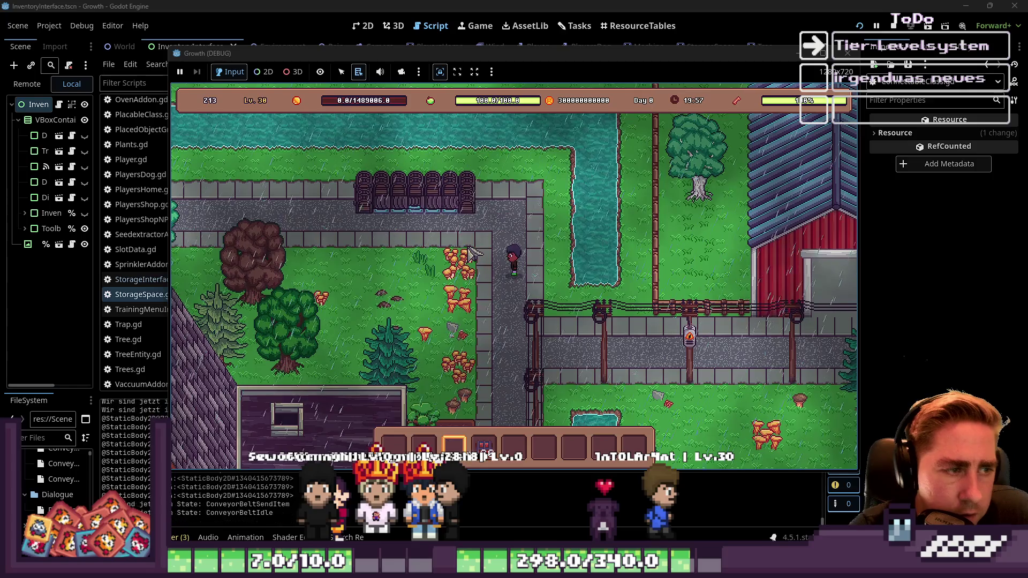
right_click(364, 212)
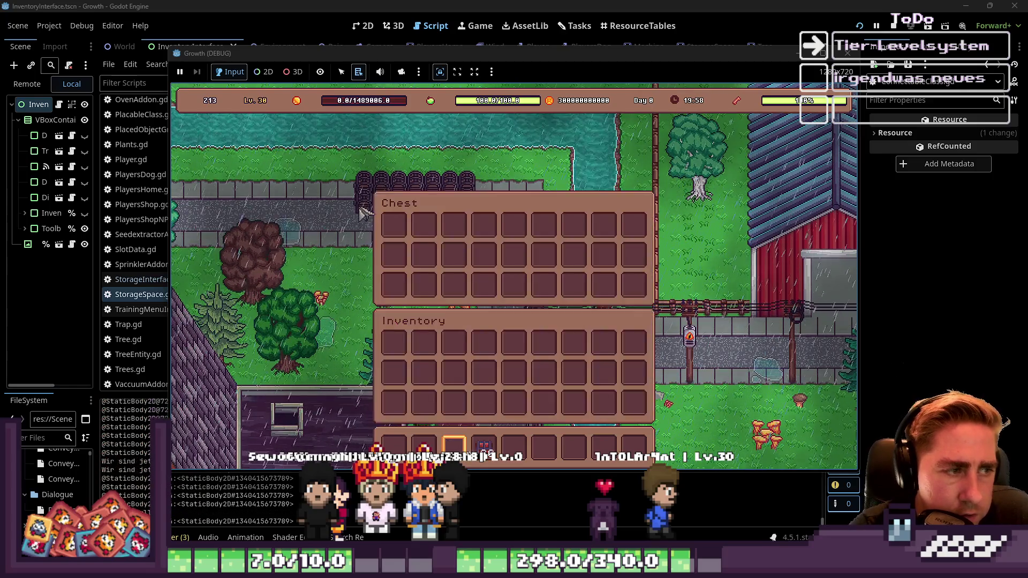
click(390, 234)
key(Escape)
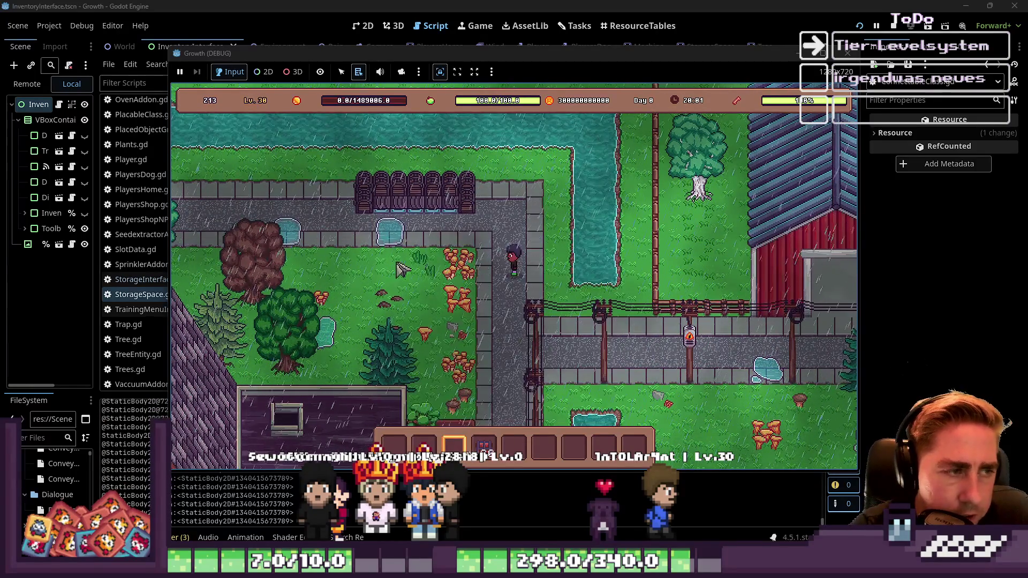
Step: Check another chest's storage twice, then go back to the script editor
key(w)
key(a)
right_click(544, 221)
key(Escape)
right_click(544, 221)
key(Escape)
click(213, 531)
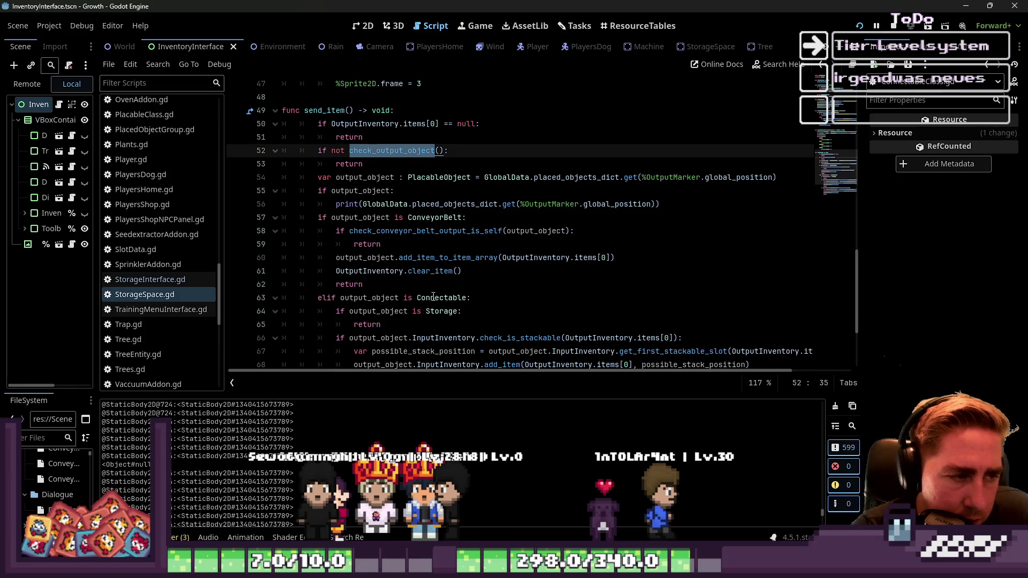
Step: Put the caret on the print line 56, then raise the Growth (DEBUG) game window
scroll(433, 297, down, 3)
scroll(375, 214, up, 3)
click(368, 204)
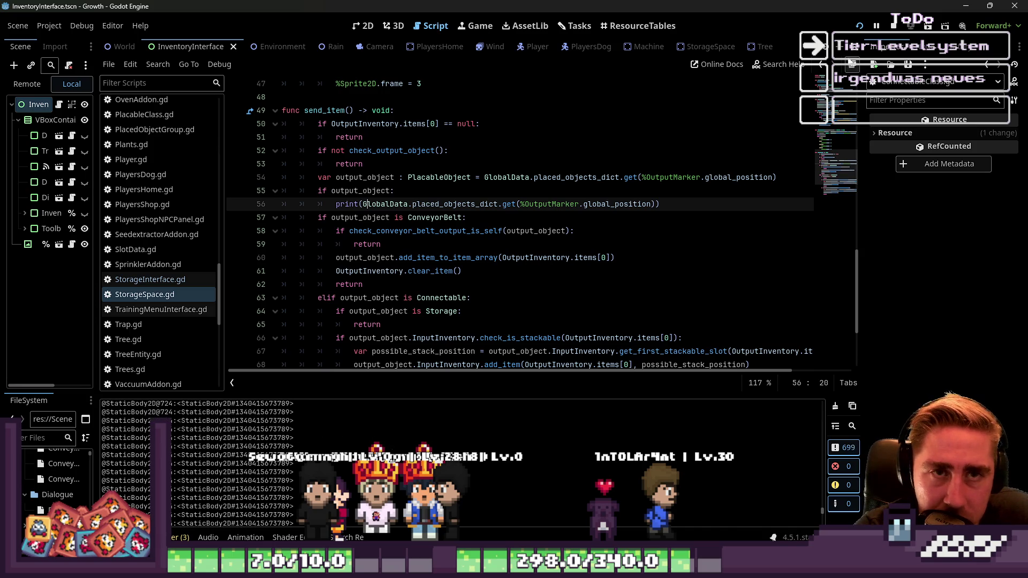
click(855, 506)
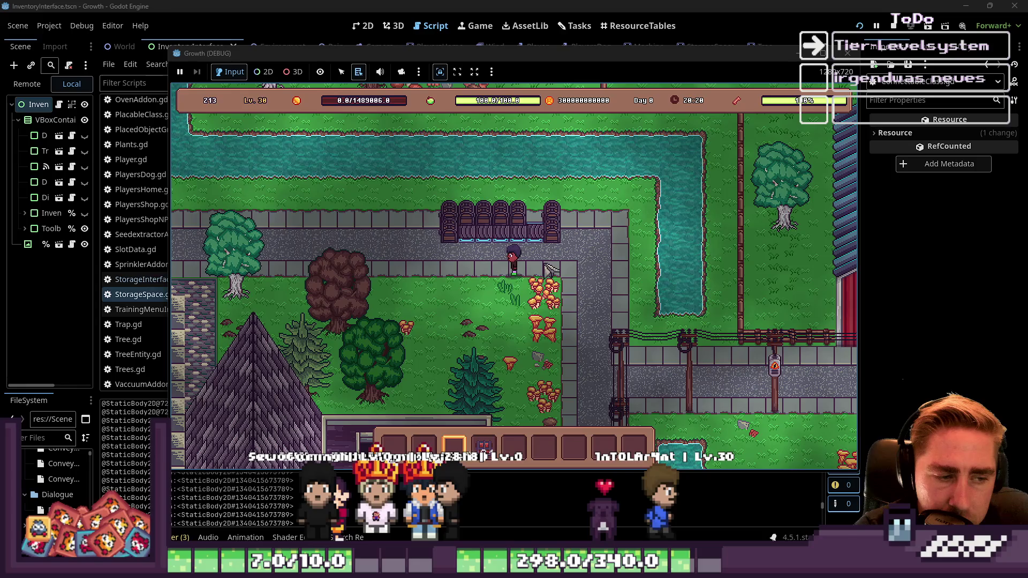
Step: Move the conveyor belt stack from the chest into the hotbar
key(4)
key(i)
key(i)
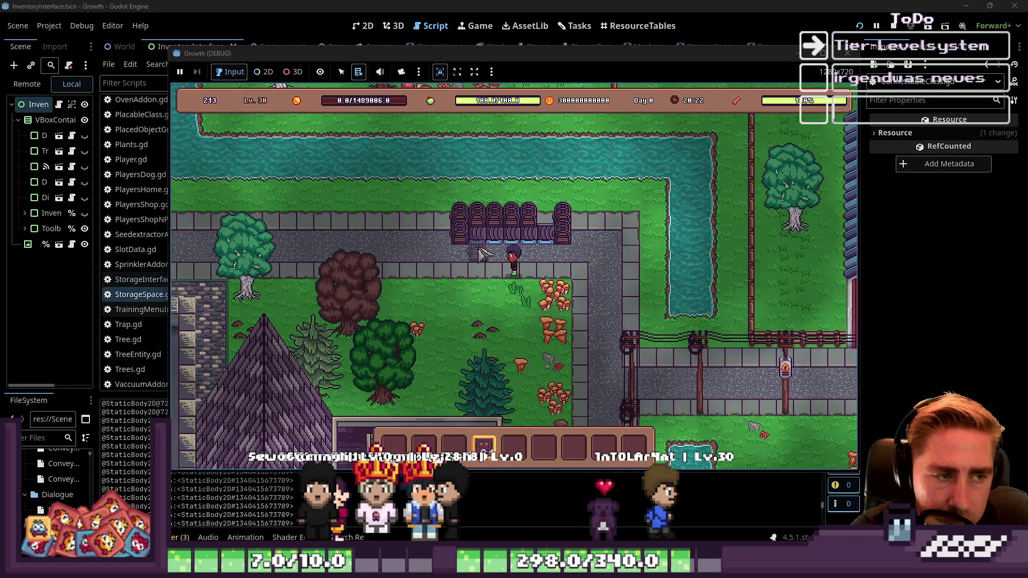
key(3)
key(e)
click(394, 227)
click(514, 446)
key(e)
Step: Place a small machine on the conveyor line and return to the script editor
key(4)
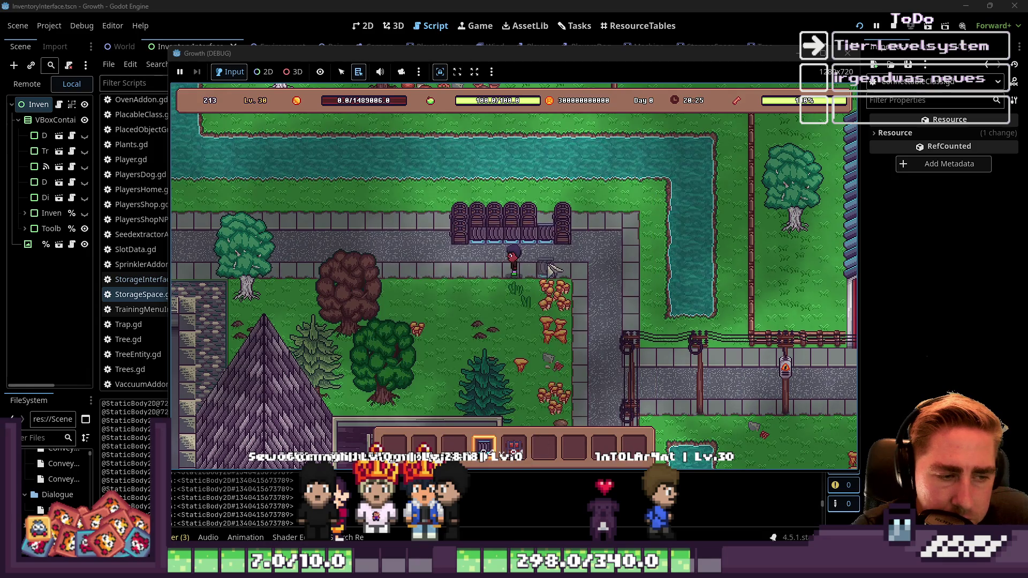
click(546, 225)
key(3)
click(458, 5)
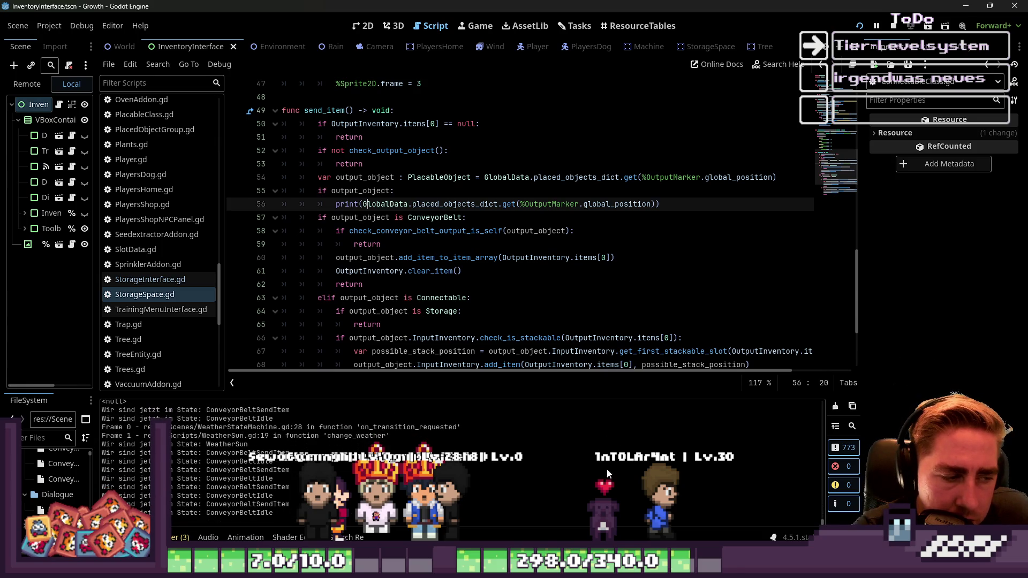
Step: Bring up the Growth (DEBUG) window preview from its taskbar icon
mouse_move(603, 562)
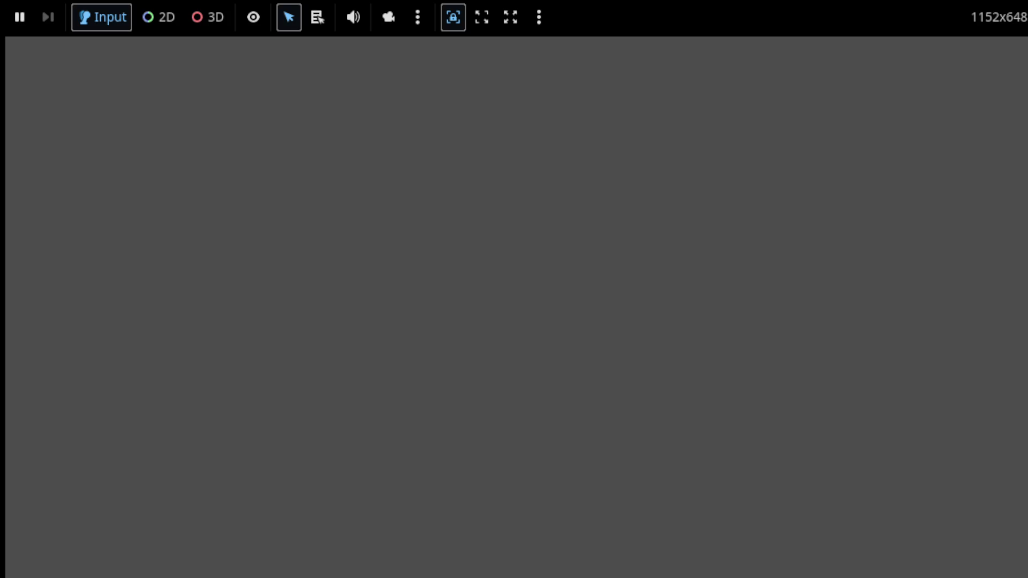
Step: Switch back to the script editor and put the caret at the end of line 64 in send_item
key(alt+Tab)
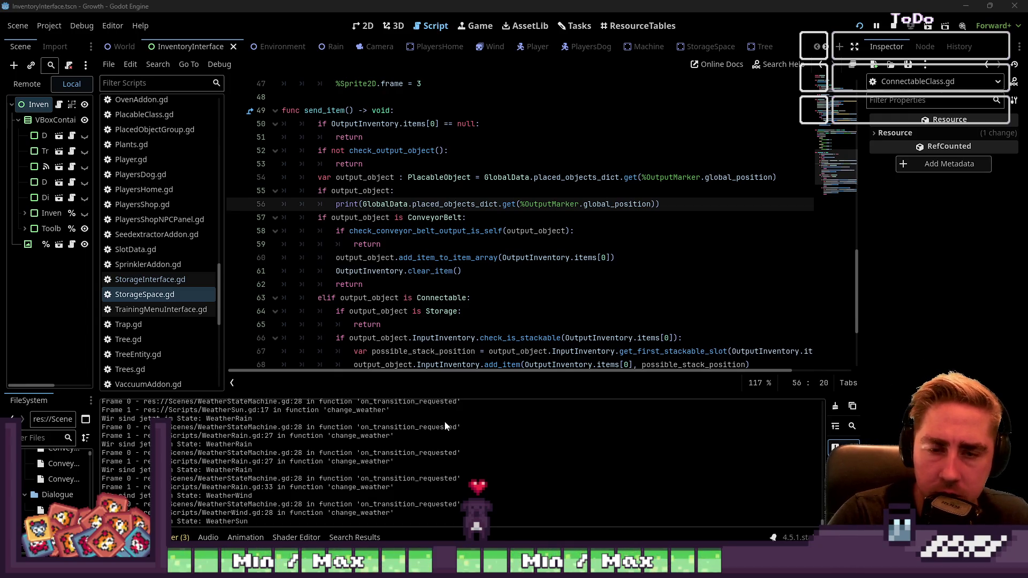
click(489, 311)
Step: Open the Tasks board and move the Kisten bug card into DoneToday
scroll(466, 289, down, 1)
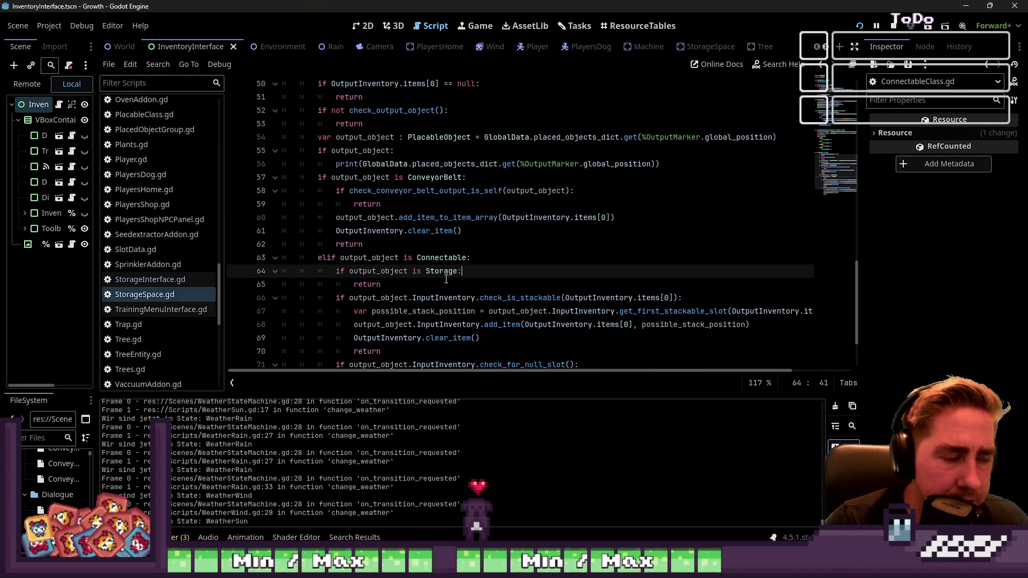
click(366, 27)
click(574, 25)
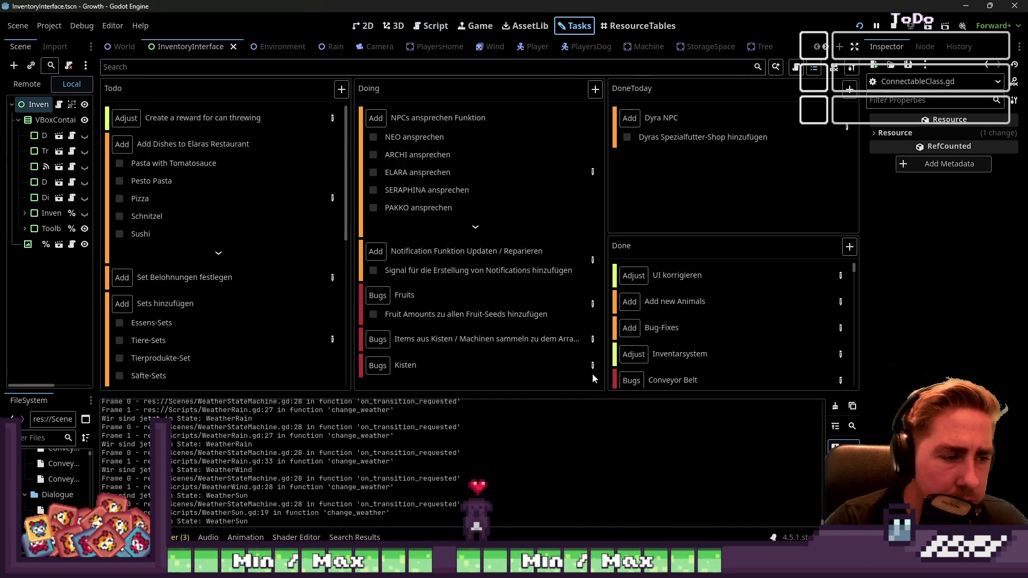
click(593, 366)
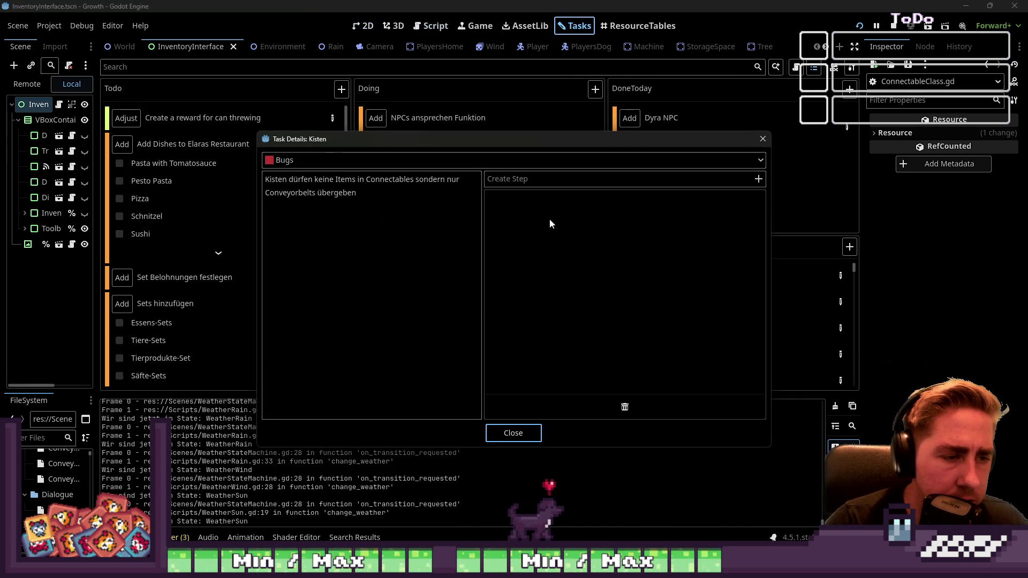
click(763, 140)
drag(719, 175, 719, 175)
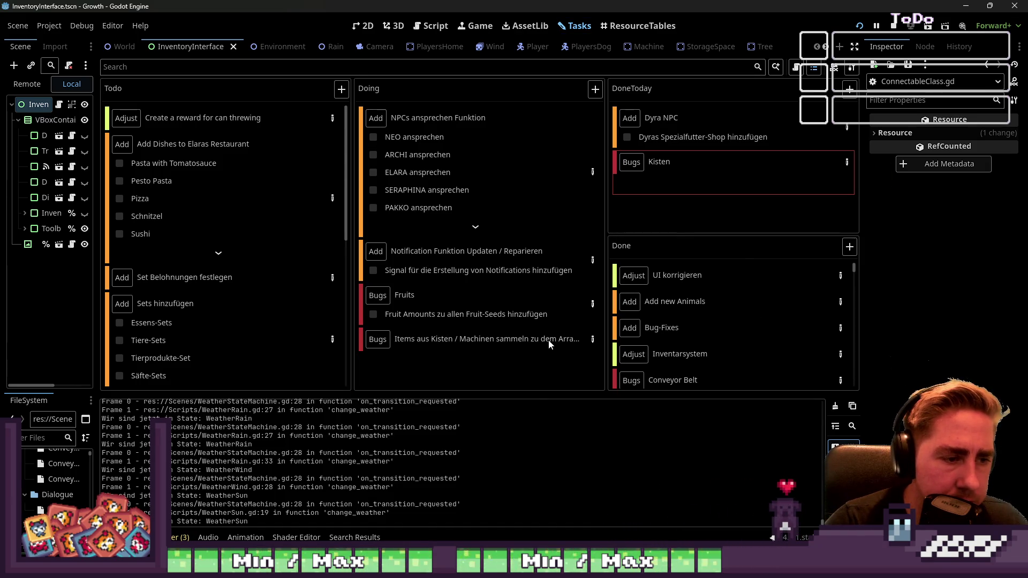
Step: Review the chest-items bug task details, closing them without changes
click(596, 342)
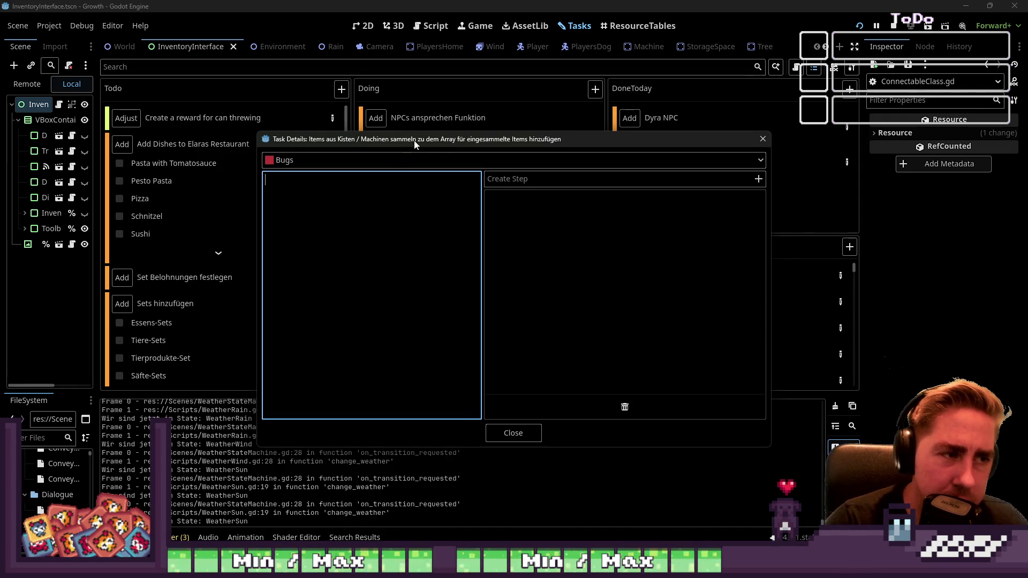
click(525, 428)
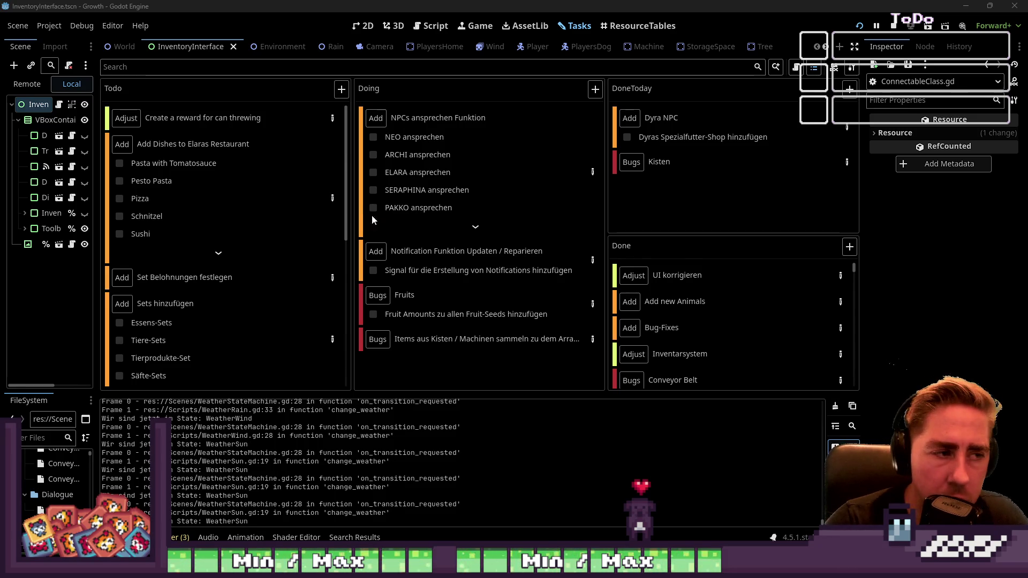
click(594, 338)
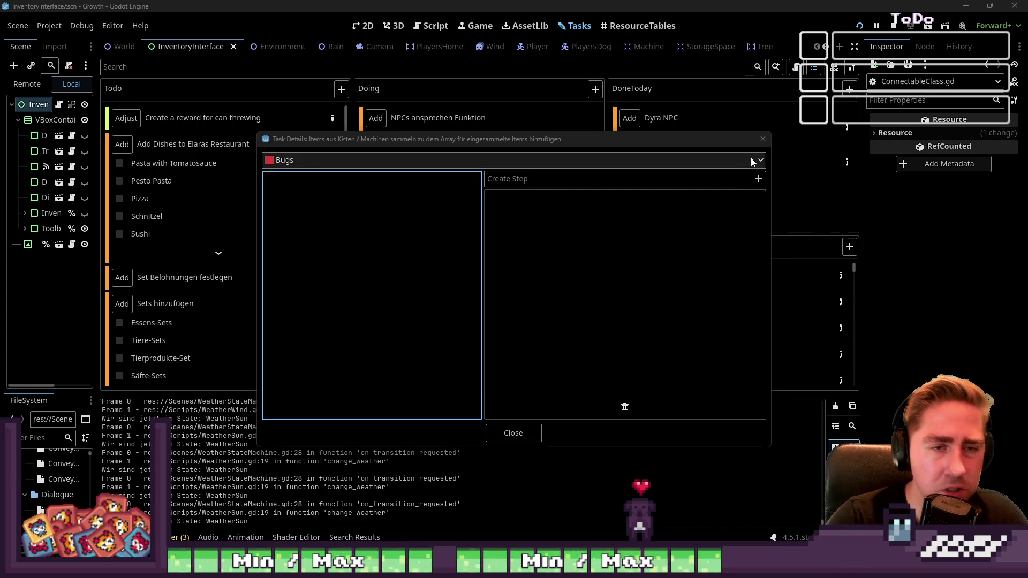
click(762, 139)
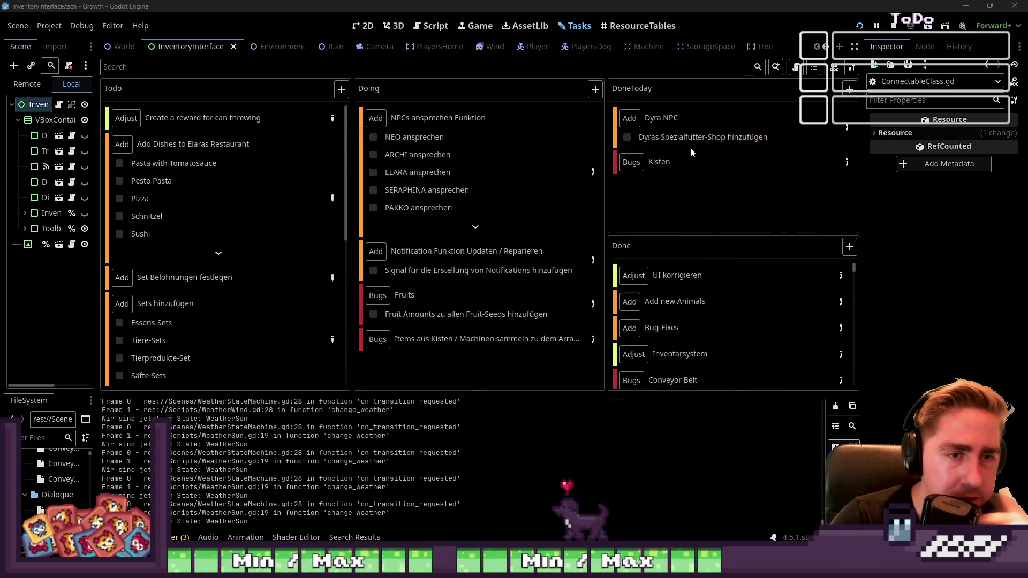
click(432, 27)
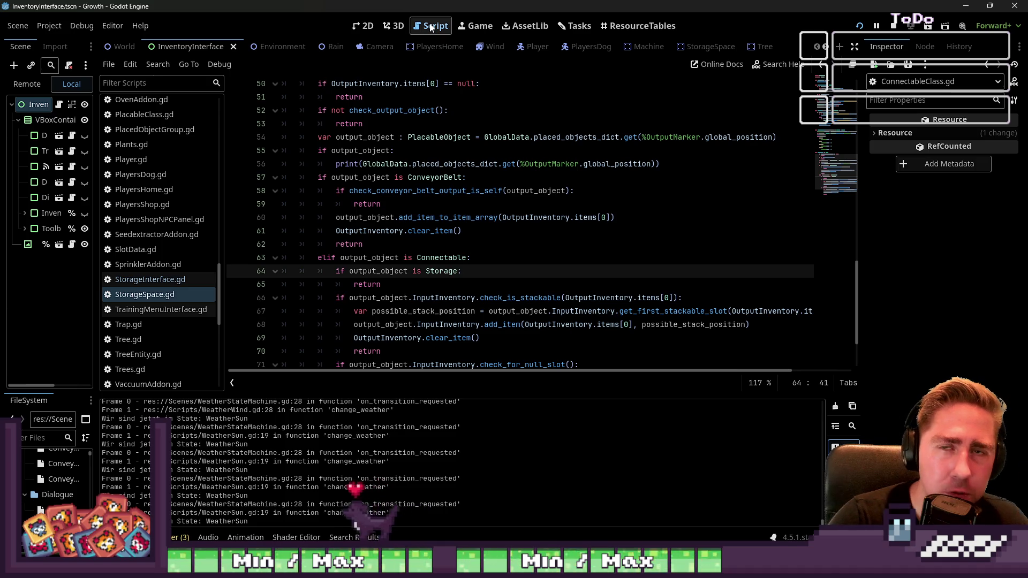
Step: Open InventoryInterface.gd and search the project for pick_up_item, jumping to its definition
scroll(179, 158, up, 3)
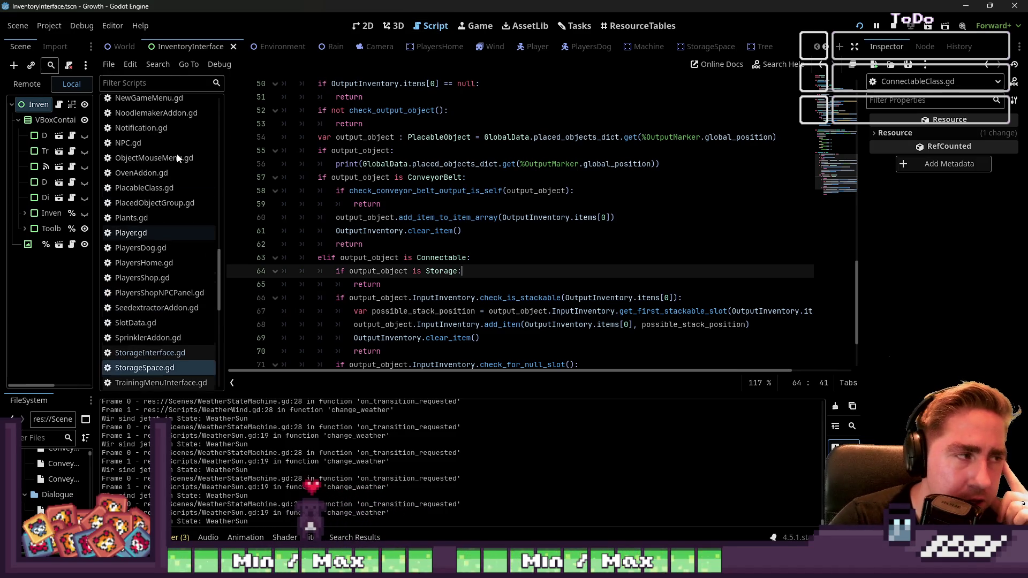
scroll(179, 158, up, 15)
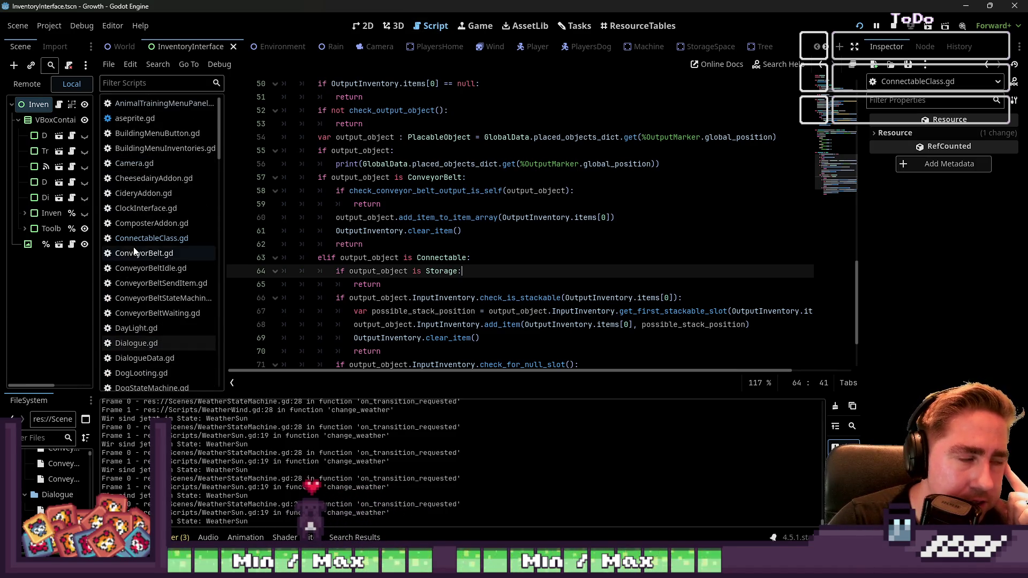
scroll(145, 206, down, 10)
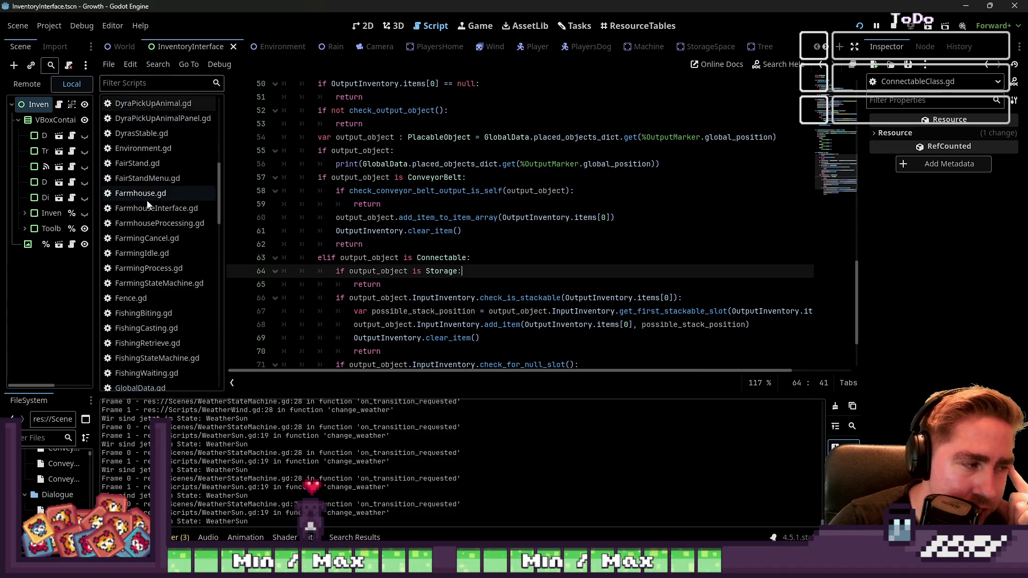
scroll(149, 206, down, 4)
click(149, 249)
click(362, 271)
scroll(177, 240, down, 4)
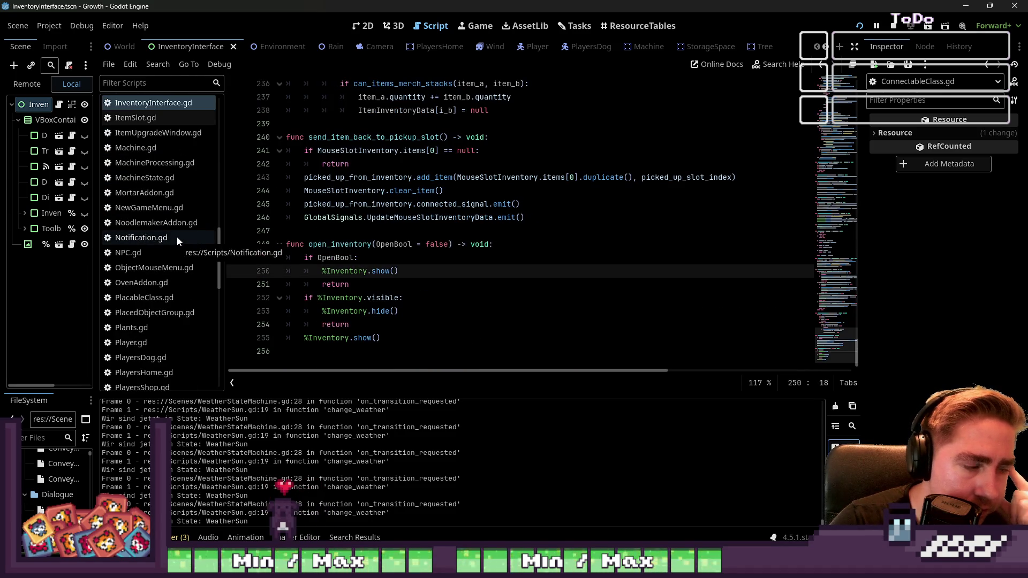
key(ctrl+shift+f)
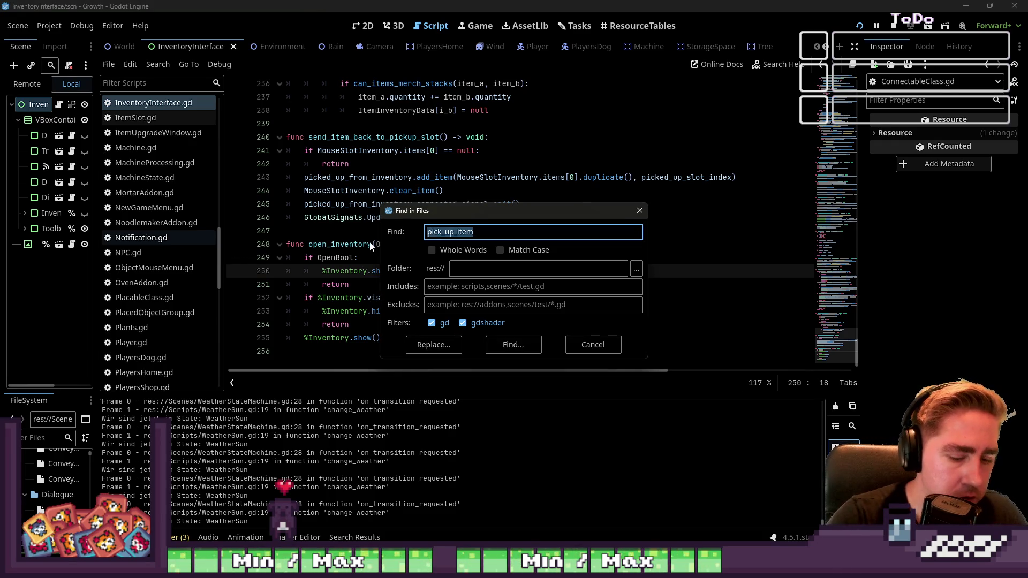
key(Return)
click(197, 488)
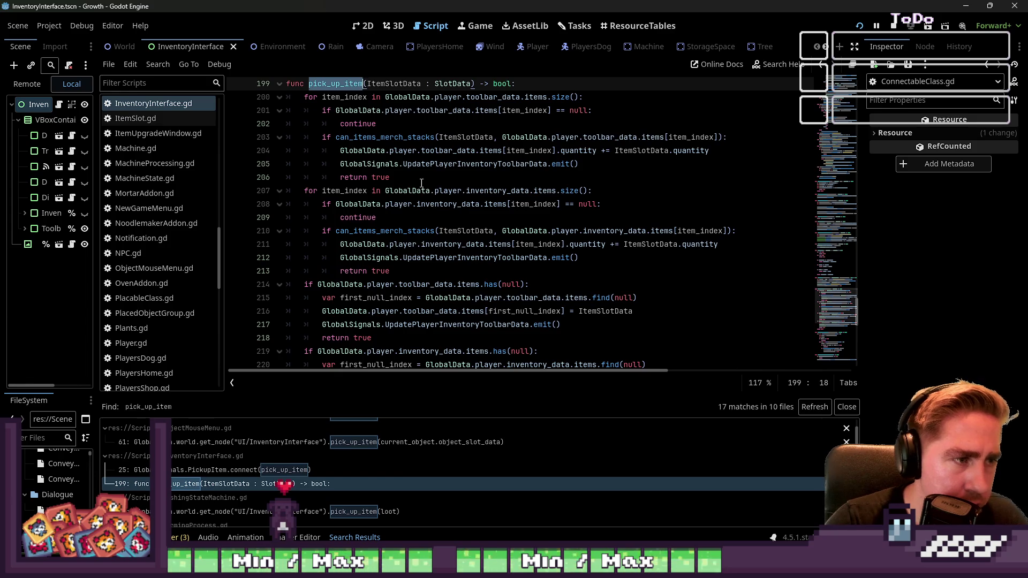
Step: Highlight UpdatePlayerInventoryToolbarData and toolbar_data occurrences in pick_up_item
click(442, 155)
double_click(475, 163)
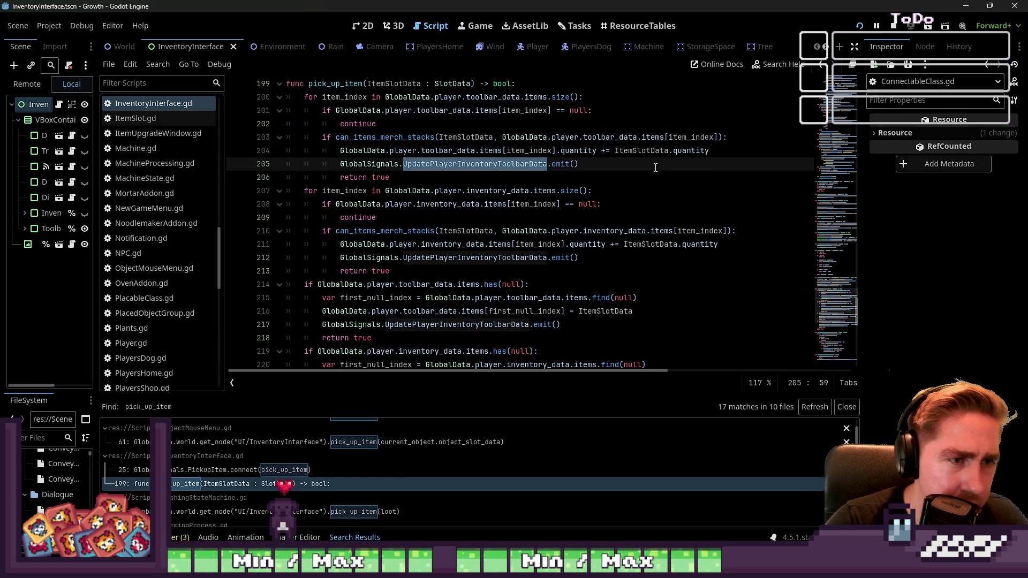
scroll(656, 167, up, 1)
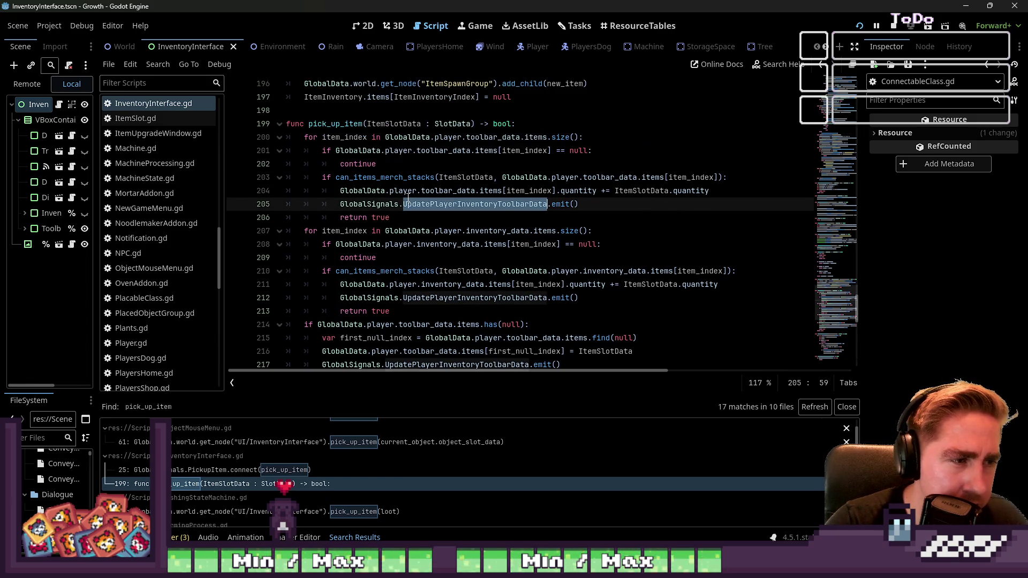
click(430, 191)
double_click(432, 191)
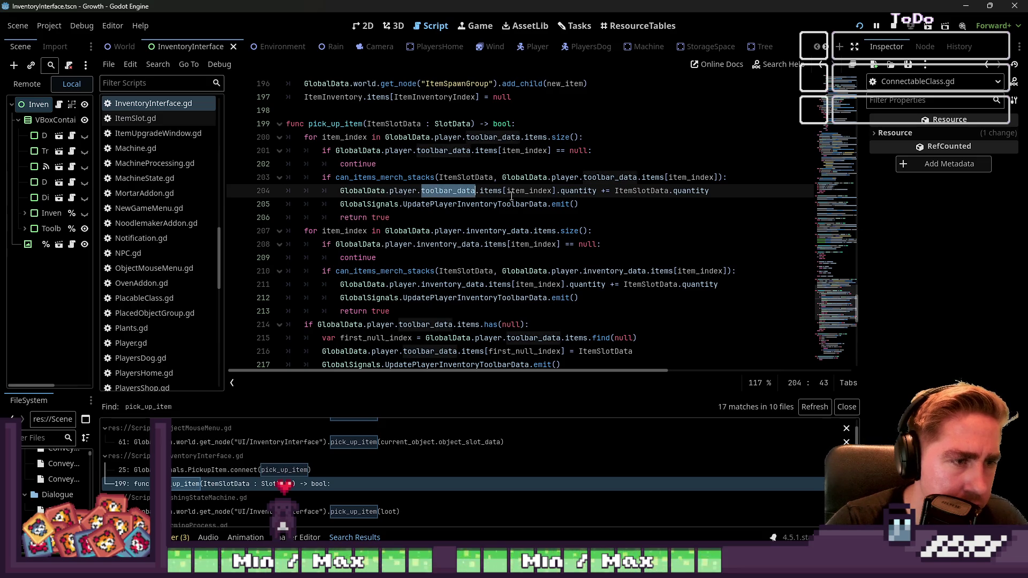
click(460, 204)
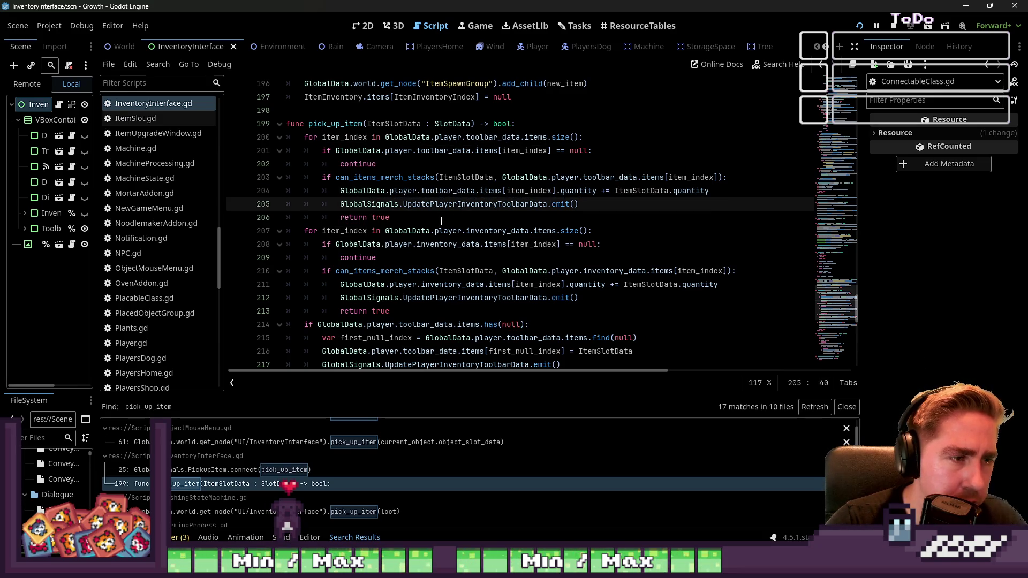
scroll(441, 220, up, 1)
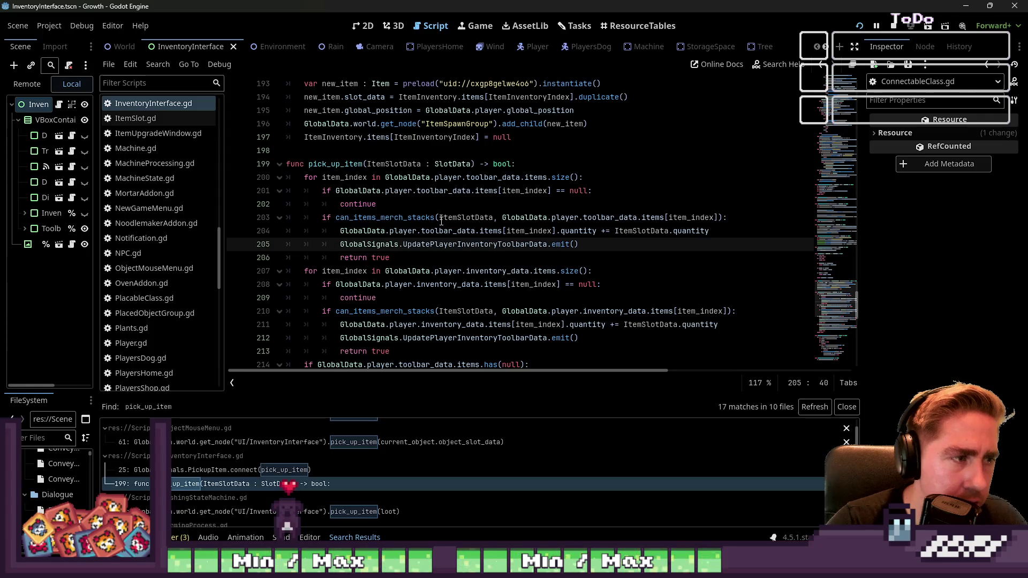
scroll(442, 221, down, 4)
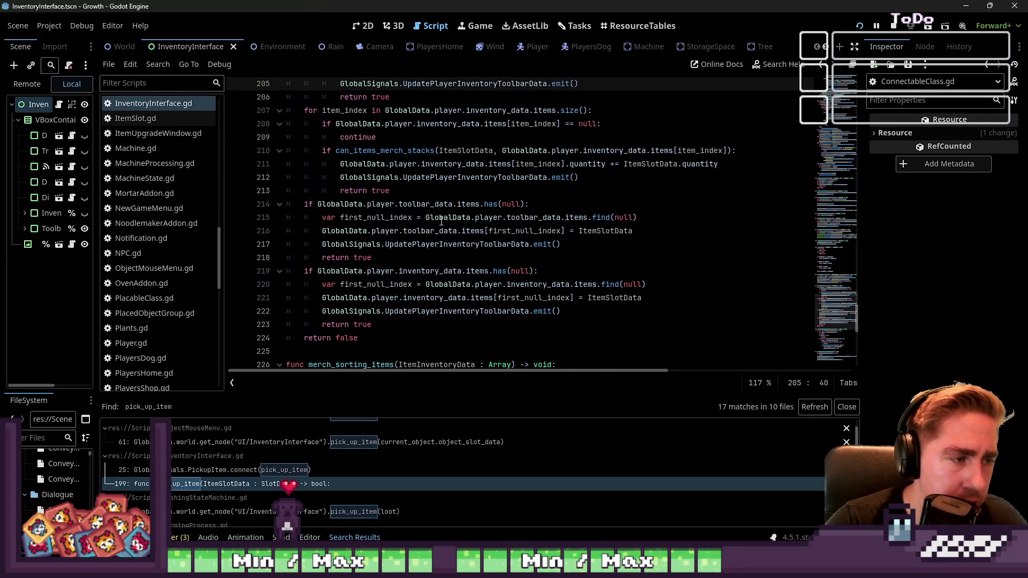
click(409, 312)
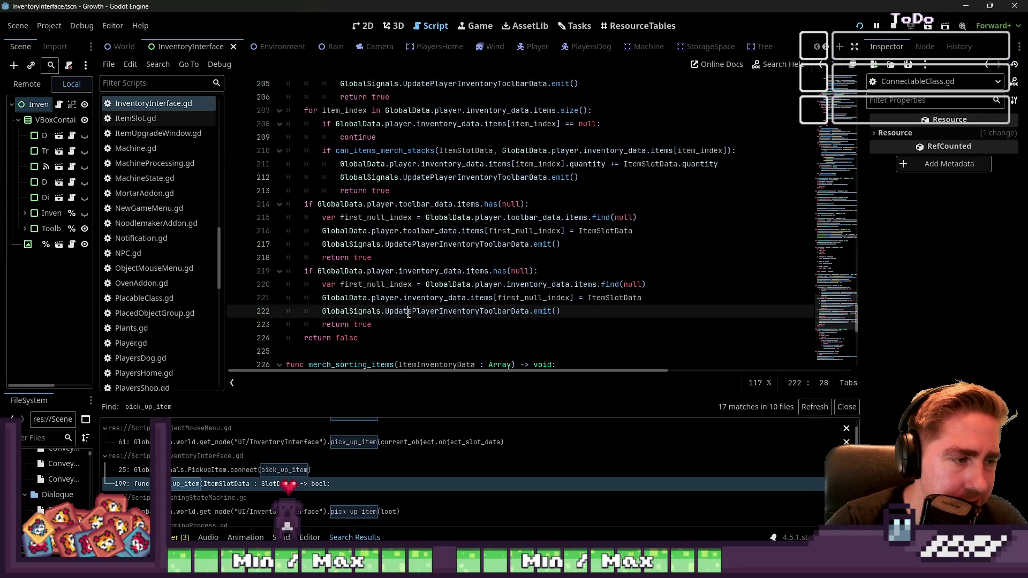
Step: Select the pick_up_item function name, then put the caret at the end of line 205
scroll(409, 267, up, 3)
click(332, 125)
double_click(333, 124)
scroll(375, 204, down, 6)
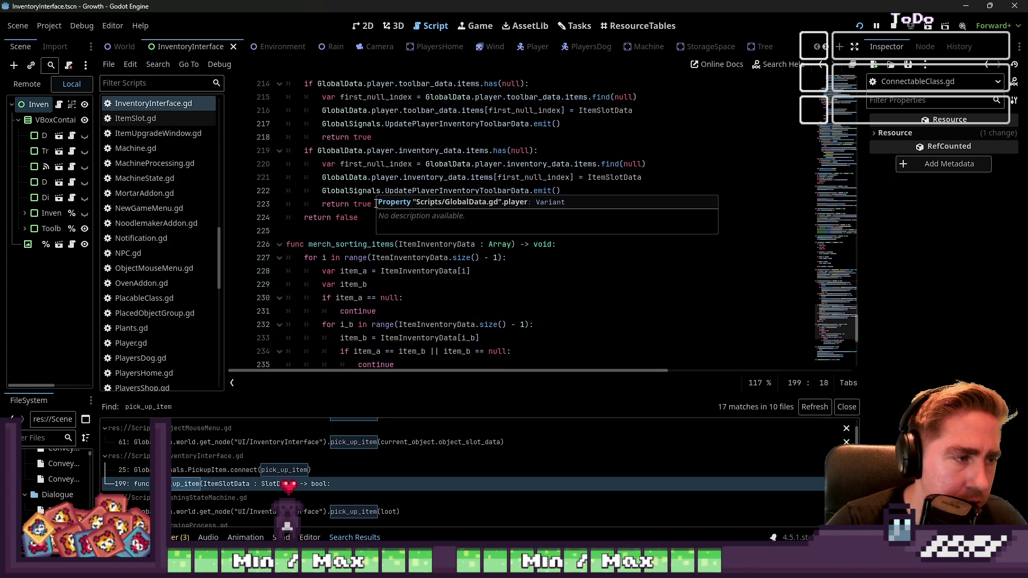
click(464, 217)
scroll(463, 220, up, 6)
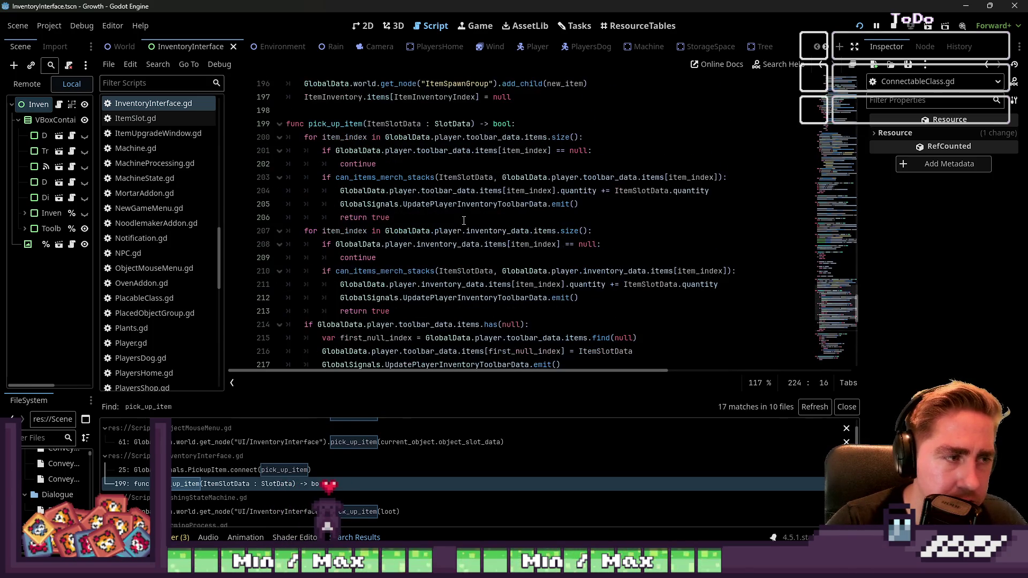
click(594, 206)
Step: On a new line 205, type GlobalSignals.PickupItem.emit(), then trim it back to 'GlobalSignals.'
click(717, 191)
key(Return)
text(Global)
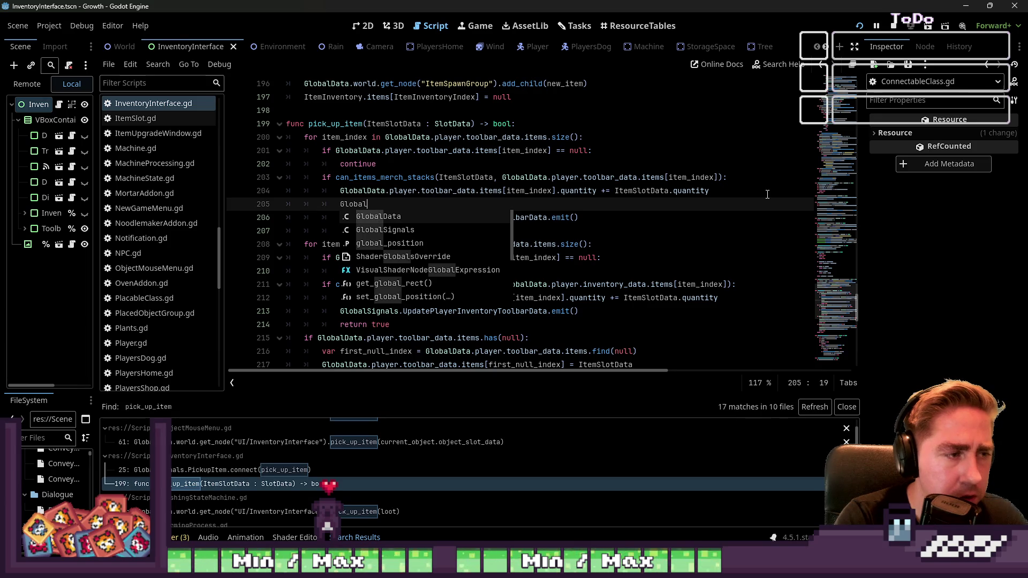
text(Sign)
key(Return)
text(.)
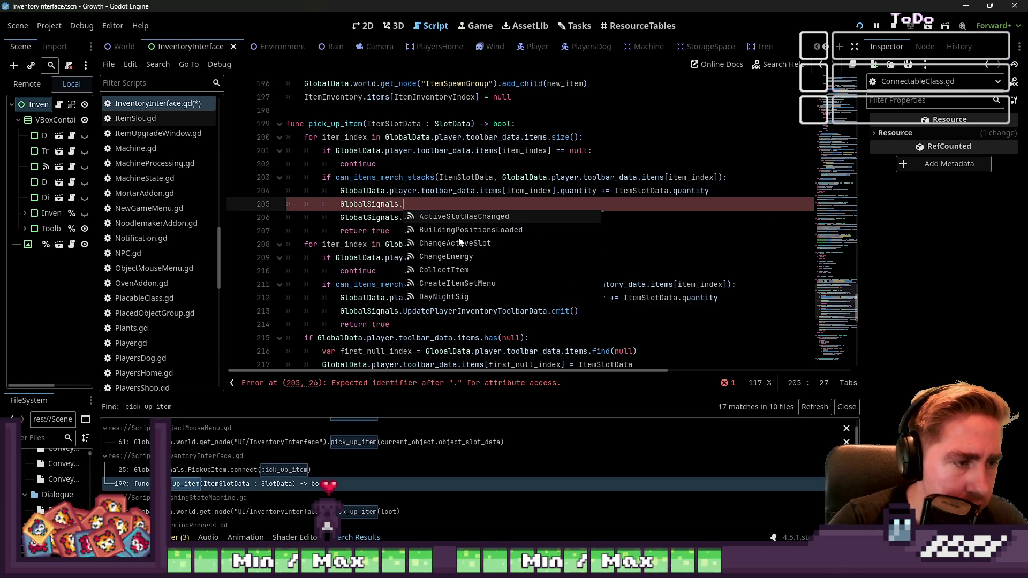
text(Item)
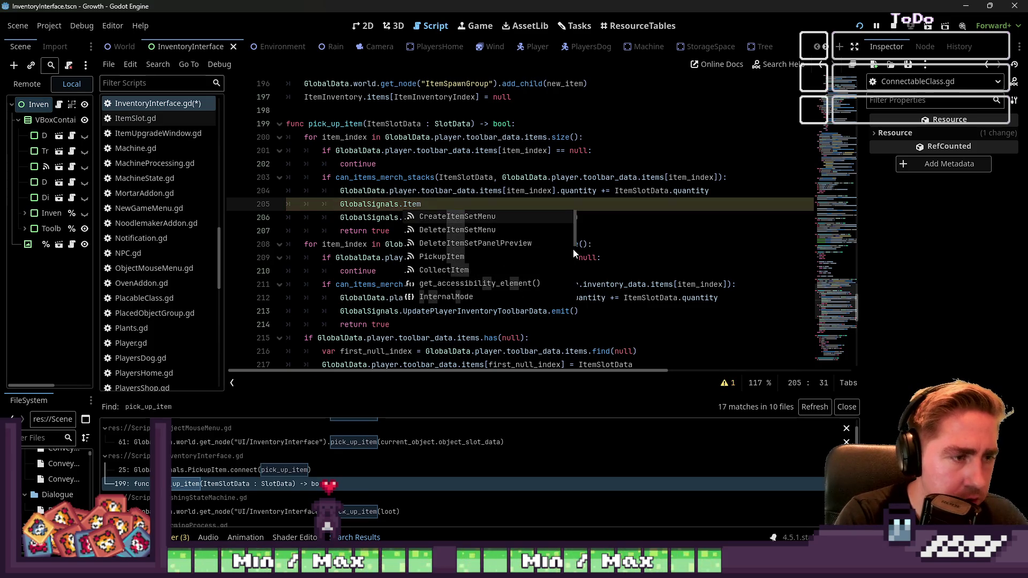
key(Down)
key(Down)
key(Down)
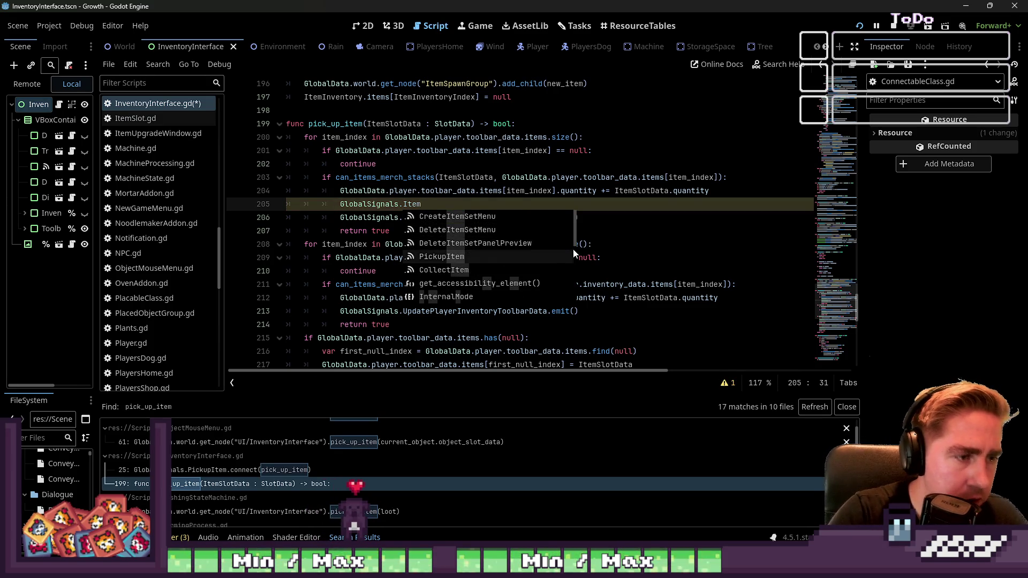
key(Return)
text(.emit()
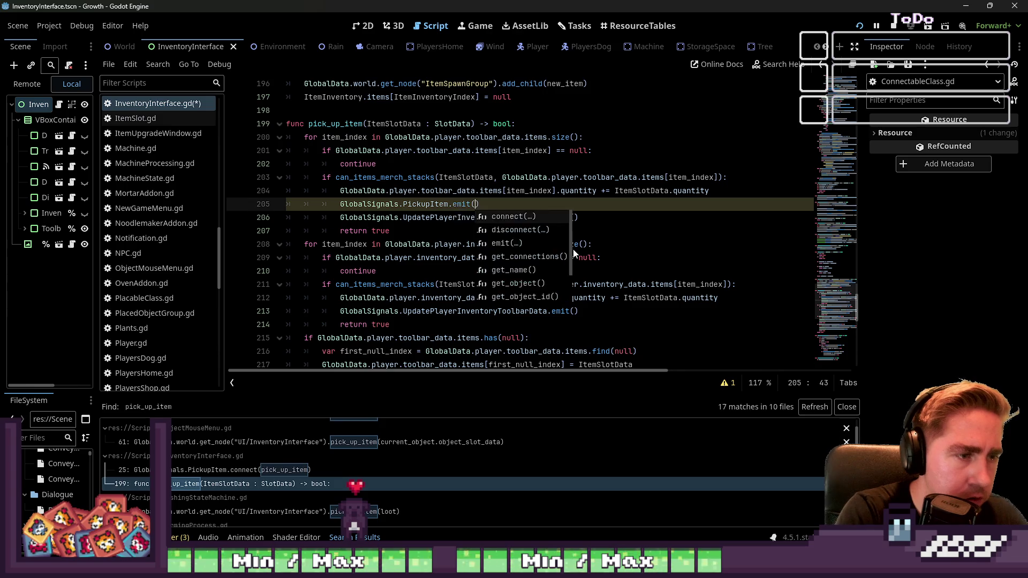
key(ctrl+shift+Left)
key(ctrl+shift+Left)
key(ctrl+shift+Left)
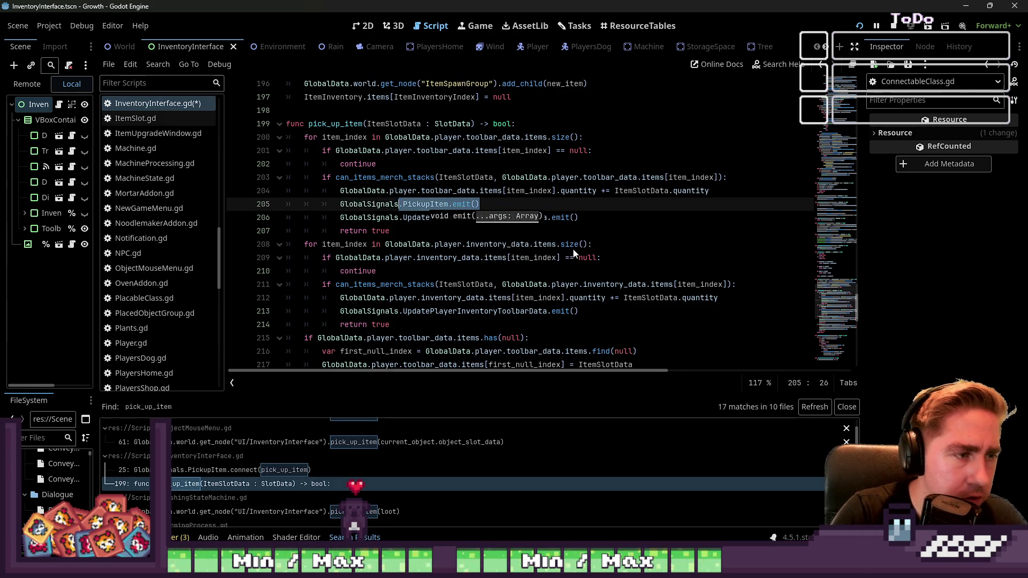
key(BackSpace)
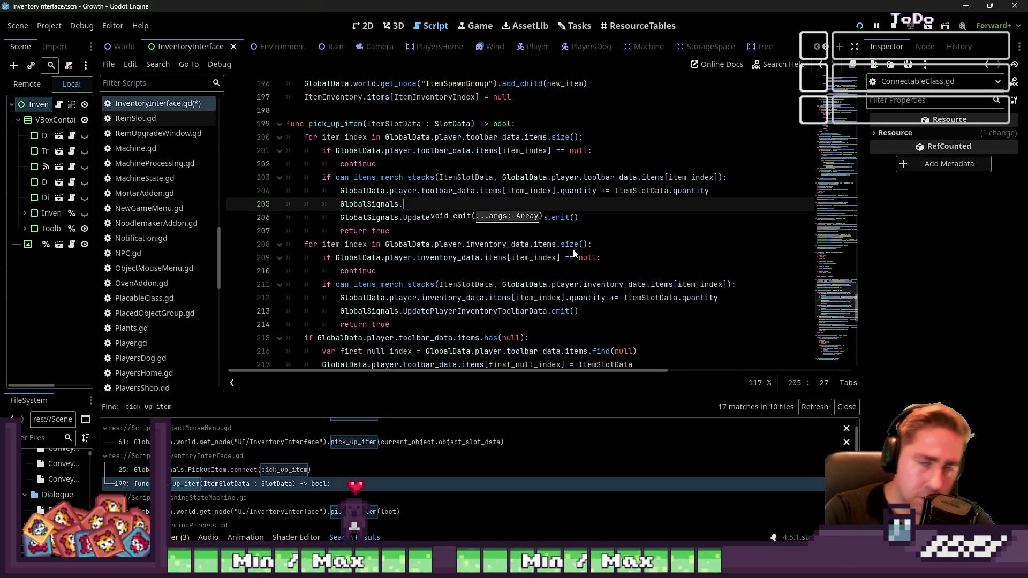
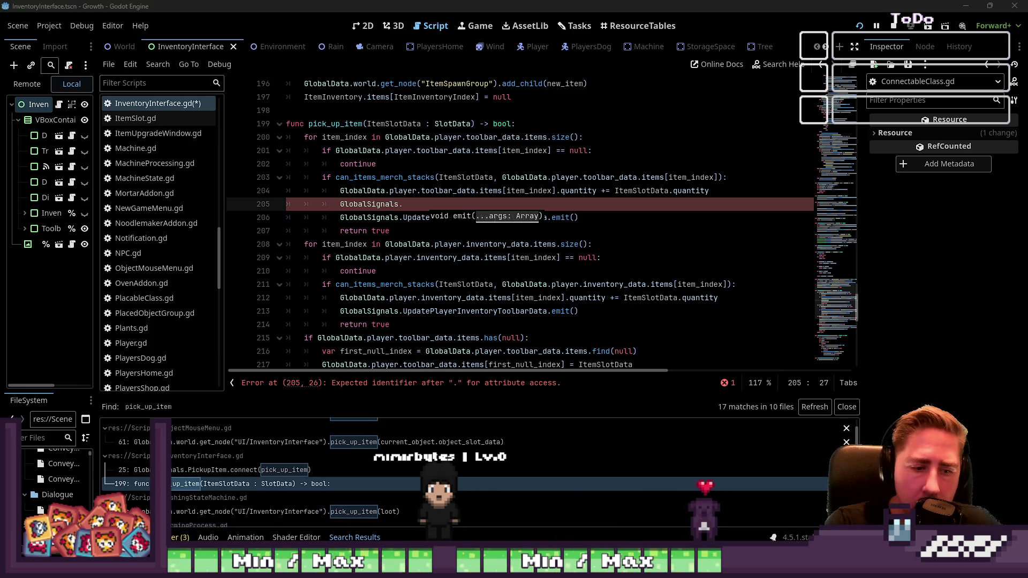
Step: Complete line 205 as GlobalSignals.AddItemToPickedUpItemArray.emit() and select the line for copying
key(alt+Tab)
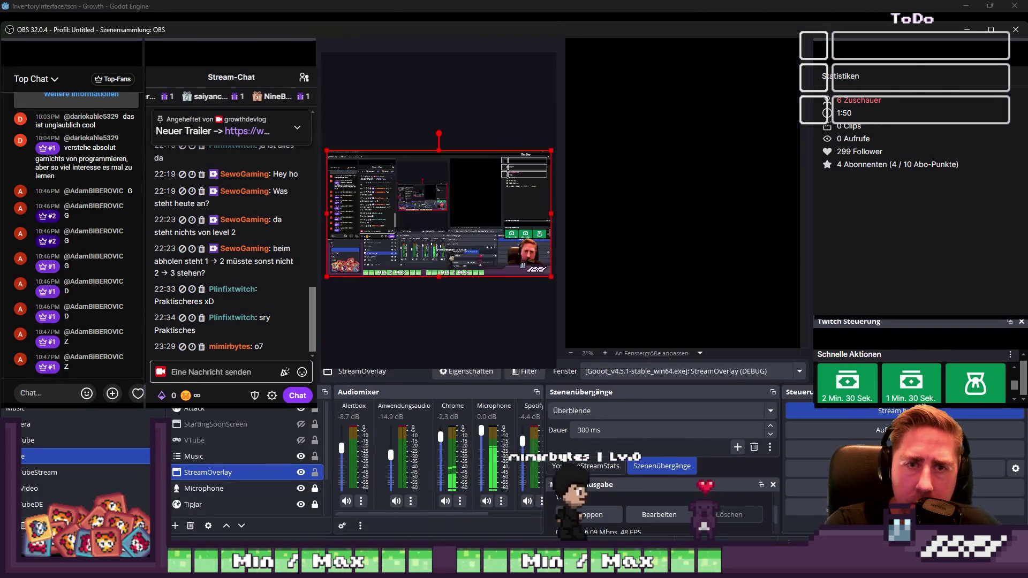
key(alt+Tab)
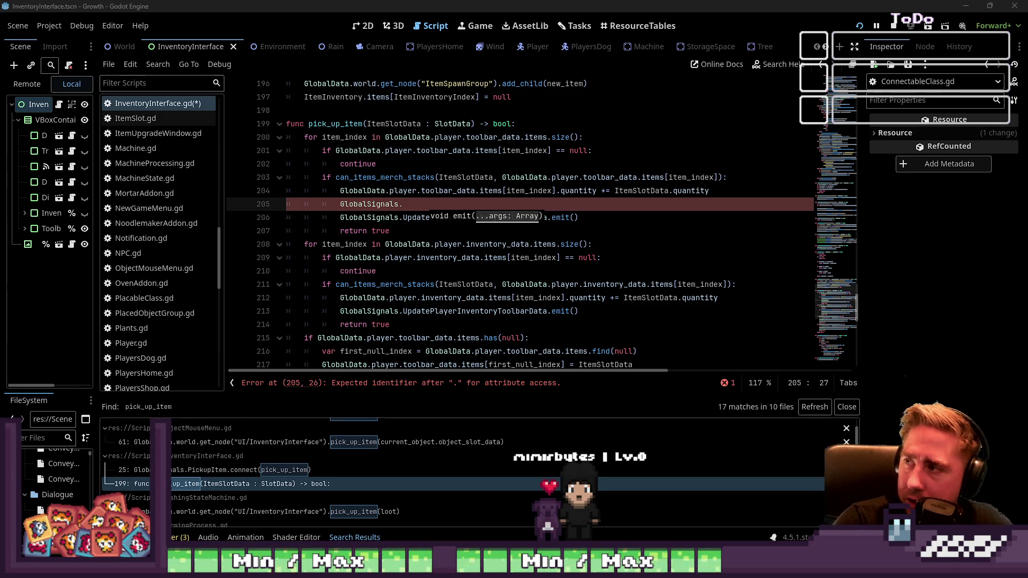
click(616, 284)
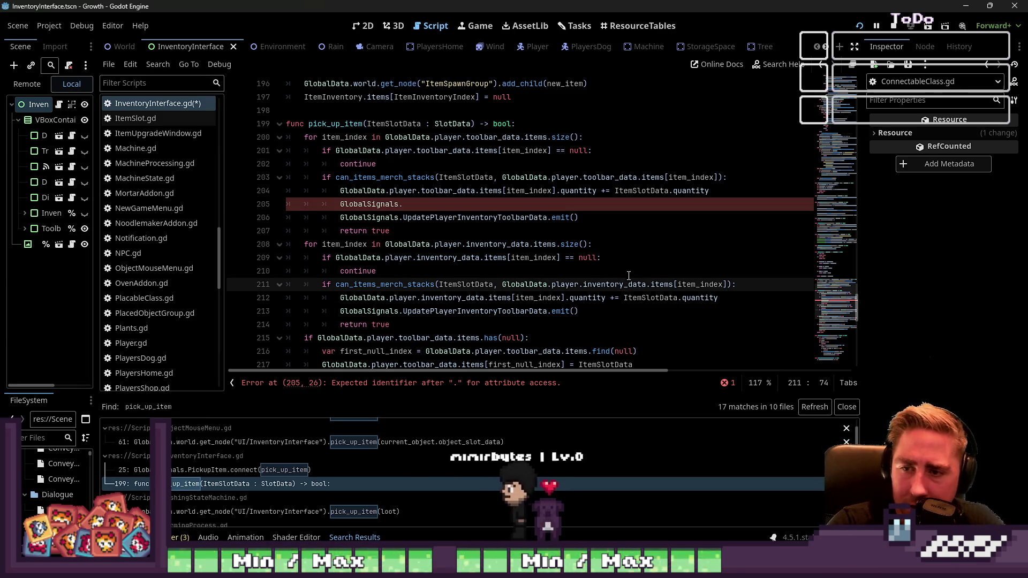
click(430, 201)
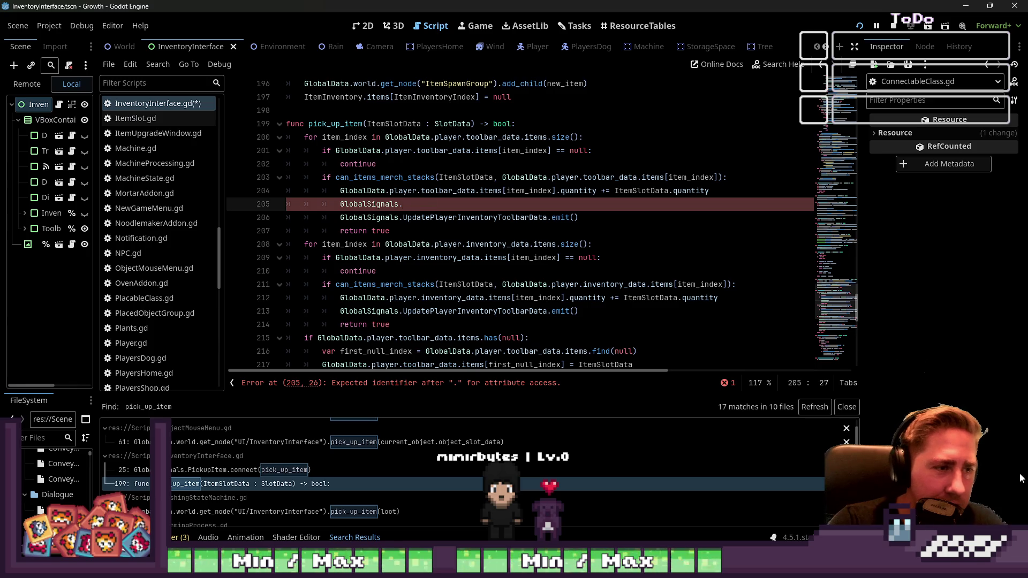
text(Item)
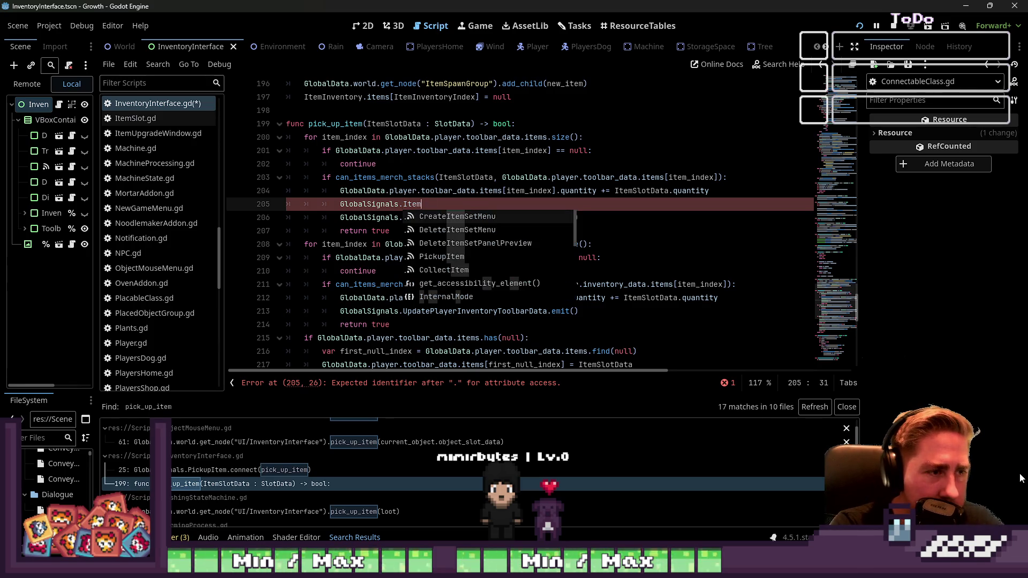
key(BackSpace)
key(BackSpace)
key(BackSpace)
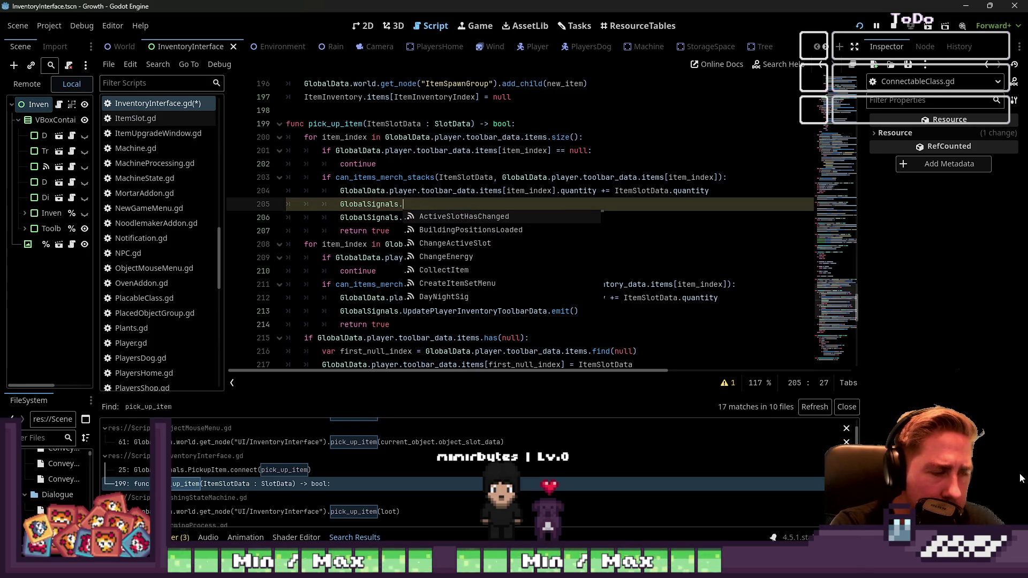
text(Itemp)
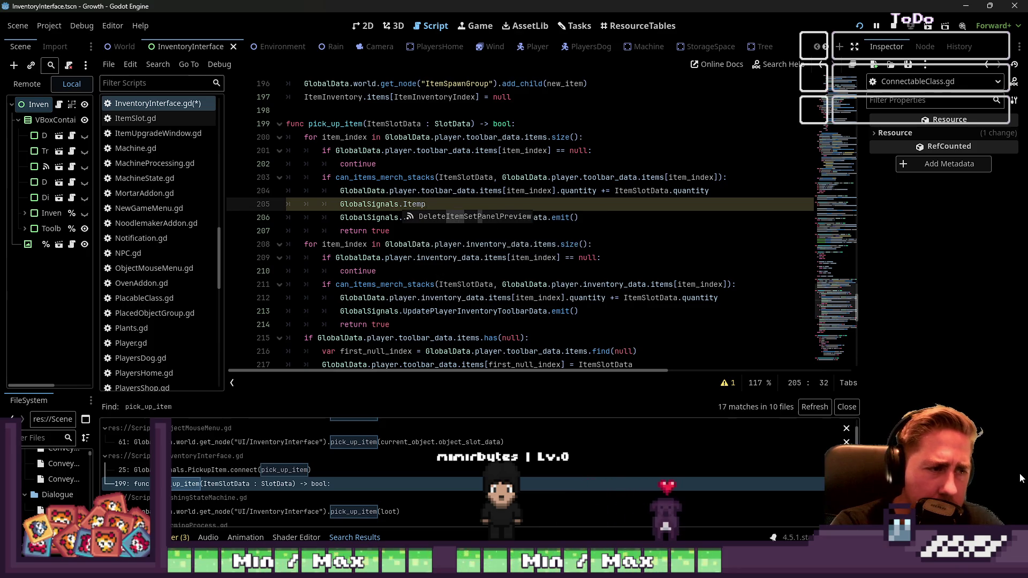
text(cke)
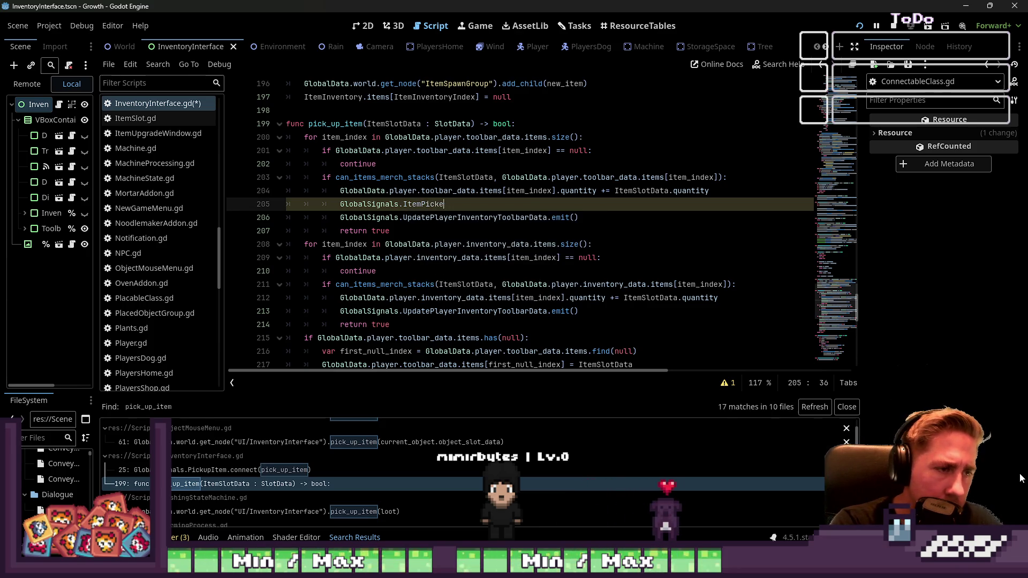
text(dddIte)
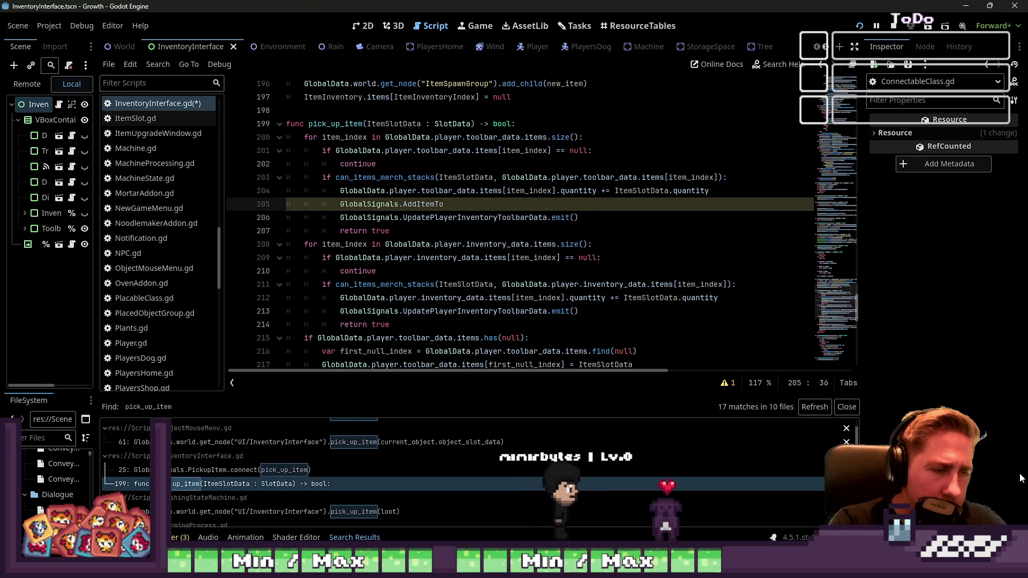
text(oPicked)
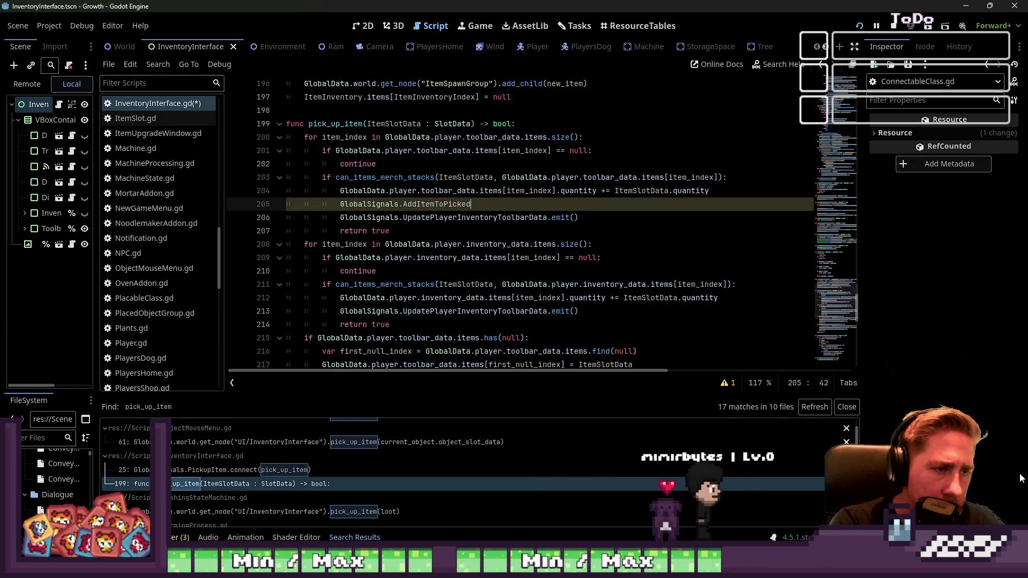
text(UpItemArray.emit()
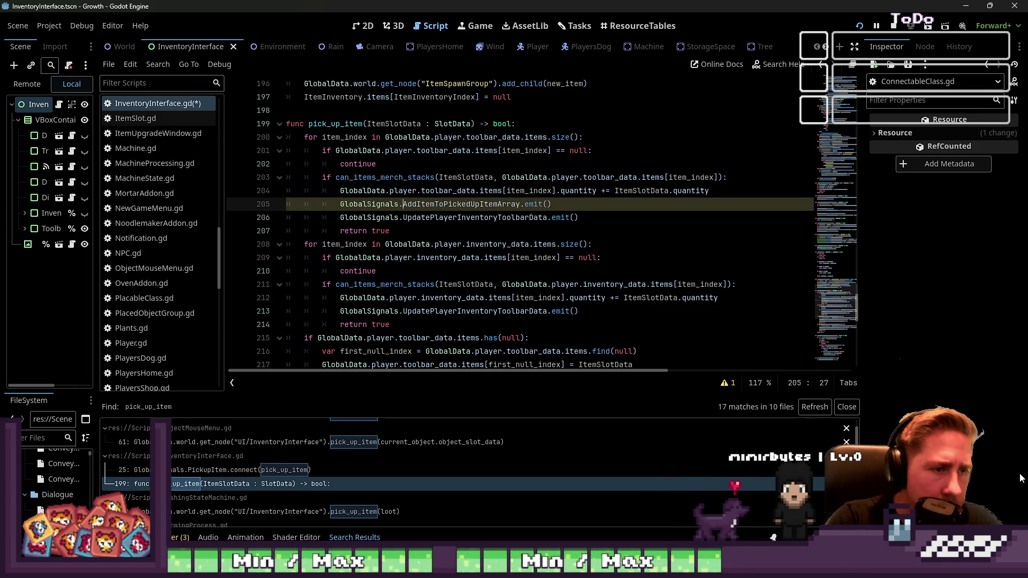
key(Left)
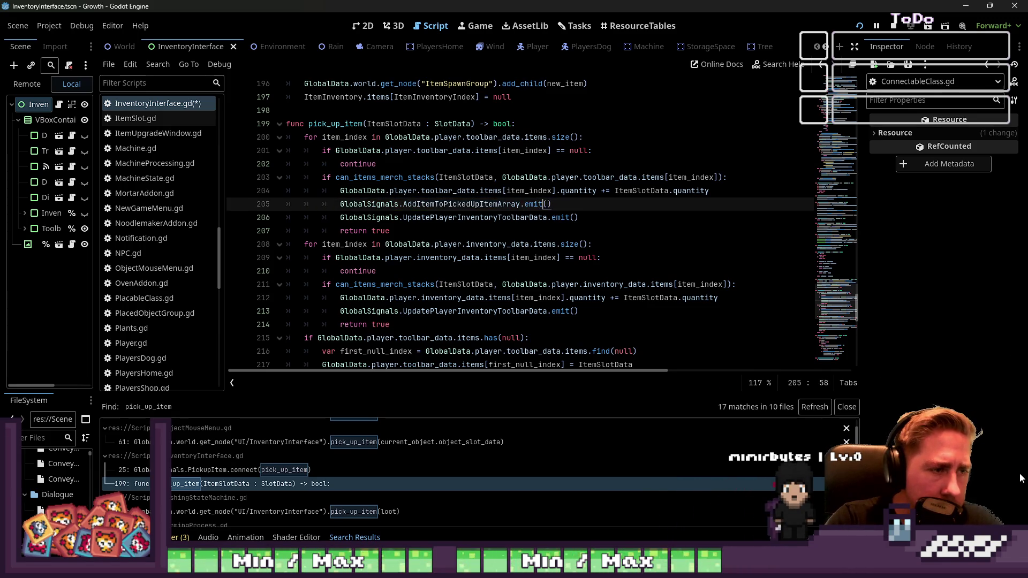
key(ctrl+shift+Left)
key(ctrl+shift+Left)
key(ctrl+shift+Left)
key(ctrl+c)
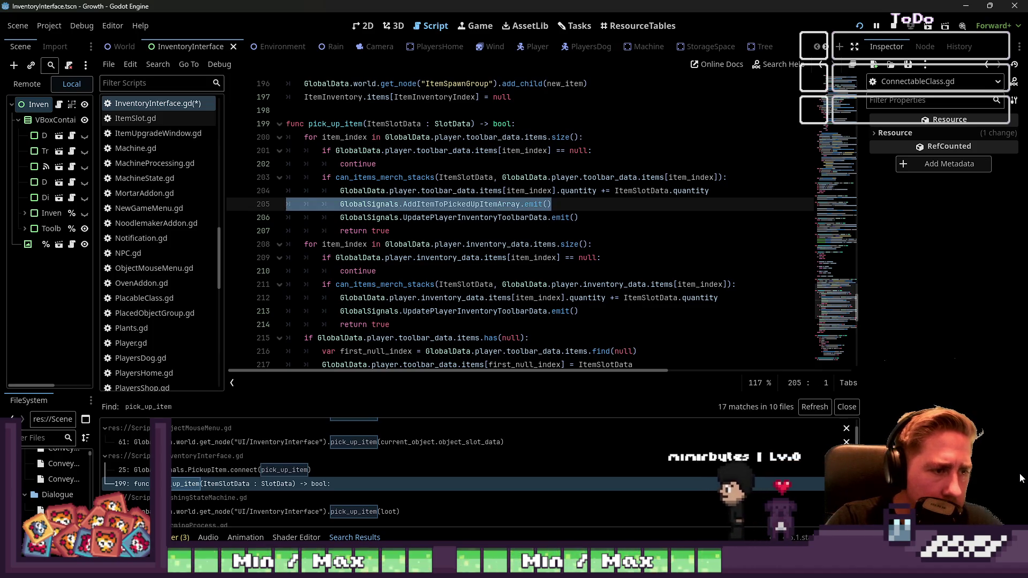
Step: Paste the emit line before return true in the second stacking branch at line 214
key(Down)
key(Down)
key(Down)
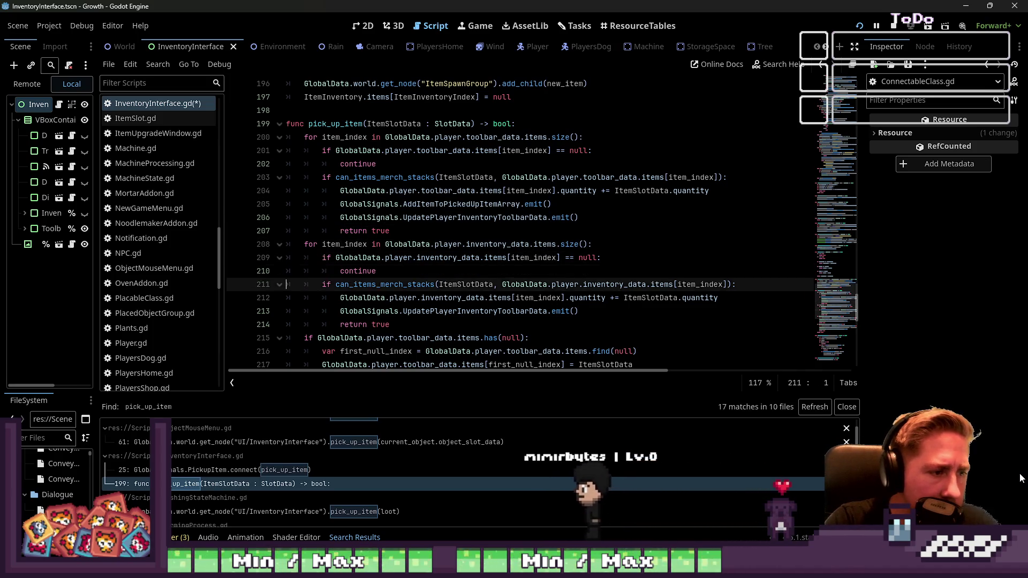
key(Return)
key(shift+Tab)
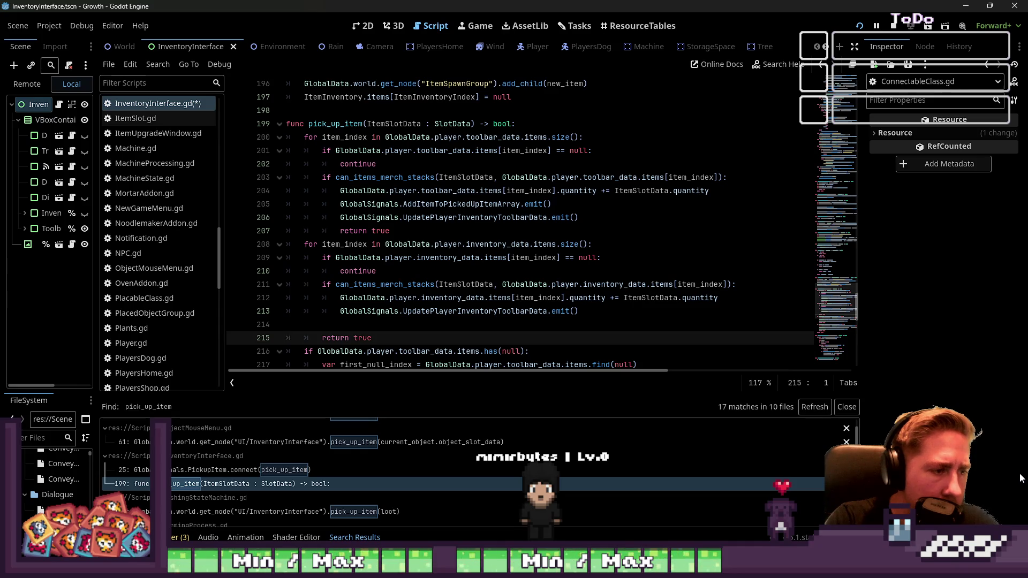
key(Up)
key(ctrl+v)
key(Down)
key(Down)
key(Down)
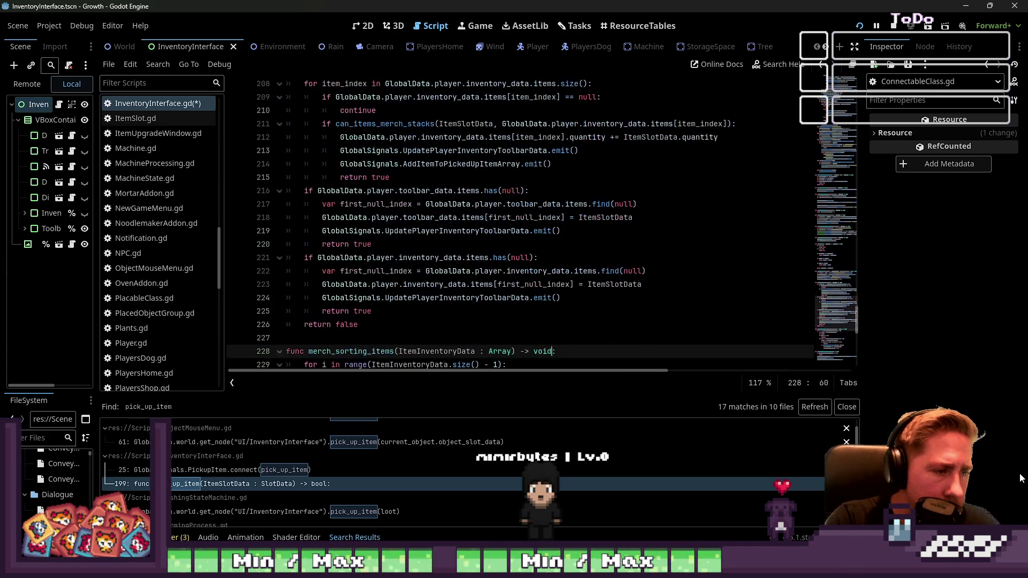
key(Up)
key(Up)
key(Up)
key(Up)
key(Up)
Step: Paste the emit line above return true in the toolbar empty-slot branch and fix its indentation
key(ctrl+Left)
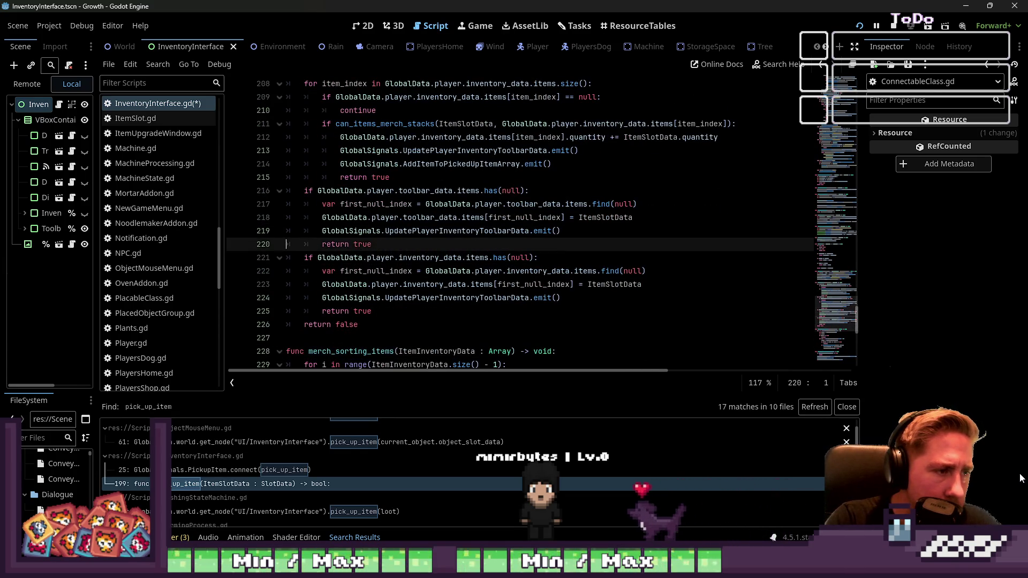
key(Return)
key(Up)
key(ctrl+v)
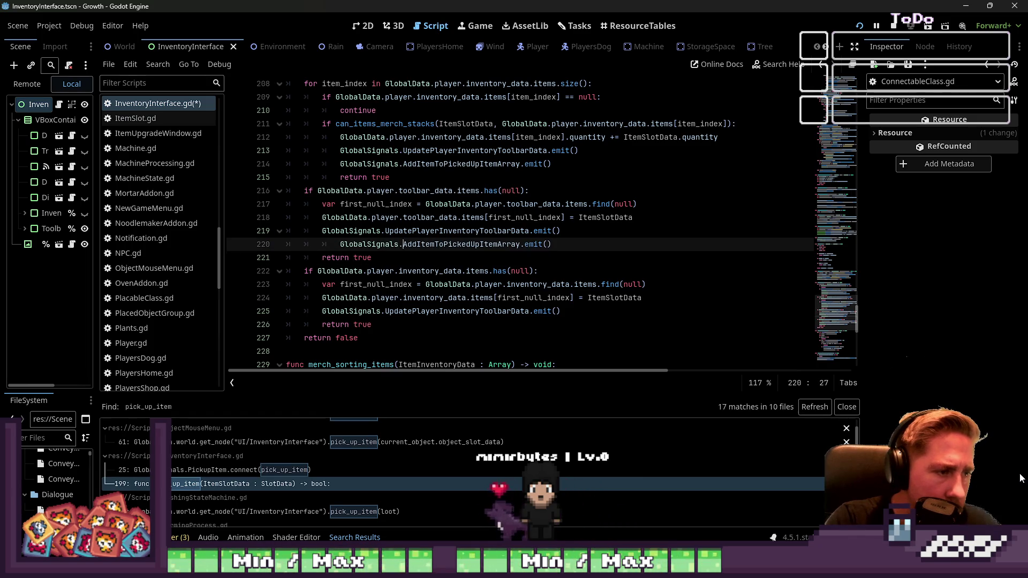
key(Home)
key(Home)
key(BackSpace)
key(Return)
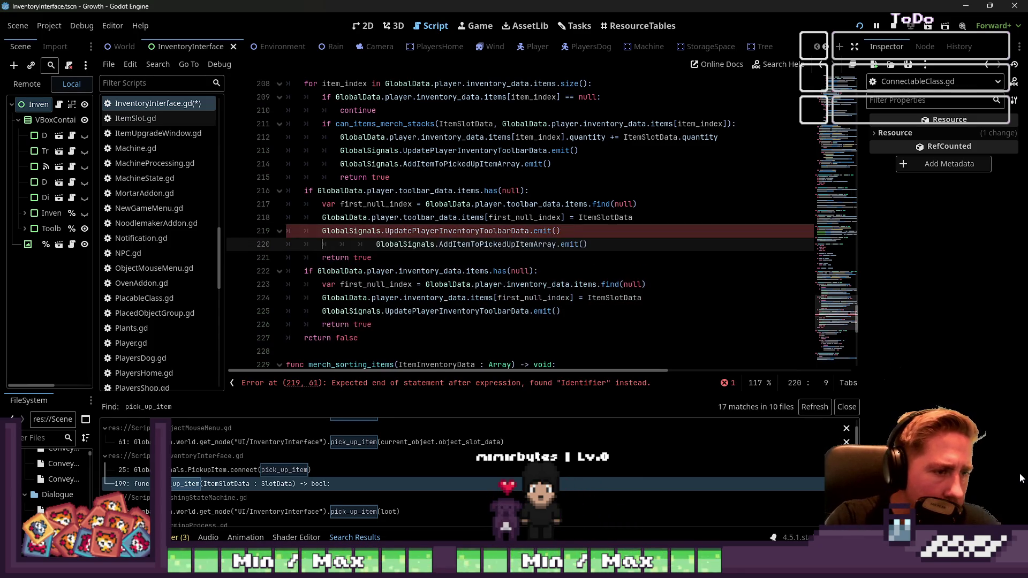
Step: Paste the emit line at line 226 in the inventory empty-slot branch, aligned with line 225
key(Down)
key(Down)
key(Down)
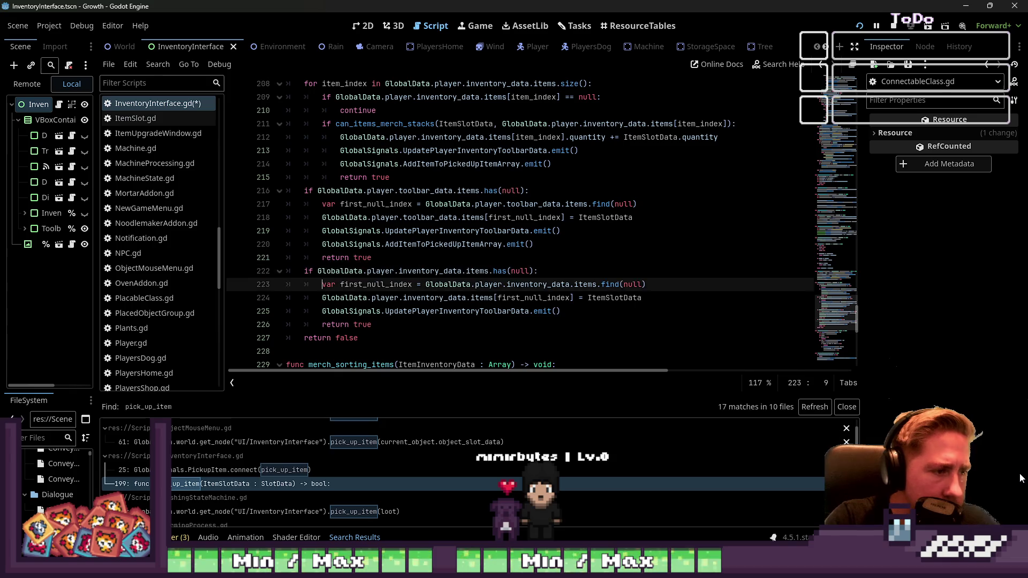
key(Return)
key(Up)
key(Up)
key(Down)
key(ctrl+v)
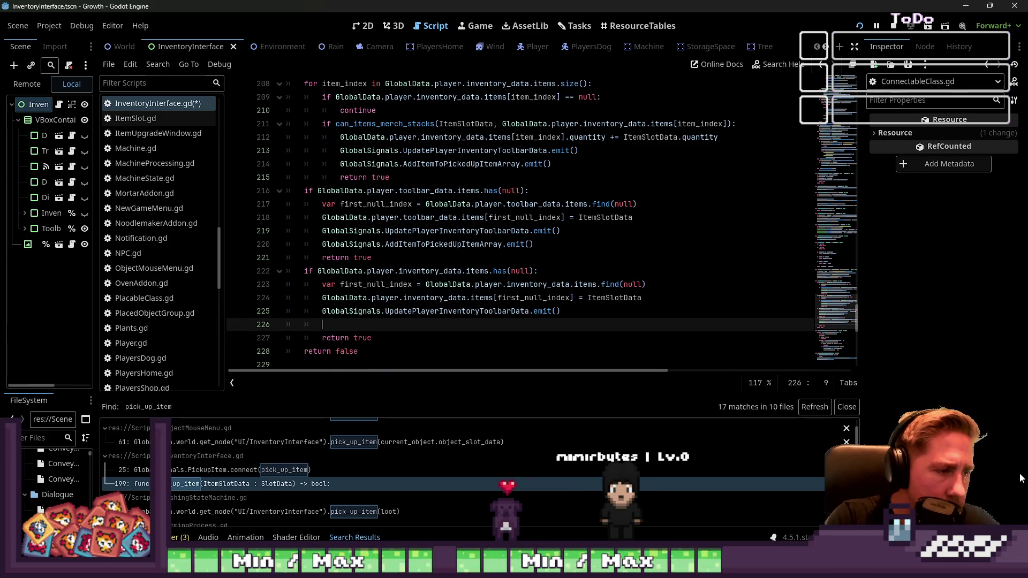
key(Home)
key(Delete)
key(Delete)
key(Delete)
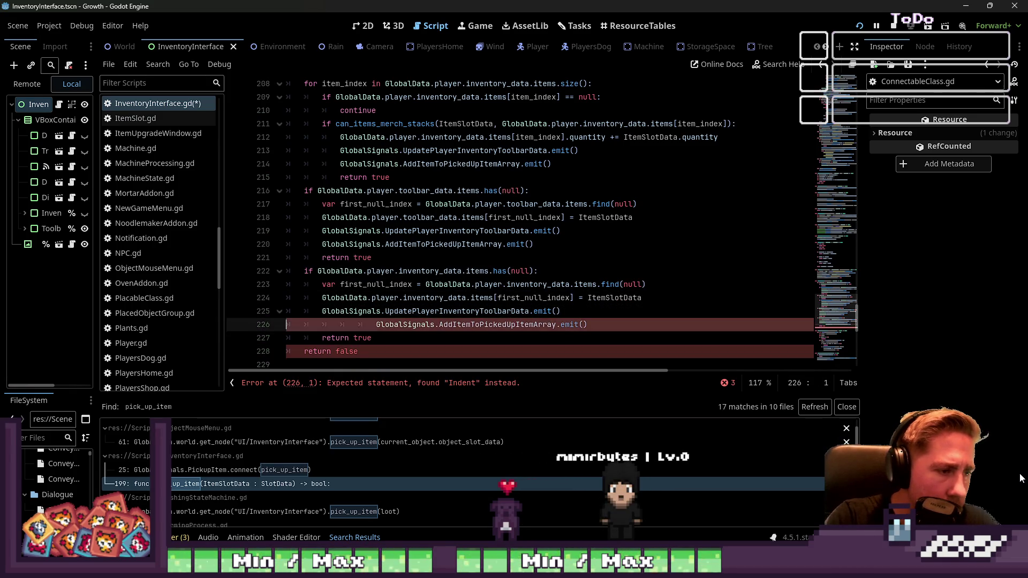
click(455, 231)
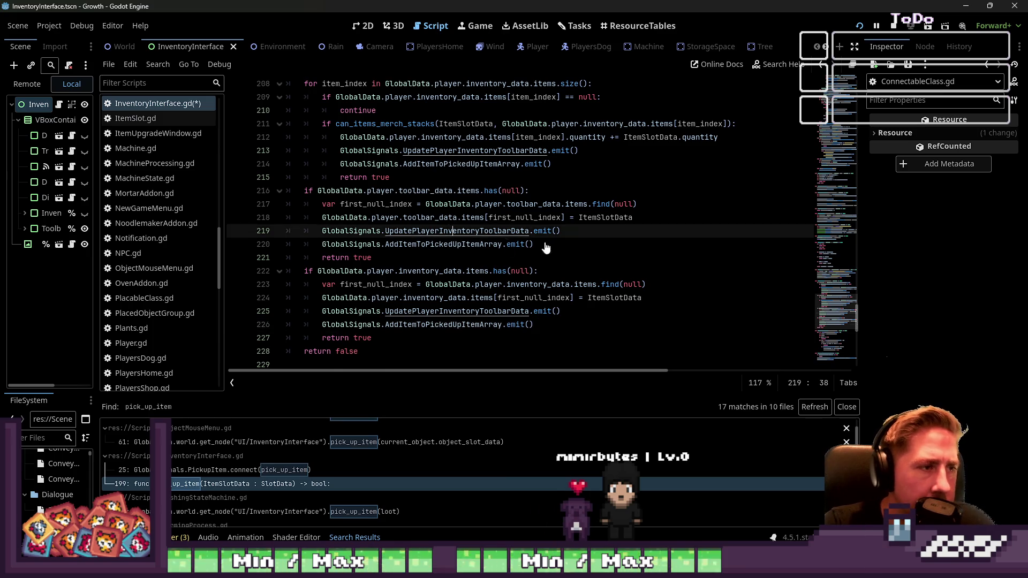
scroll(572, 217, up, 4)
Step: Highlight UpdatePlayerInventoryToolbarData and AddItemToPickedUpItemArray in pick_up_item to compare their occurrences
click(367, 164)
click(383, 219)
double_click(470, 219)
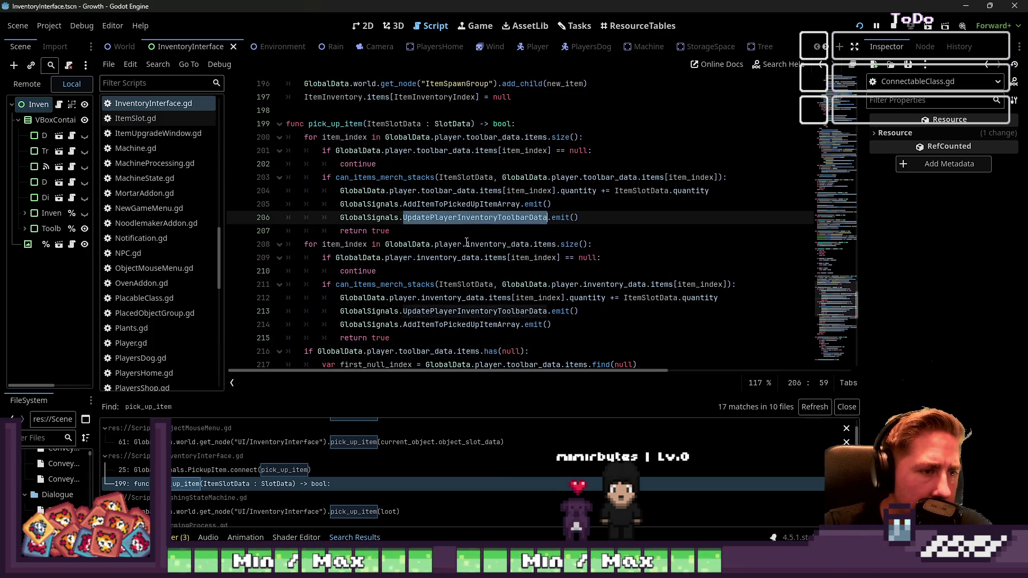
double_click(461, 204)
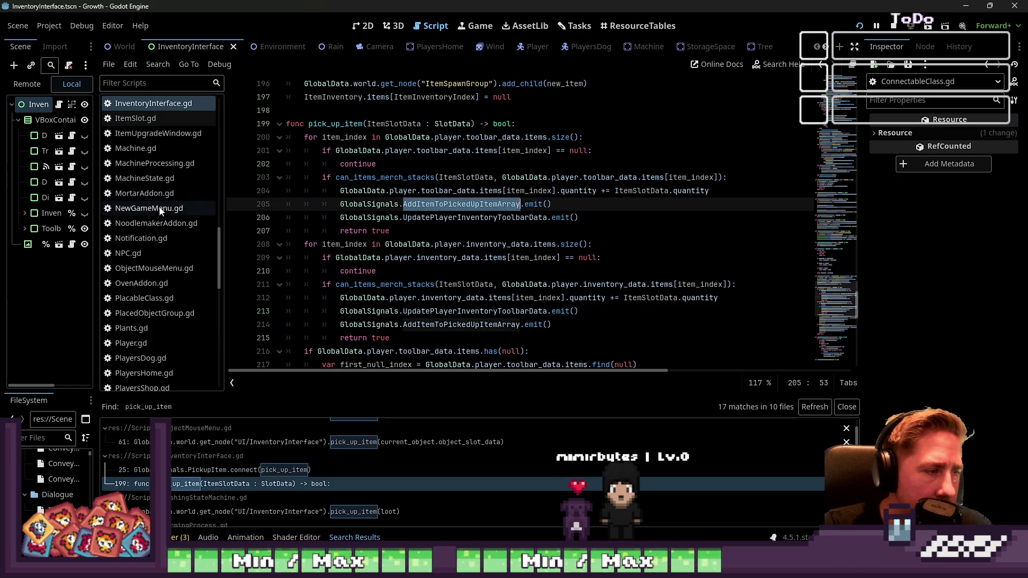
scroll(162, 207, up, 5)
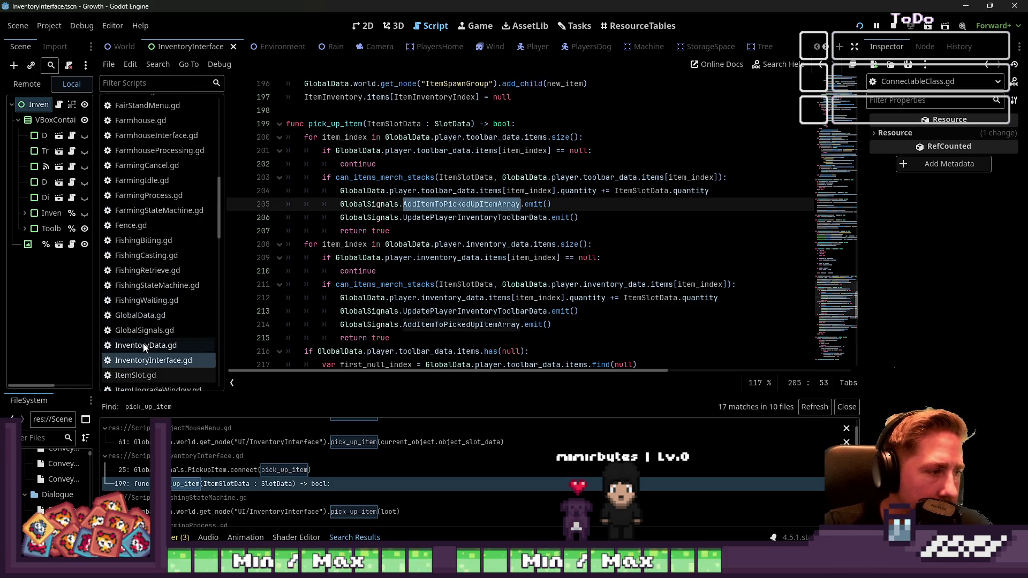
Step: Review the signal declarations in GlobalSignals.gd, then return to InventoryInterface.gd
click(150, 331)
scroll(348, 219, down, 10)
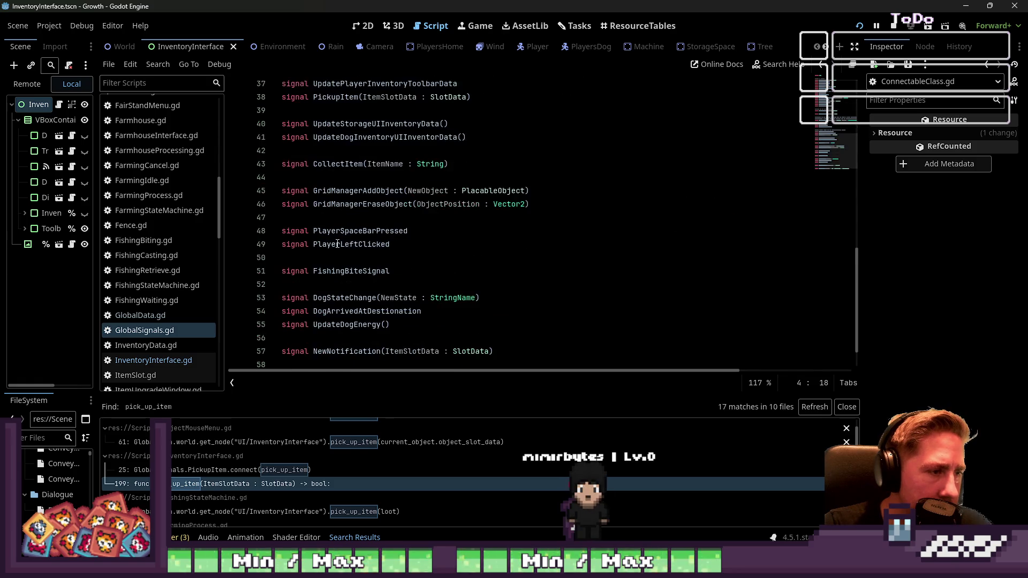
scroll(338, 243, up, 1)
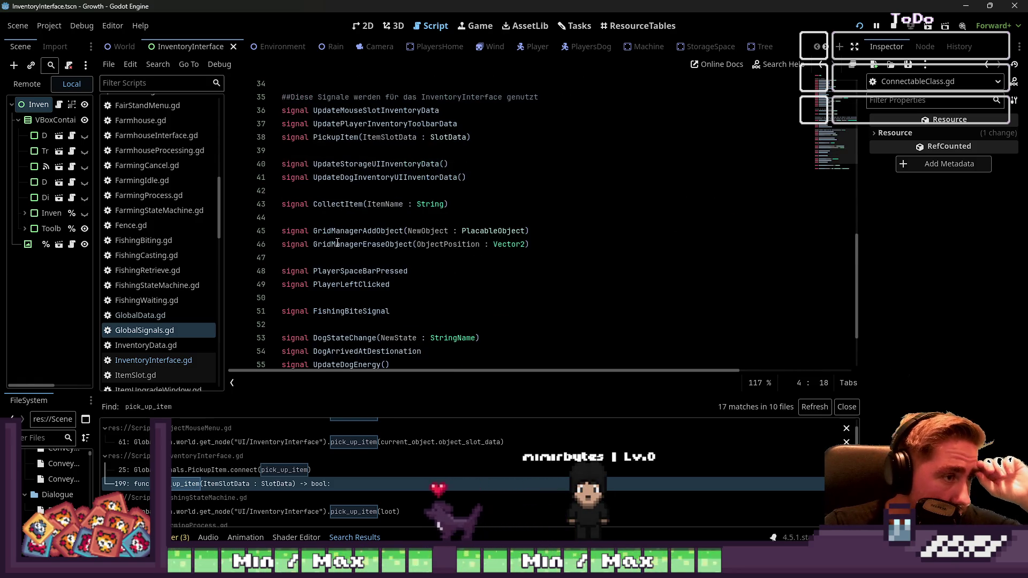
scroll(337, 243, down, 2)
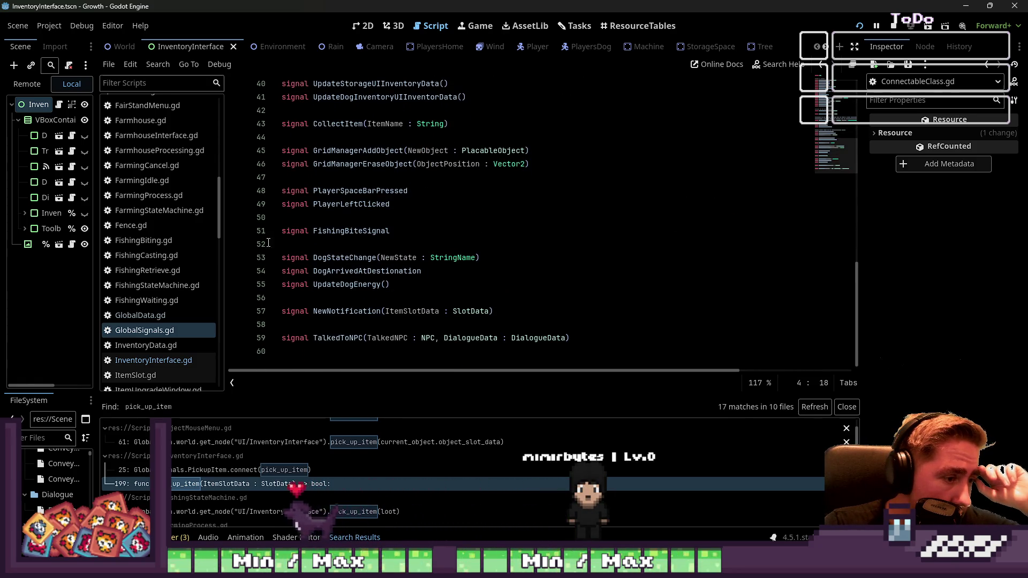
scroll(155, 241, down, 2)
scroll(156, 294, up, 2)
scroll(153, 321, down, 2)
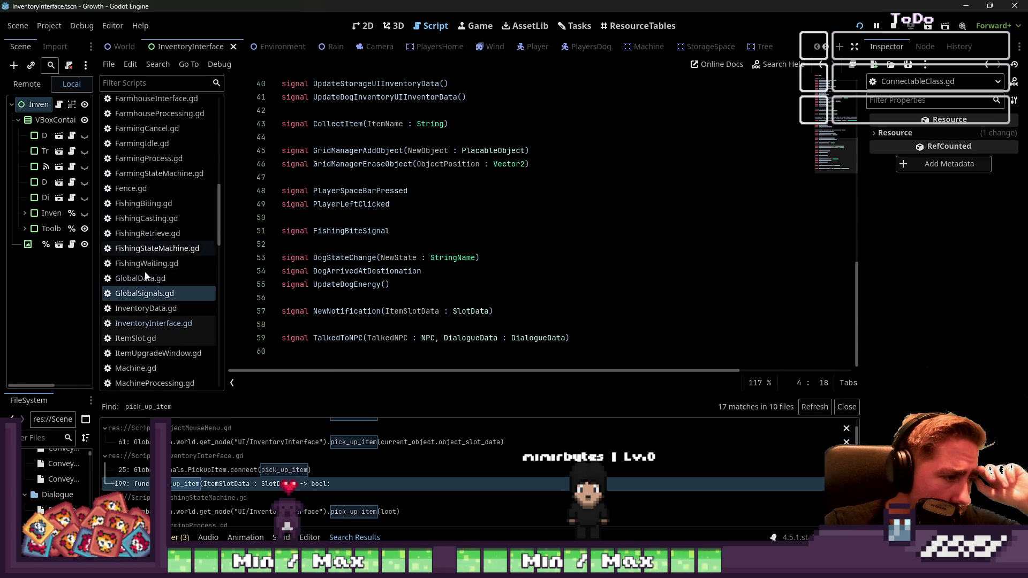
click(154, 323)
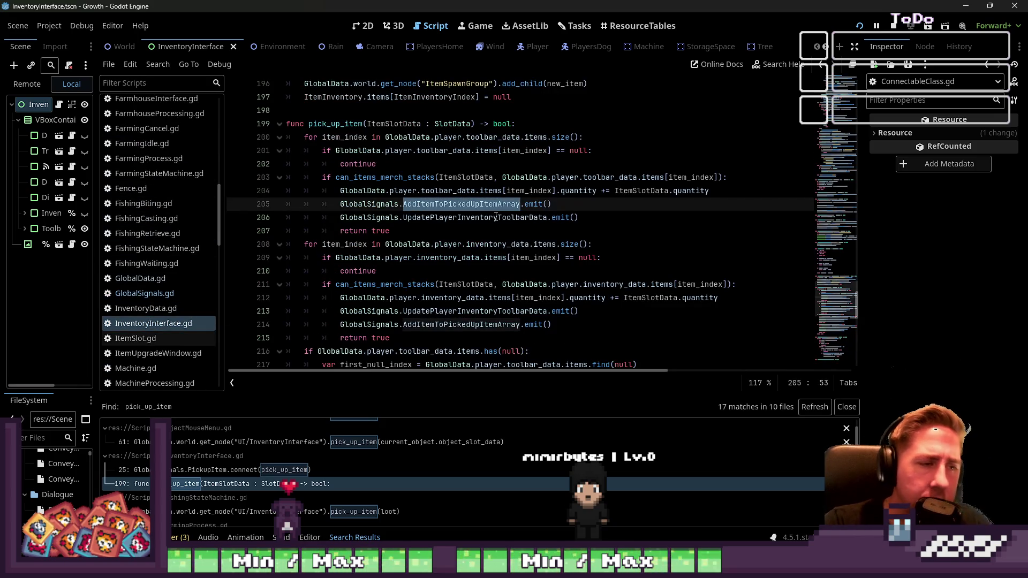
Step: Change the emitted signal on lines 205 and 213 to UpdatePickedUpItemArray
text(Update)
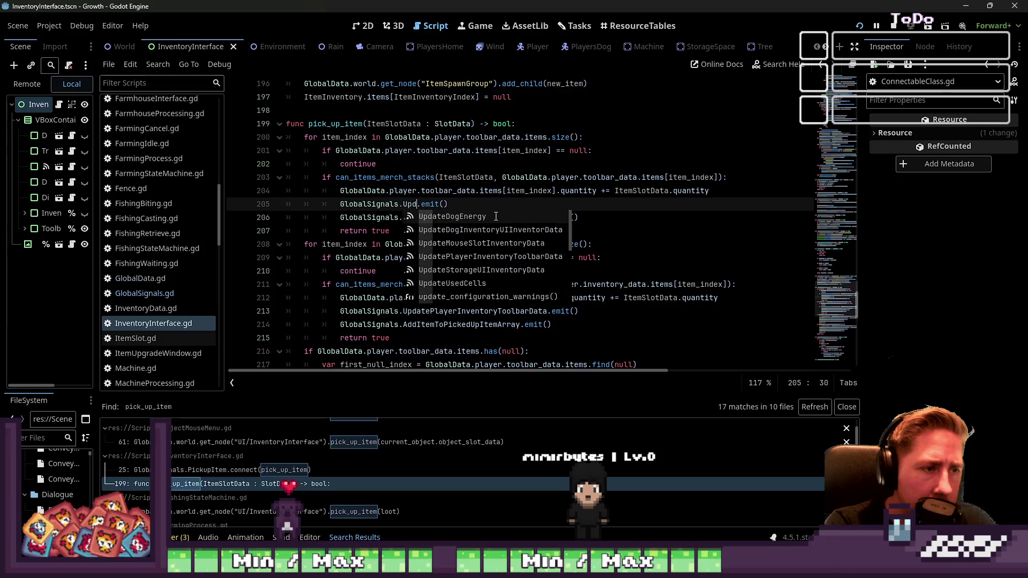
text(PickedUpItemA)
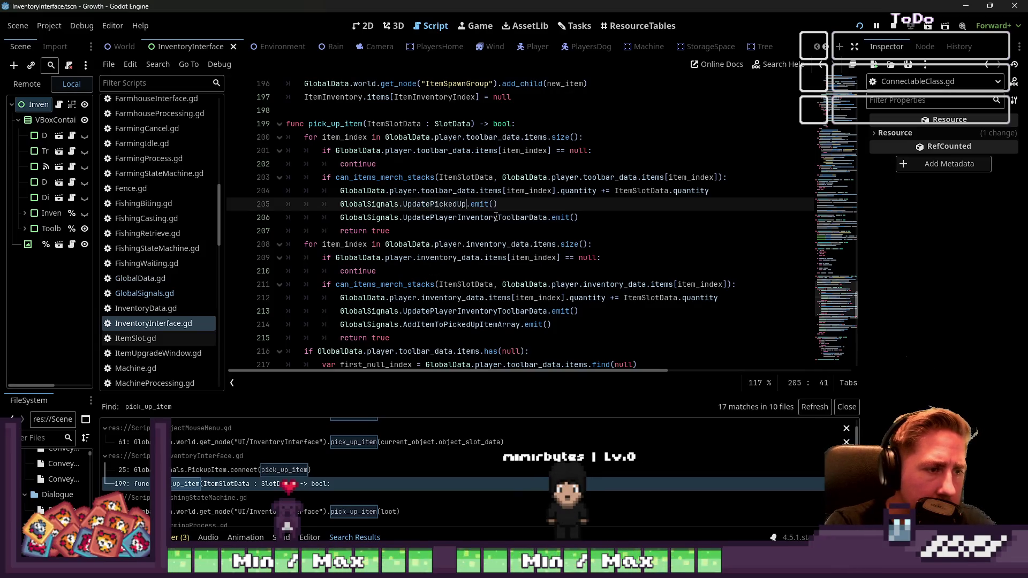
text(rray)
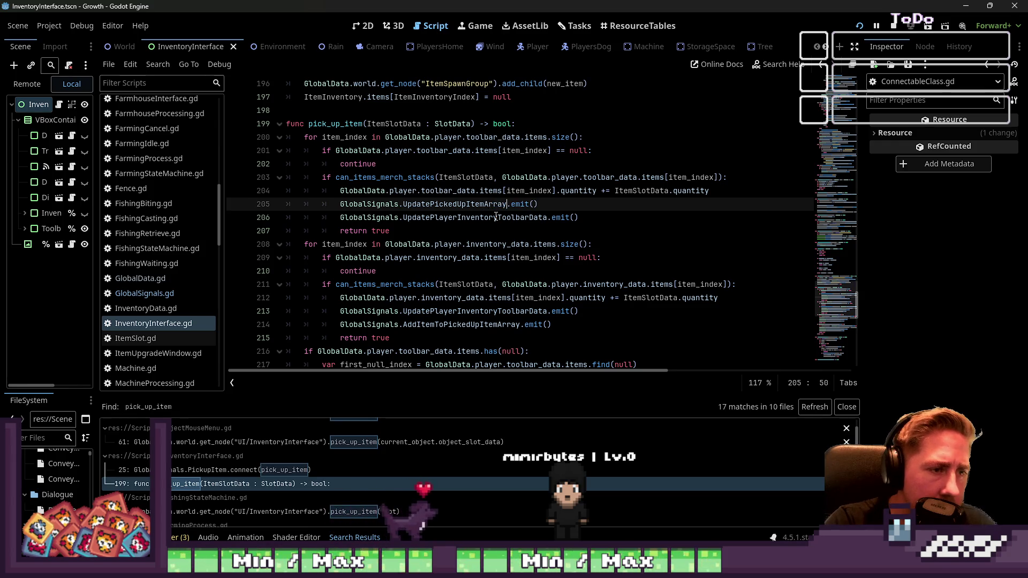
key(Down)
key(Down)
key(Down)
key(Down)
key(Down)
key(Down)
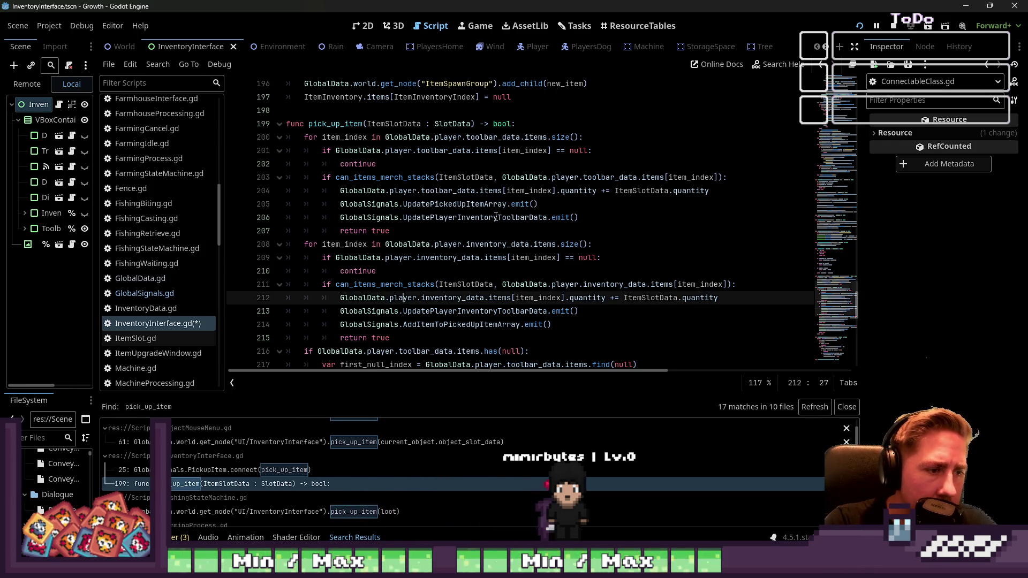
key(ctrl+shift+Right)
text(UpdatePickedUpItemArray)
key(Down)
key(Down)
key(Down)
key(Down)
key(Down)
key(Down)
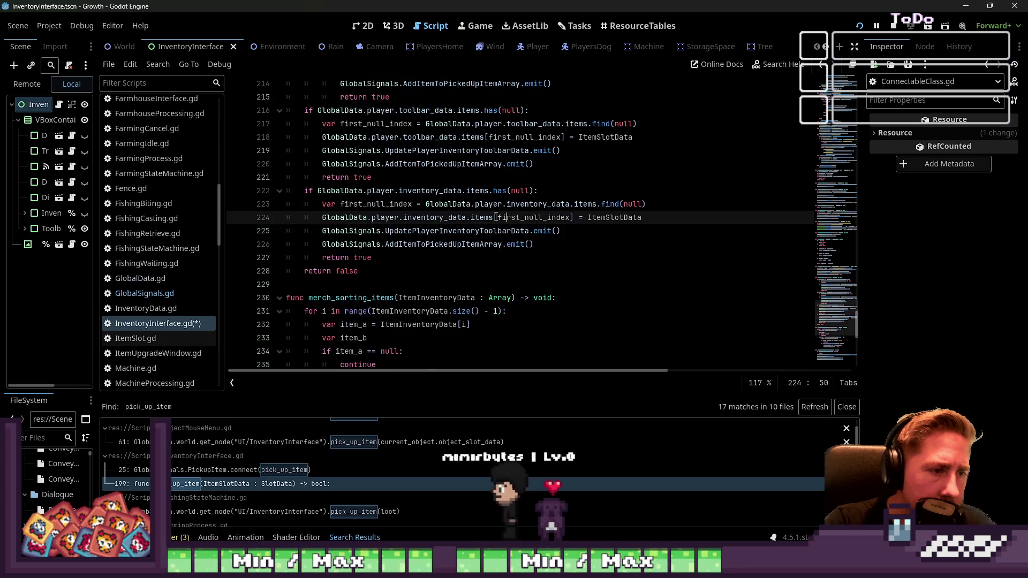
Step: Replace the signal names on lines 225 and 219 with UpdatePickedUpItemArray
key(ctrl+Left)
key(ctrl+shift+Right)
text(UpdatePickedUpItemArray)
key(Up)
key(Up)
key(Up)
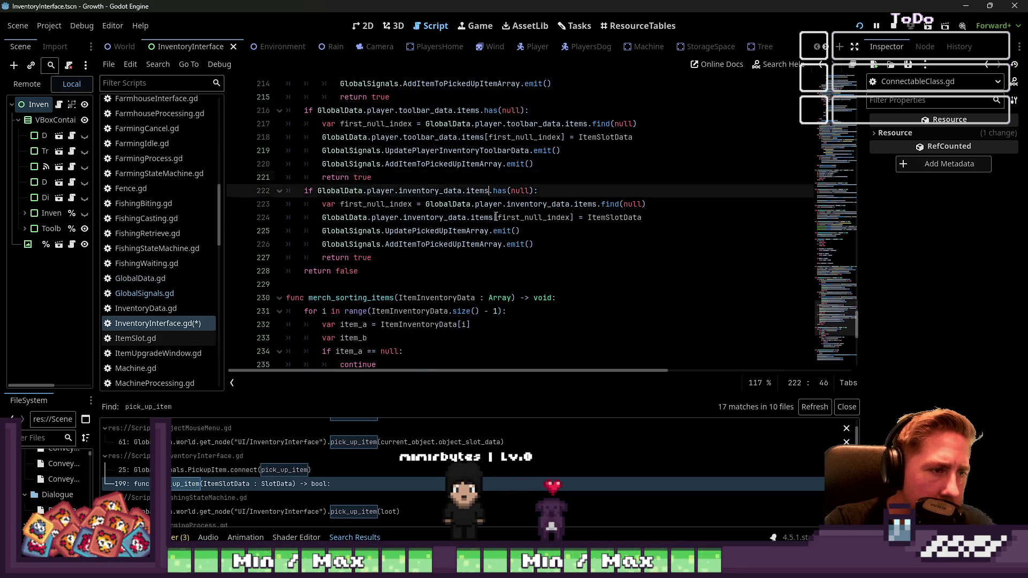
key(ctrl+shift+Left)
text(UpdatePickedUpItemArray)
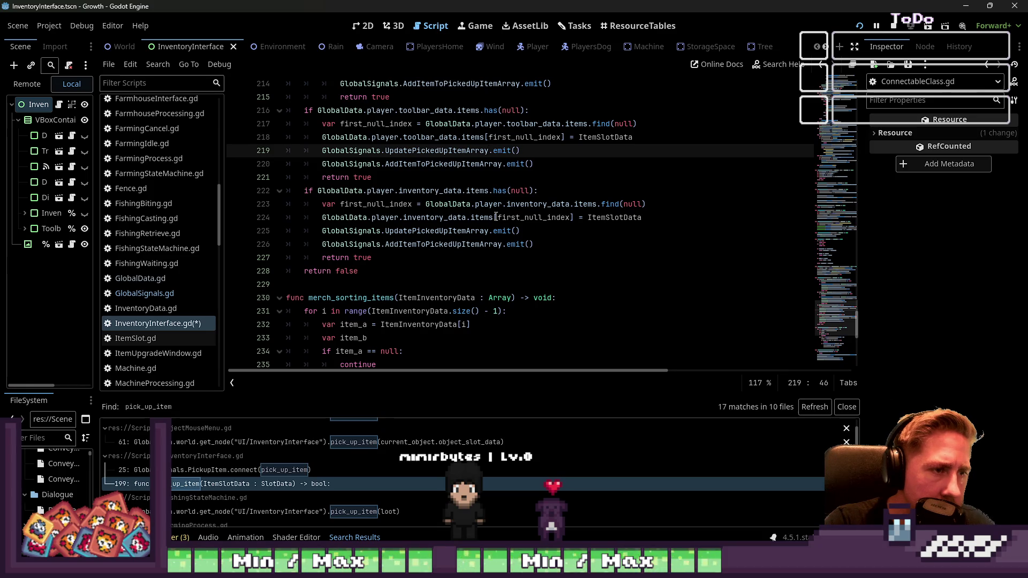
key(Down)
Step: Review pick_up_item and select the ItemSlotData parameter on line 204
scroll(496, 216, down, 1)
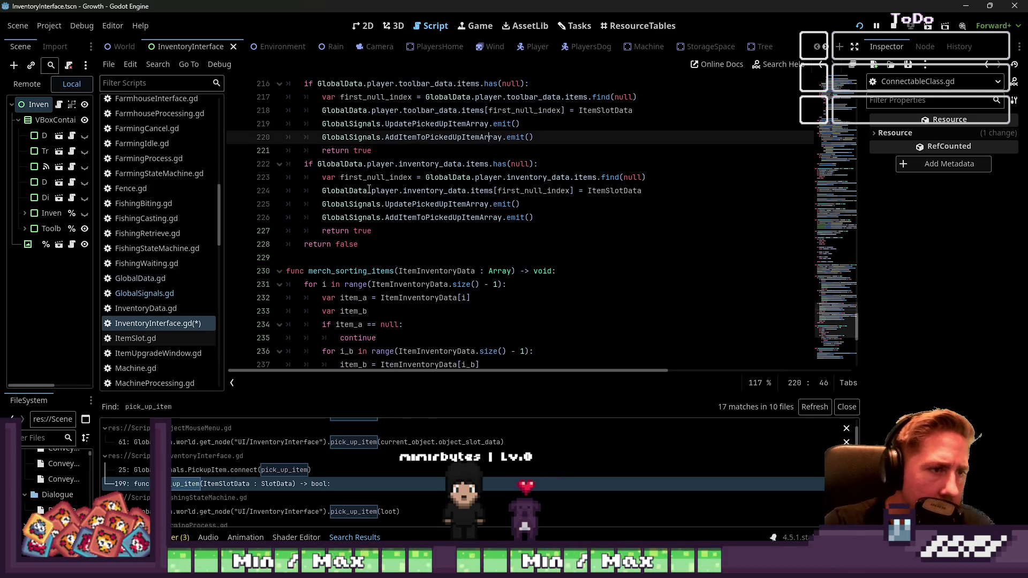
key(Down)
key(Down)
key(Down)
scroll(464, 209, up, 5)
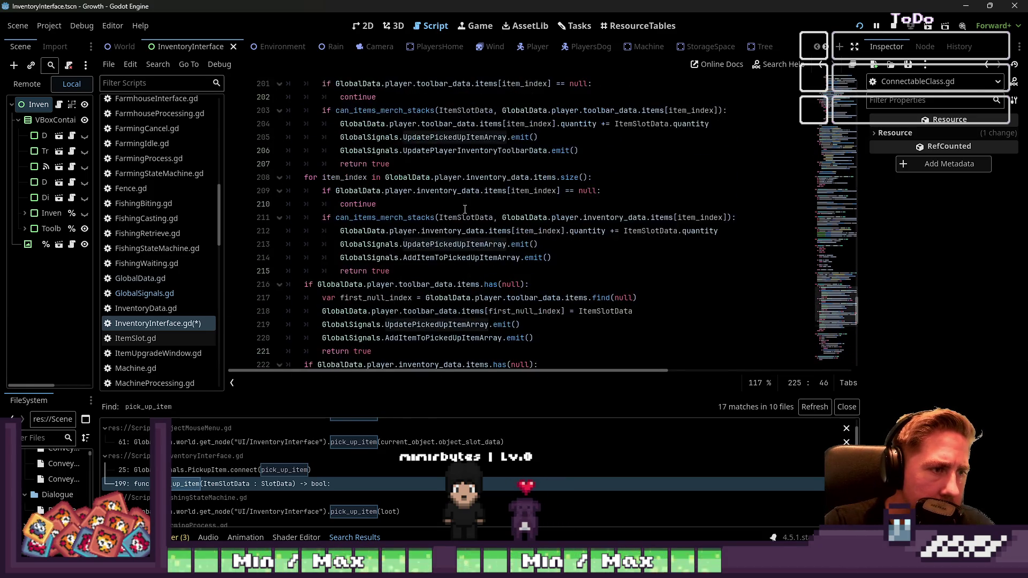
scroll(465, 208, up, 2)
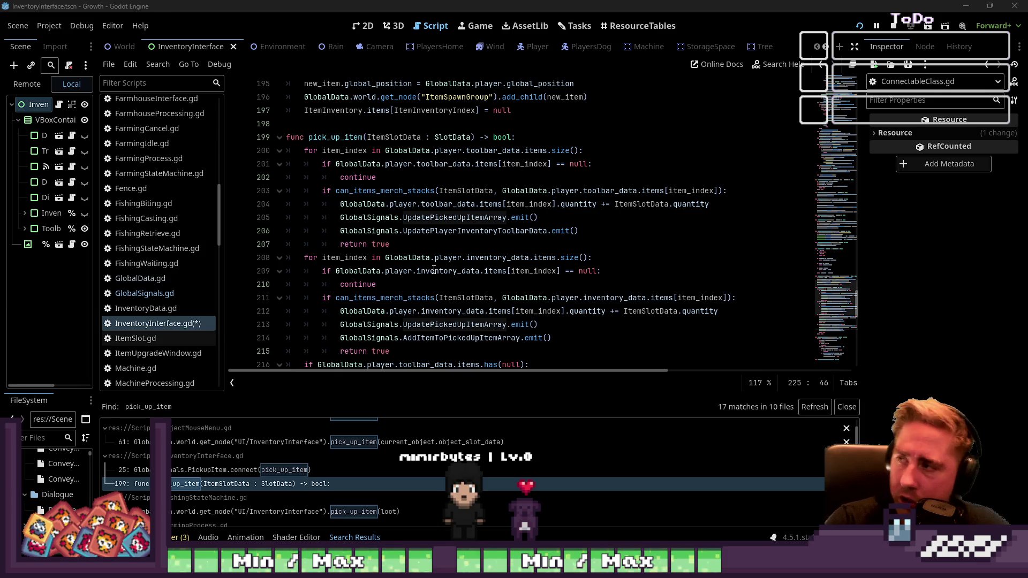
click(458, 205)
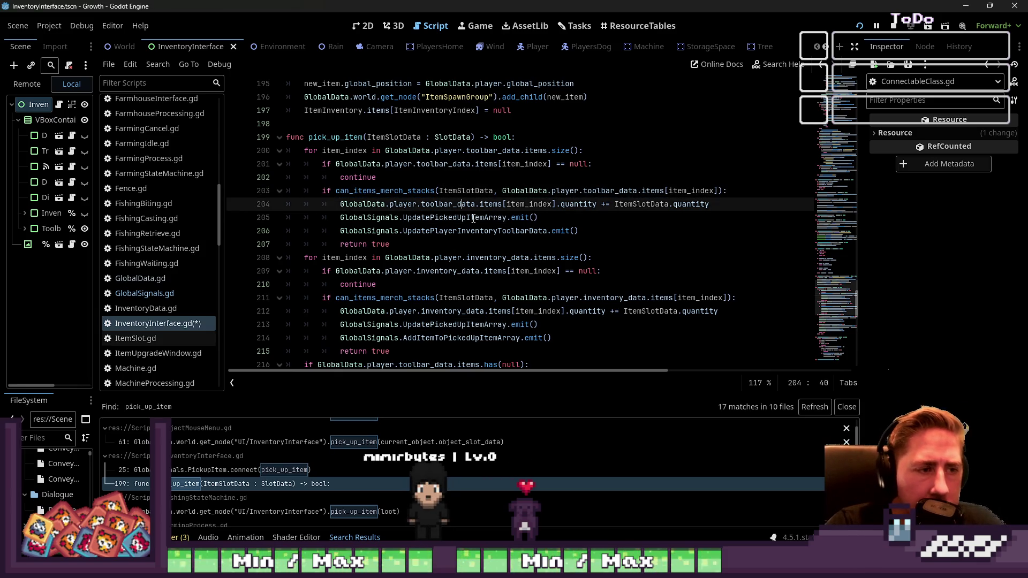
click(474, 218)
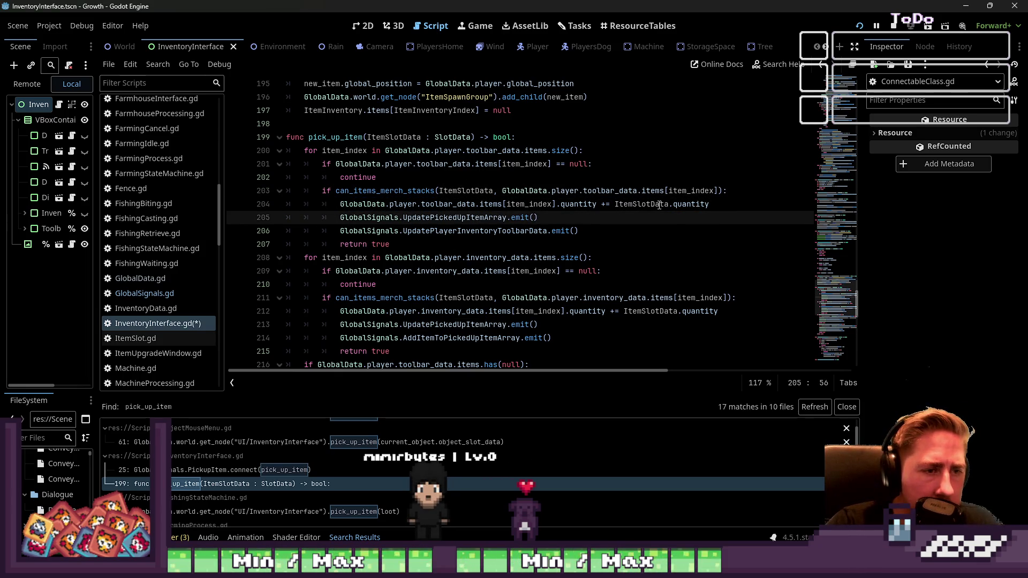
double_click(638, 206)
key(ctrl+c)
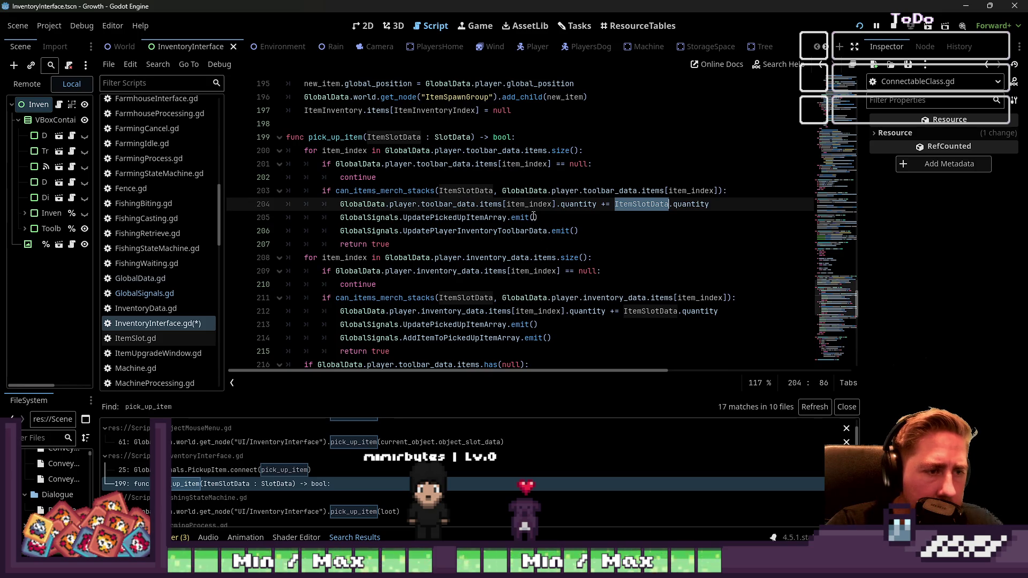
Step: Pass ItemSlotData.item_name into line 205's UpdatePickedUpItemArray emit call and select that line
click(534, 217)
key(ctrl+v)
text(.item_name)
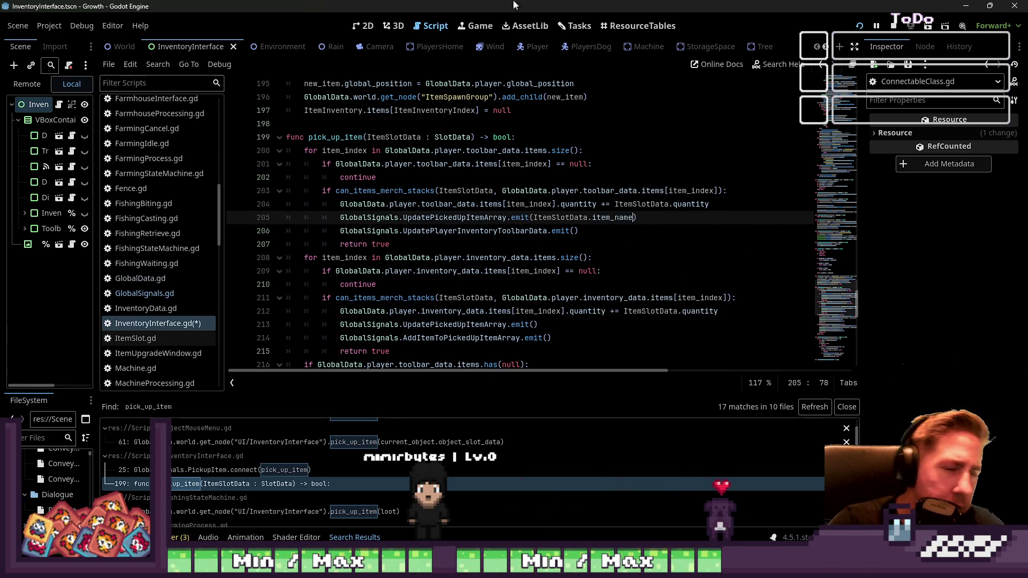
scroll(161, 230, up, 3)
drag(607, 216, 306, 217)
key(ctrl+c)
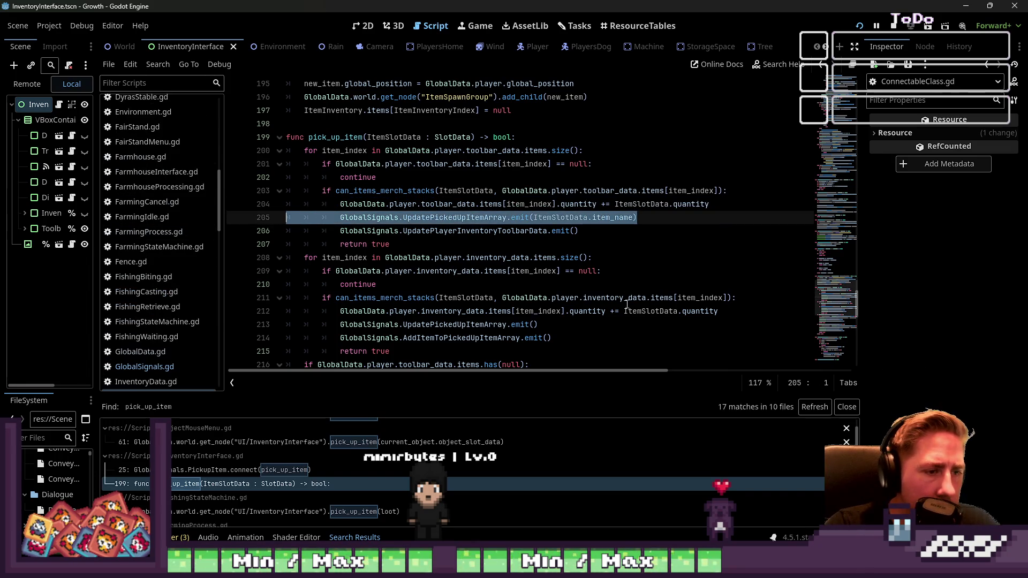
Step: Paste the edited emit line over lines 213 and 219, undoing the paste on line 225
scroll(626, 304, down, 1)
triple_click(502, 284)
key(ctrl+v)
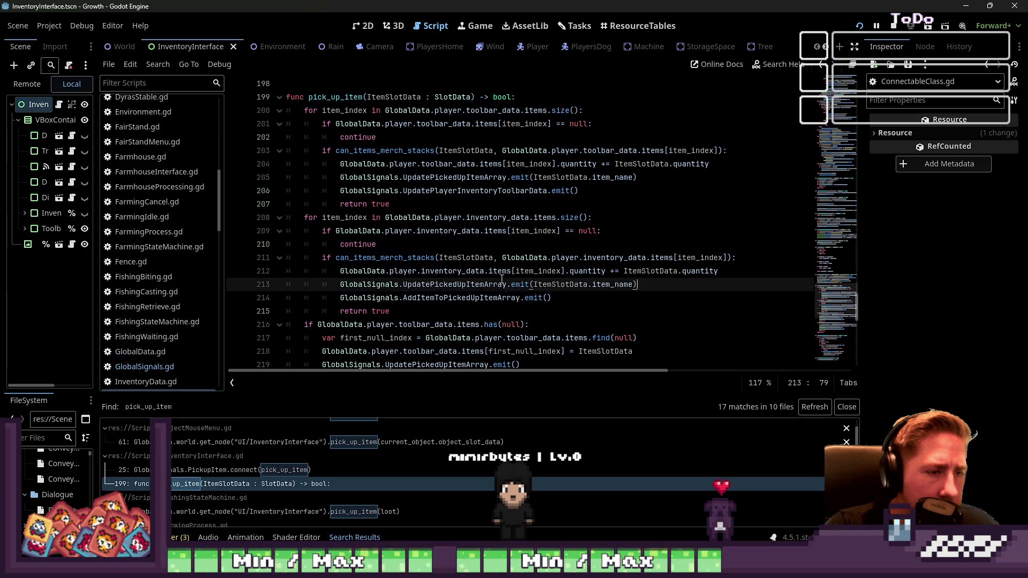
scroll(502, 279, down, 2)
triple_click(571, 285)
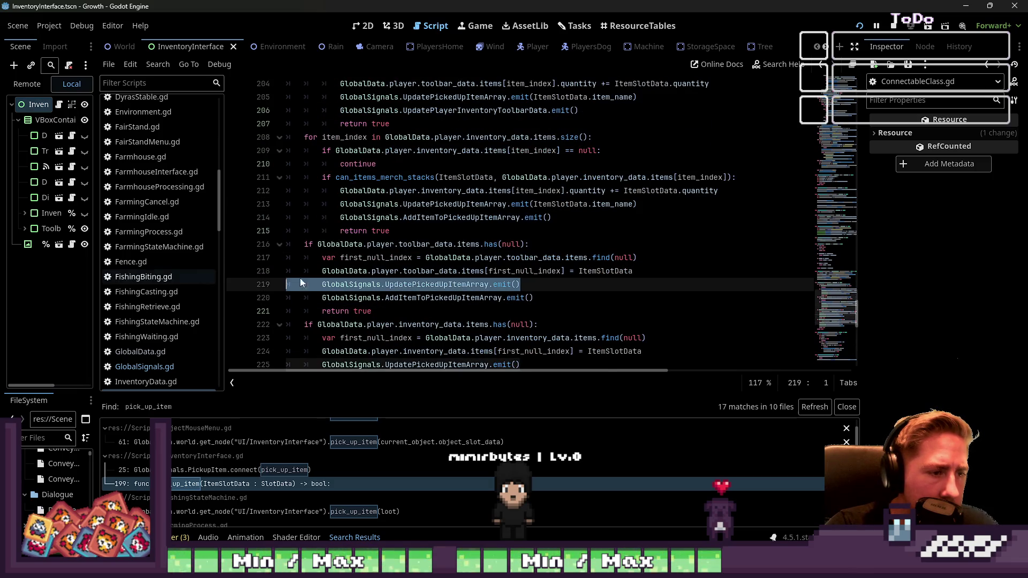
key(ctrl+v)
scroll(539, 285, down, 2)
triple_click(539, 284)
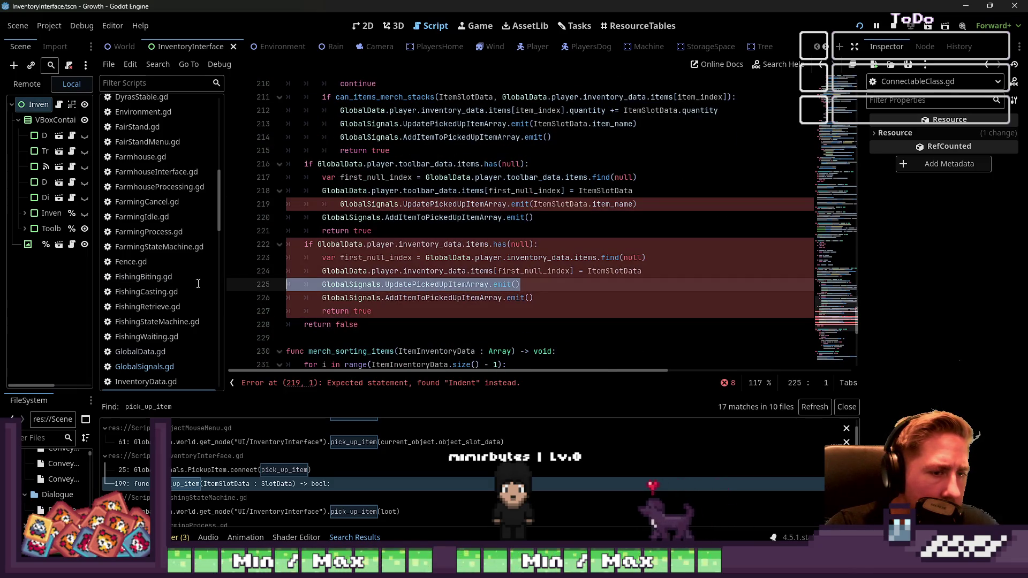
key(ctrl+v)
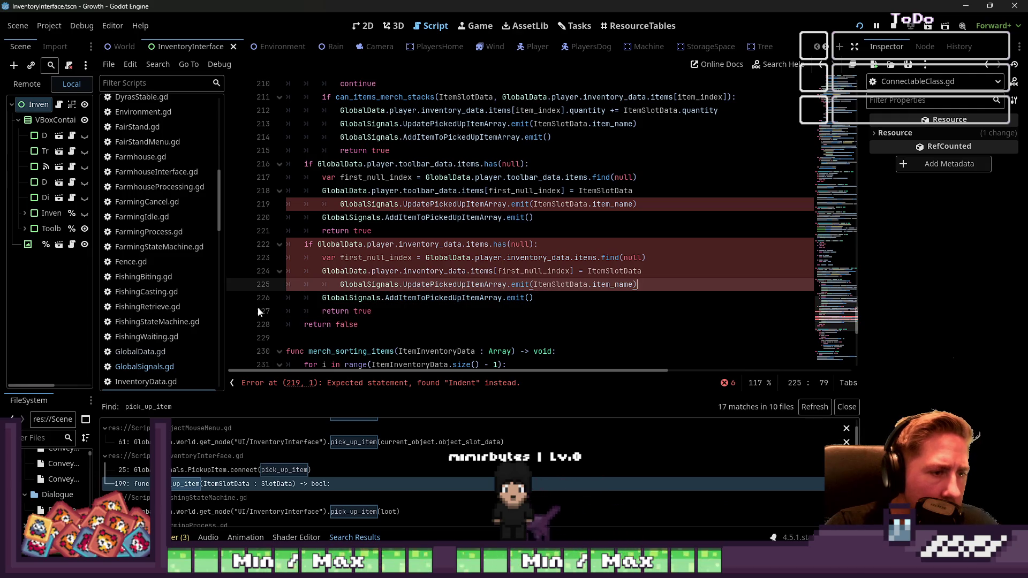
key(ctrl+z)
Step: Delete the extra UpdatePickedUpItemArray emit lines from the toolbar and inventory branches
scroll(360, 241, up, 3)
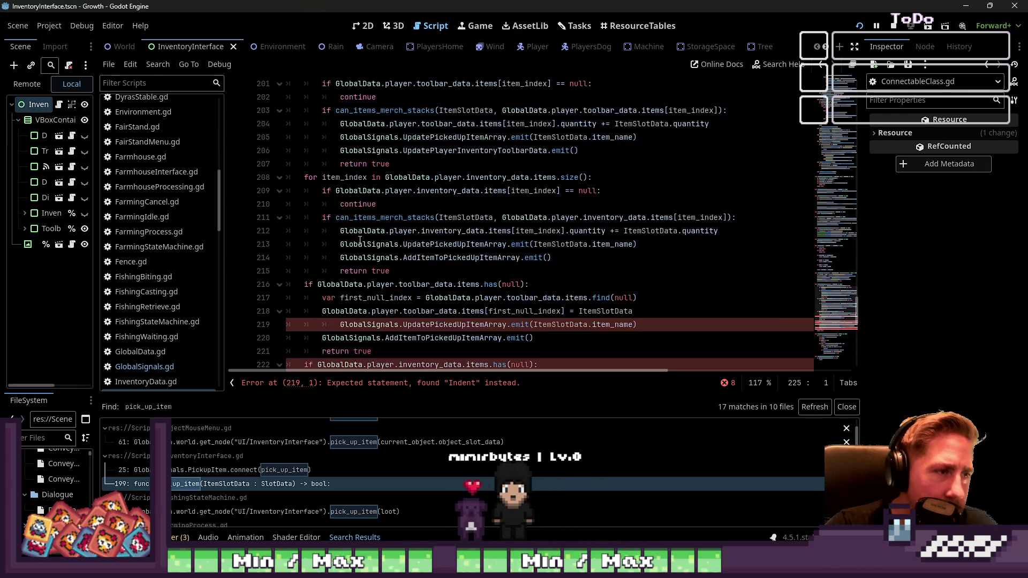
click(404, 191)
scroll(425, 155, up, 2)
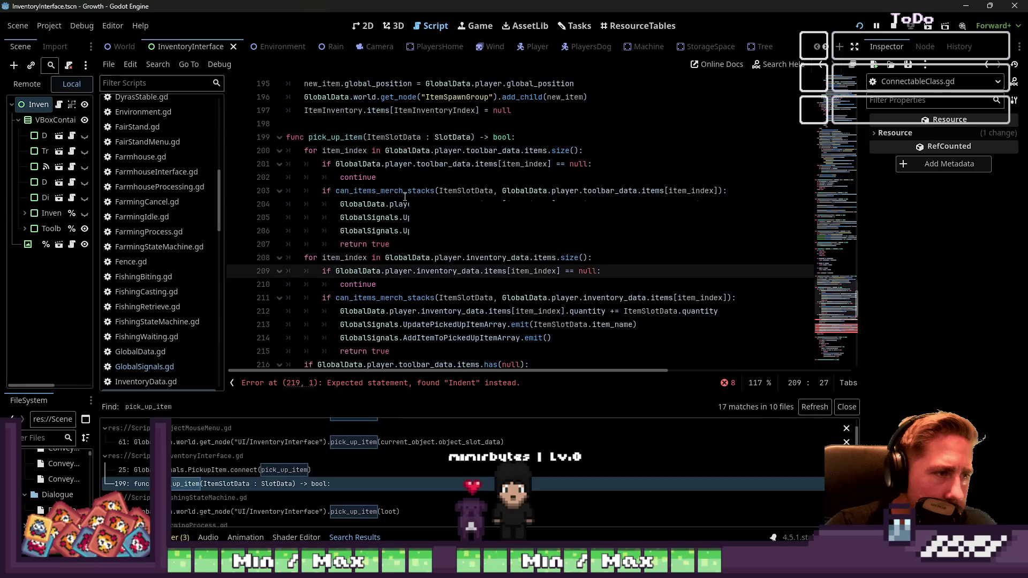
double_click(384, 191)
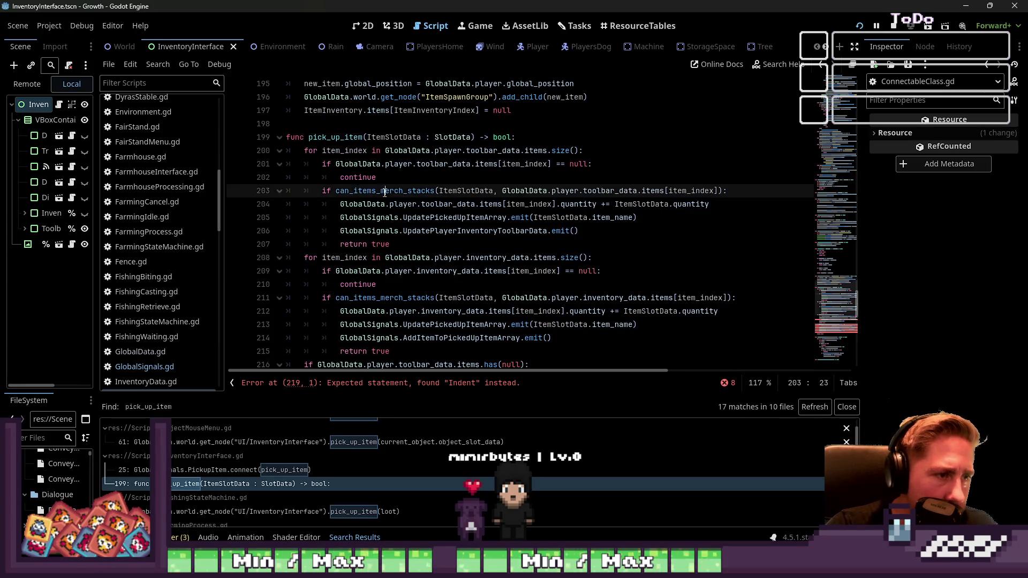
mouse_move(640, 219)
mouse_down()
mouse_move(294, 205)
mouse_move(245, 227)
mouse_move(246, 218)
mouse_up()
key(BackSpace)
key(BackSpace)
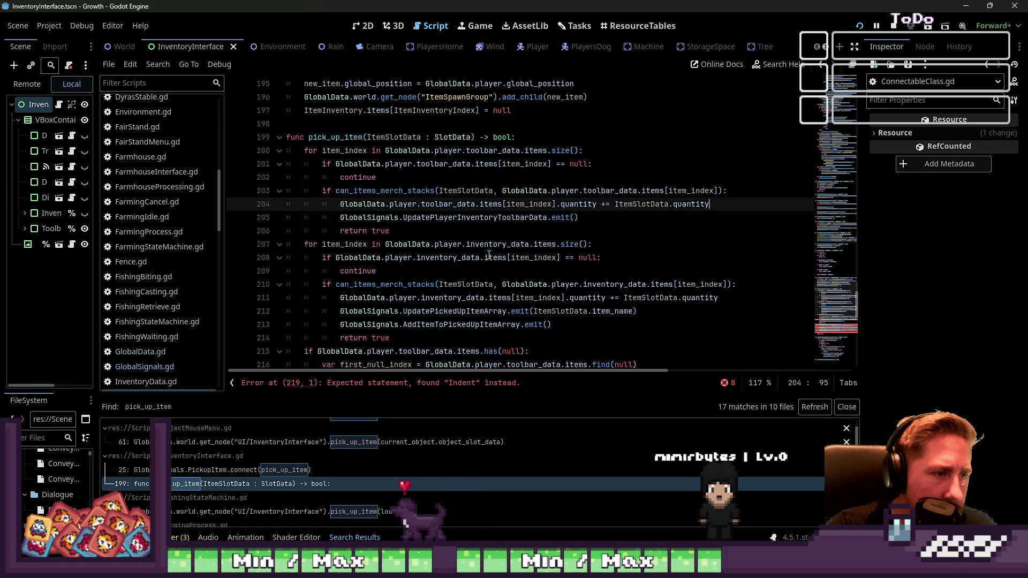
scroll(666, 267, down, 1)
drag(666, 268, 253, 271)
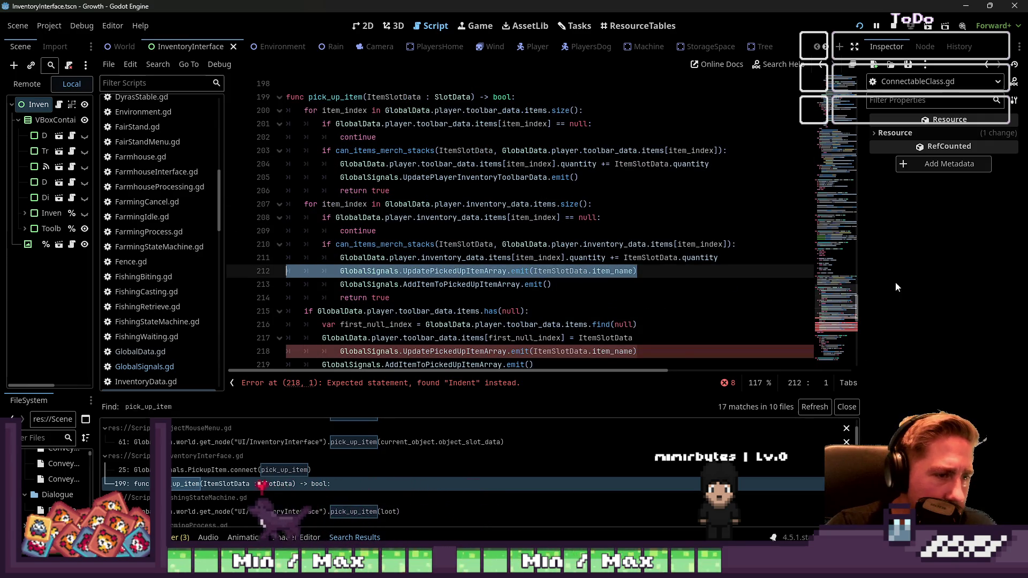
key(BackSpace)
key(BackSpace)
scroll(498, 237, down, 1)
Step: Compare the emit lines in both empty-slot branches, checking ItemSlotData.item_name on line 223
double_click(427, 260)
click(426, 261)
scroll(535, 241, down, 2)
click(569, 225)
click(569, 223)
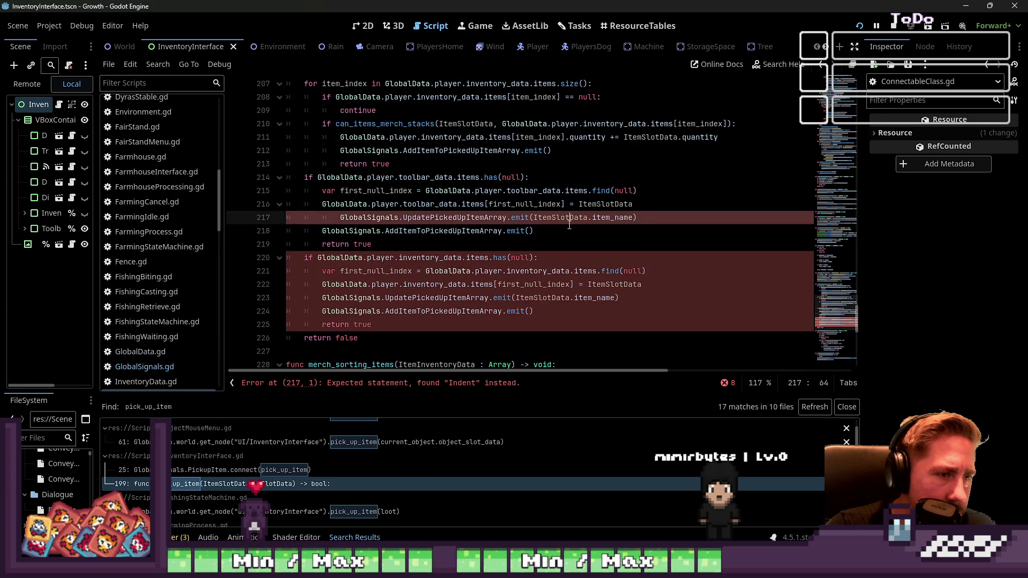
double_click(544, 303)
click(589, 299)
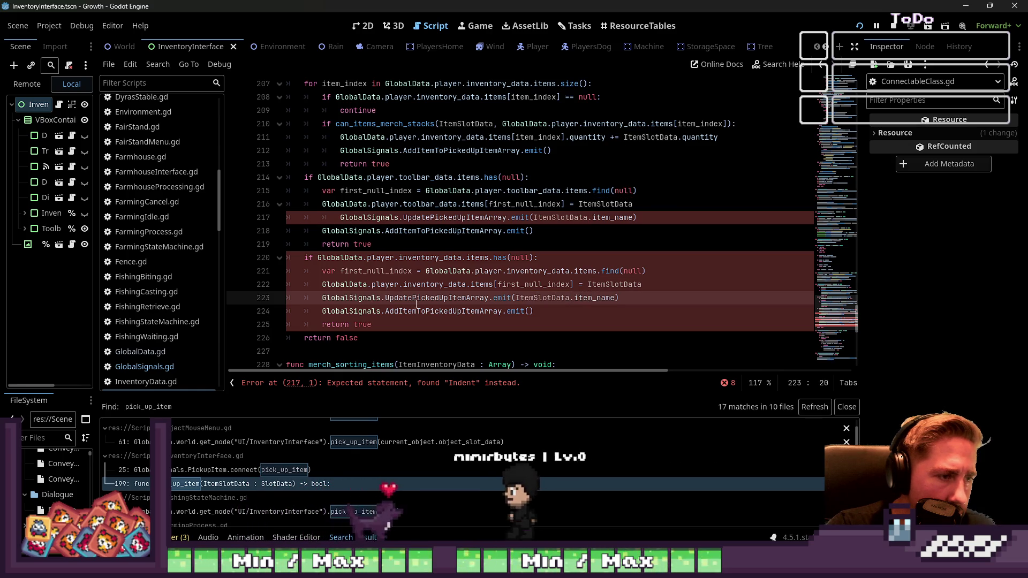
key(Up)
key(Up)
key(Up)
Step: Remove the extra tab before line 217's emit call to clear the indentation error
scroll(449, 249, up, 3)
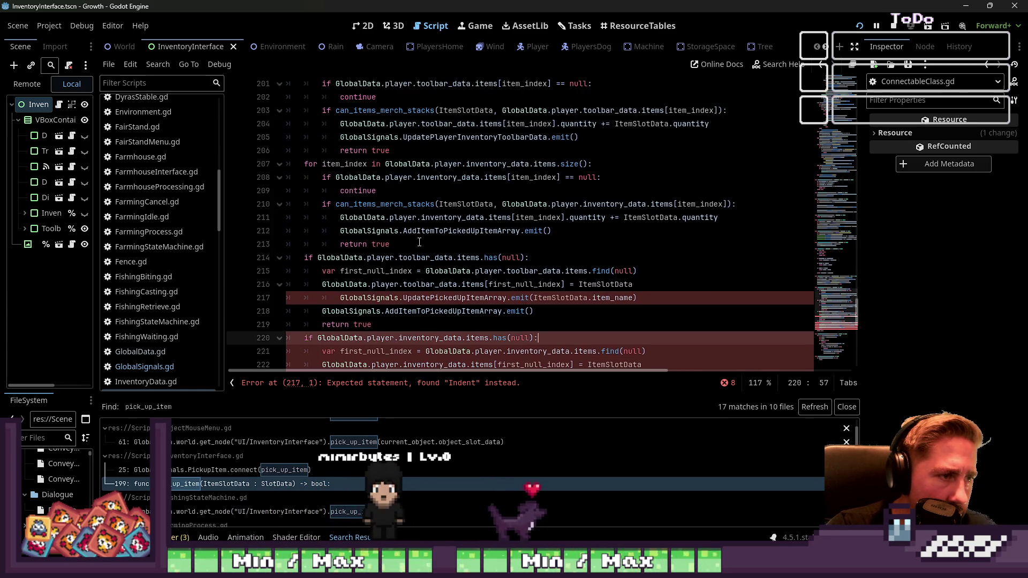
scroll(419, 241, down, 3)
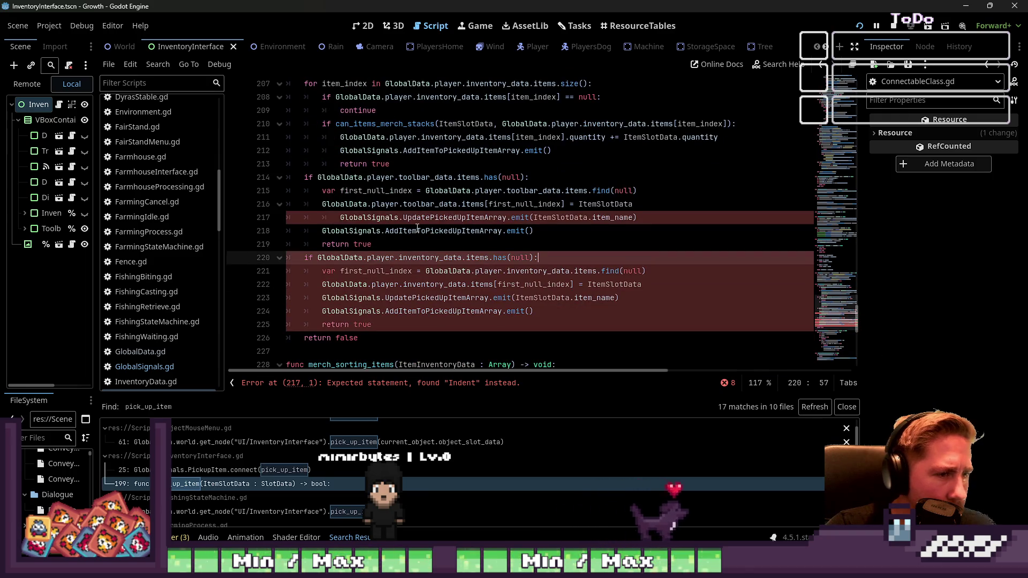
click(323, 220)
key(BackSpace)
click(454, 204)
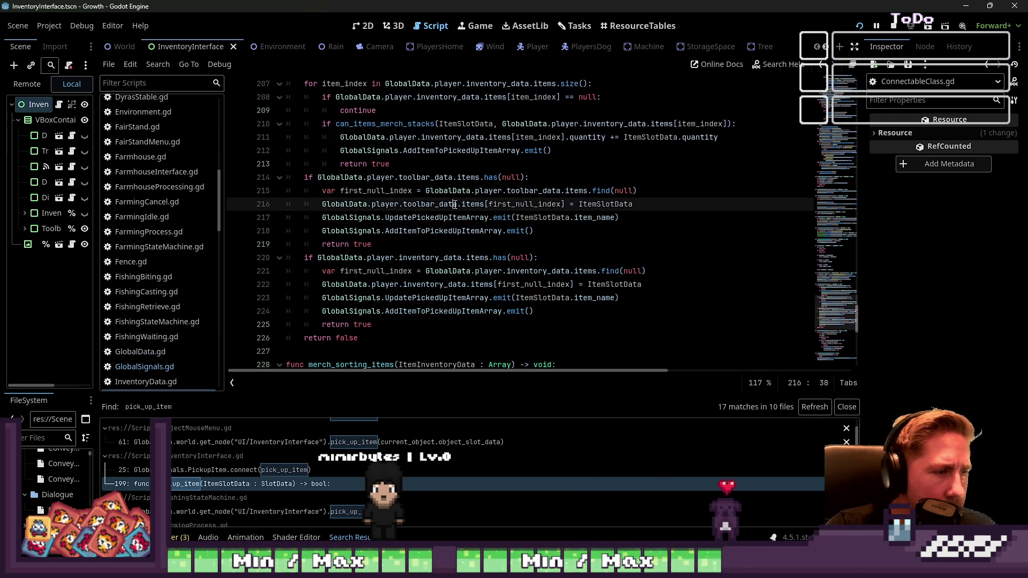
scroll(122, 173, up, 6)
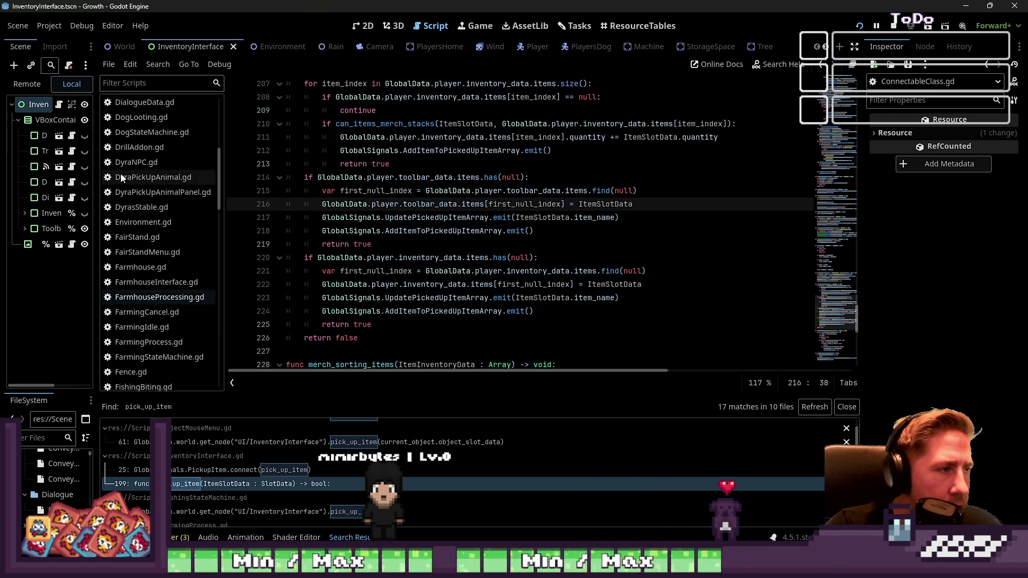
Step: In GlobalSignals.gd, select the CollectItem signal and search all project files for it
scroll(152, 250, down, 5)
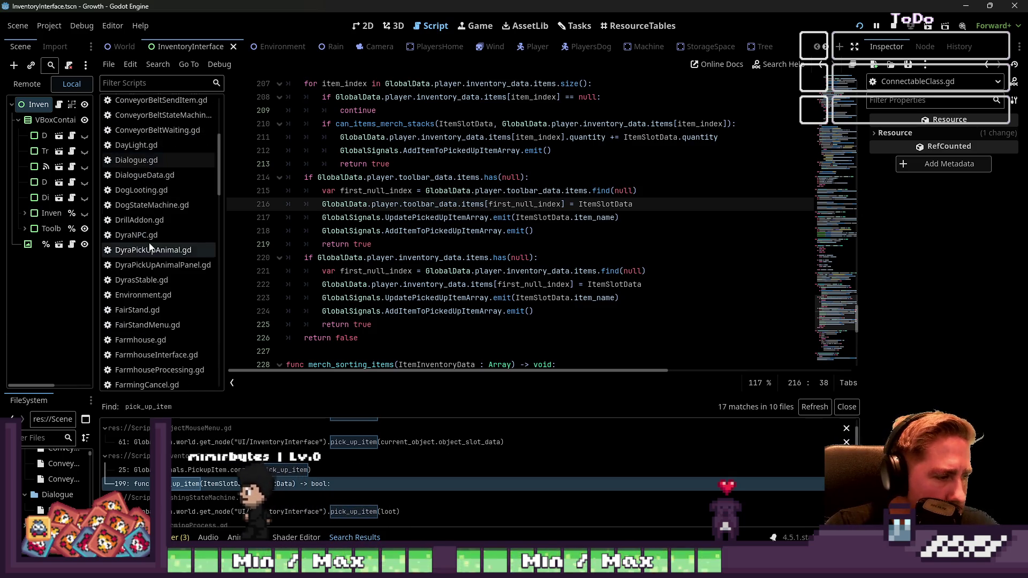
scroll(152, 250, down, 4)
click(158, 220)
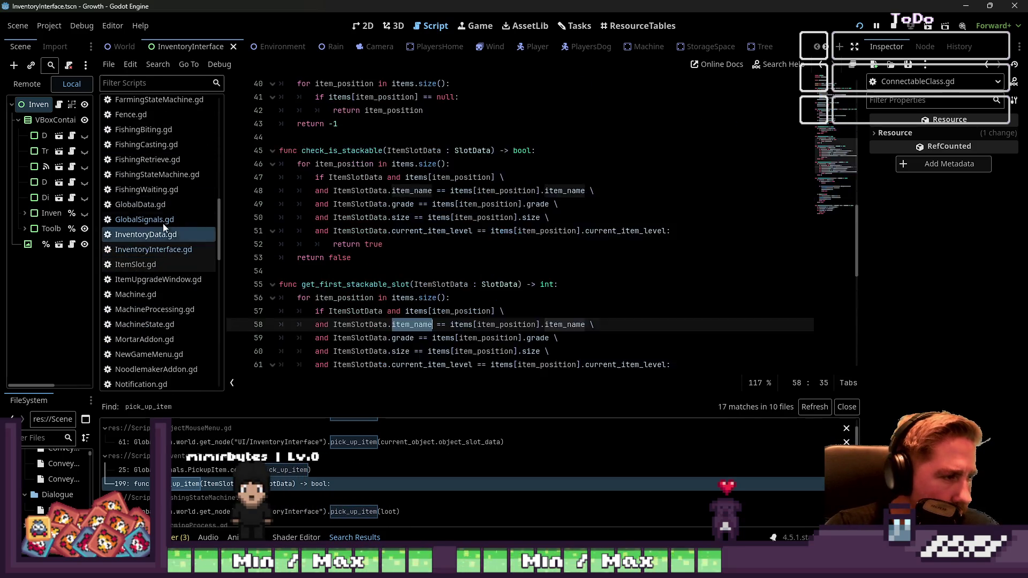
click(337, 298)
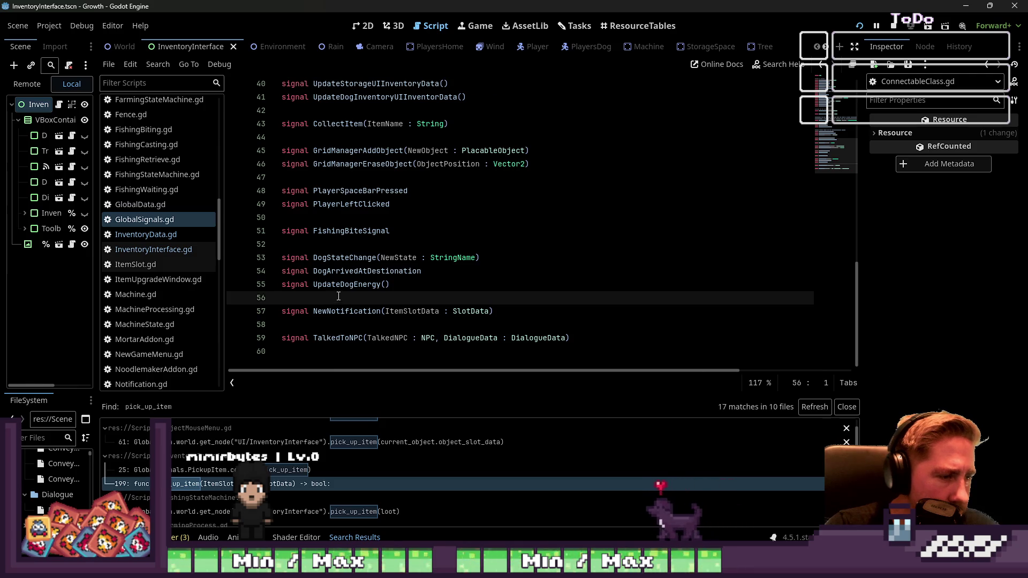
scroll(333, 251, up, 3)
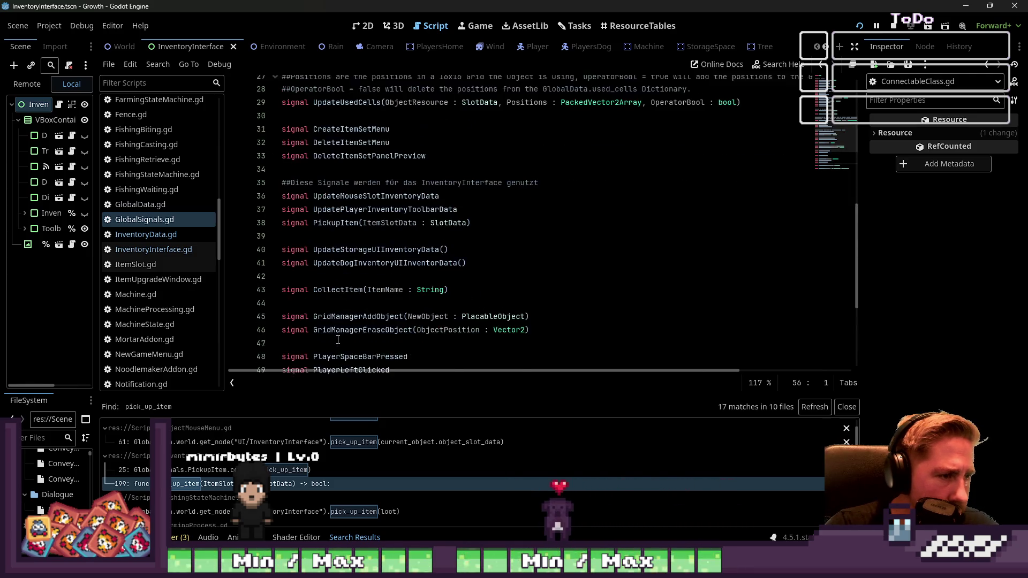
double_click(343, 244)
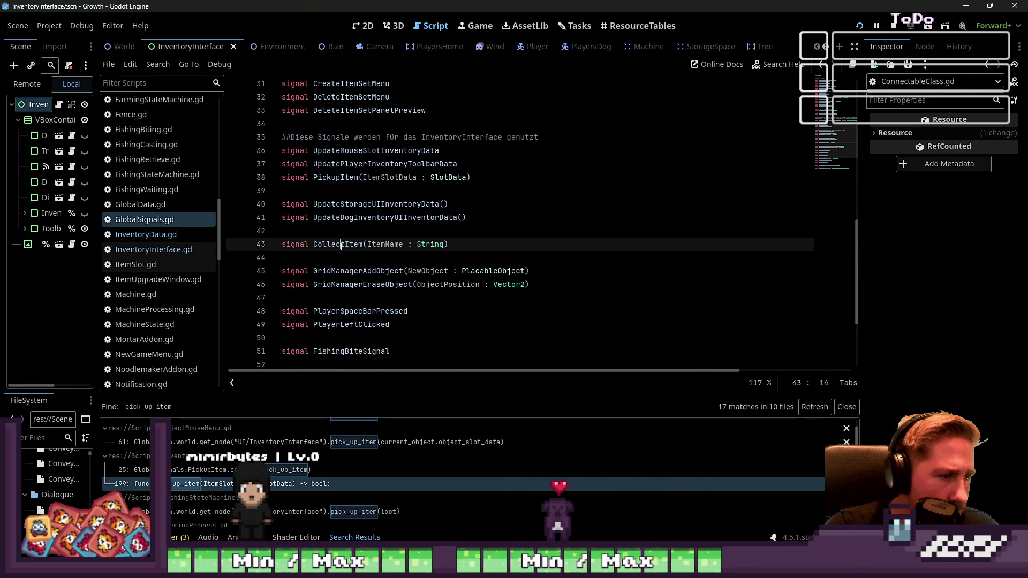
key(ctrl+shift+f)
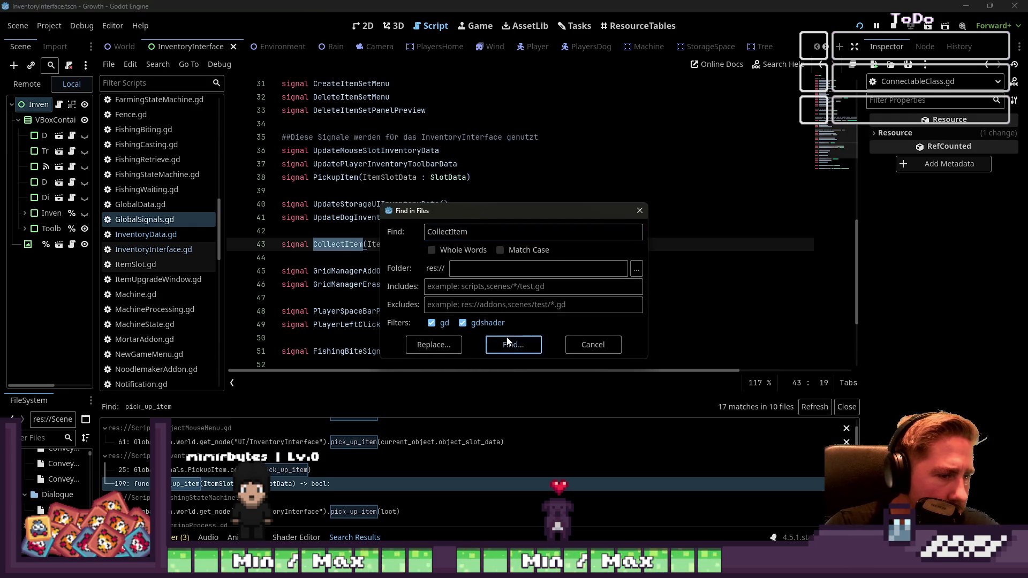
click(511, 343)
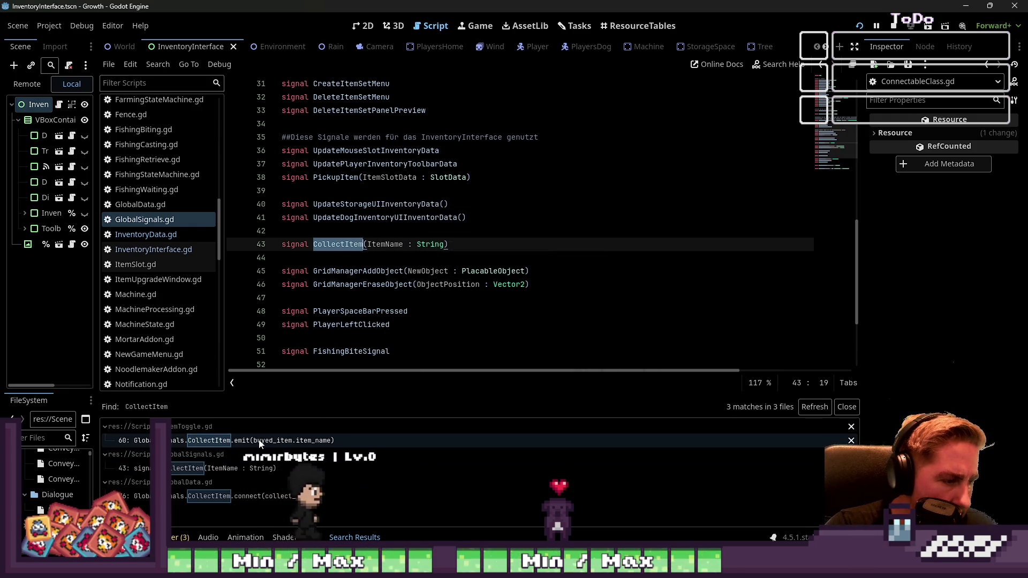
Step: Follow the CollectItem search result to GlobalData.gd and inspect the collect_item function
click(238, 469)
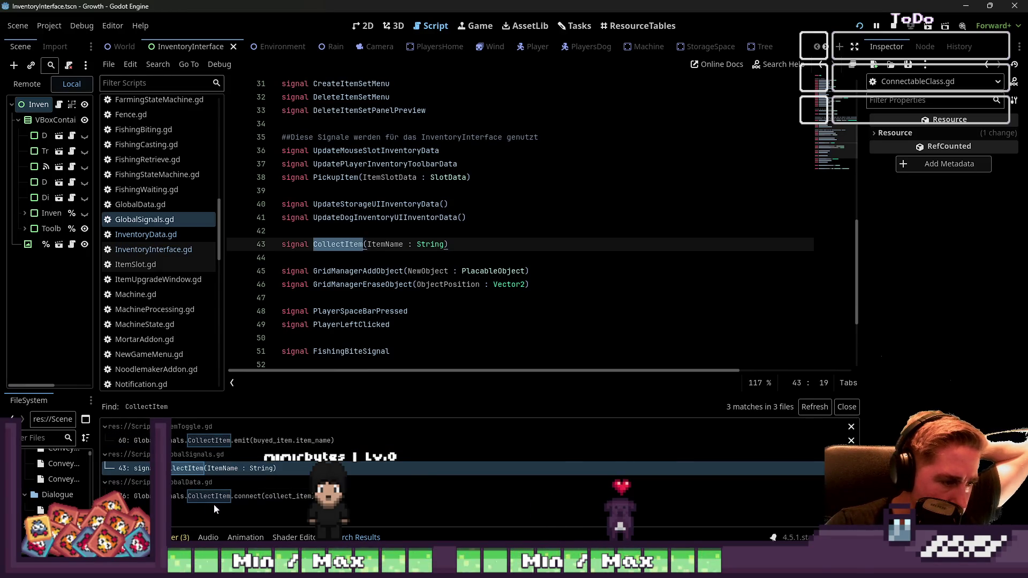
click(293, 502)
scroll(486, 92, up, 1)
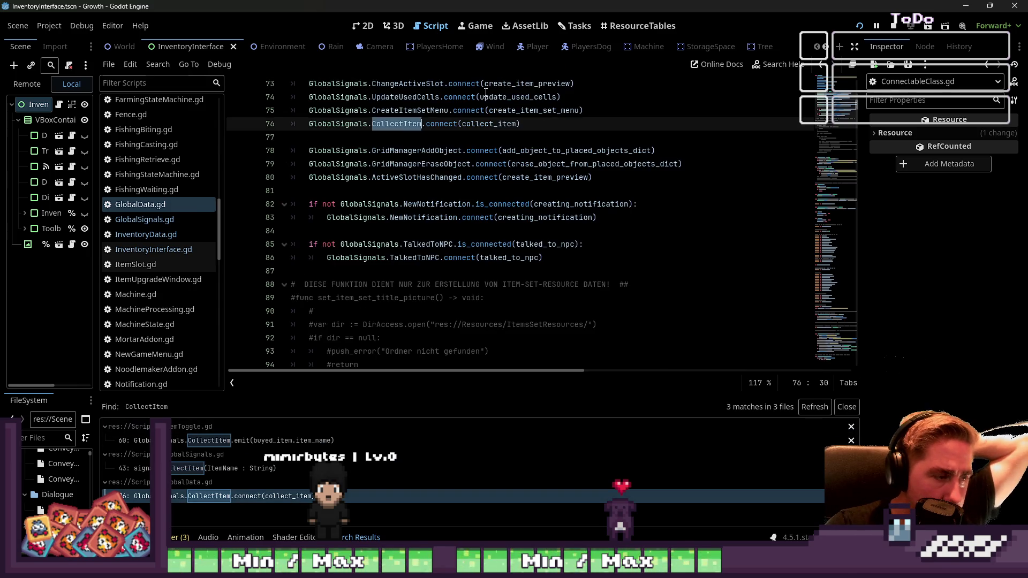
scroll(481, 111, up, 1)
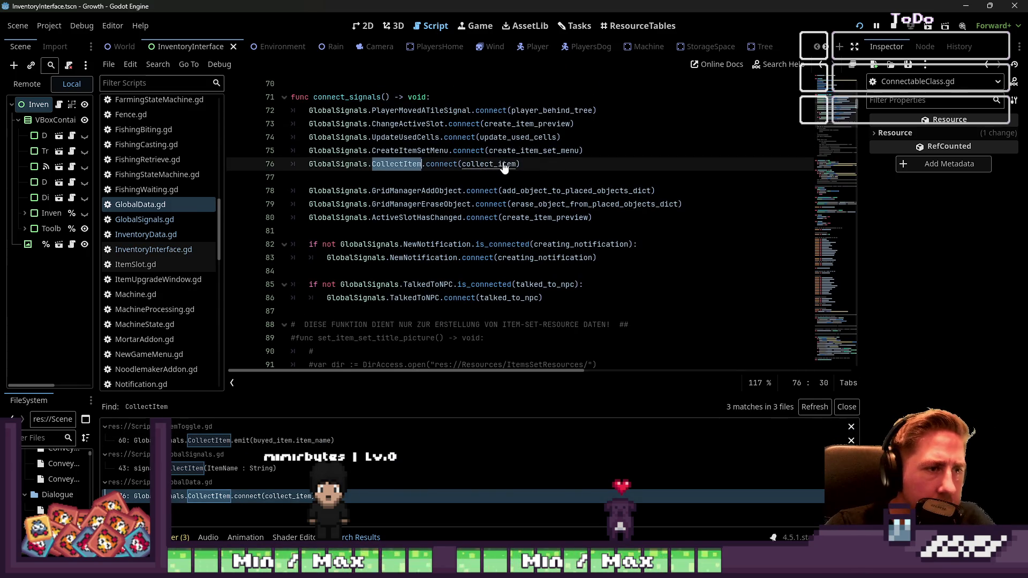
ctrl+click(503, 166)
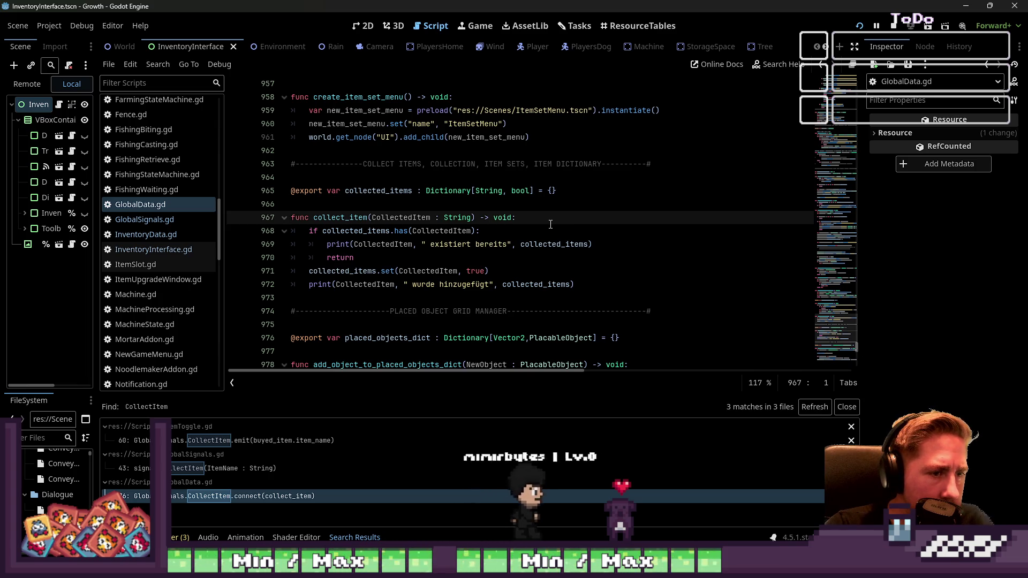
double_click(344, 218)
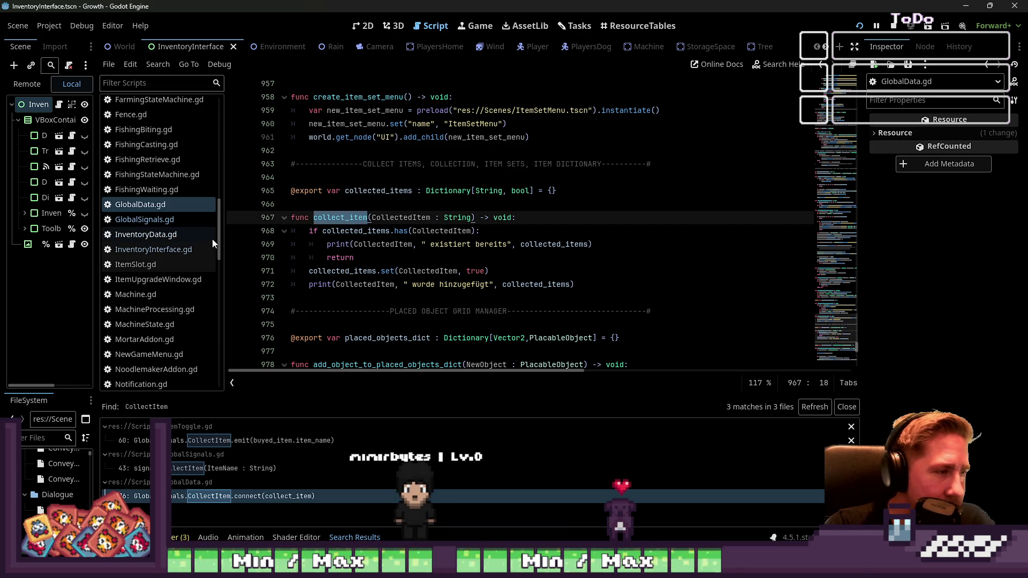
scroll(197, 233, up, 15)
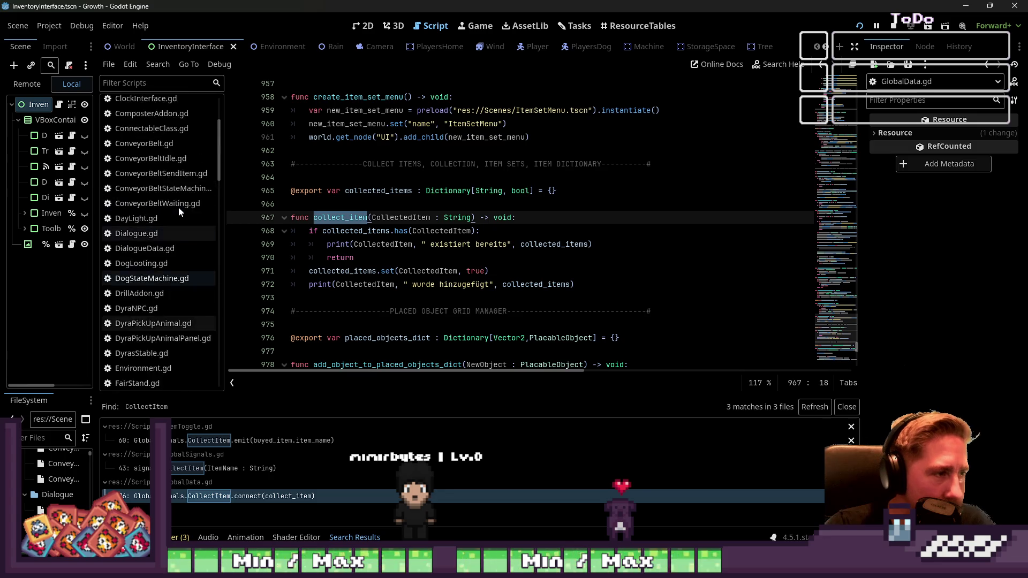
scroll(178, 207, down, 15)
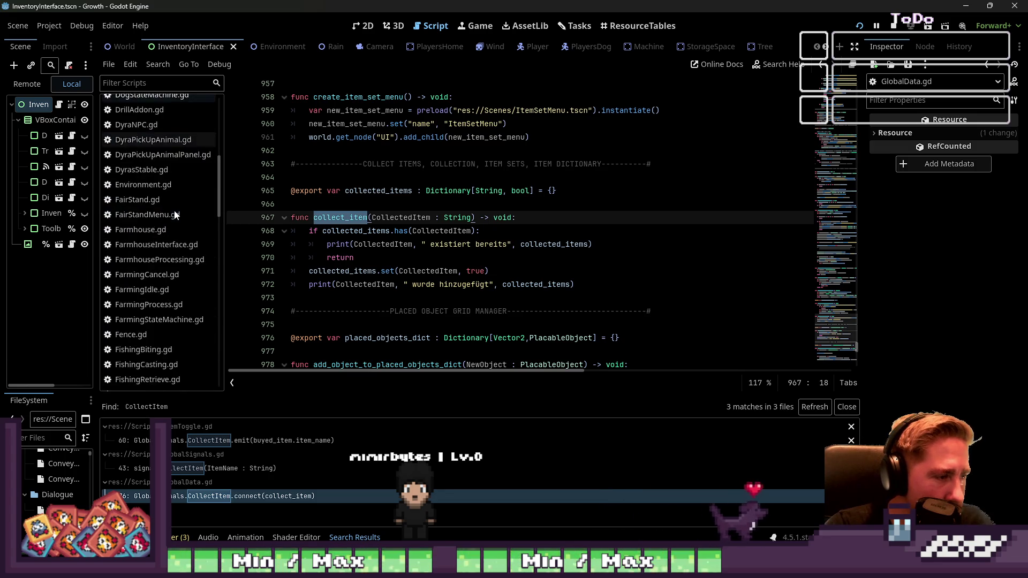
scroll(175, 215, up, 3)
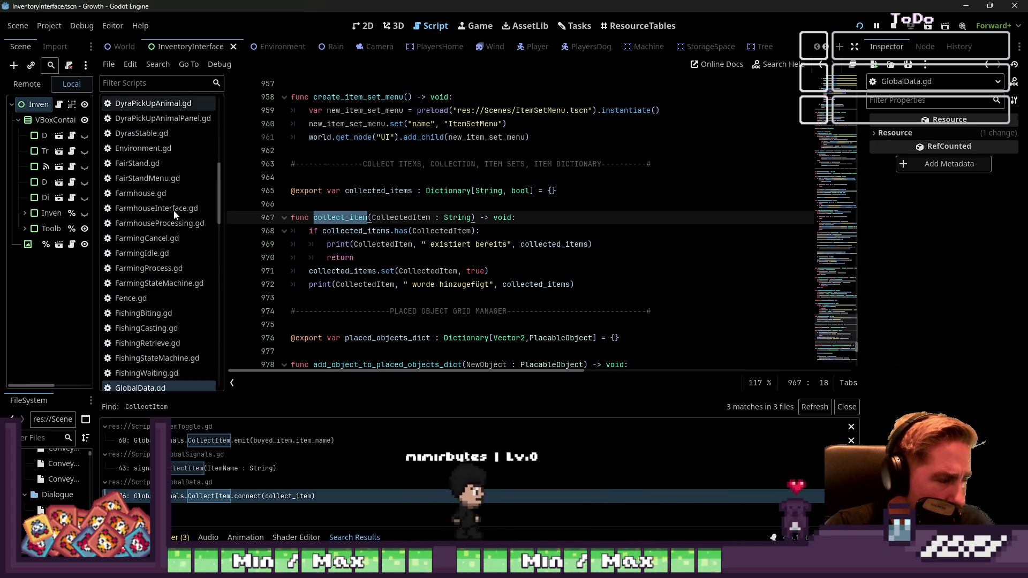
scroll(182, 296, down, 3)
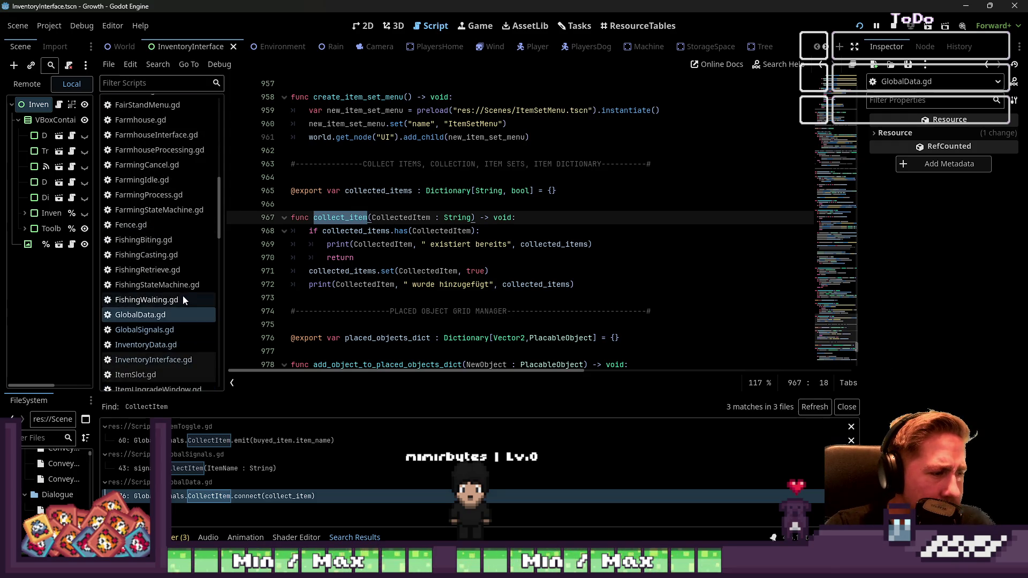
scroll(170, 316, up, 4)
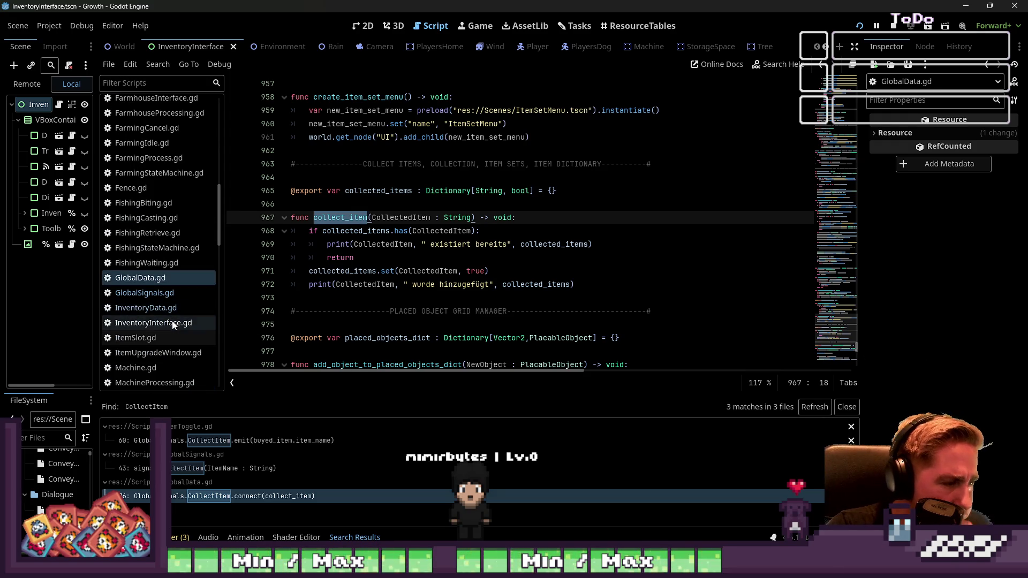
scroll(172, 321, down, 4)
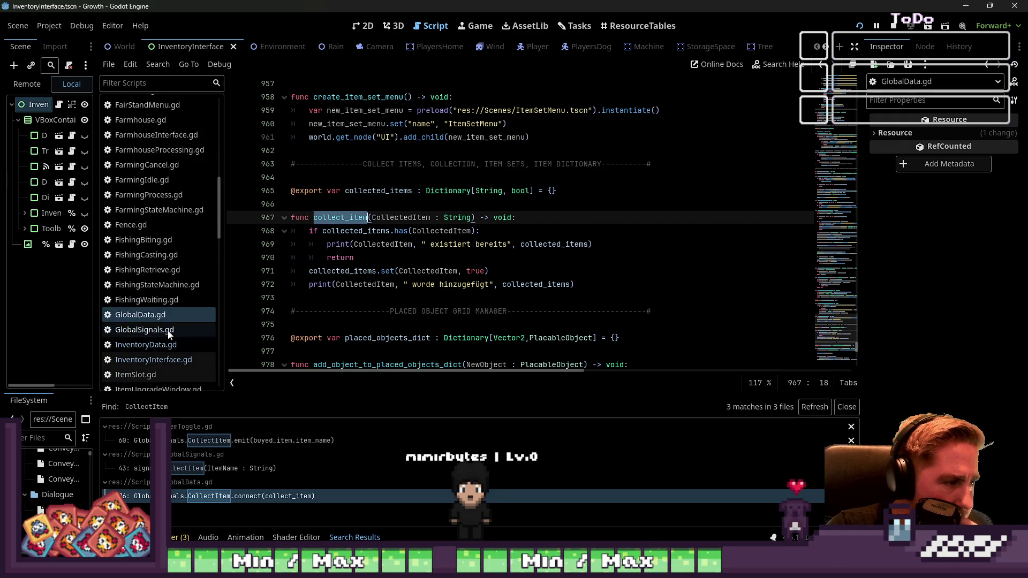
Step: Recheck the CollectItem signal in GlobalSignals.gd, then browse StorageInterface.gd and TrainingMenuInterface.gd
click(167, 330)
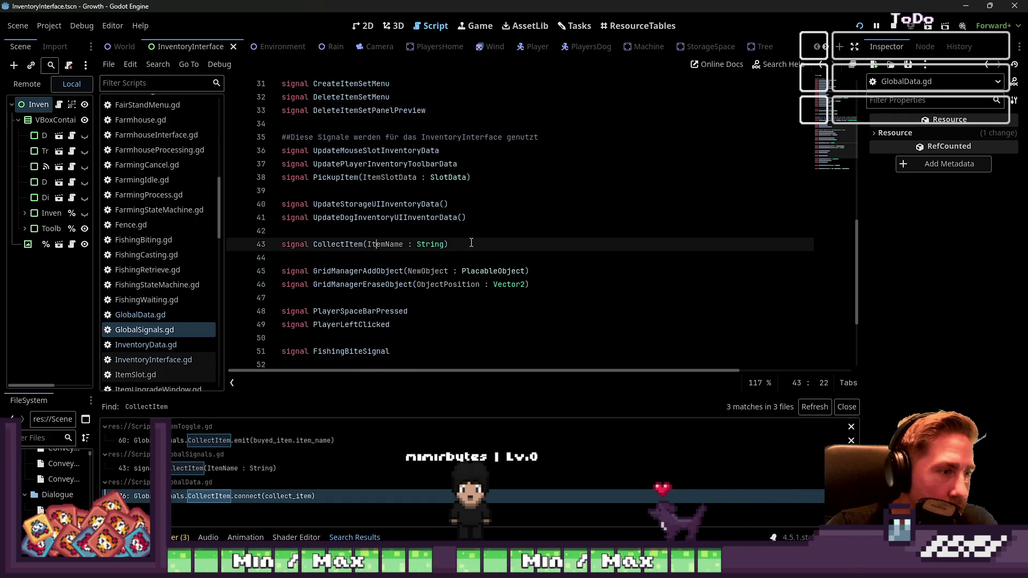
click(431, 236)
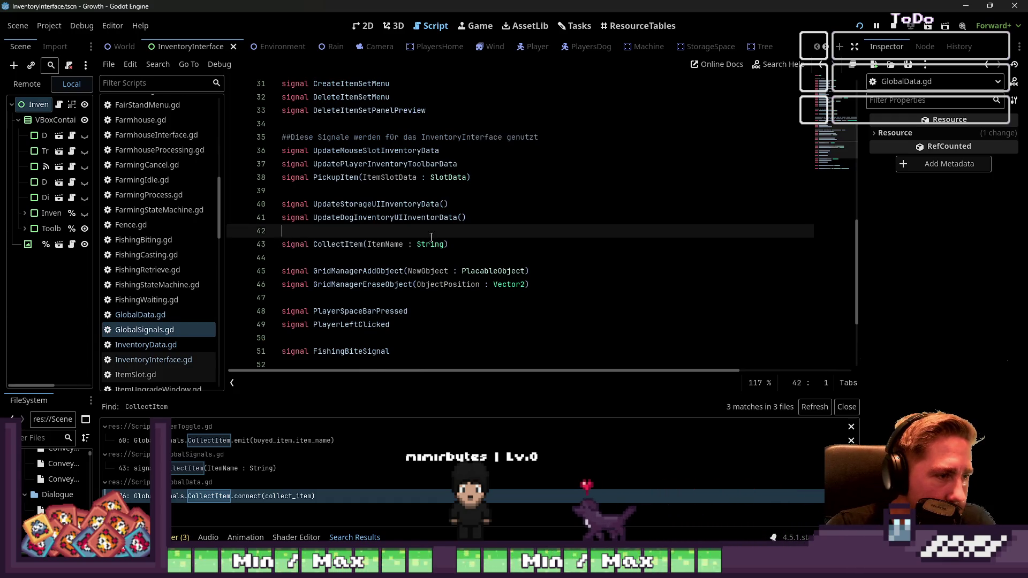
double_click(360, 245)
scroll(198, 224, down, 10)
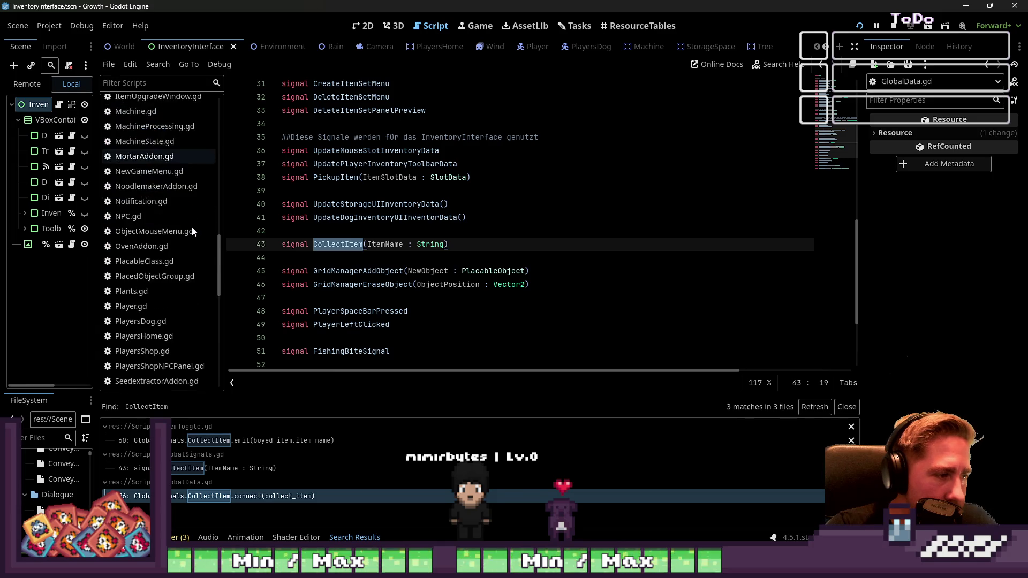
scroll(192, 227, down, 6)
click(172, 244)
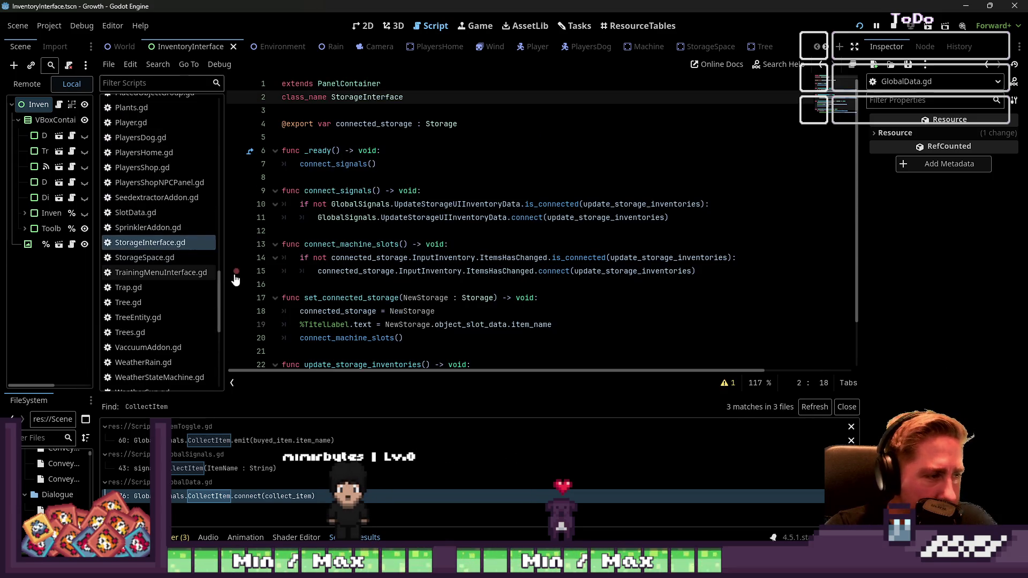
click(162, 273)
scroll(123, 244, up, 15)
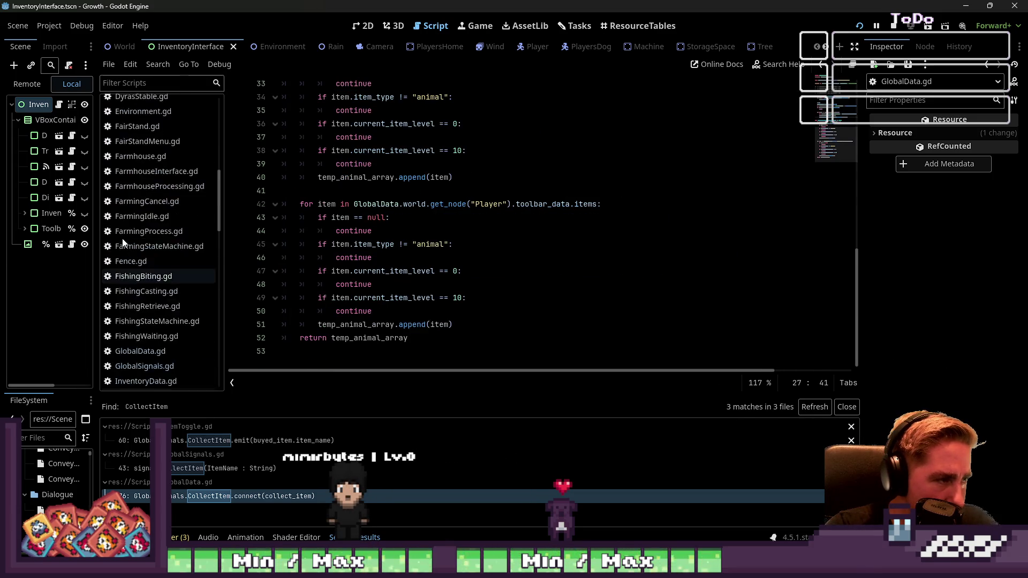
scroll(123, 243, down, 5)
Step: Return to GlobalData.gd's collect_item and review its CollectedItem 'already exists' print line
click(142, 256)
click(141, 242)
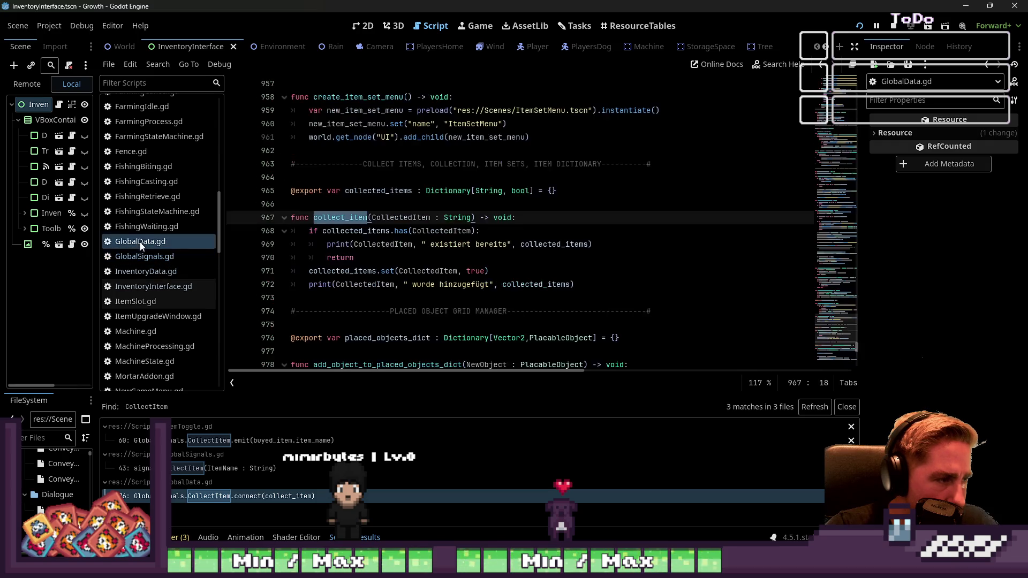
click(340, 244)
double_click(374, 244)
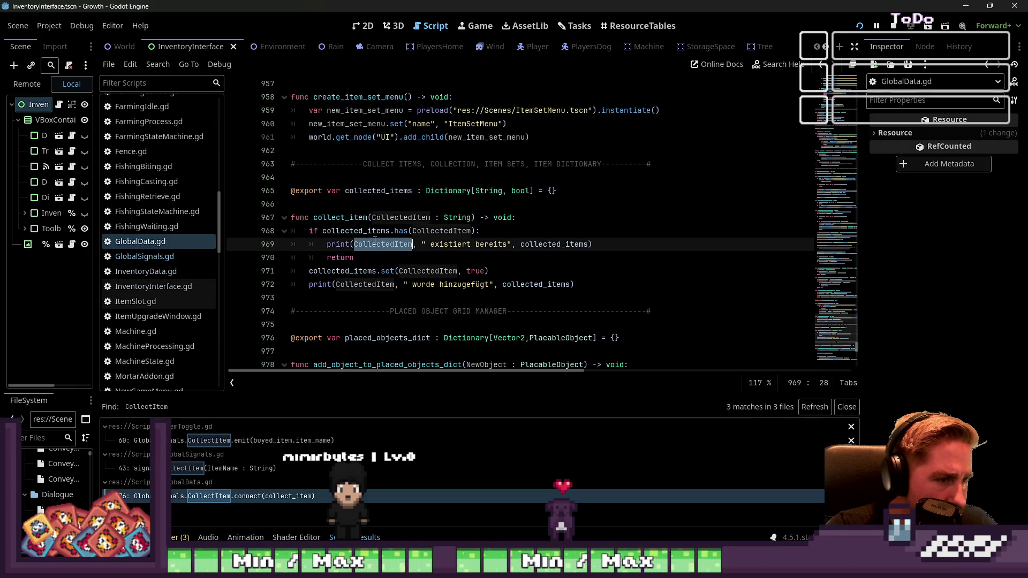
scroll(161, 223, up, 10)
scroll(161, 222, down, 10)
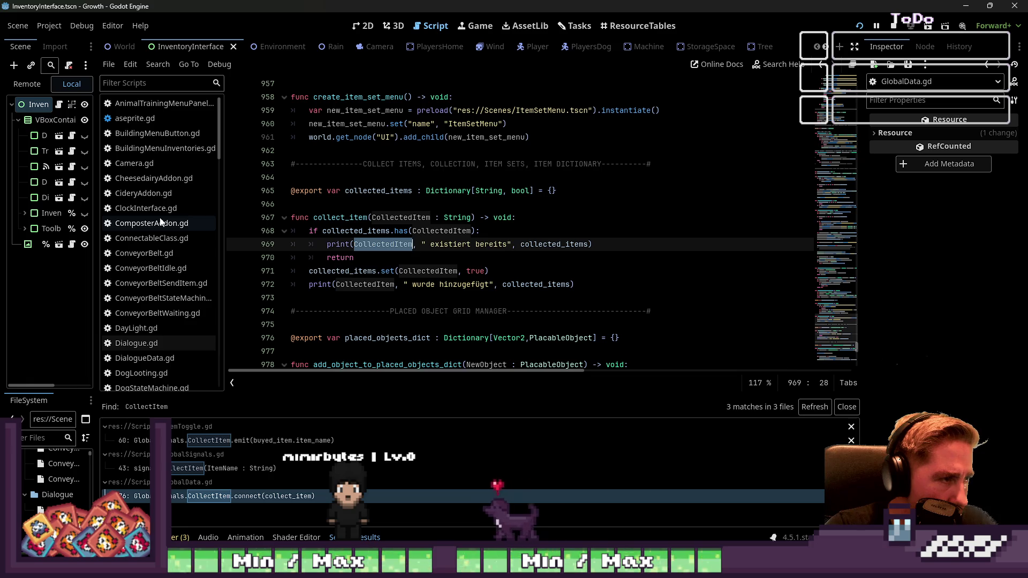
scroll(168, 223, down, 12)
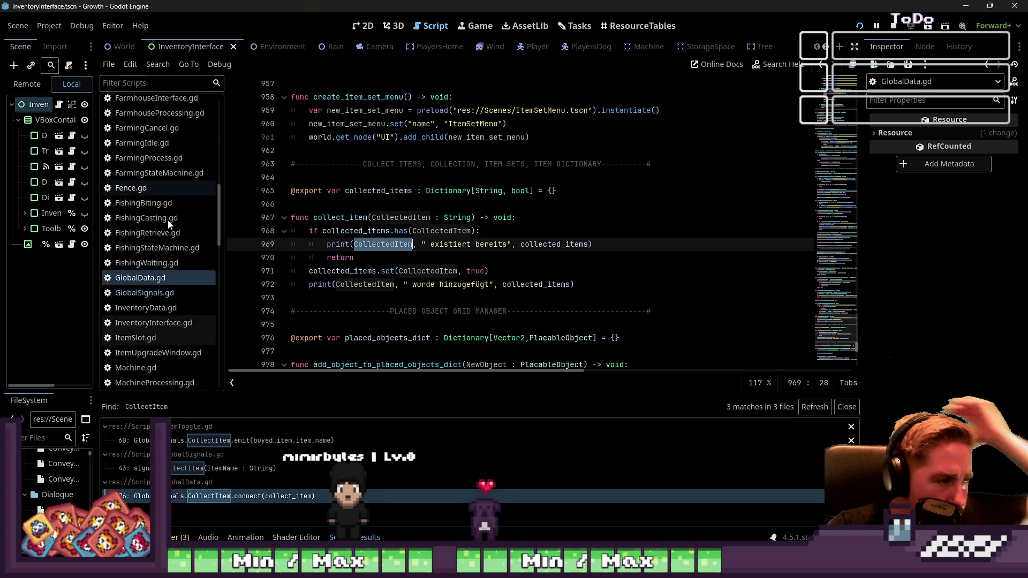
scroll(167, 236, down, 1)
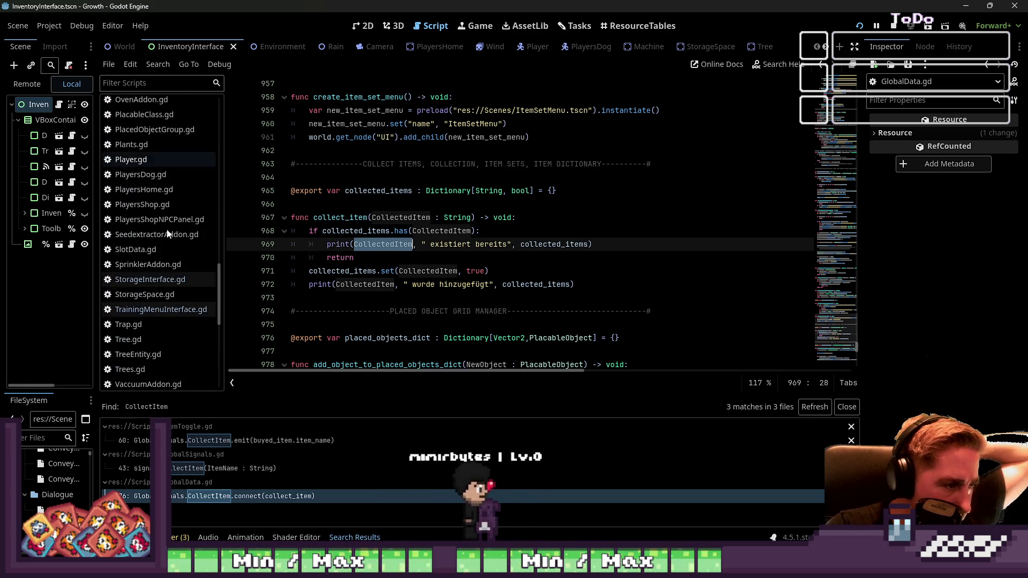
scroll(161, 312, up, 20)
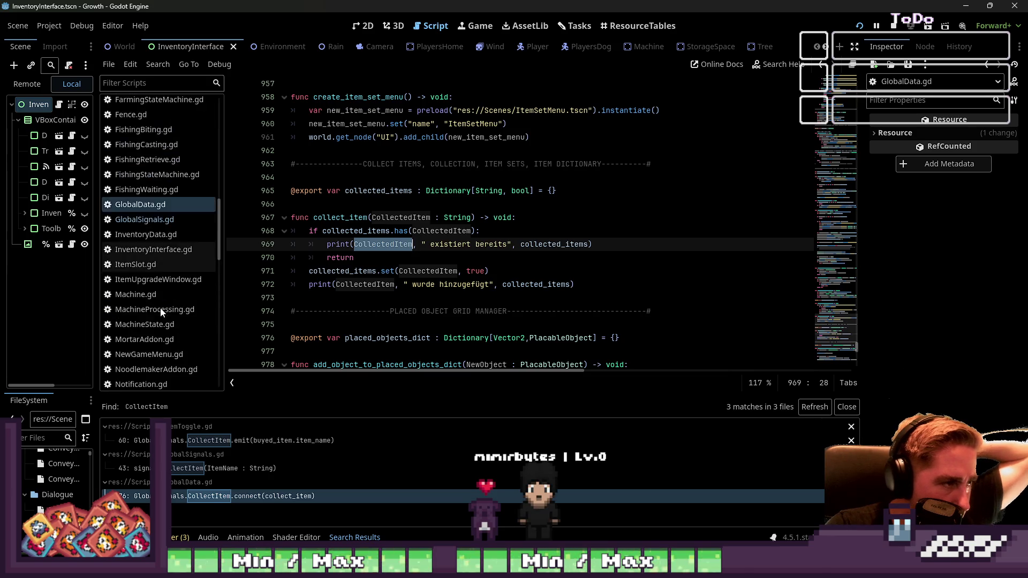
scroll(161, 310, down, 5)
scroll(161, 310, down, 6)
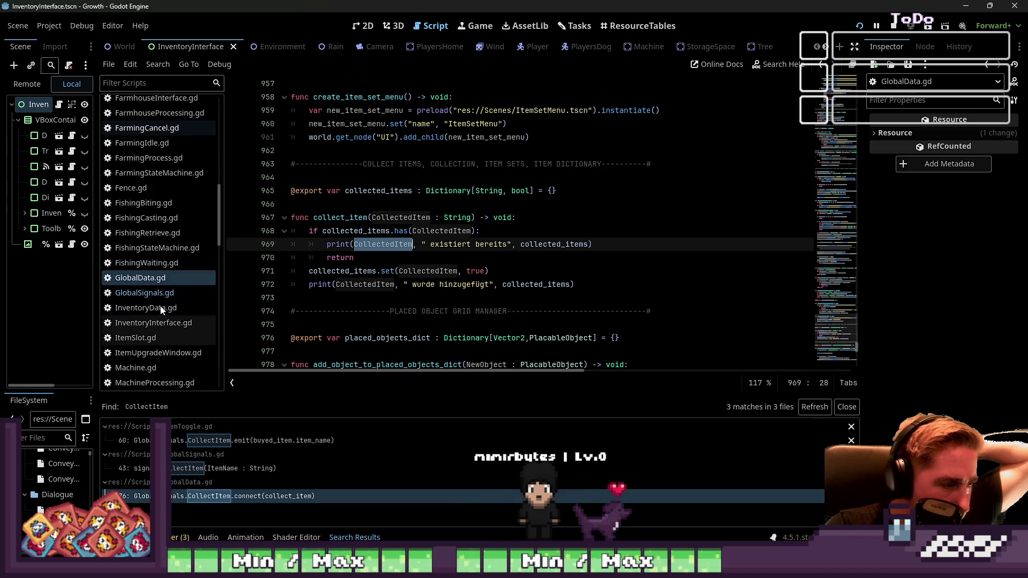
scroll(160, 310, up, 10)
scroll(160, 306, down, 12)
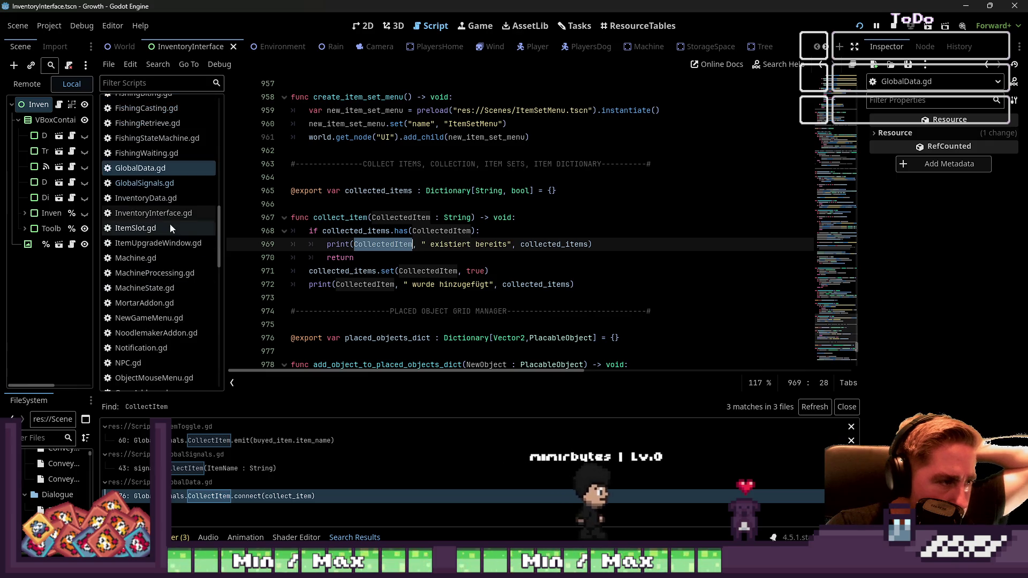
Step: In InventoryInterface.gd, swap UpdatePickedUpItemArray on line 223 for CollectItem
click(153, 213)
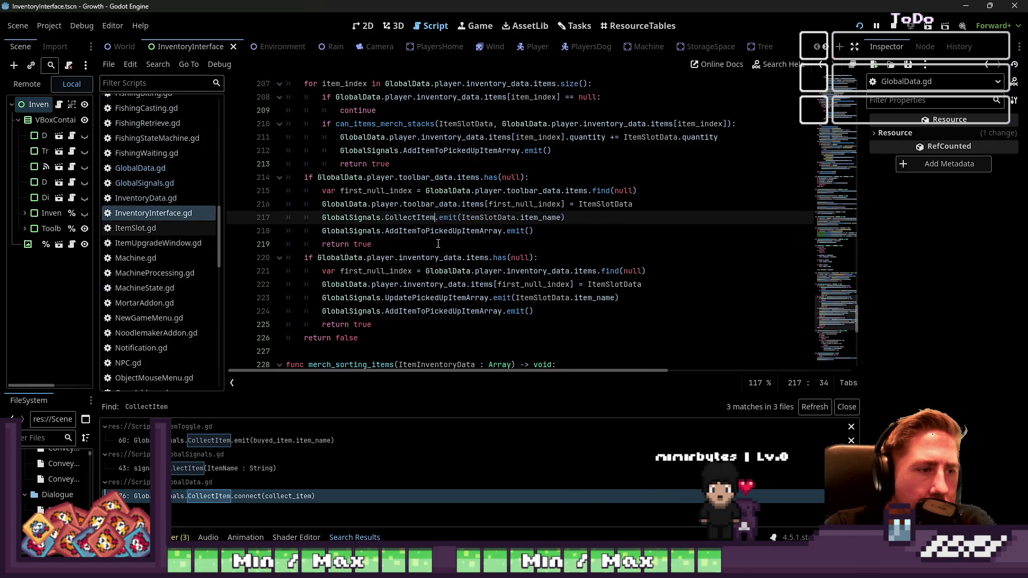
double_click(424, 298)
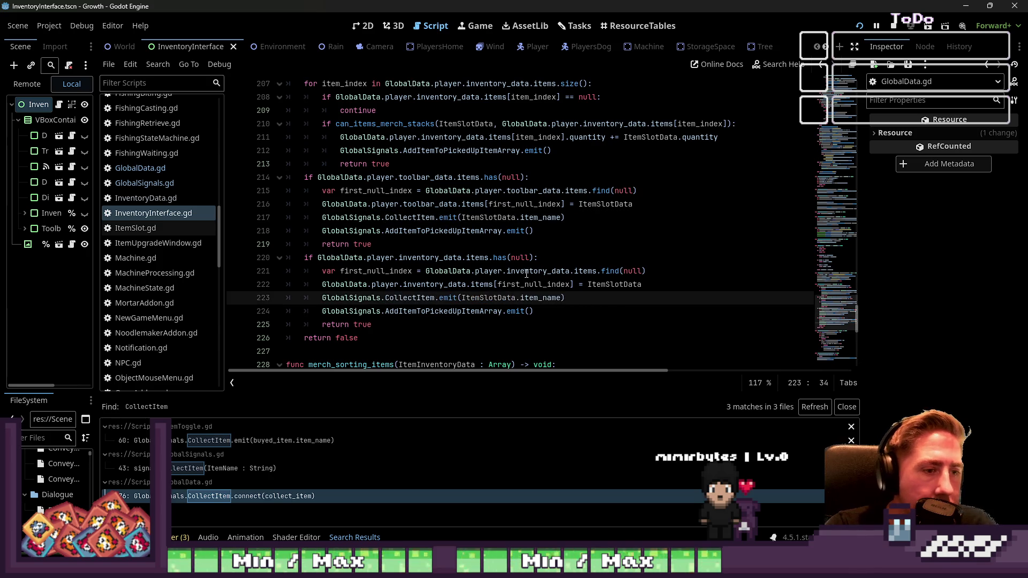
click(589, 231)
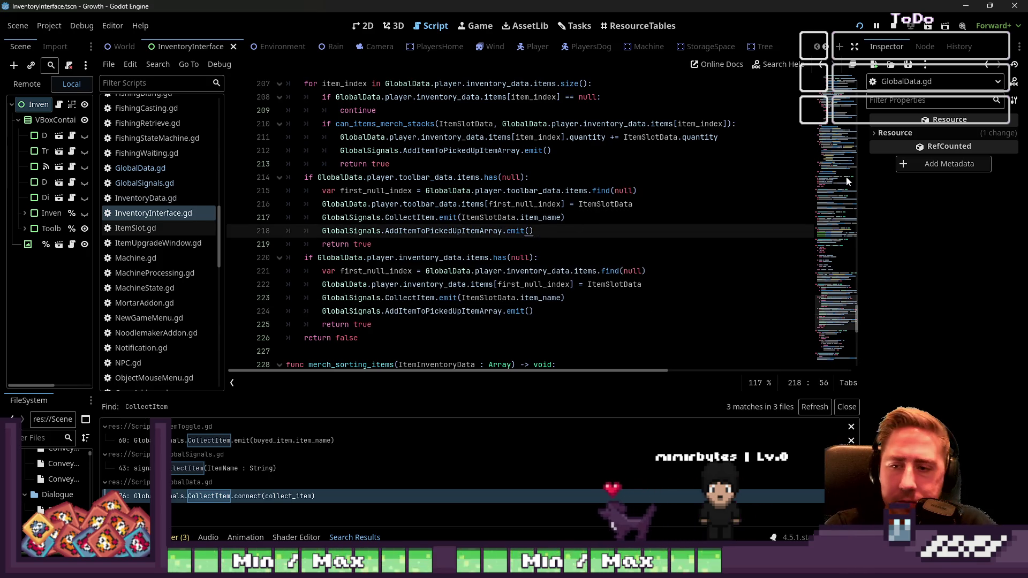
click(565, 204)
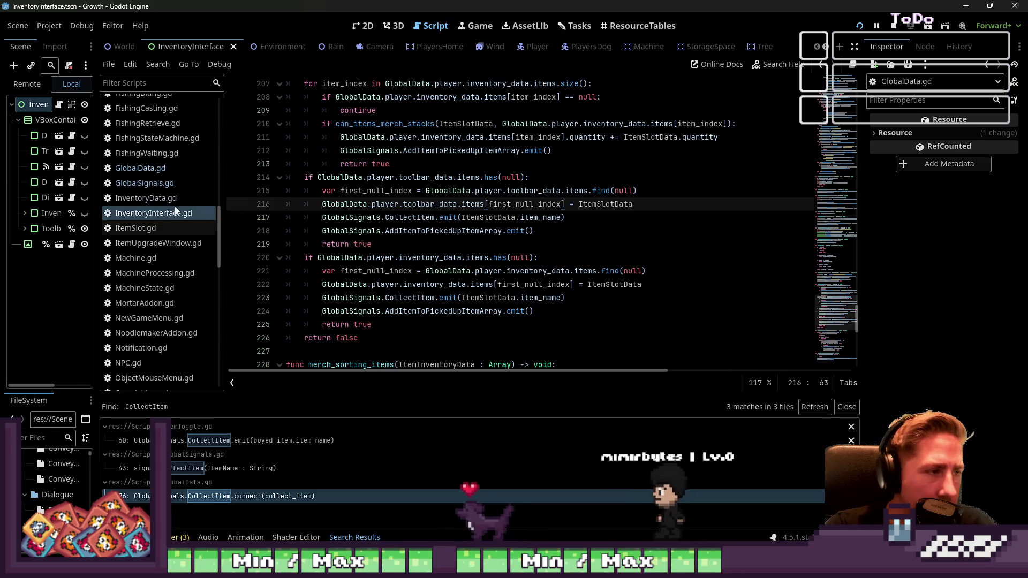
scroll(175, 207, up, 10)
scroll(171, 200, up, 2)
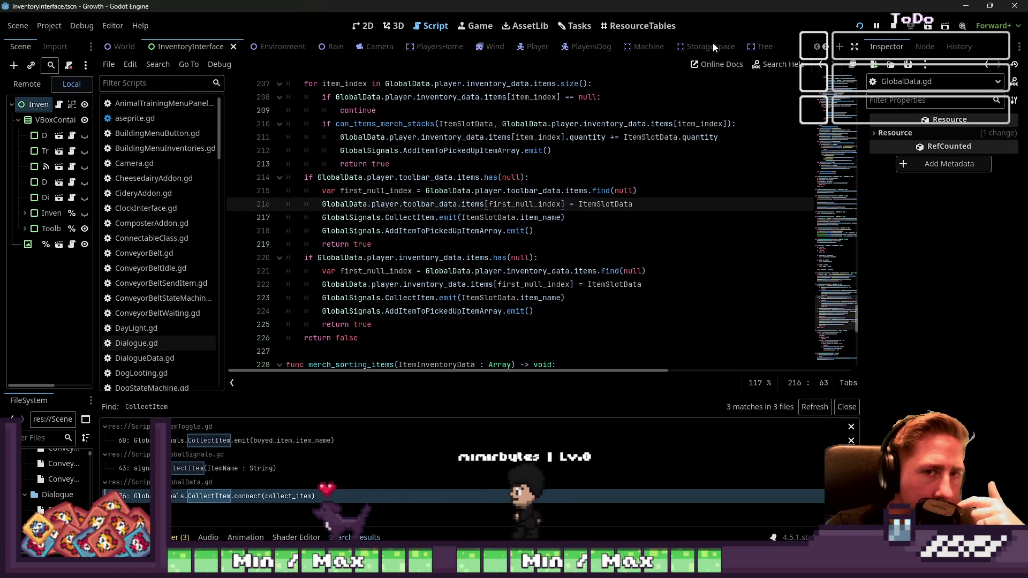
scroll(176, 220, down, 10)
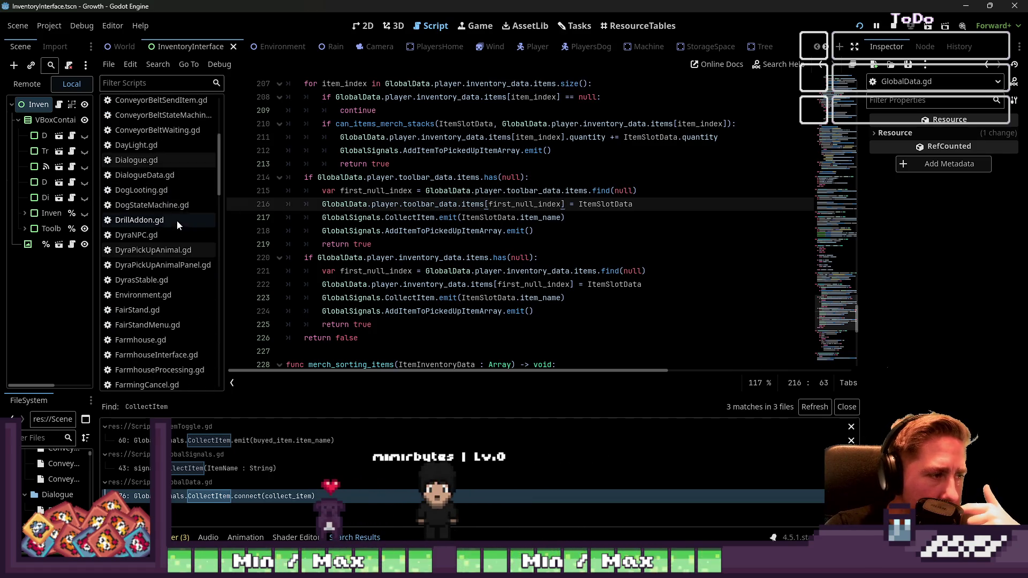
Step: Review the has() check, return and set call in GlobalData.collect_item, then run the game
click(248, 496)
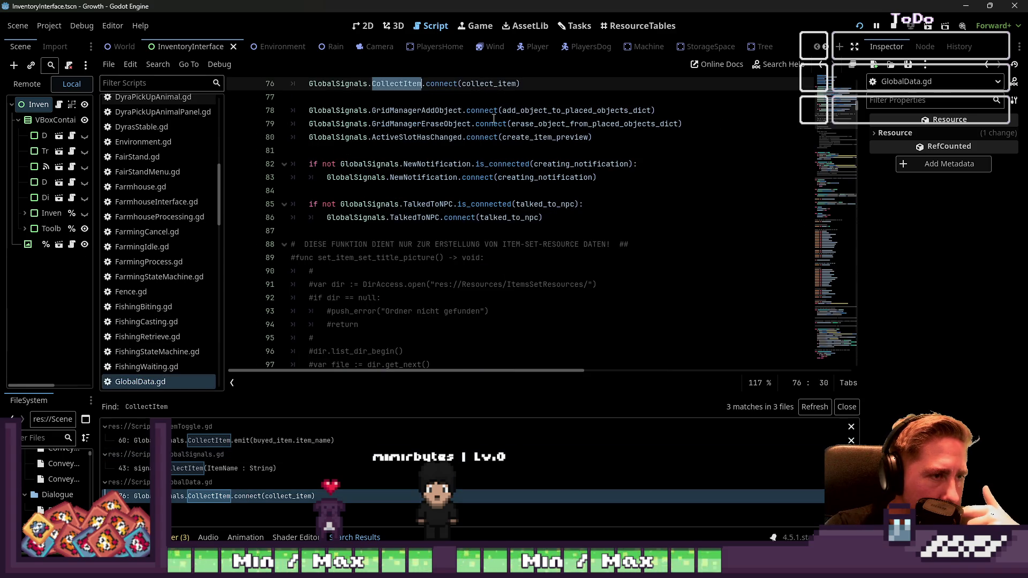
ctrl+click(493, 85)
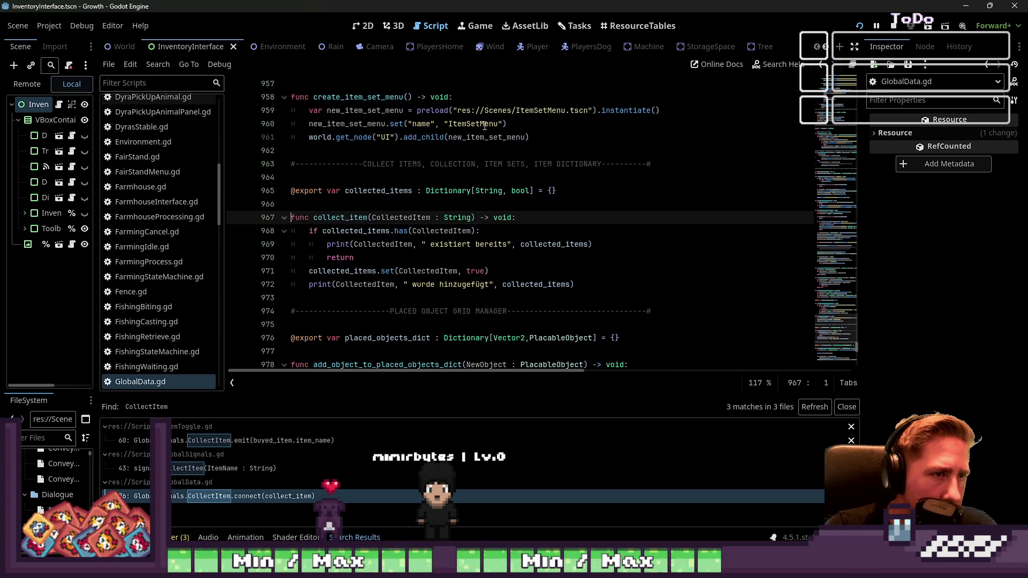
click(426, 231)
click(414, 272)
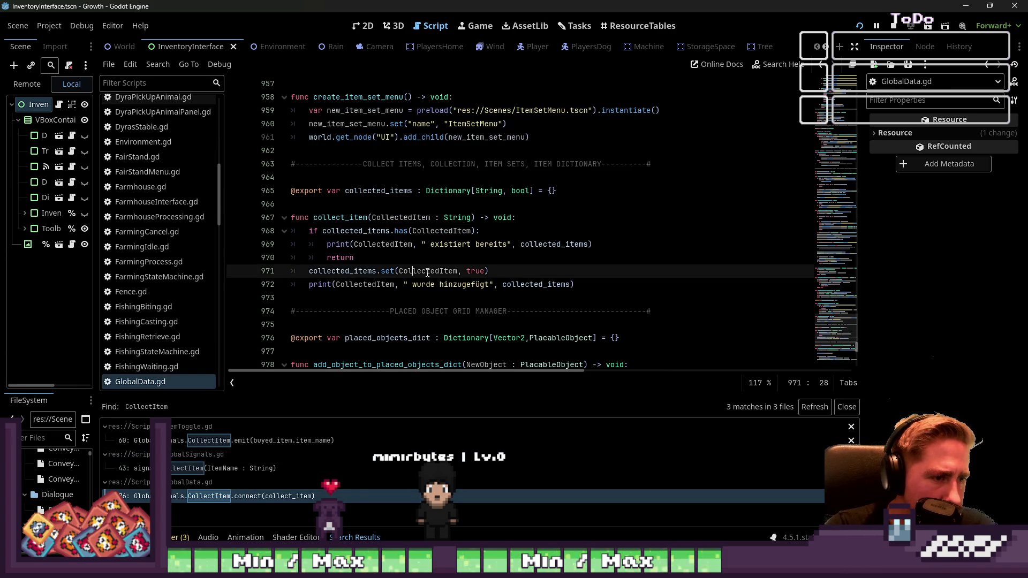
click(520, 261)
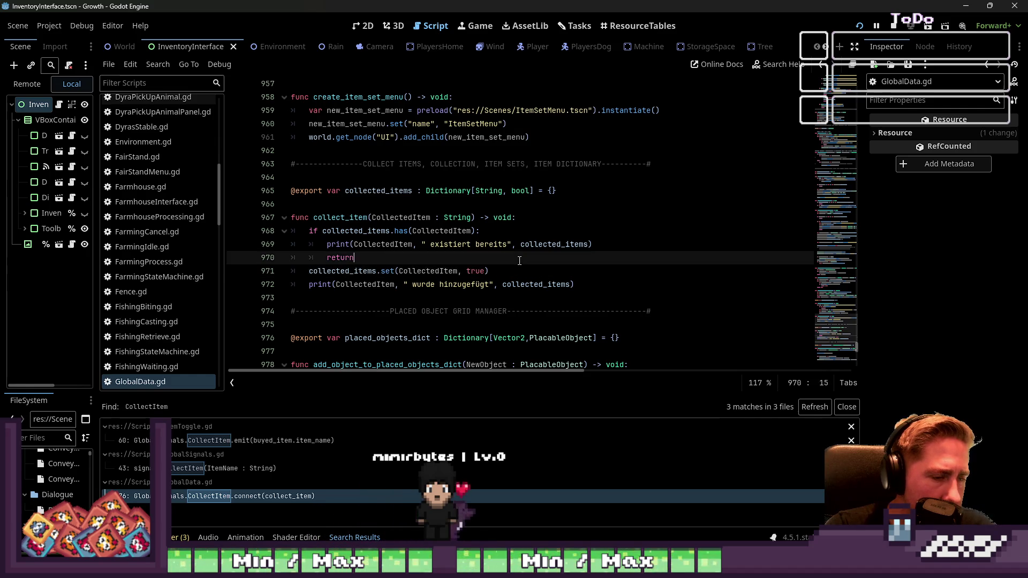
click(896, 31)
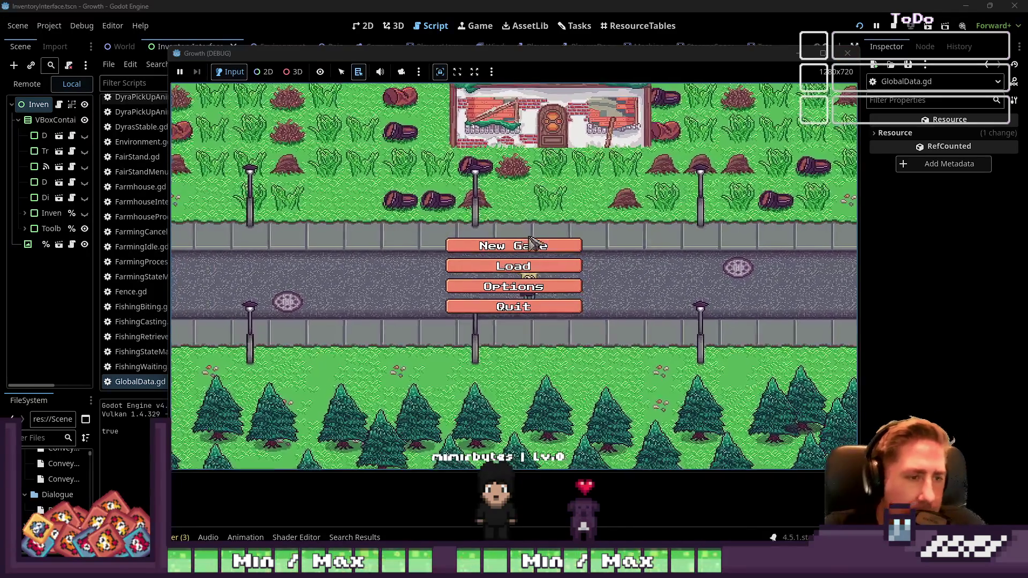
Step: Start a new game with a character name and move two item stacks into hotbar slots 4 and 5
click(540, 246)
text(wqe)
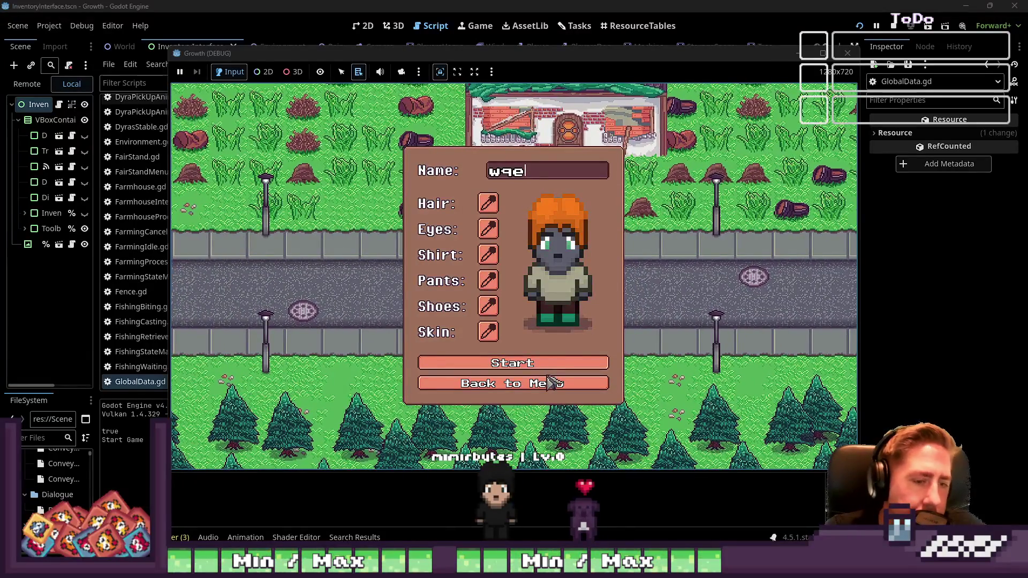
click(546, 370)
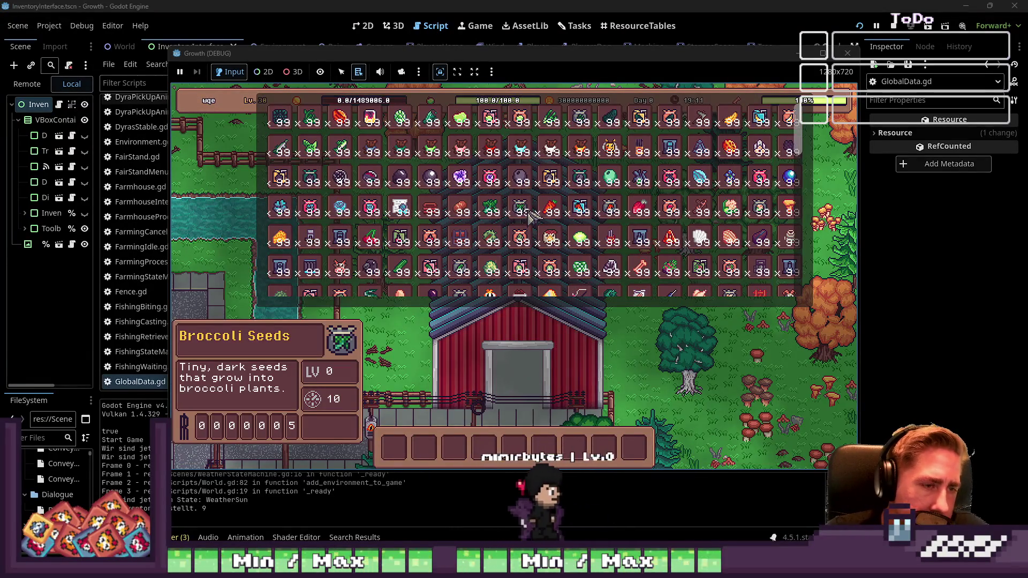
drag(520, 267, 496, 438)
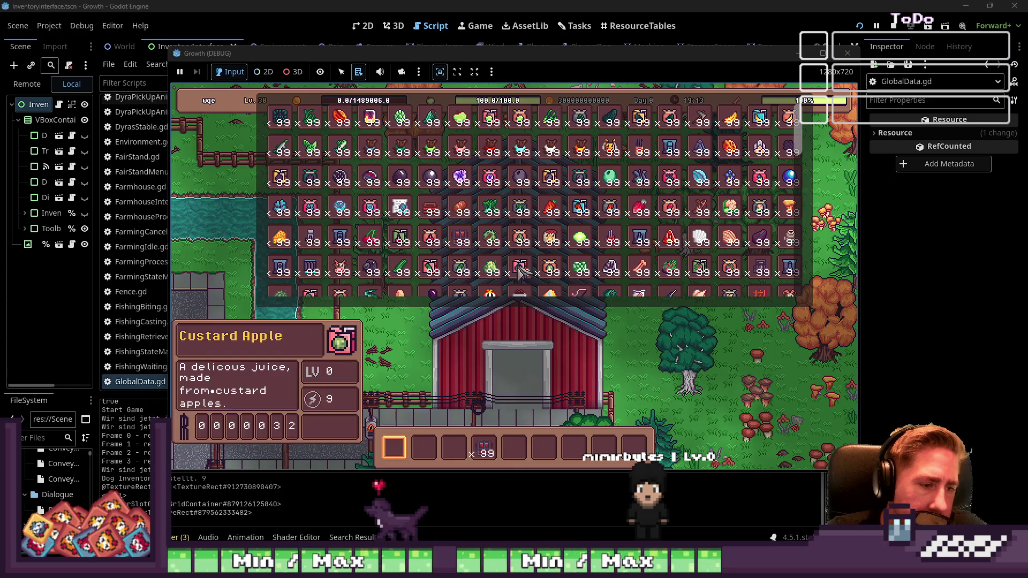
drag(496, 246, 514, 447)
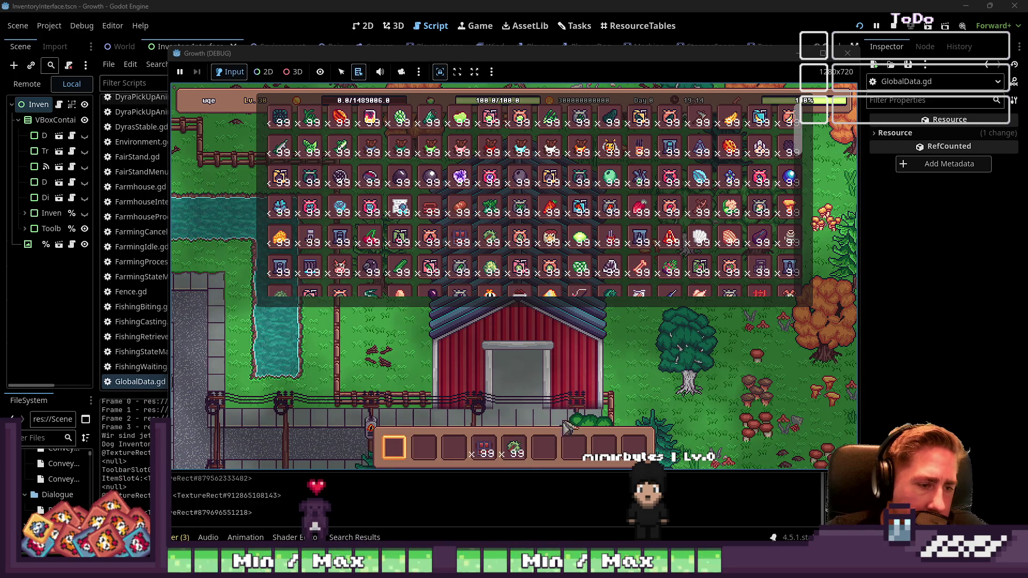
key(i)
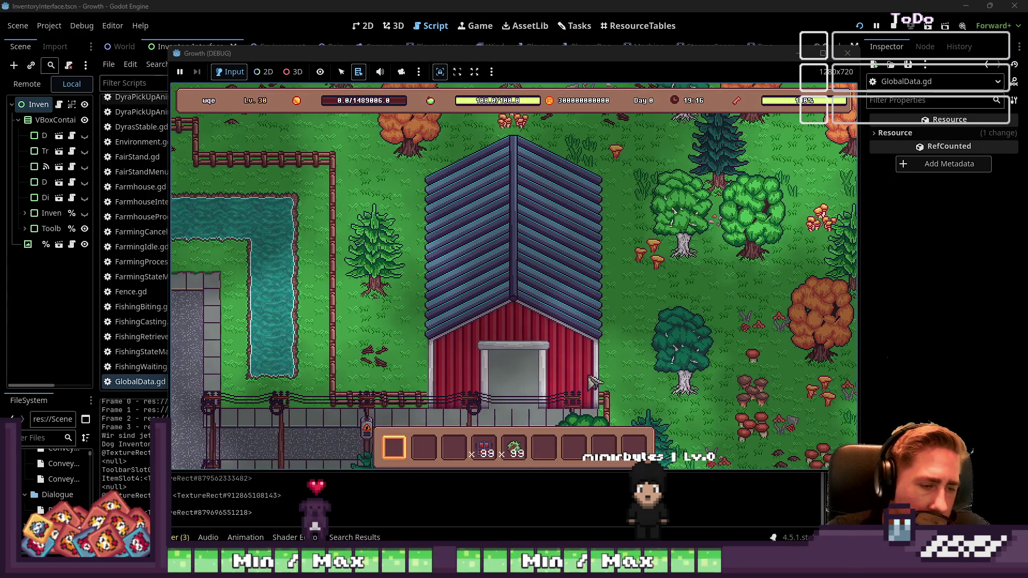